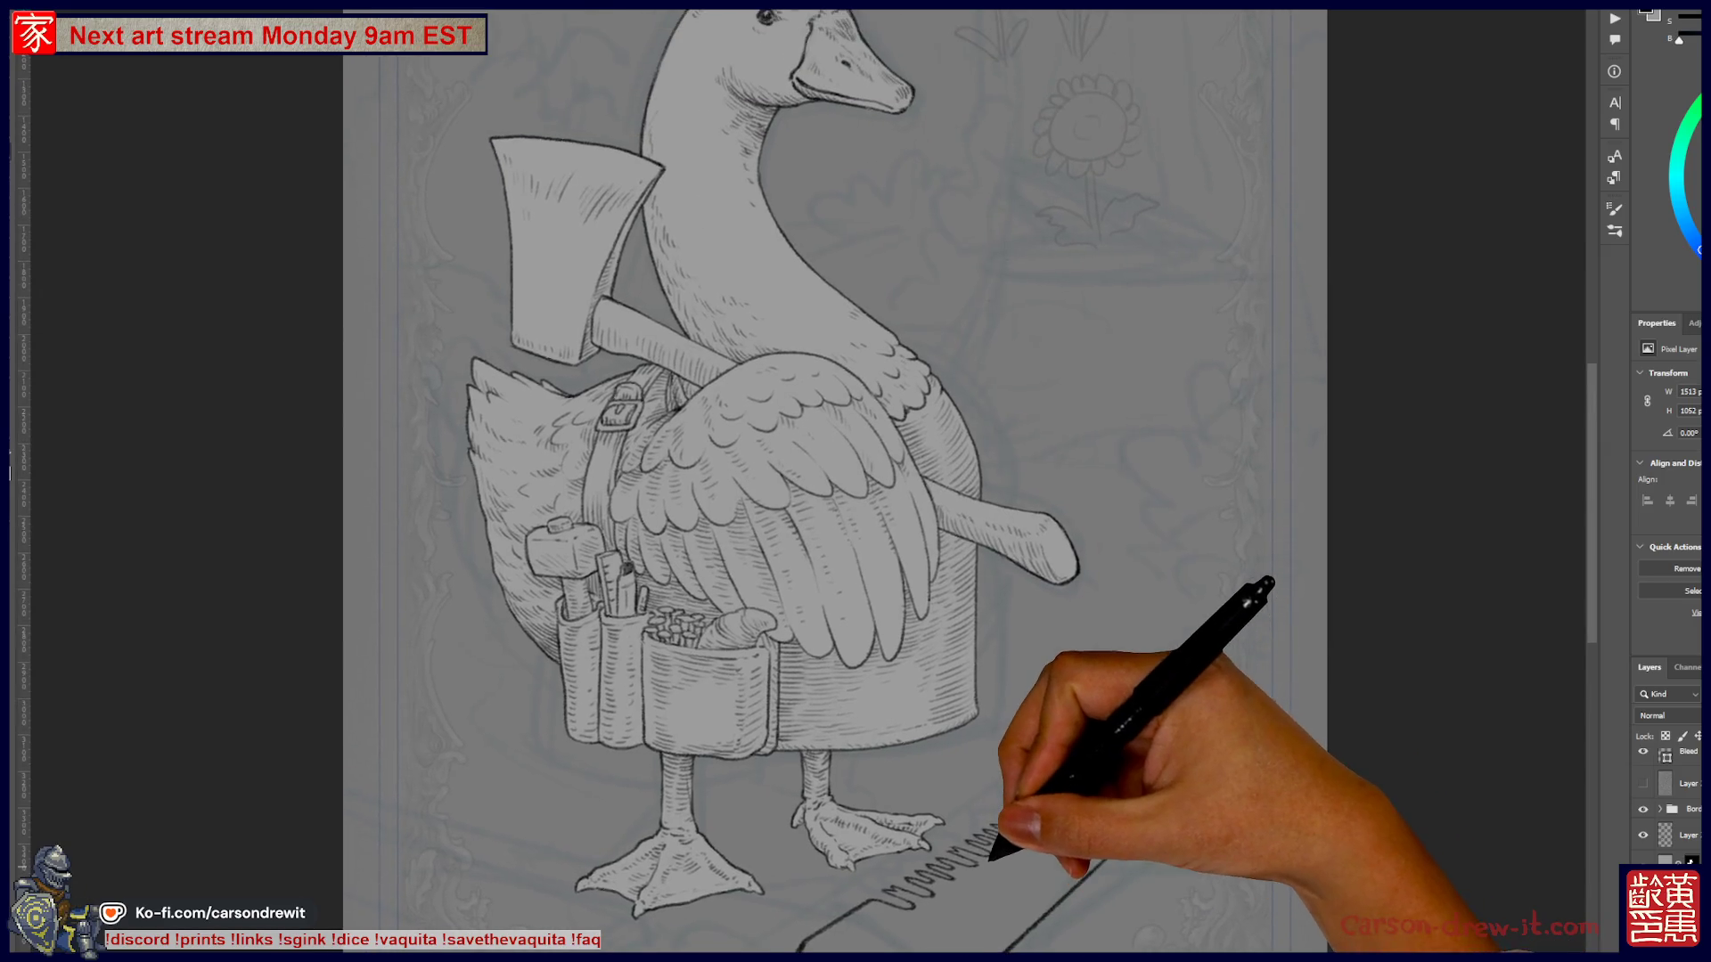
pyautogui.scroll(5, 980, 605)
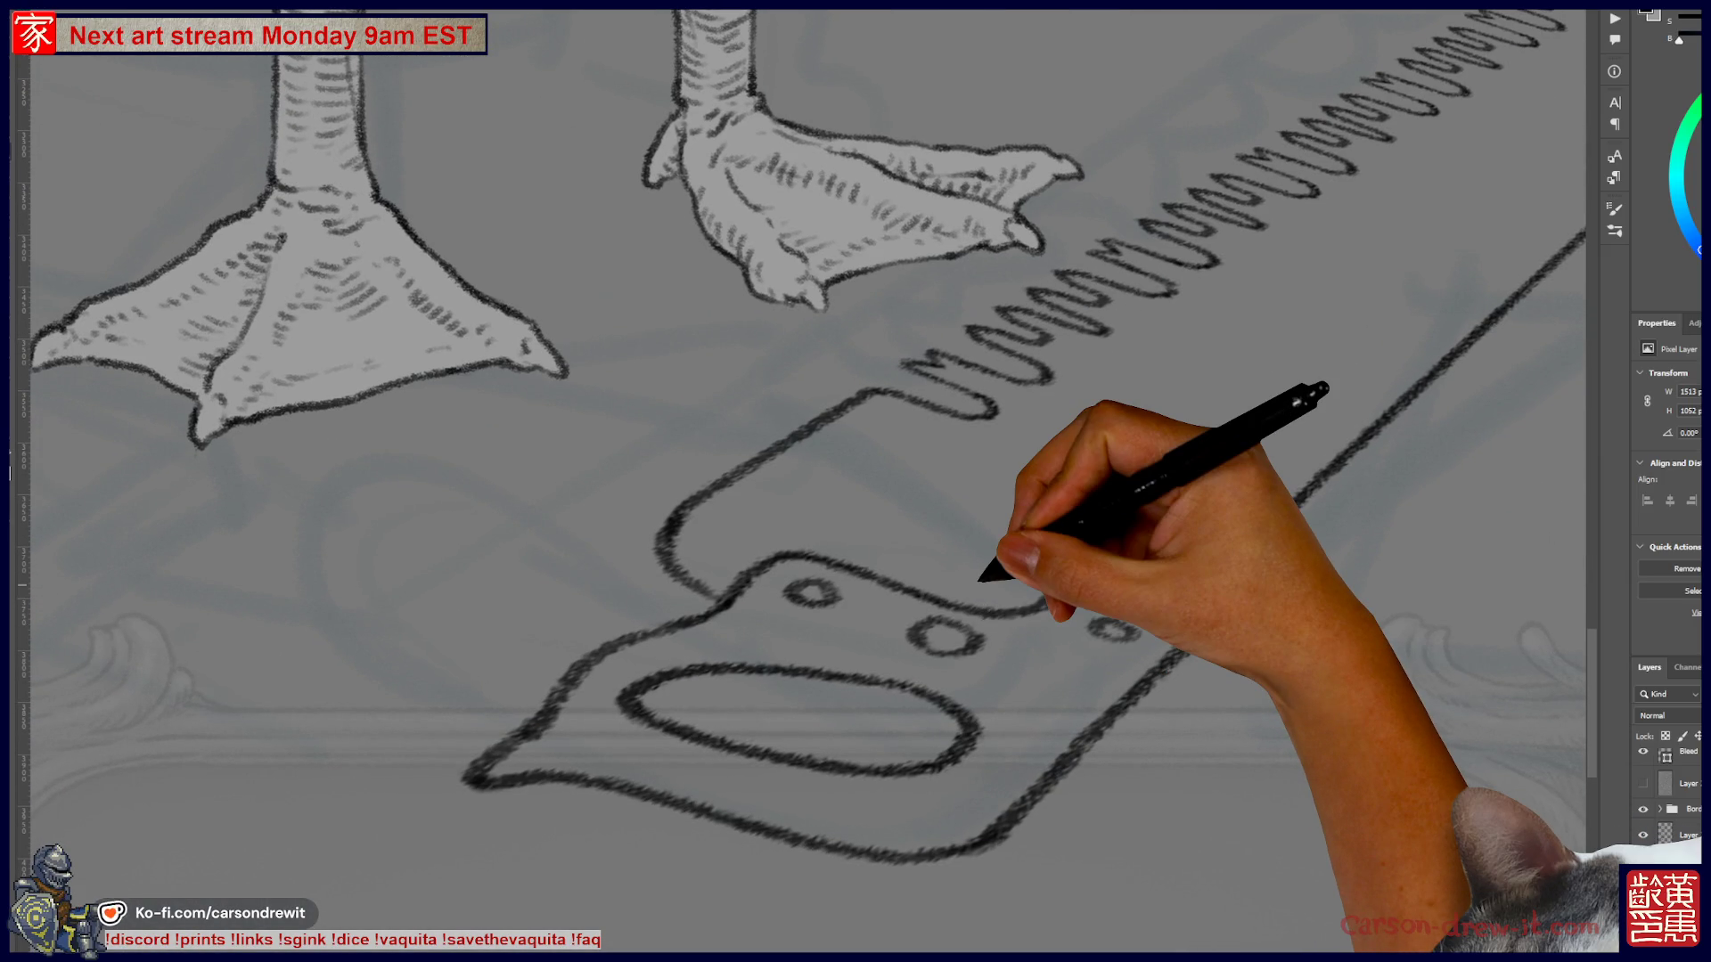
# - Sketch the handle's upper outline and a first grip-hole stroke, undoing the bad one
pyautogui.moveTo(1047, 608)
pyautogui.mouseDown()
pyautogui.moveTo(1055, 572)
pyautogui.moveTo(1115, 596)
pyautogui.mouseUp()
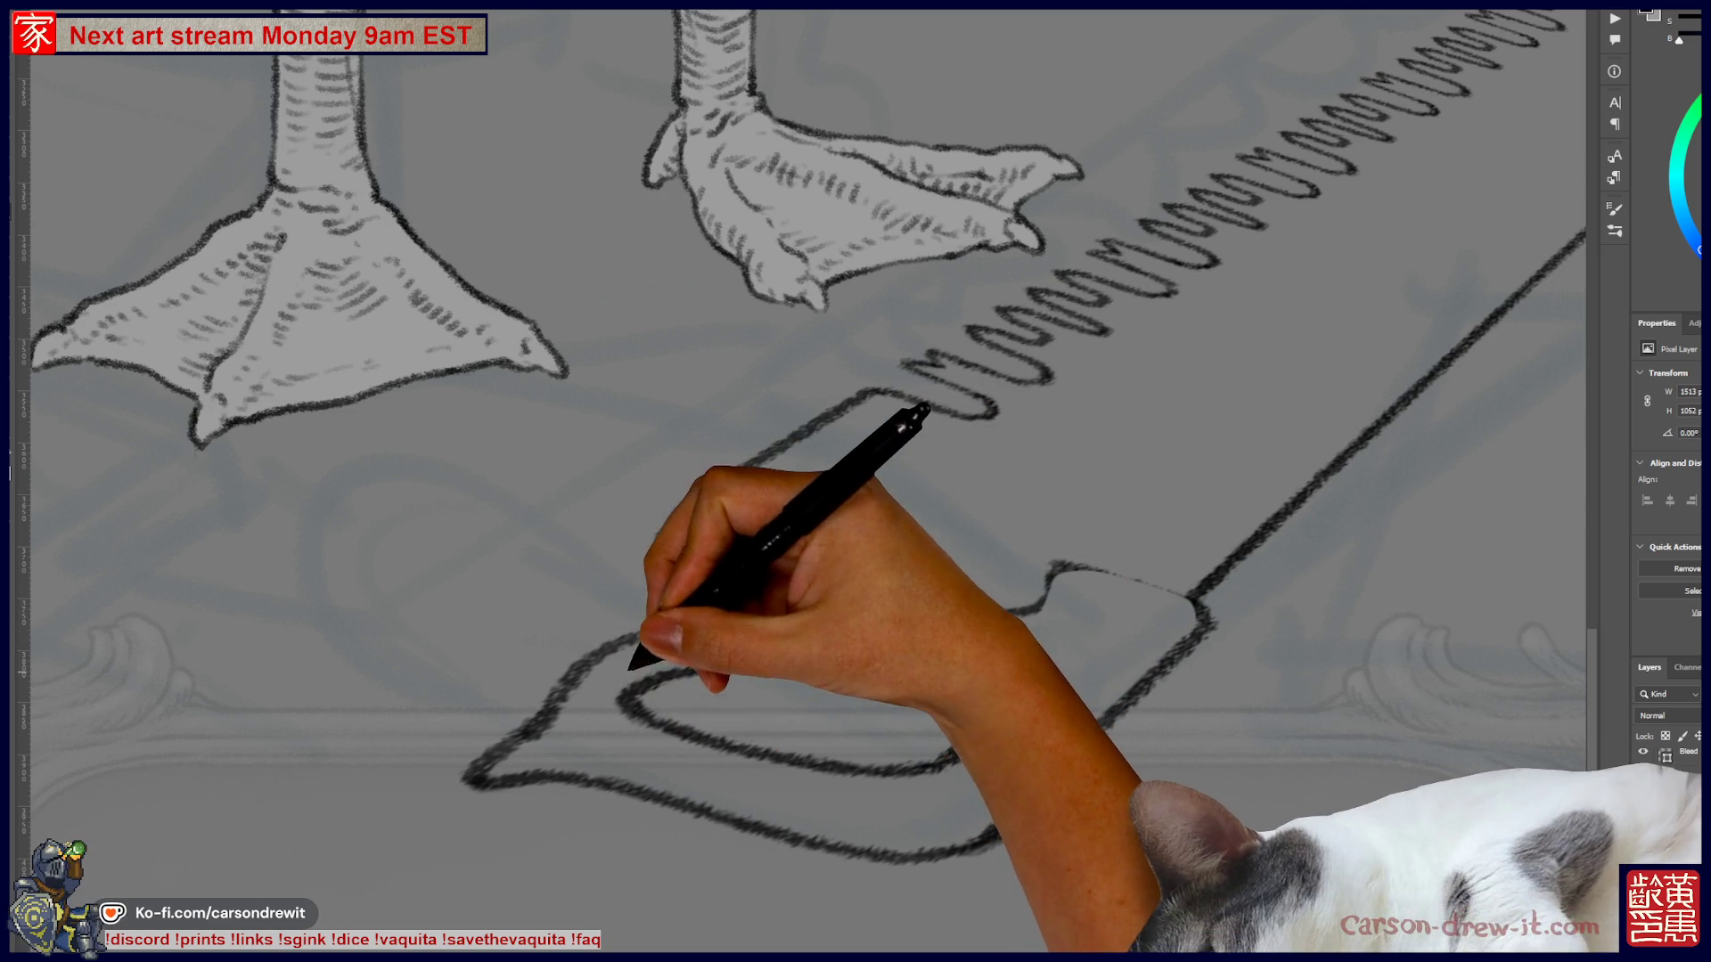
pyautogui.moveTo(636, 693); pyautogui.dragTo(780, 665)
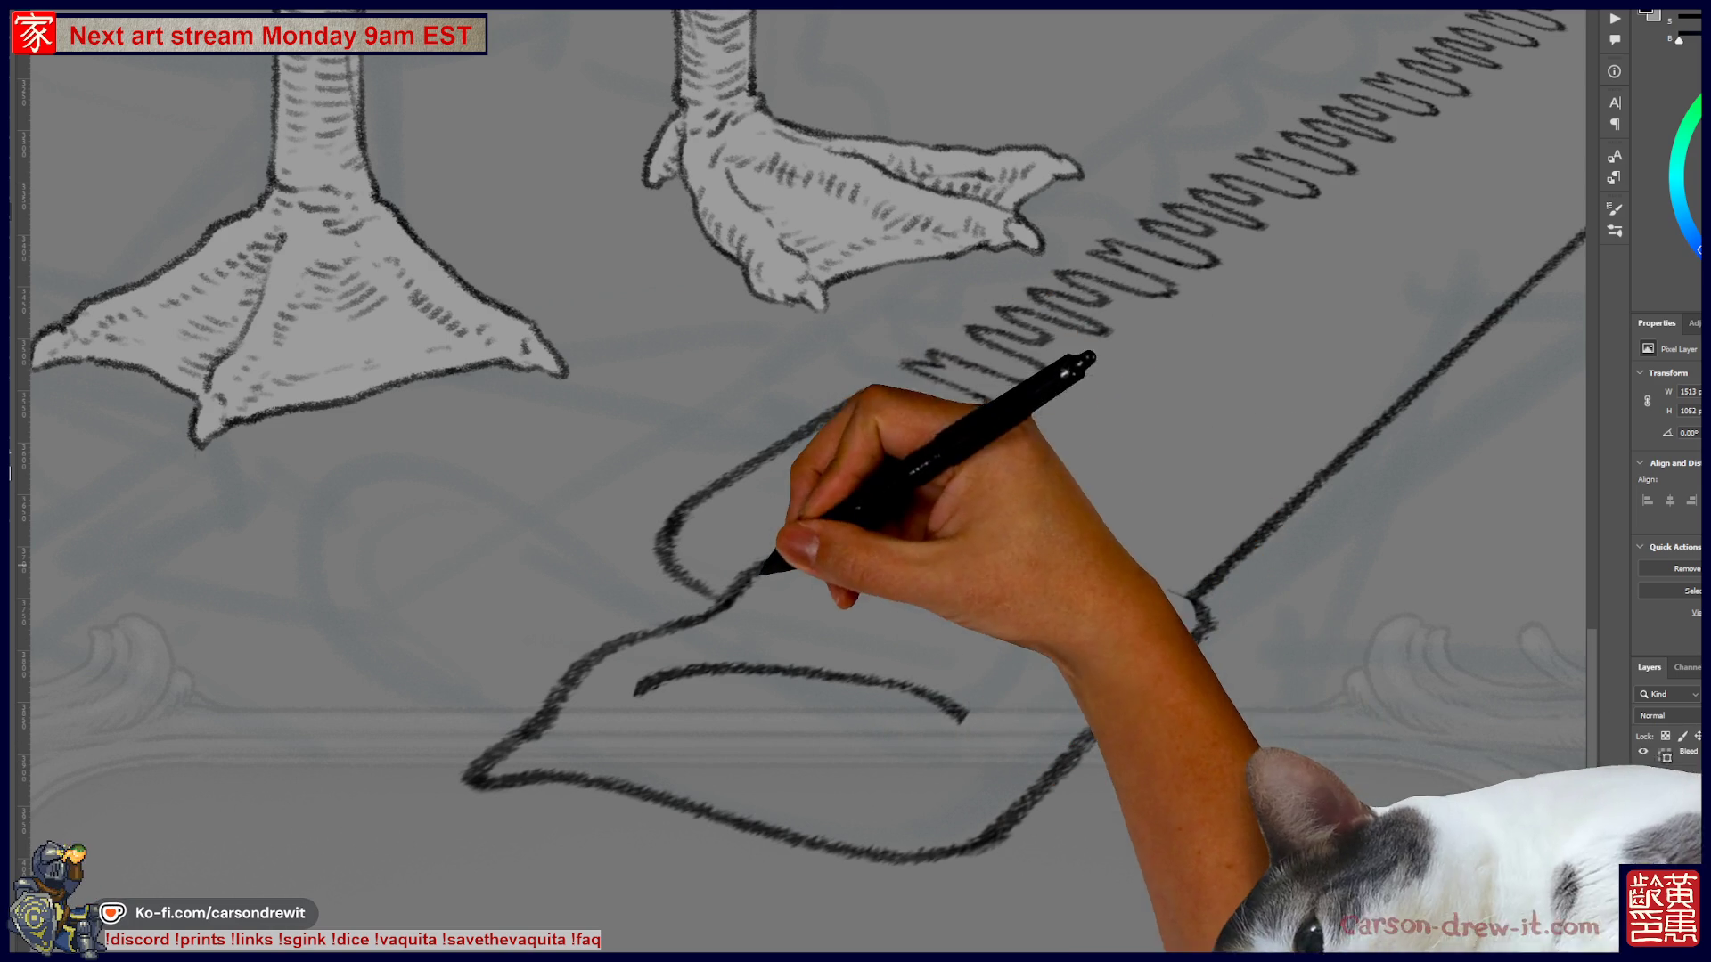
pyautogui.moveTo(636, 693); pyautogui.dragTo(904, 713)
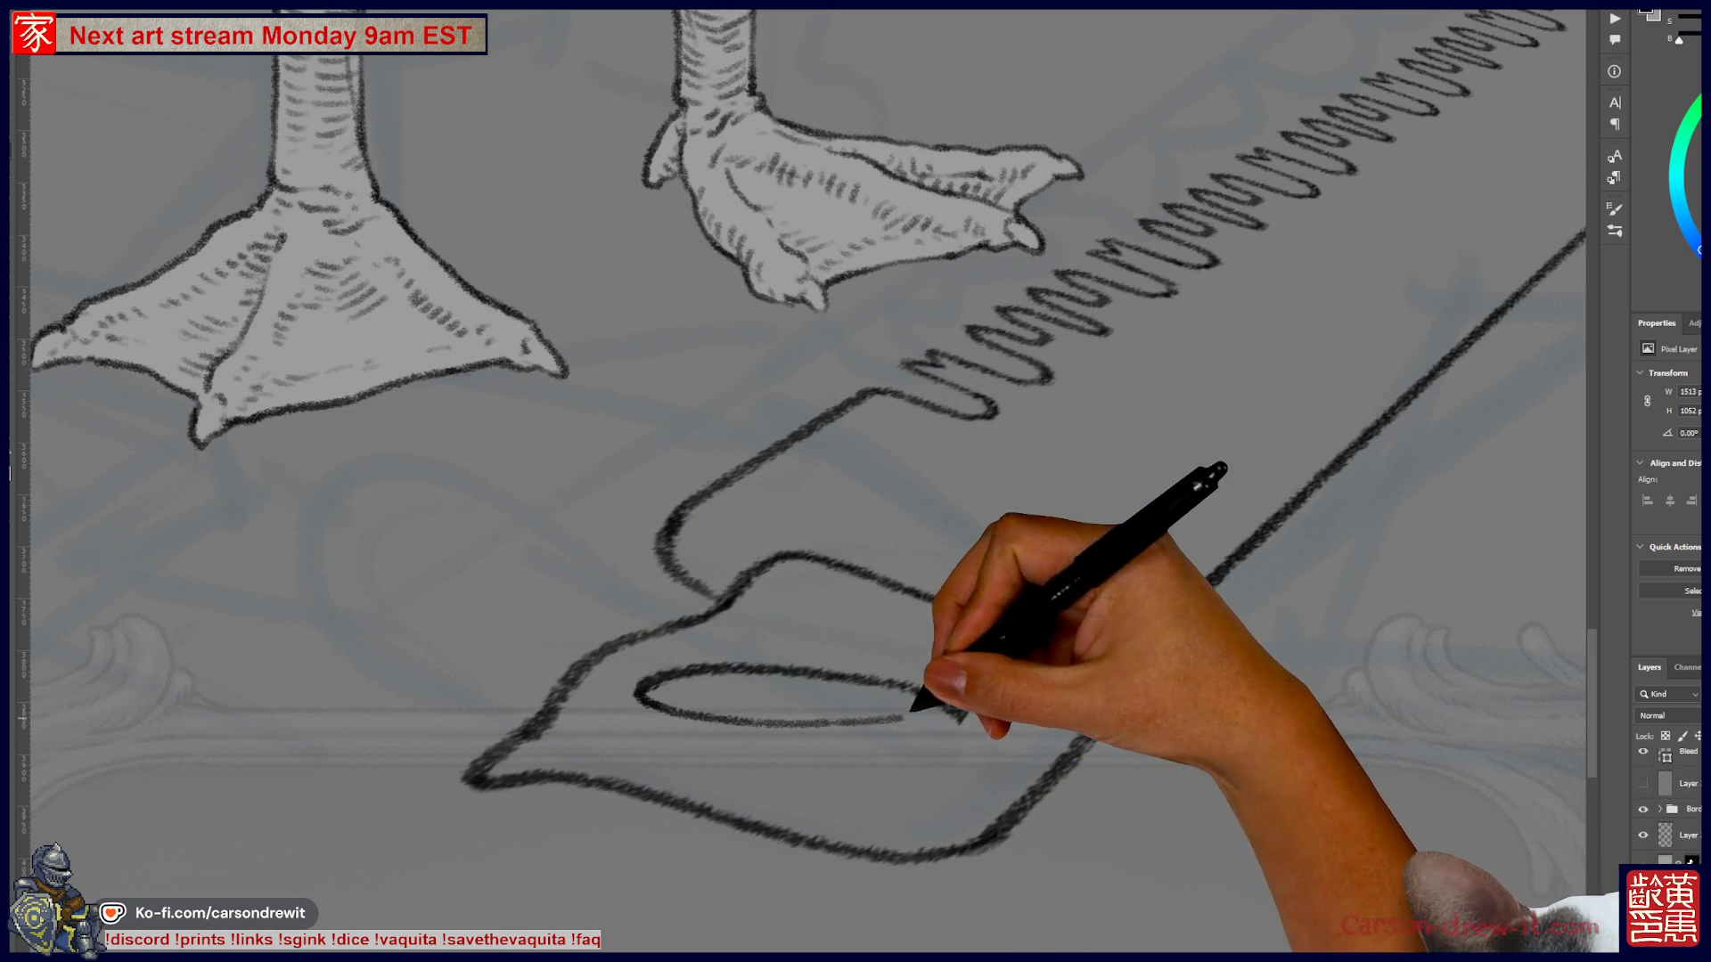
pyautogui.hotkey('ctrl', 'z')
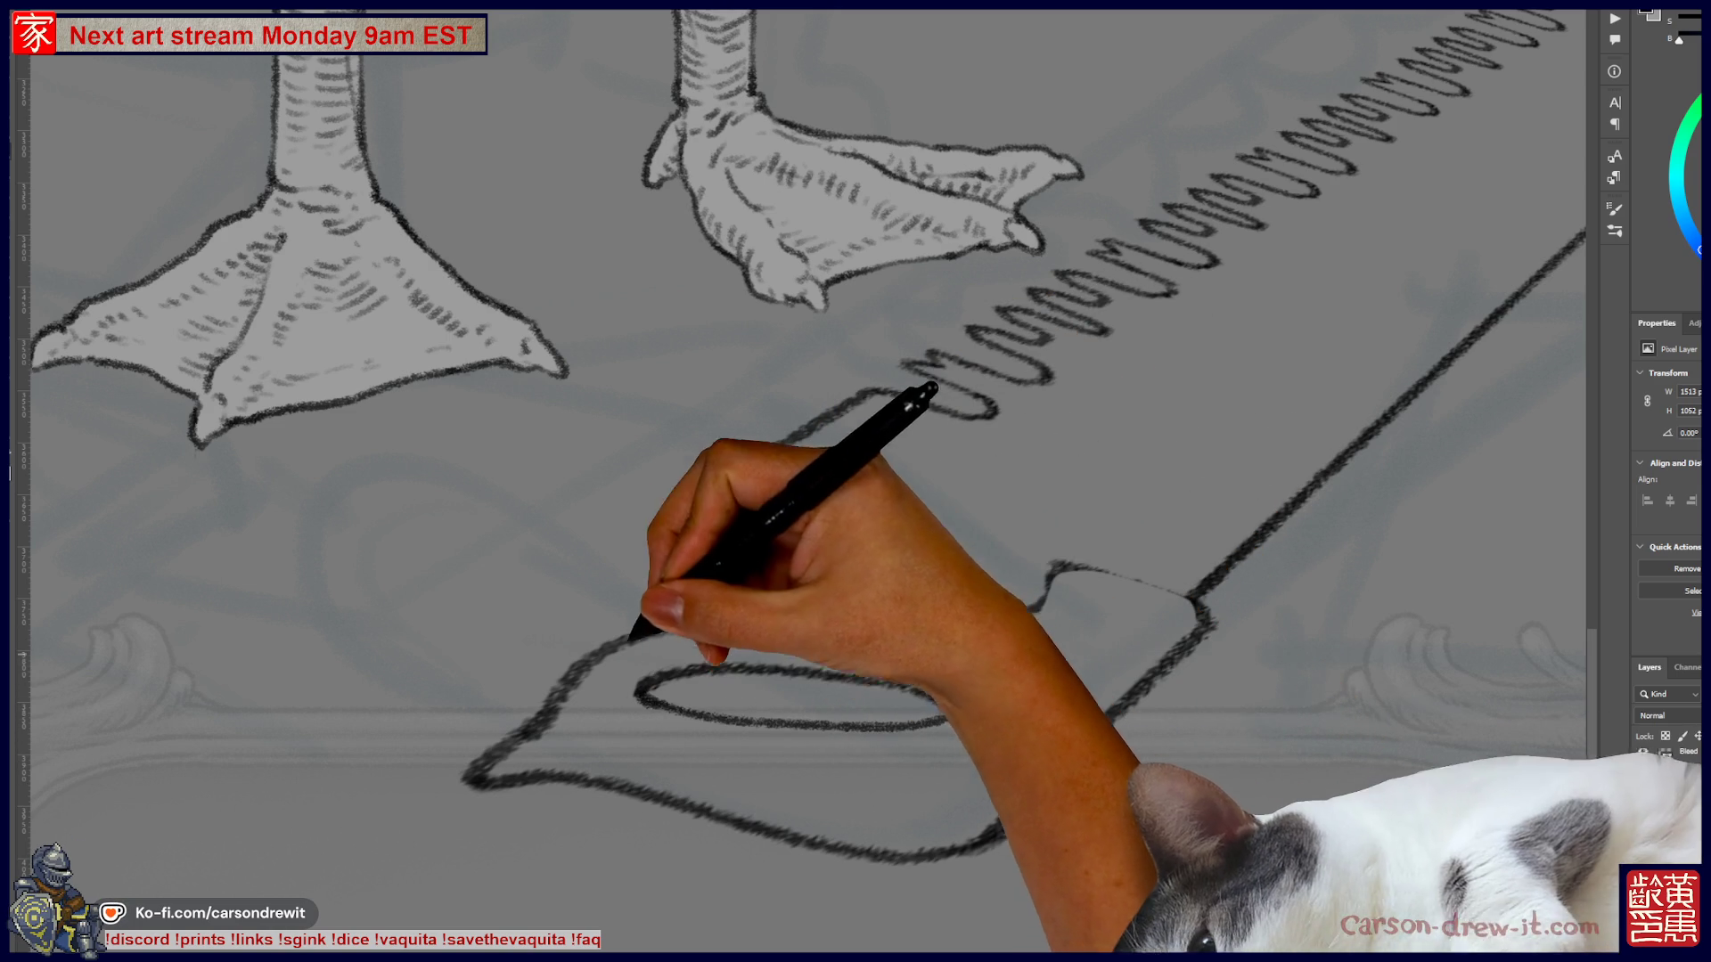
pyautogui.moveTo(713, 579); pyautogui.dragTo(997, 615)
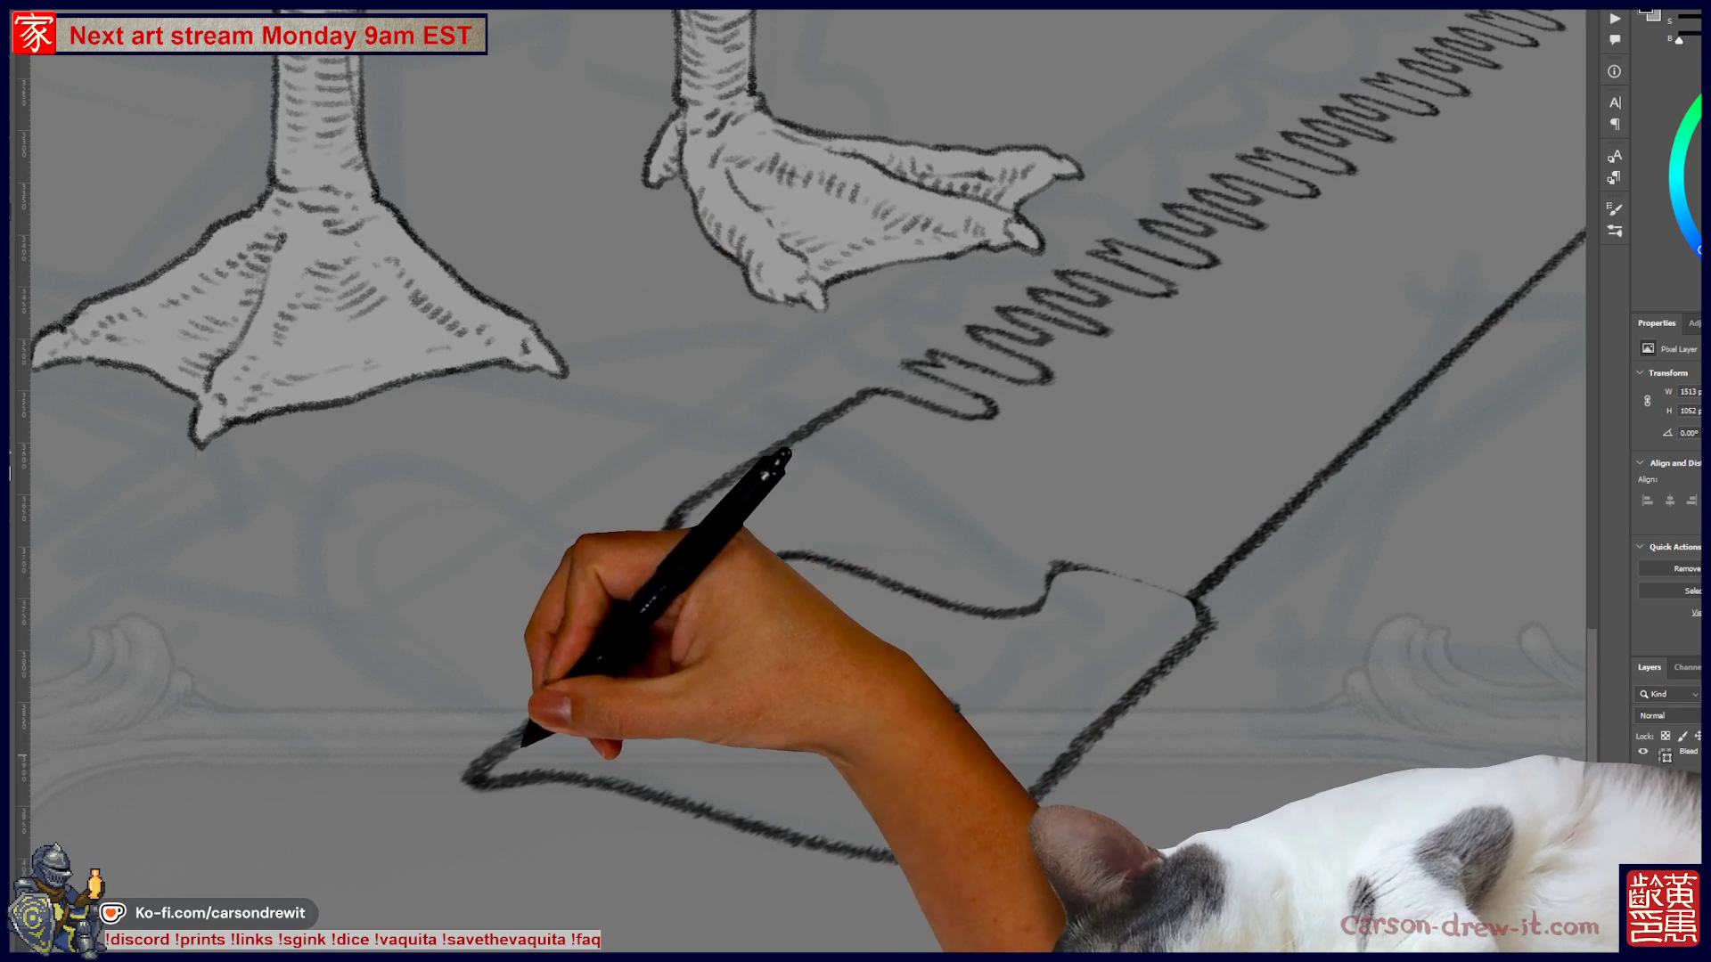
# - Draw the handle's lower-left curve, its bottom edge and a closed elongated grip oval
pyautogui.moveTo(739, 583); pyautogui.dragTo(467, 784)
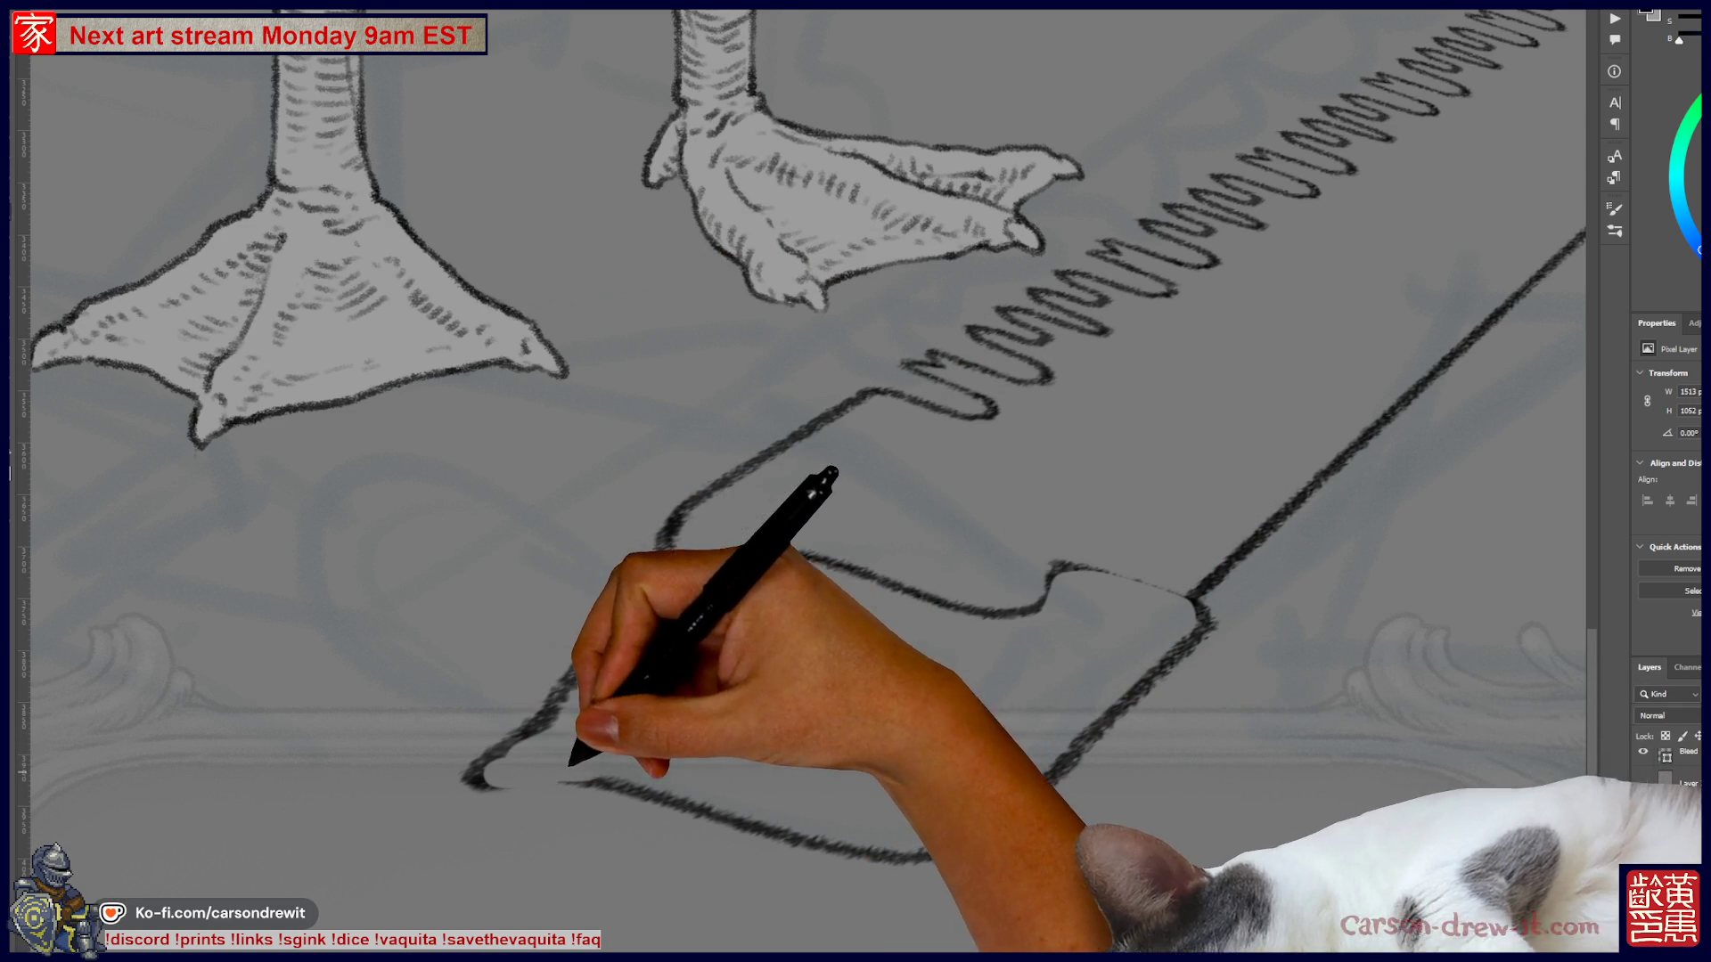
pyautogui.moveTo(641, 686); pyautogui.dragTo(646, 690)
pyautogui.moveTo(957, 851); pyautogui.dragTo(1003, 824)
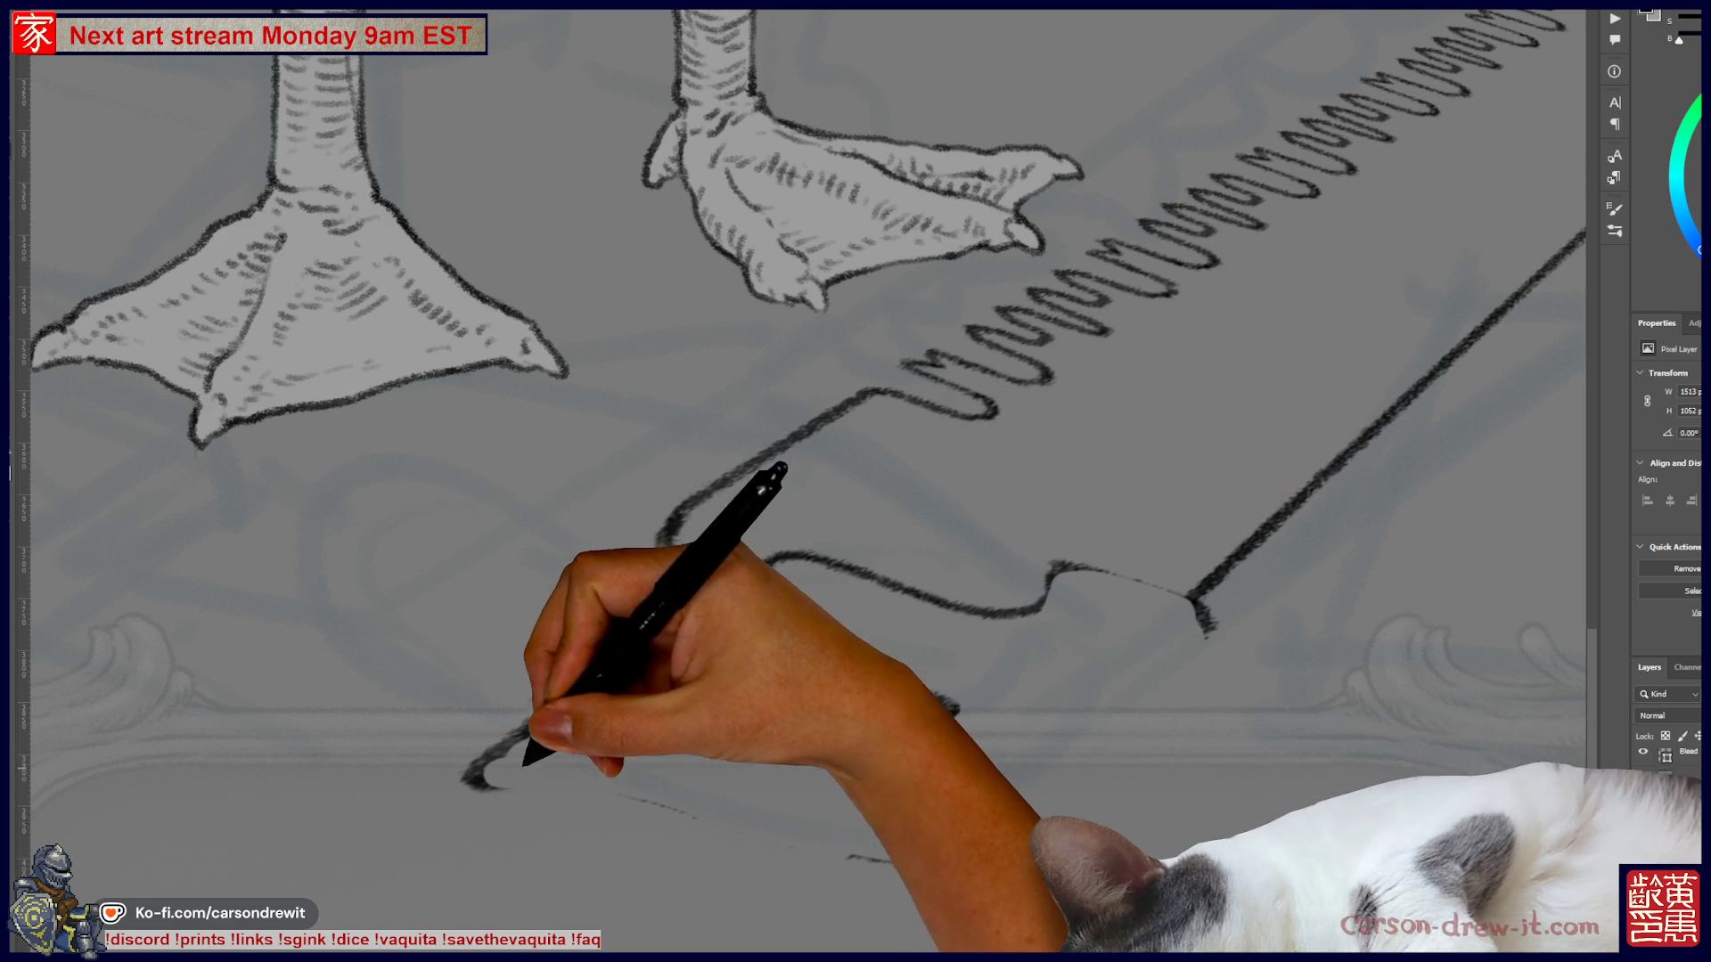
pyautogui.moveTo(659, 535)
pyautogui.mouseDown()
pyautogui.moveTo(472, 780)
pyautogui.moveTo(623, 802)
pyautogui.moveTo(726, 783)
pyautogui.mouseUp()
pyautogui.moveTo(573, 784); pyautogui.dragTo(864, 842)
pyautogui.moveTo(890, 679); pyautogui.dragTo(882, 729)
pyautogui.moveTo(846, 845)
pyautogui.mouseDown()
pyautogui.moveTo(985, 837)
pyautogui.moveTo(1042, 813)
pyautogui.moveTo(1198, 650)
pyautogui.mouseUp()
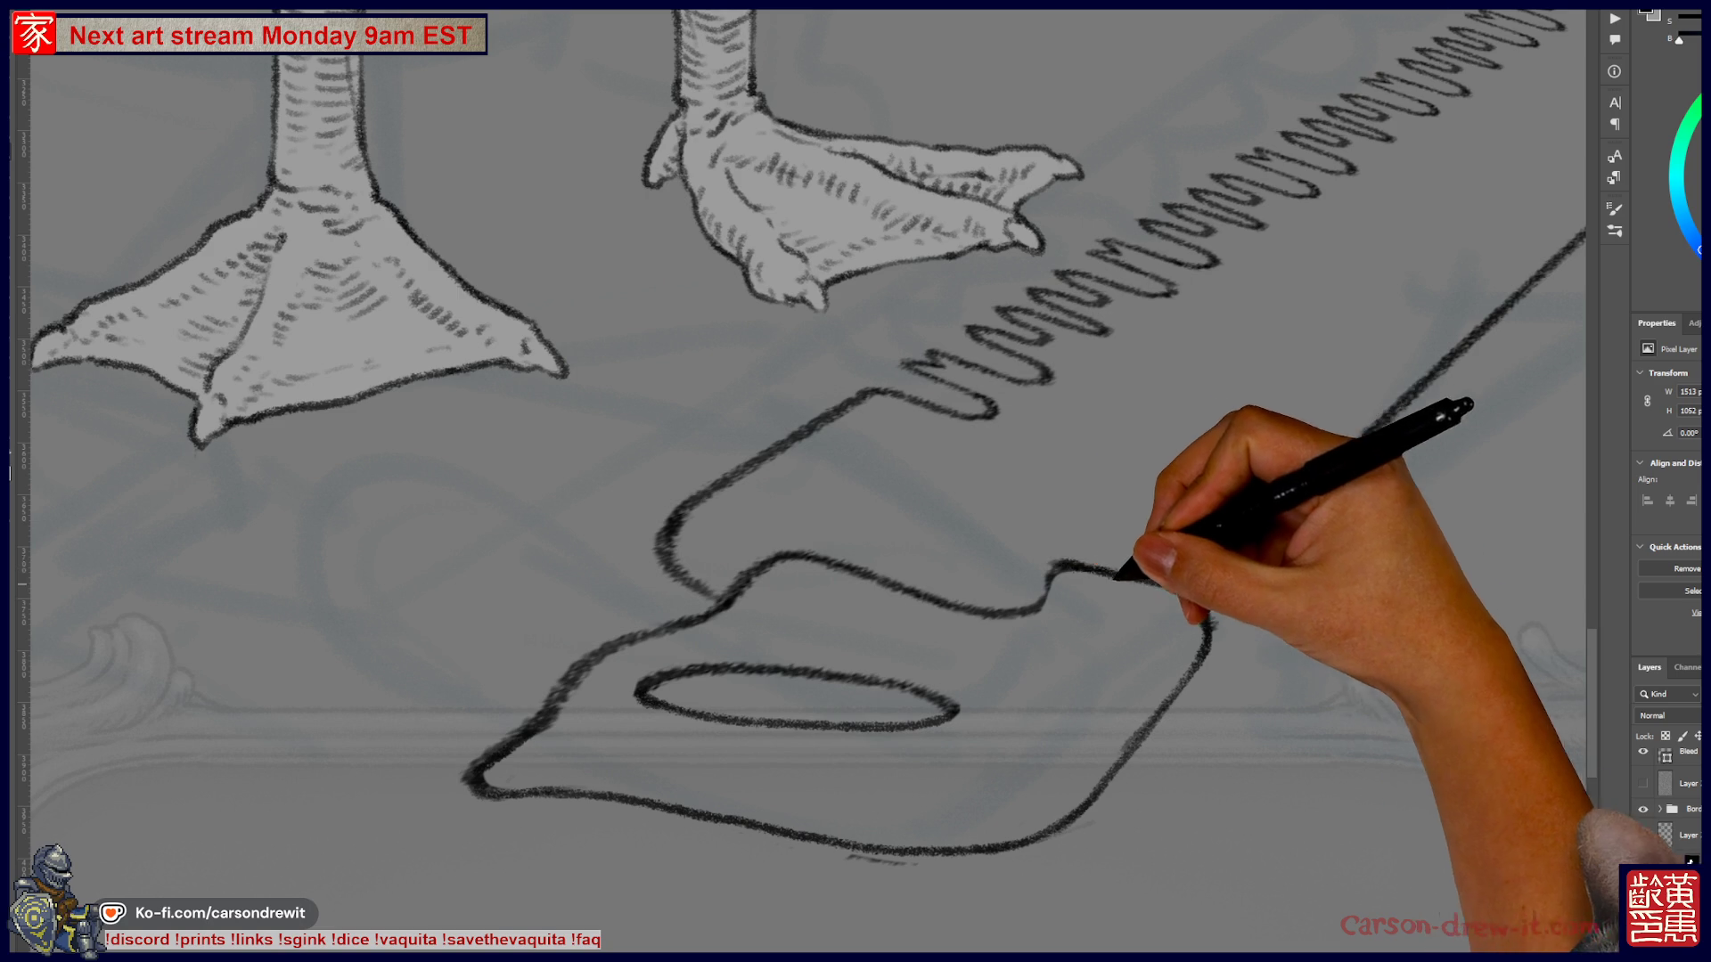
# - Join the top edge to the handle's right side and redraw the grip oval's upper arc
pyautogui.moveTo(1130, 575); pyautogui.dragTo(1201, 597)
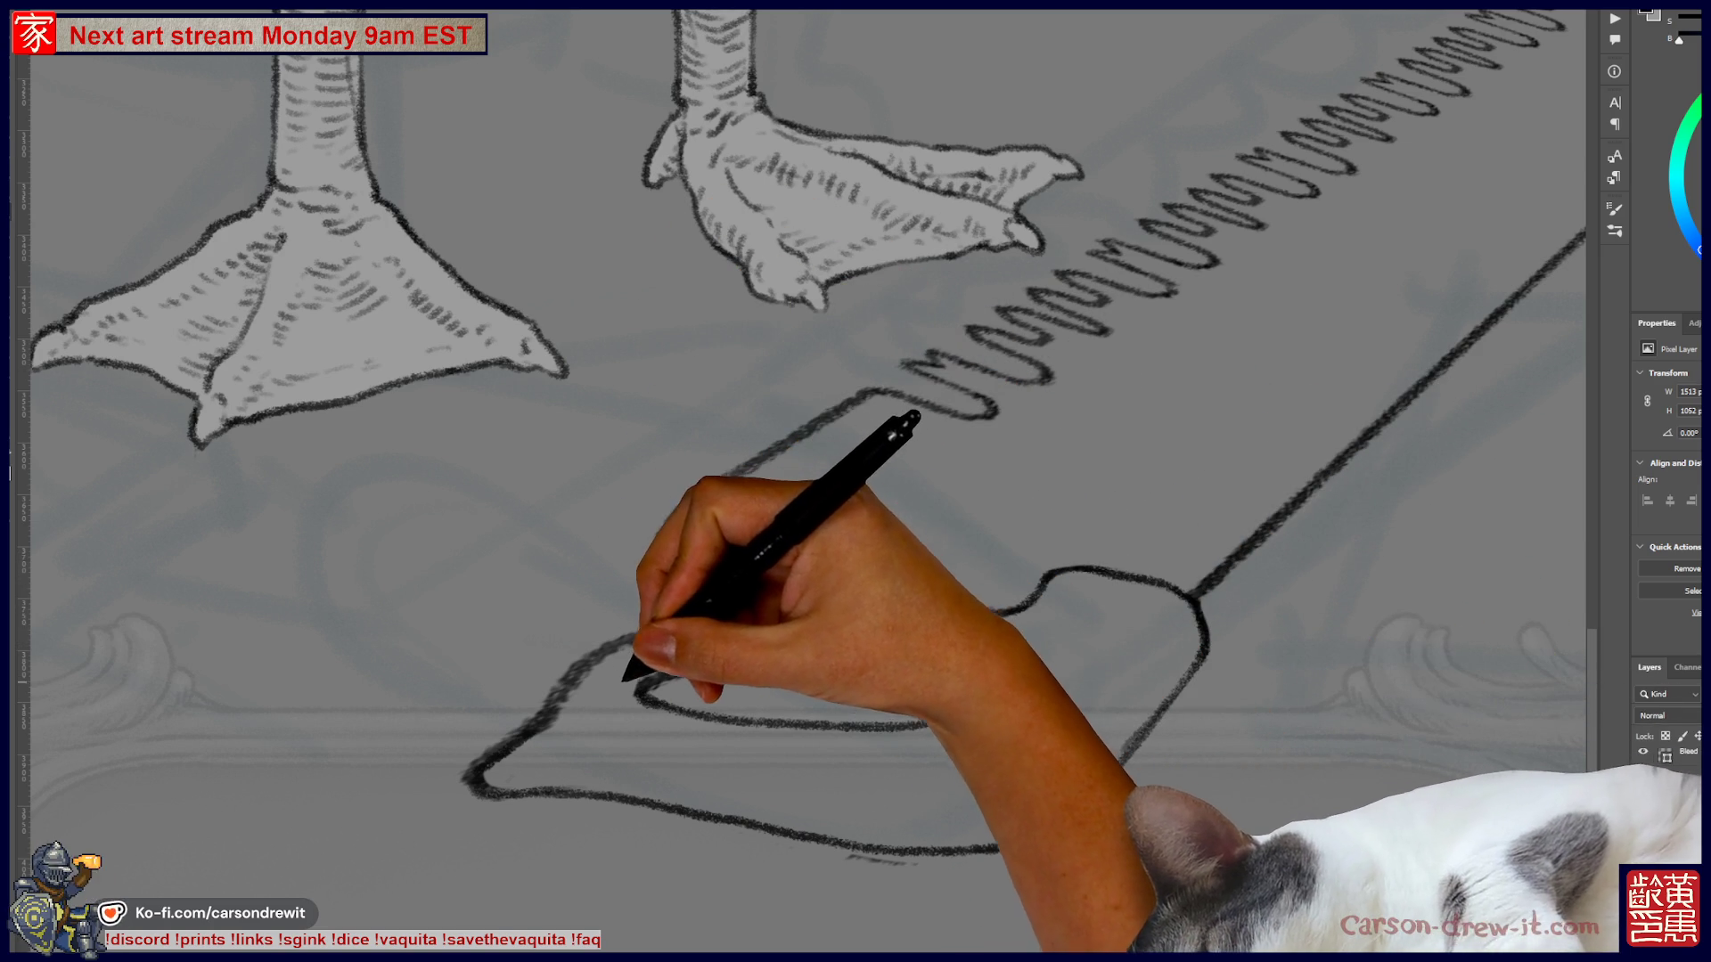
pyautogui.moveTo(646, 703)
pyautogui.mouseDown()
pyautogui.moveTo(678, 677)
pyautogui.moveTo(649, 701)
pyautogui.mouseUp()
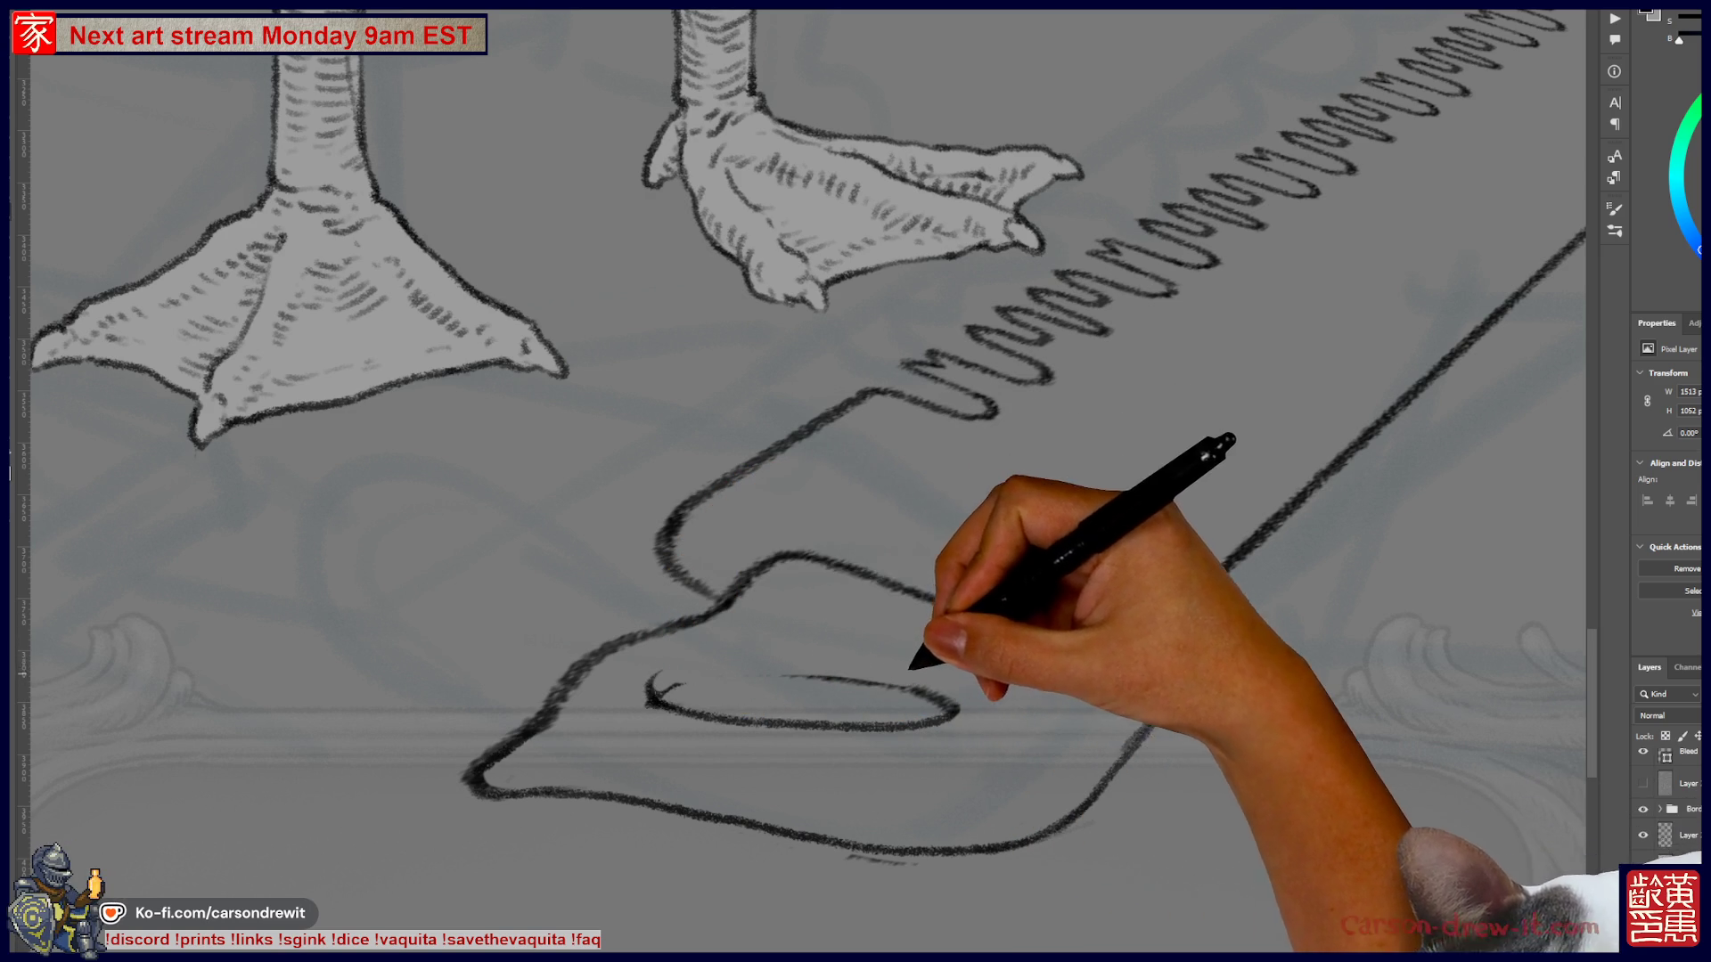
pyautogui.moveTo(659, 686); pyautogui.dragTo(902, 696)
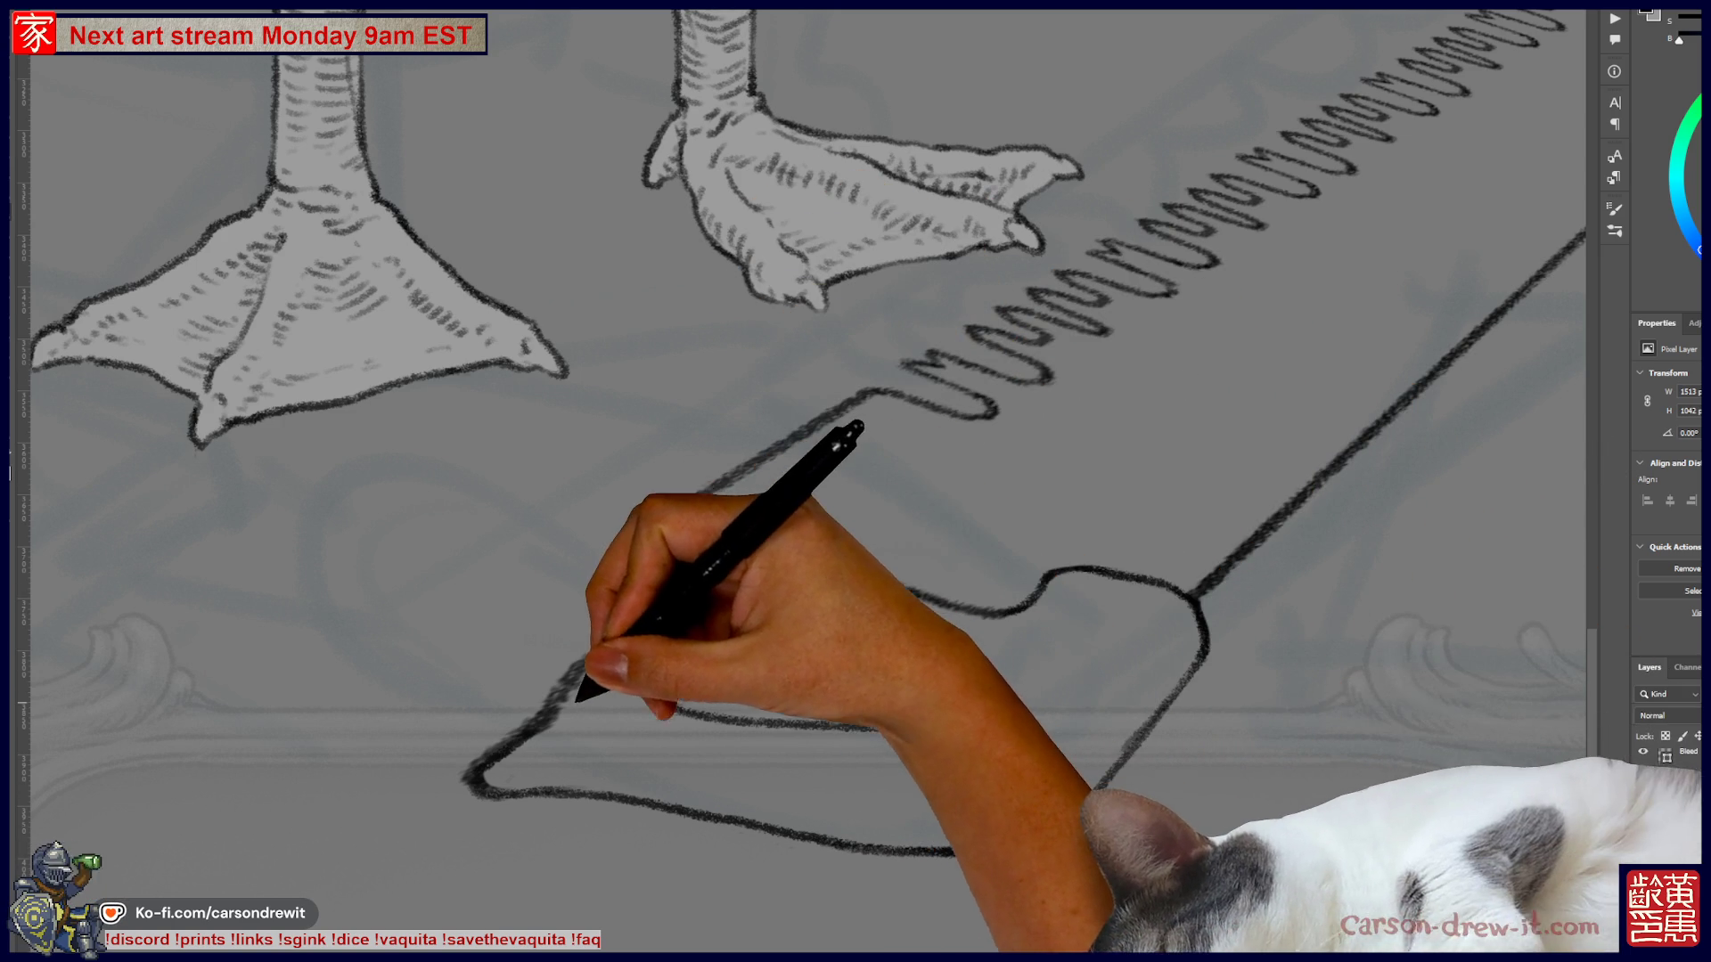
# - Erase the stray lower-left loop, then redraw the handle's bottom, top and left edges up to the teeth
pyautogui.moveTo(468, 752); pyautogui.dragTo(655, 816)
pyautogui.moveTo(477, 763)
pyautogui.mouseDown()
pyautogui.moveTo(496, 725)
pyautogui.moveTo(539, 708)
pyautogui.mouseUp()
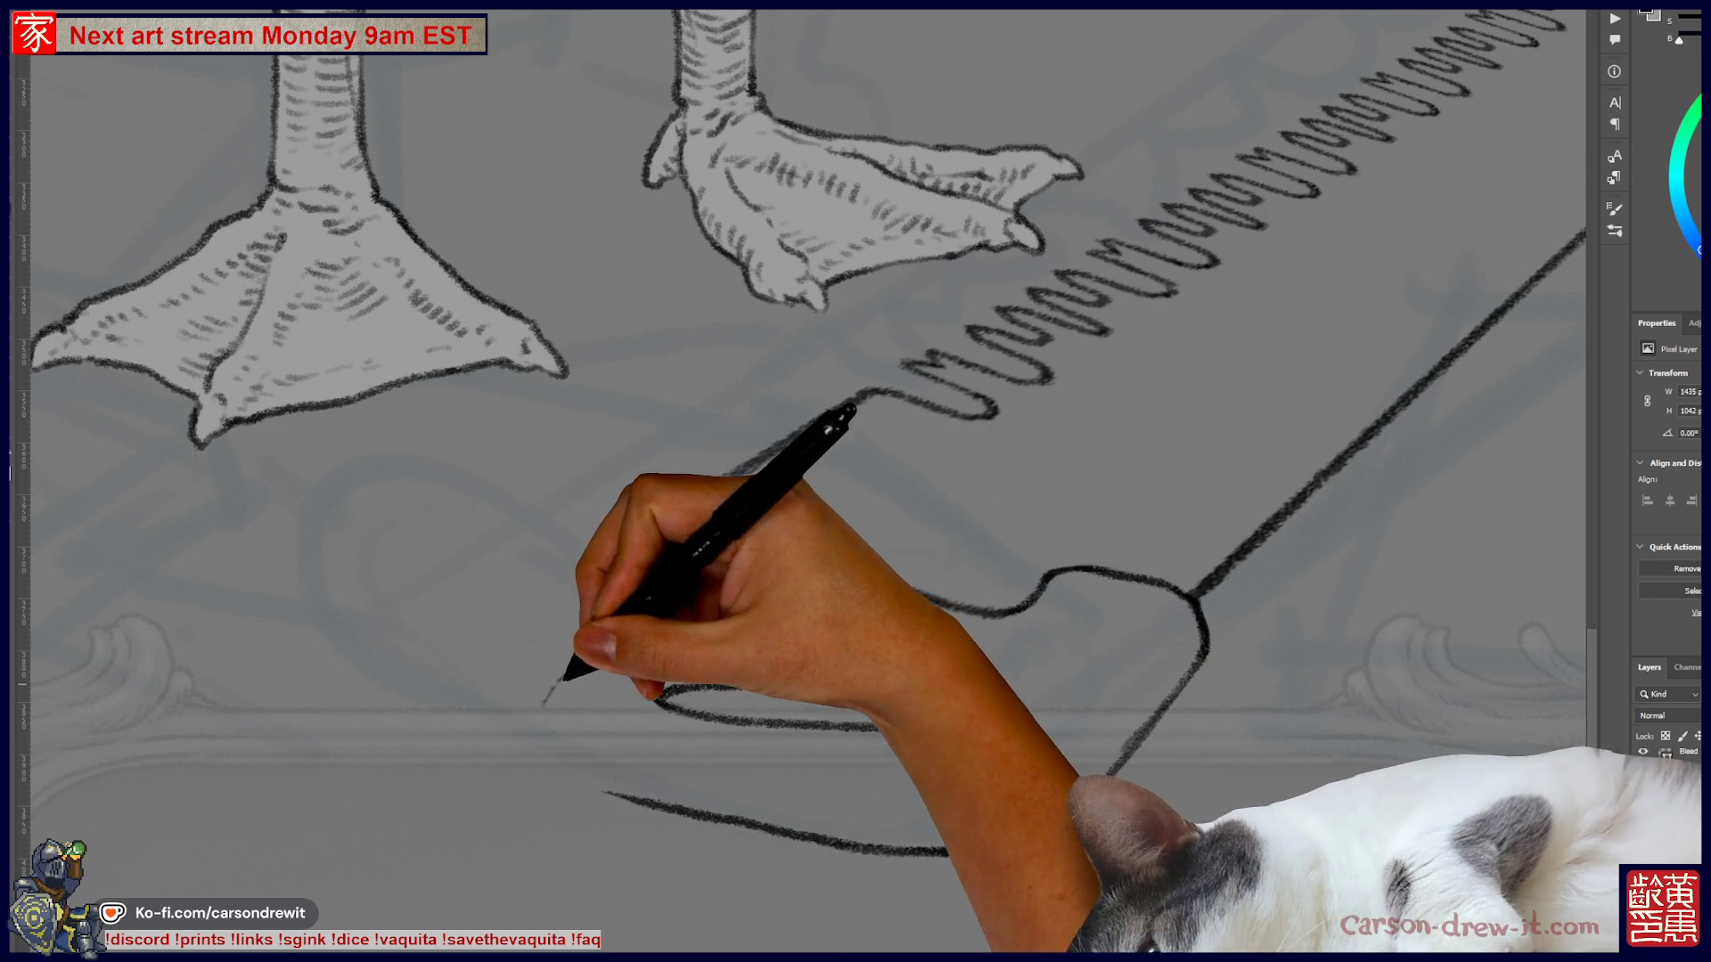
pyautogui.moveTo(536, 780)
pyautogui.mouseDown()
pyautogui.moveTo(614, 791)
pyautogui.moveTo(540, 702)
pyautogui.moveTo(564, 656)
pyautogui.moveTo(691, 609)
pyautogui.mouseUp()
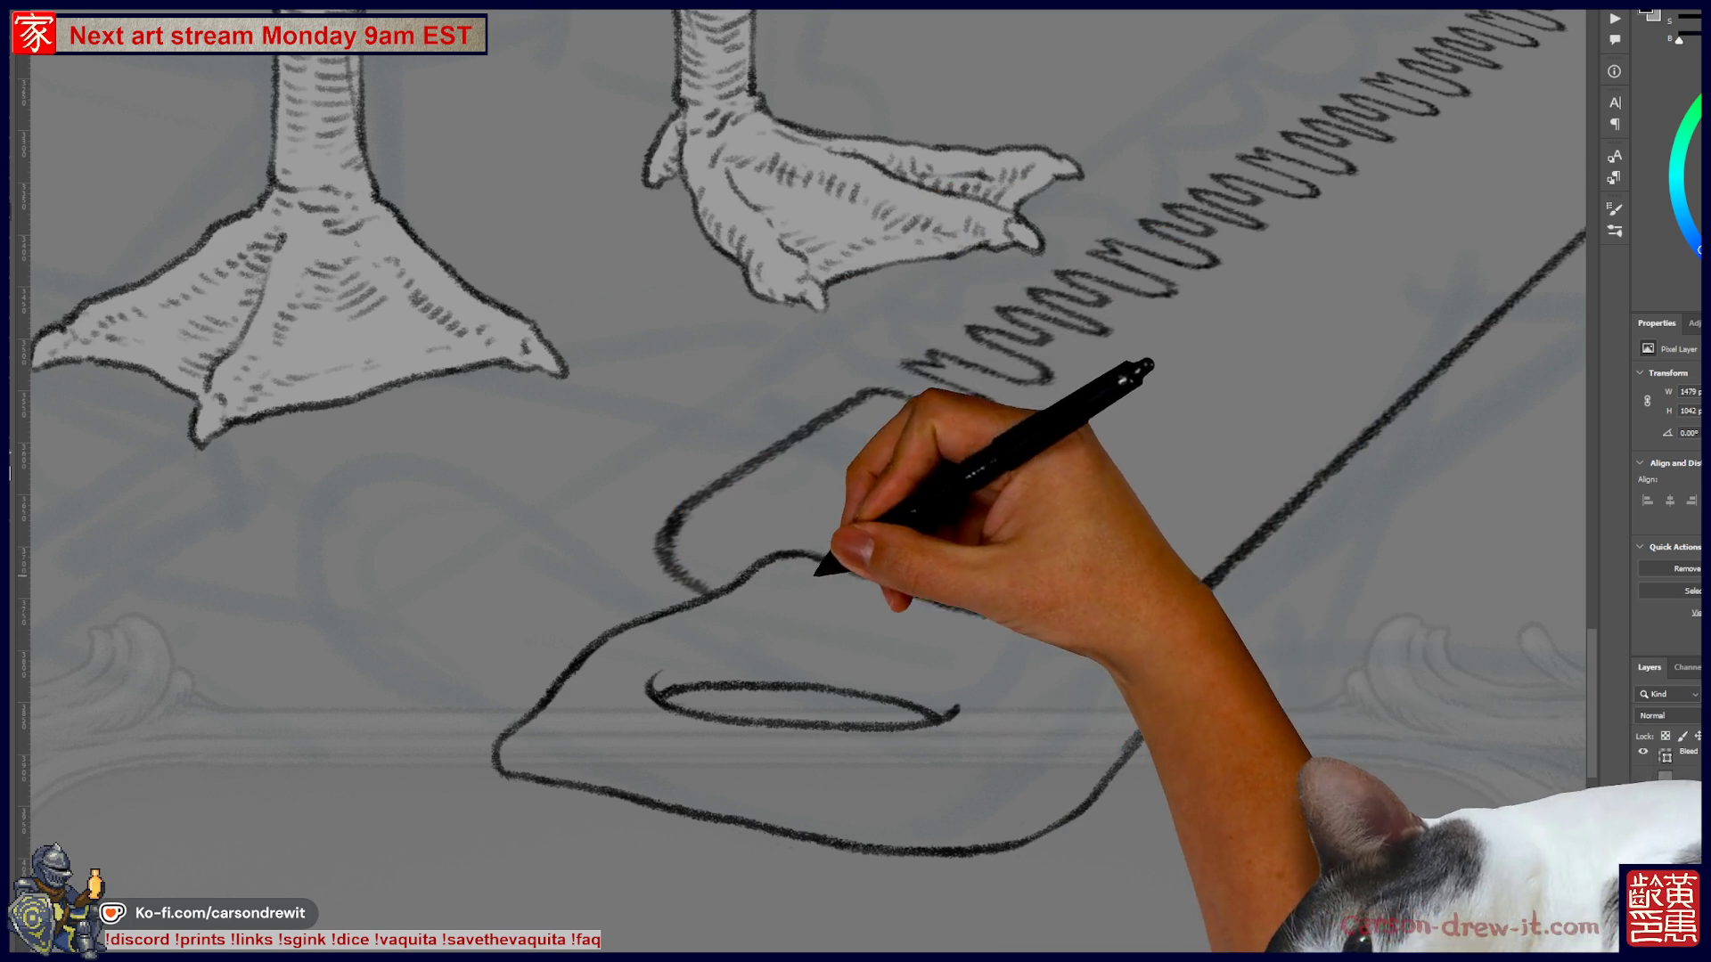
pyautogui.moveTo(856, 559)
pyautogui.mouseDown()
pyautogui.moveTo(1047, 613)
pyautogui.moveTo(1123, 577)
pyautogui.moveTo(1190, 593)
pyautogui.moveTo(1198, 651)
pyautogui.mouseUp()
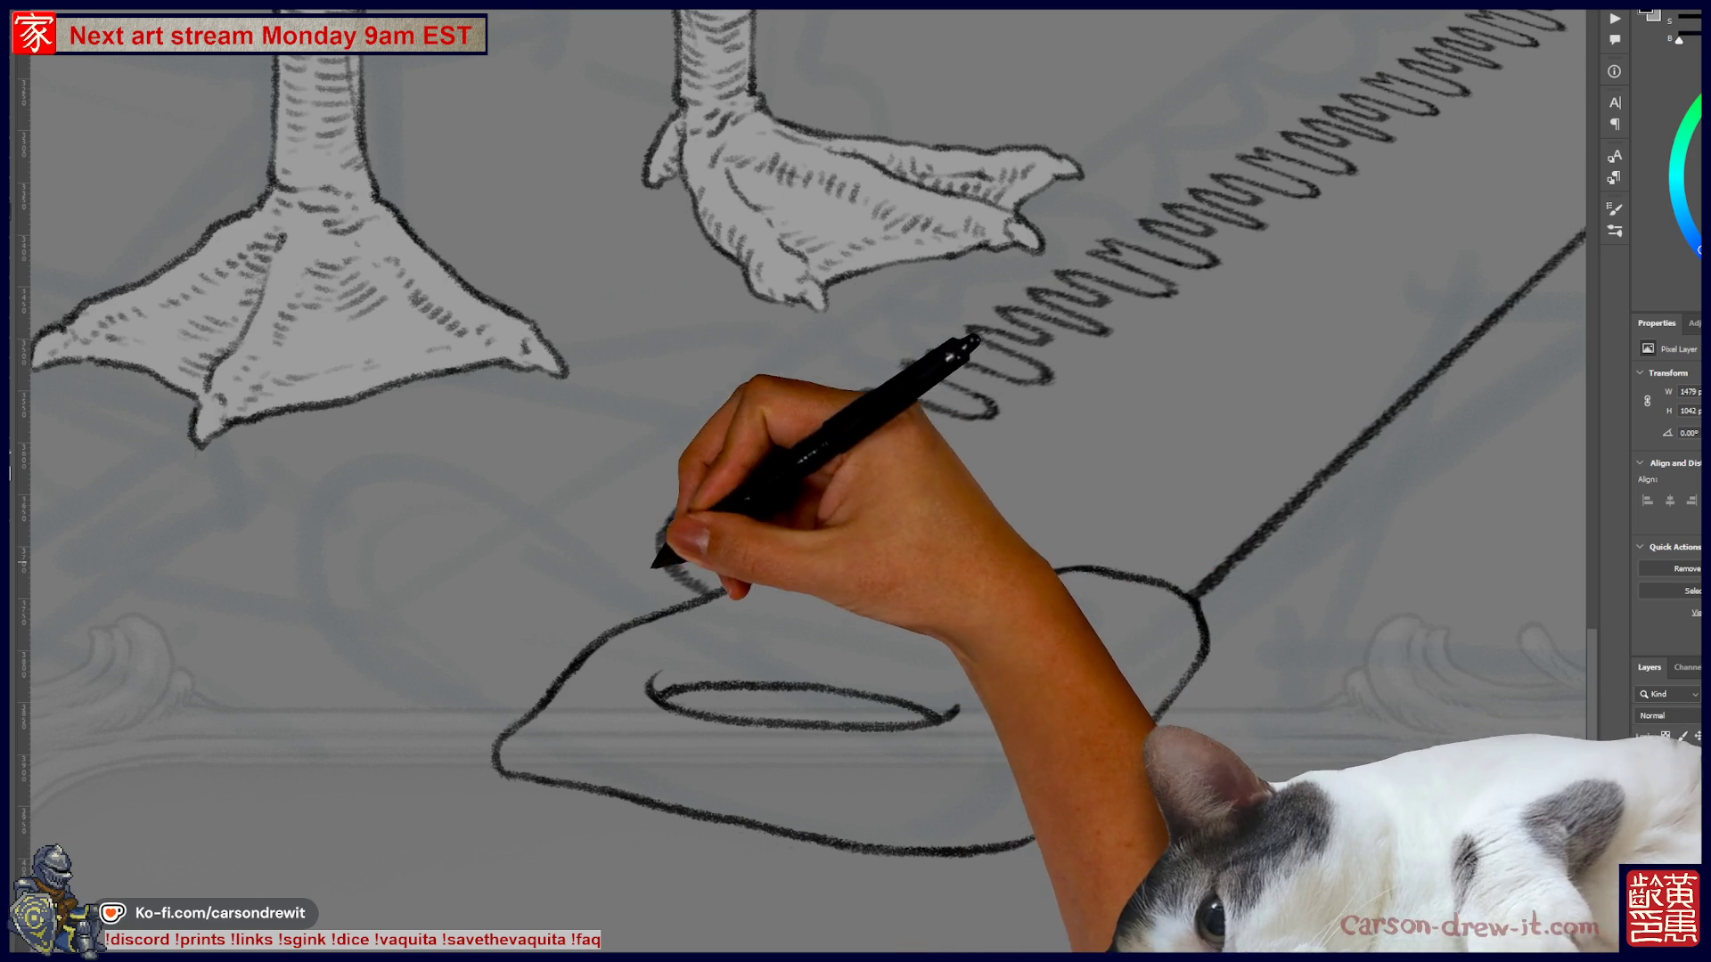
pyautogui.moveTo(650, 551); pyautogui.dragTo(690, 486)
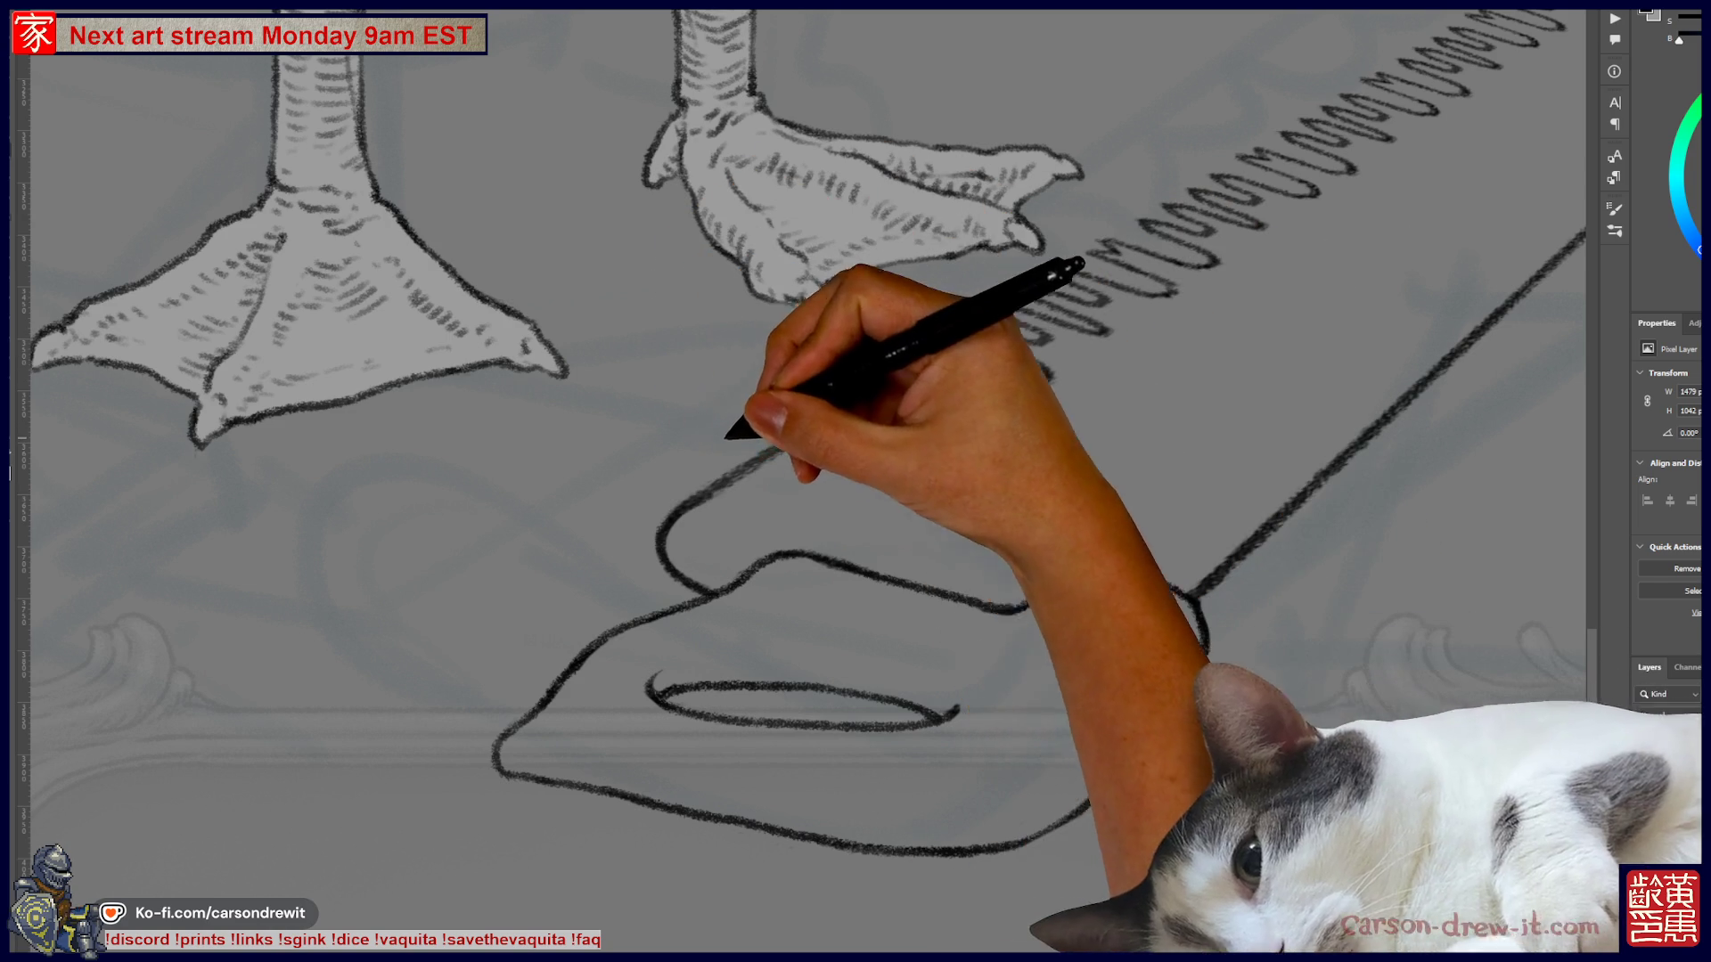
pyautogui.moveTo(690, 488); pyautogui.dragTo(851, 392)
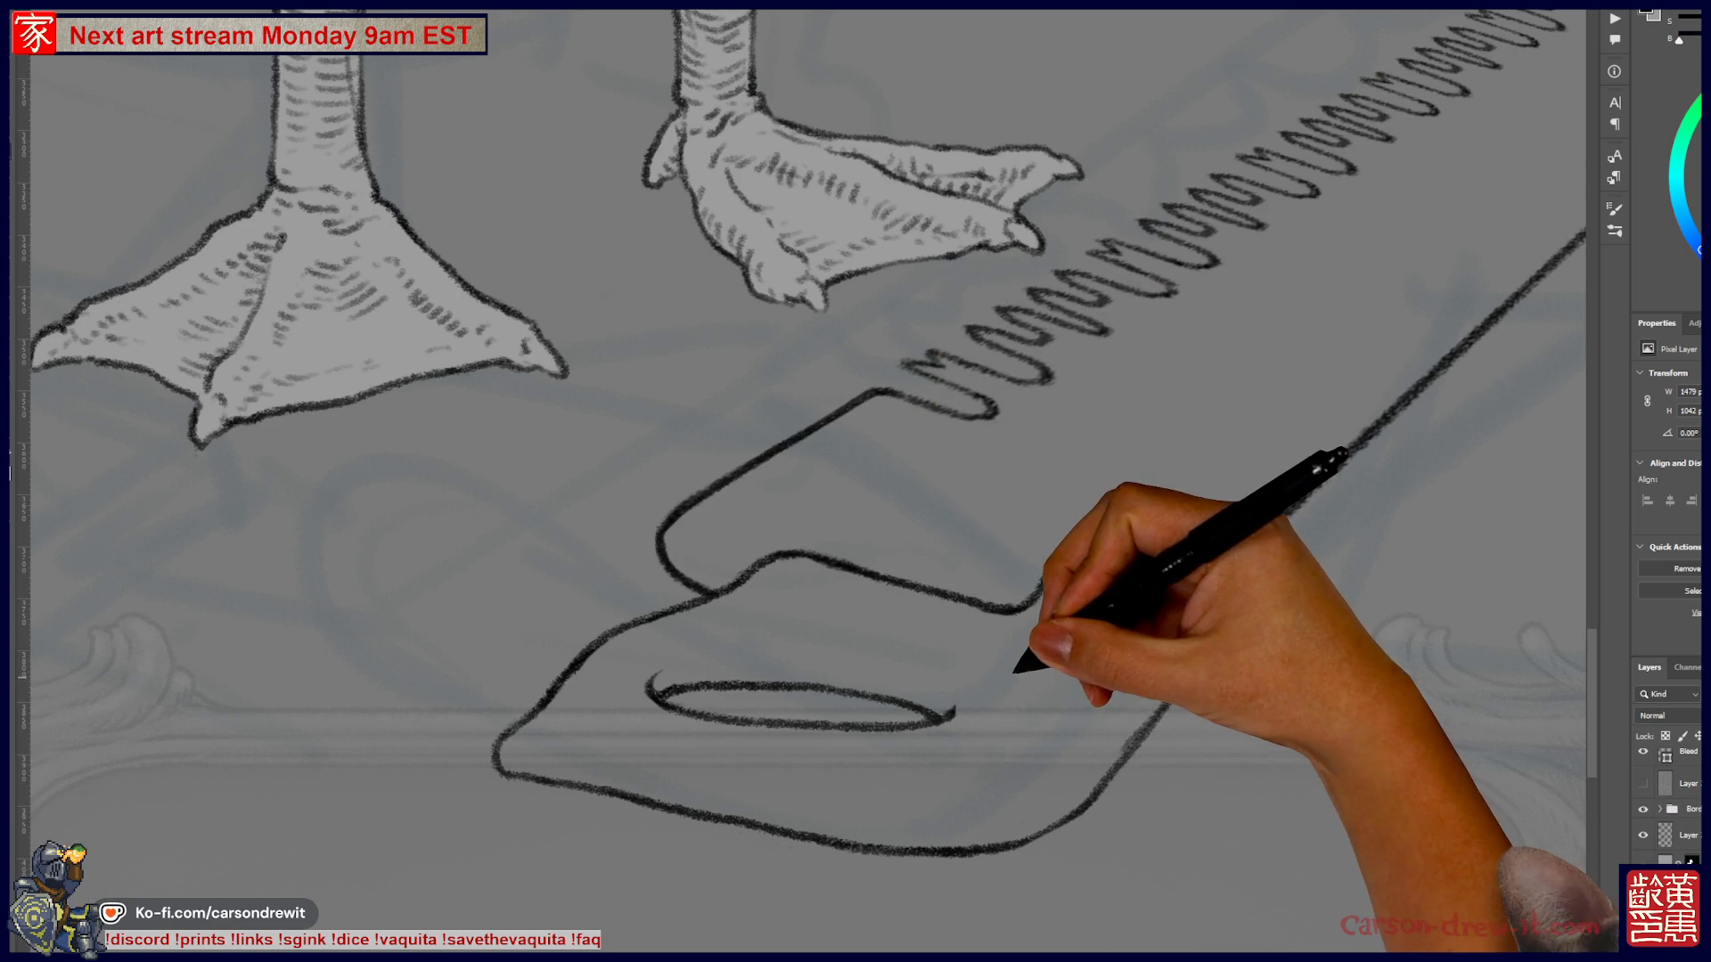
# - Redo the stroke joining the handle's bottom edge to its right side and reconnect the handle to the teeth
pyautogui.hscroll(3, 802, 446)
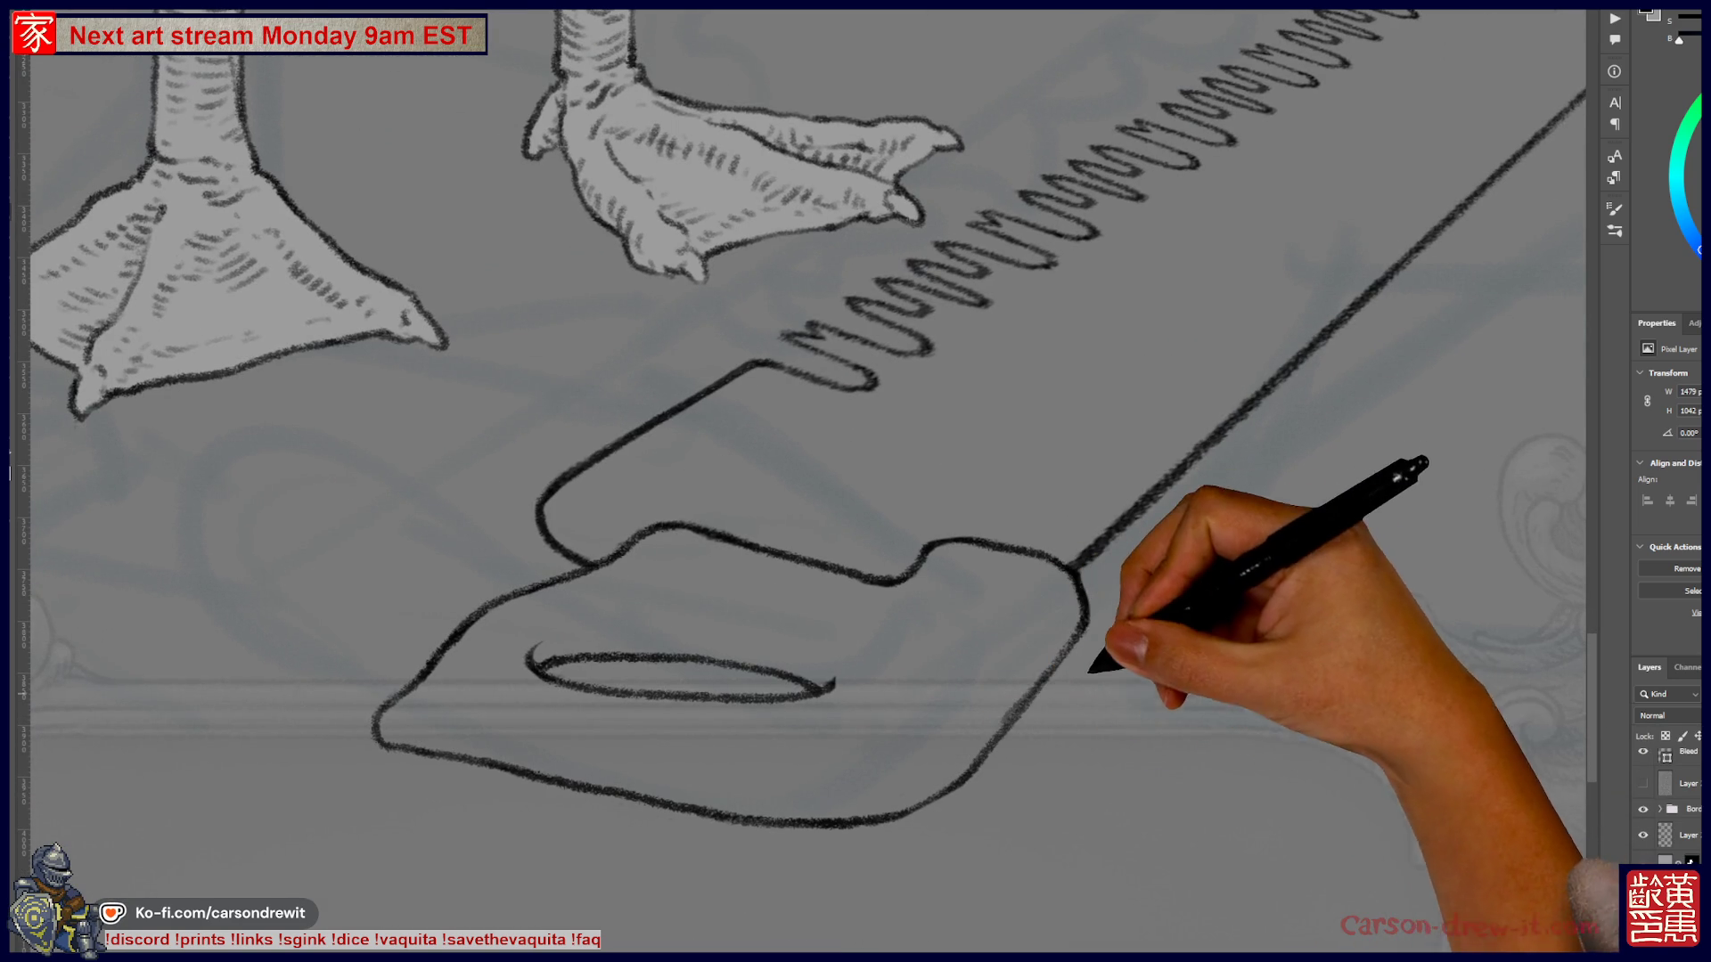
pyautogui.hotkey('ctrl', 'z')
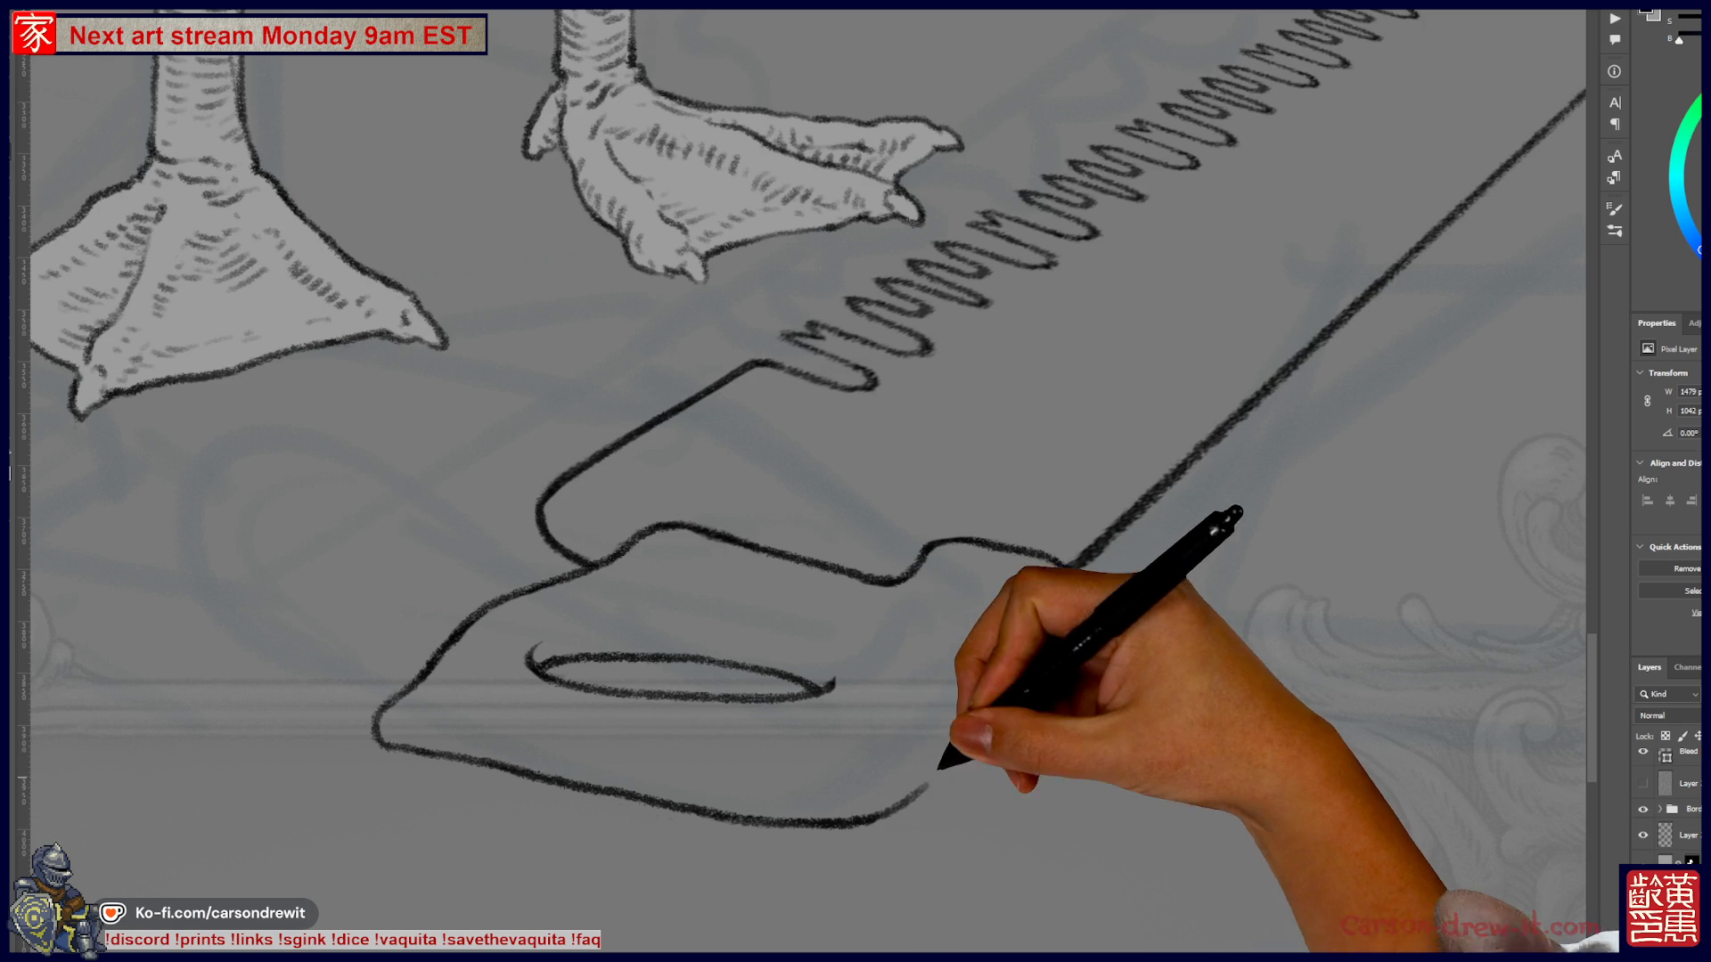
pyautogui.moveTo(908, 788); pyautogui.dragTo(1074, 583)
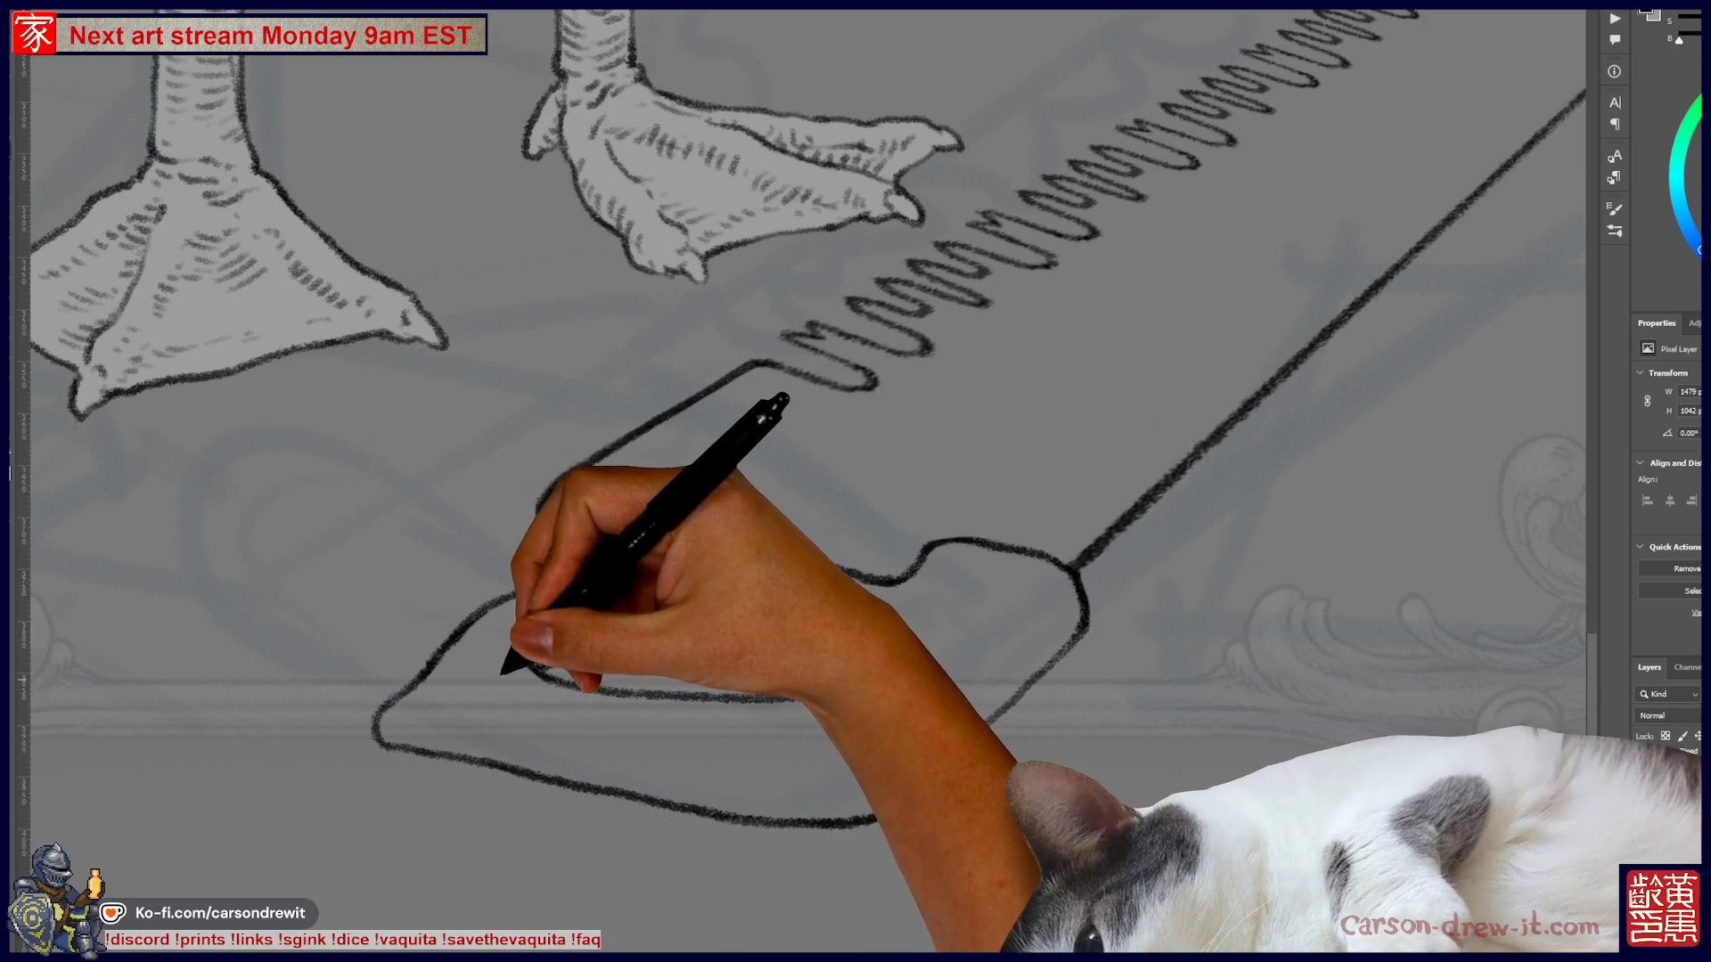
pyautogui.moveTo(436, 633)
pyautogui.mouseDown()
pyautogui.moveTo(414, 693)
pyautogui.moveTo(546, 687)
pyautogui.moveTo(573, 630)
pyautogui.moveTo(668, 595)
pyautogui.moveTo(783, 718)
pyautogui.mouseUp()
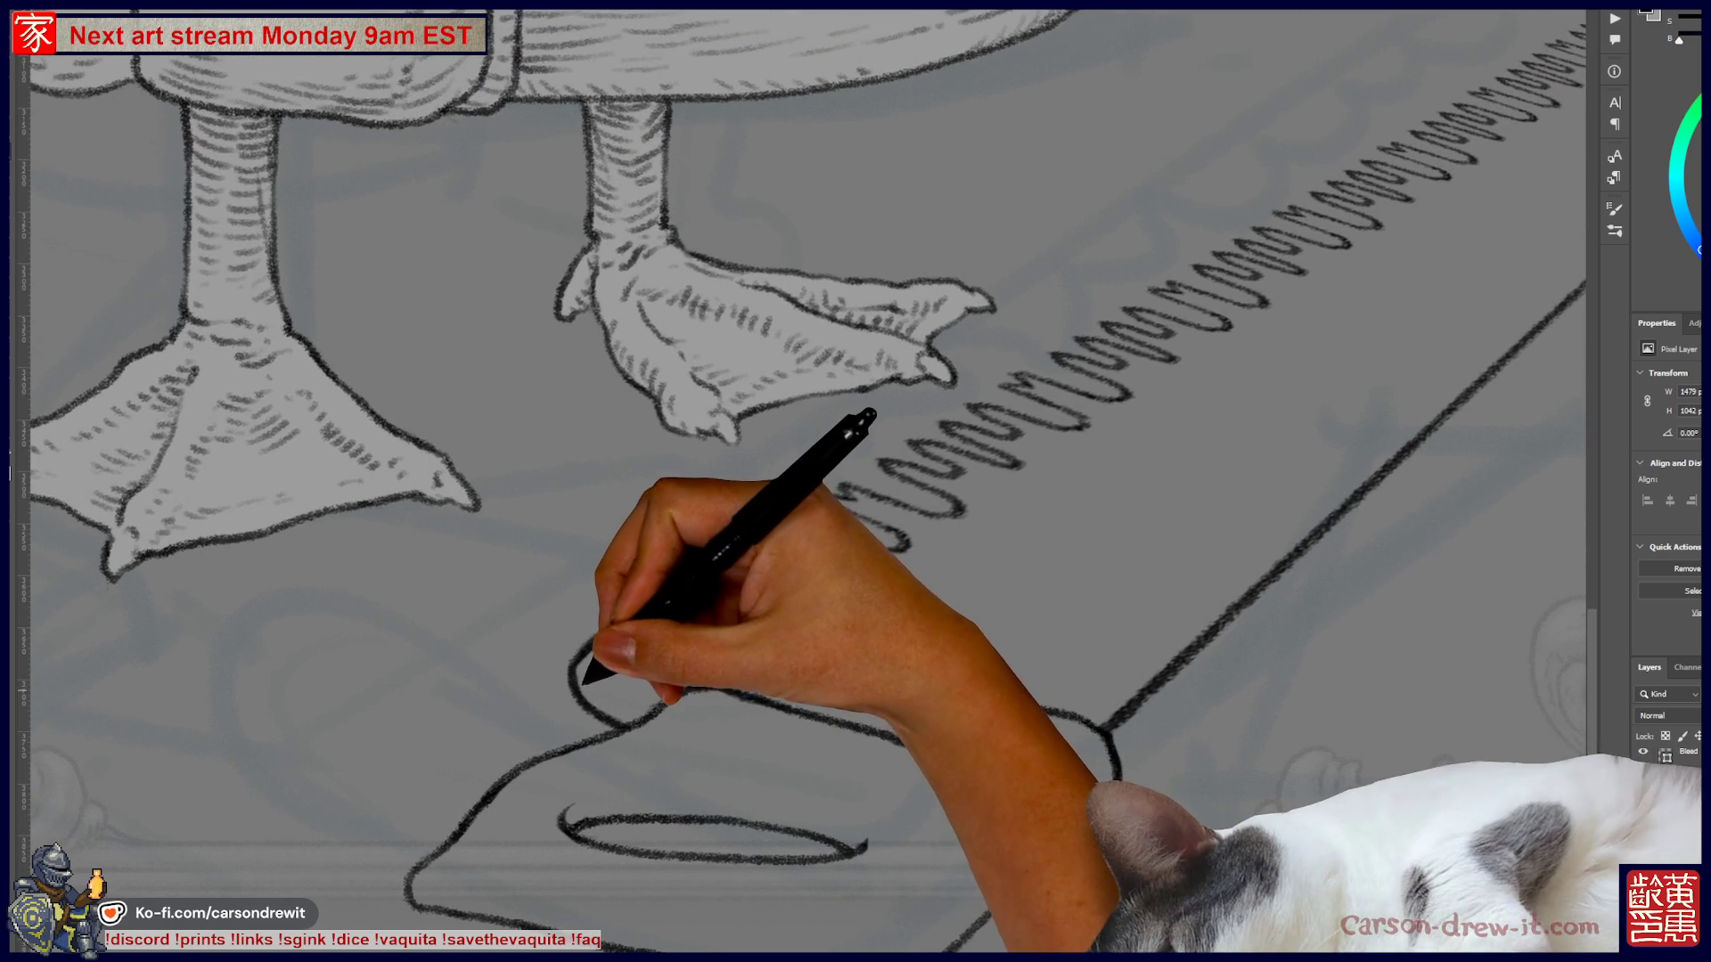
pyautogui.moveTo(577, 677); pyautogui.dragTo(802, 521)
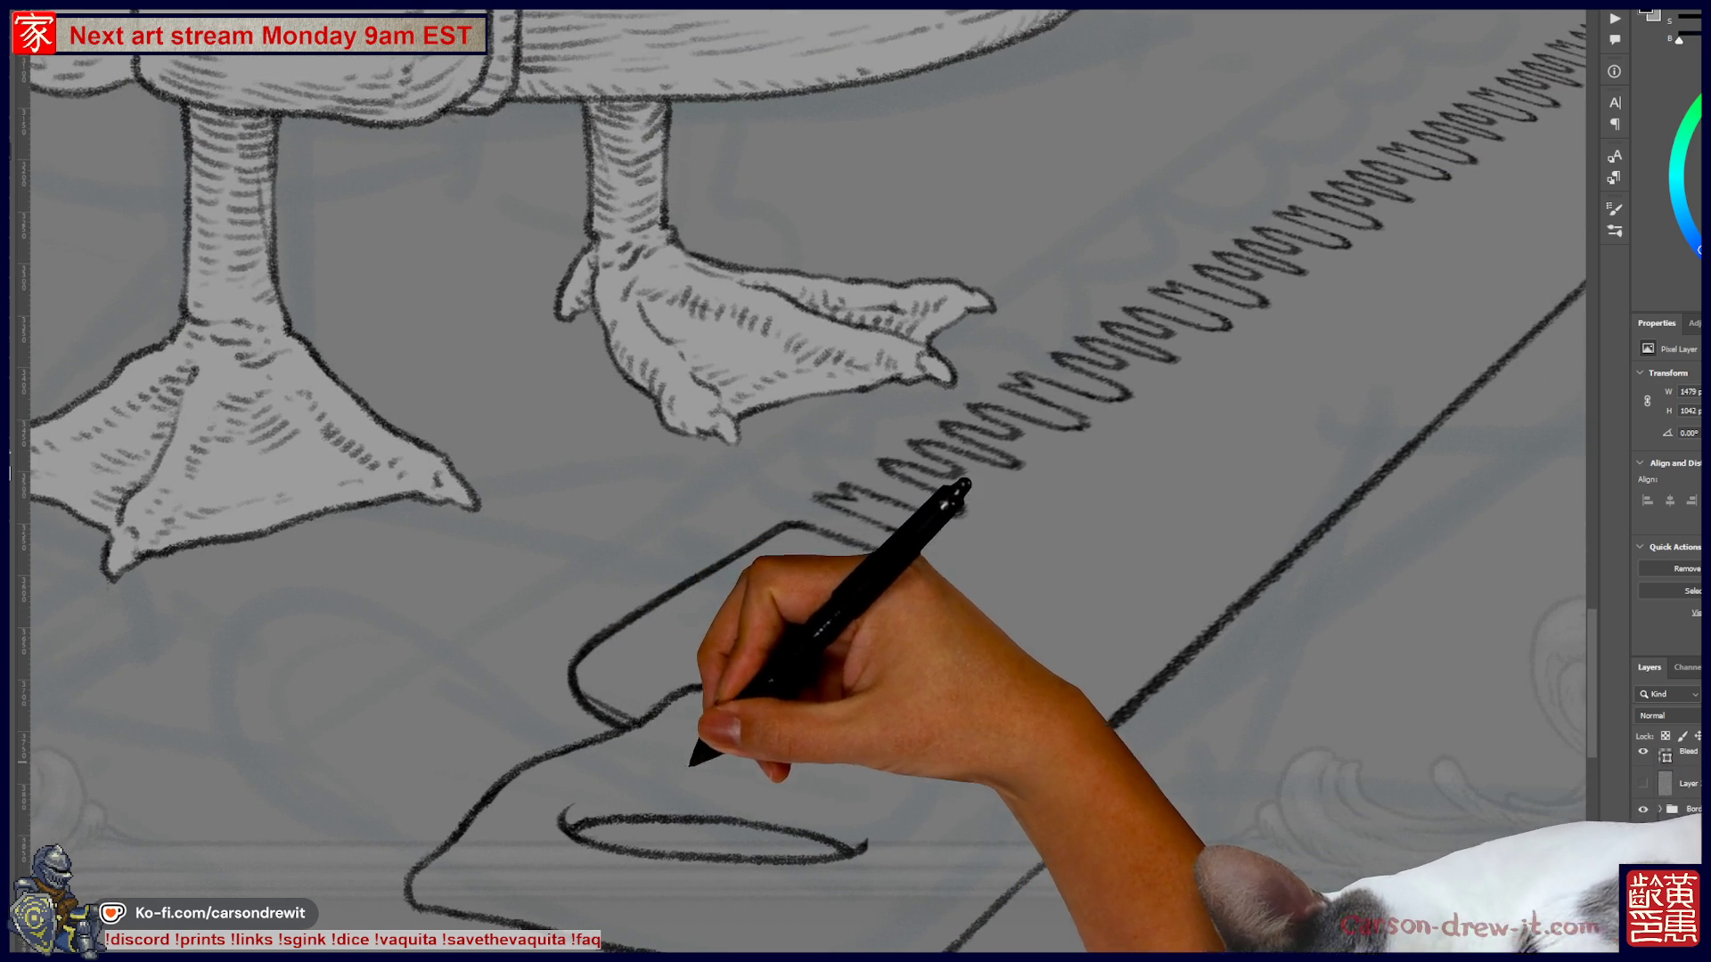
# - Add a second straight line along the blade's back, then zoom out to check and back in
pyautogui.moveTo(1135, 687); pyautogui.dragTo(707, 790)
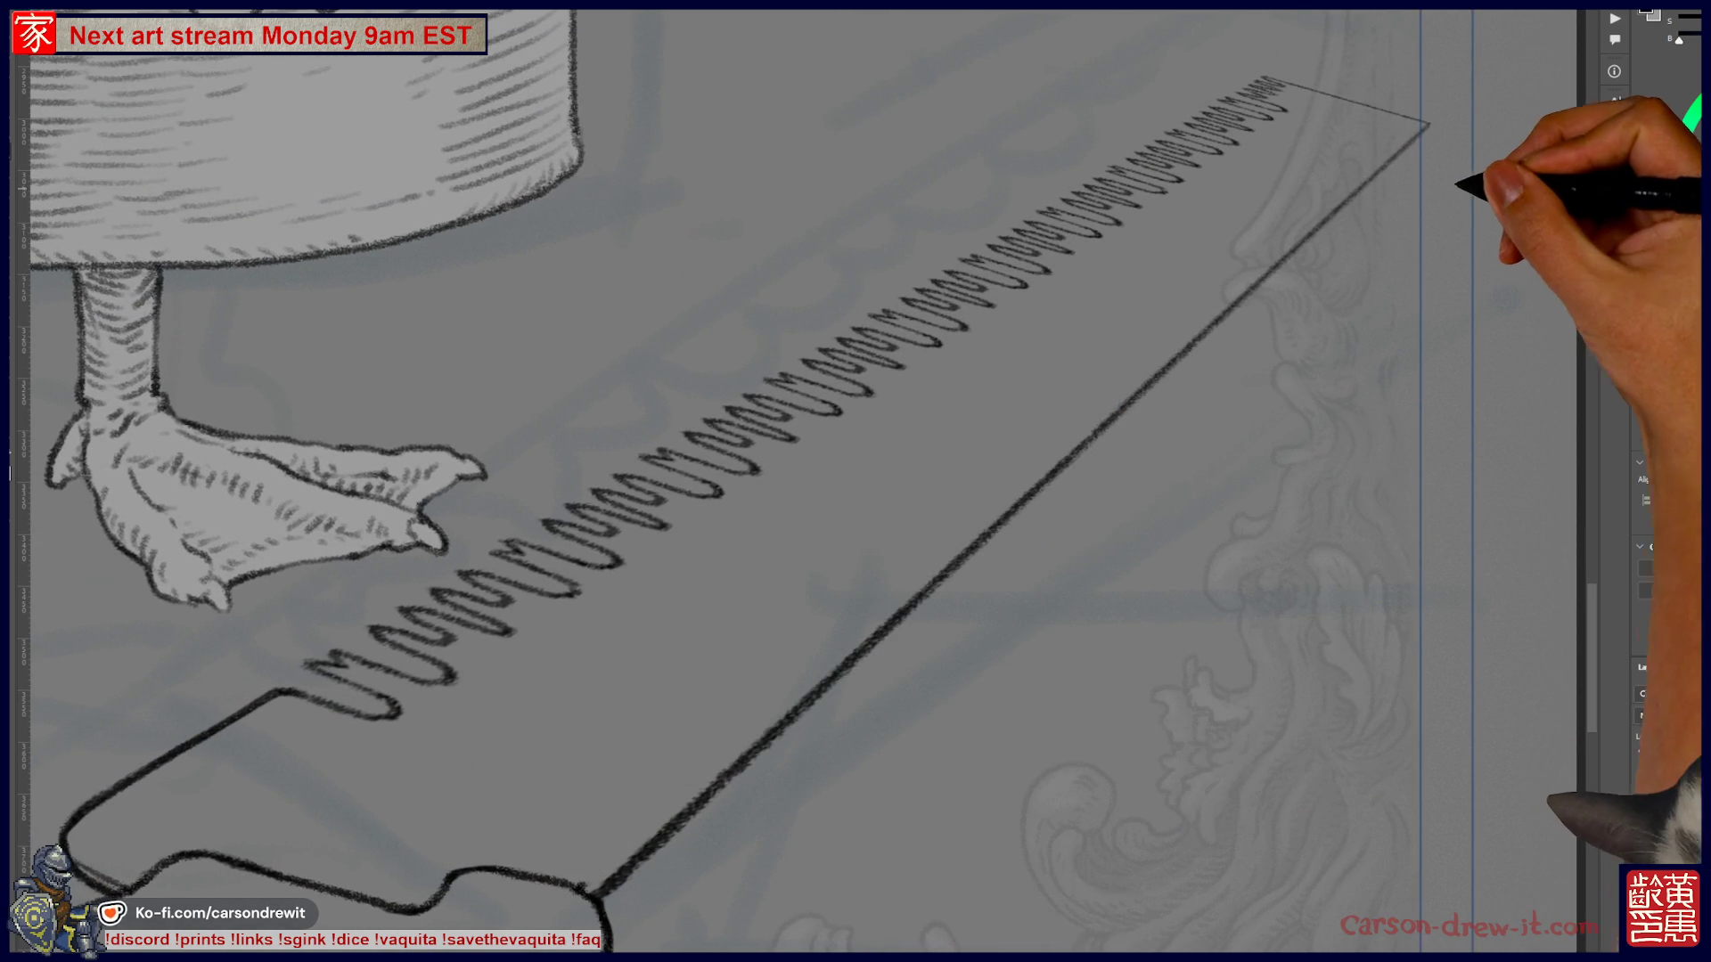
pyautogui.click(1423, 124)
pyautogui.keyDown('shift'); pyautogui.click(592, 889); pyautogui.keyUp('shift')
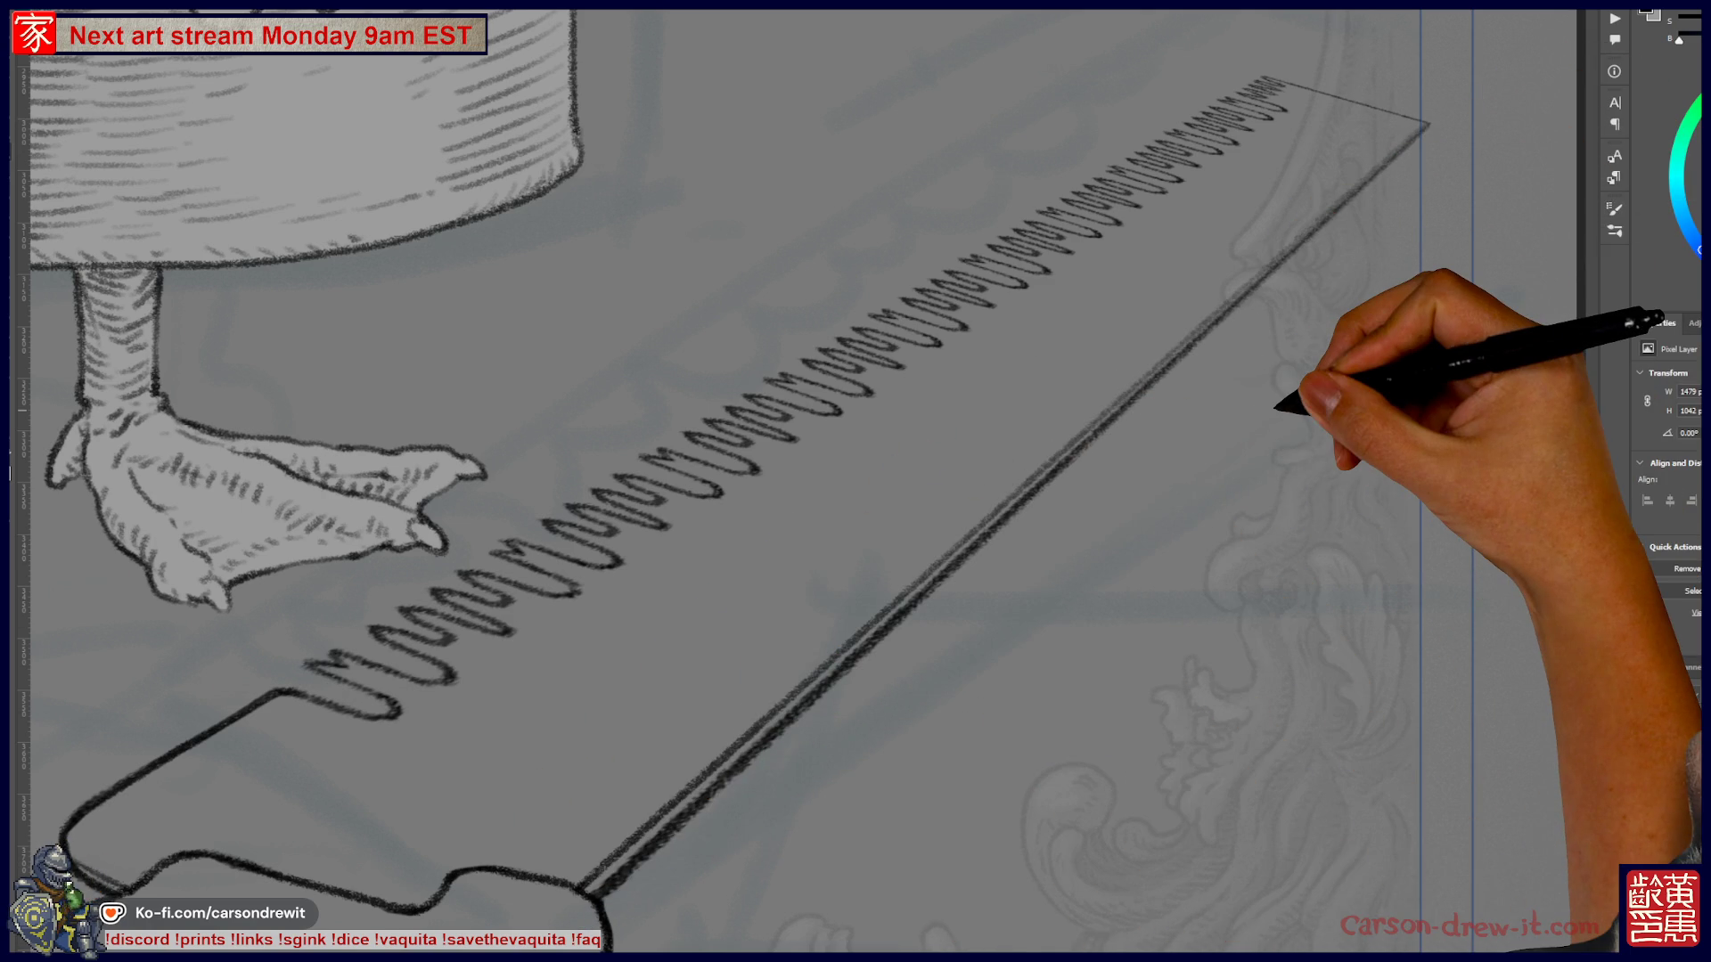
pyautogui.hotkey('ctrl', '-')
pyautogui.hotkey('ctrl', '-')
pyautogui.hotkey('ctrl', '-')
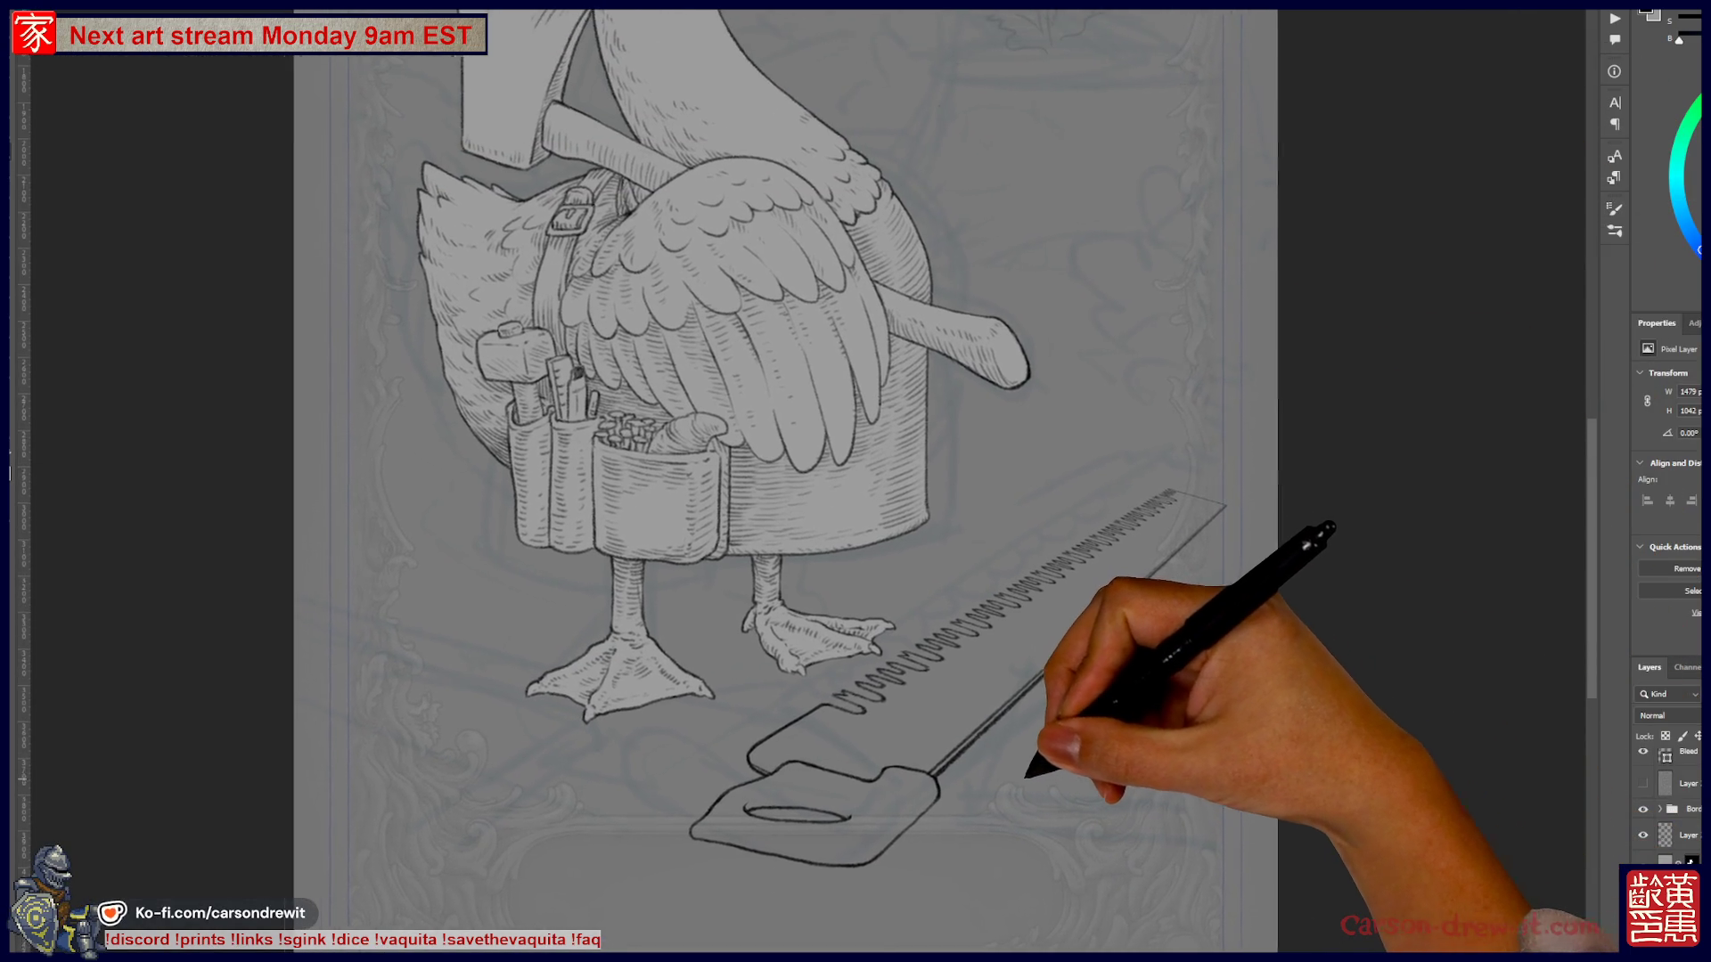
pyautogui.moveTo(1034, 768); pyautogui.dragTo(999, 787)
pyautogui.hotkey('ctrl', '-')
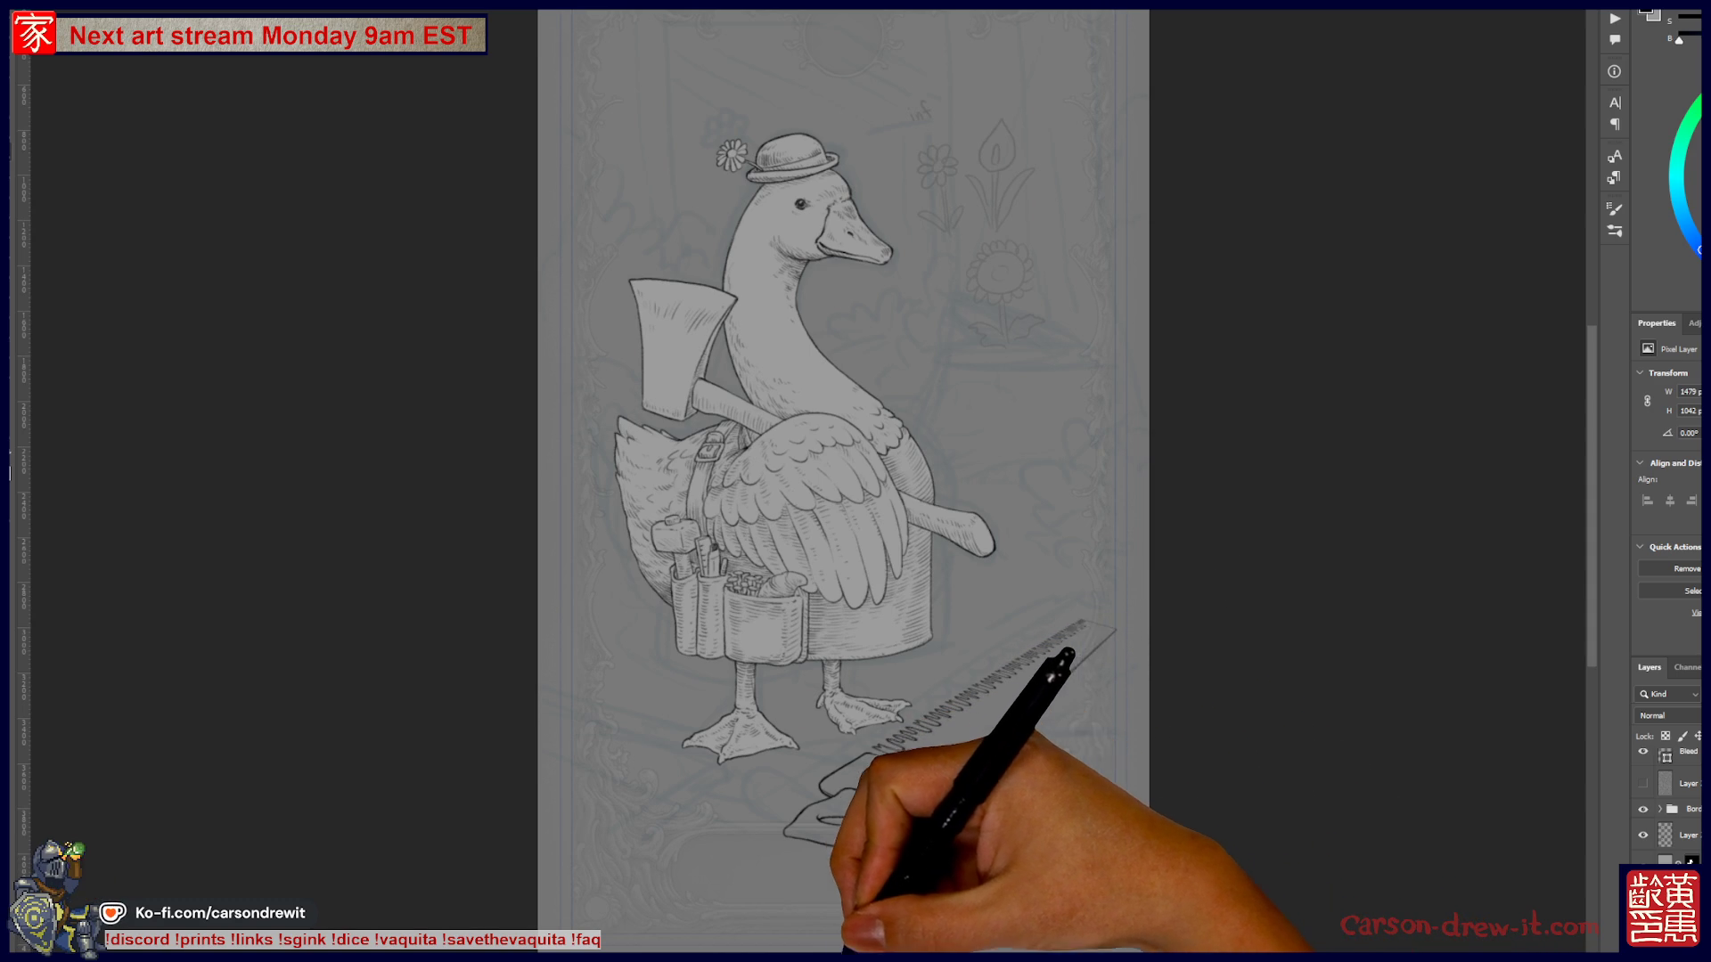
pyautogui.hotkey('ctrl', '+')
pyautogui.hotkey('ctrl', '+')
pyautogui.scroll(1, 944, 819)
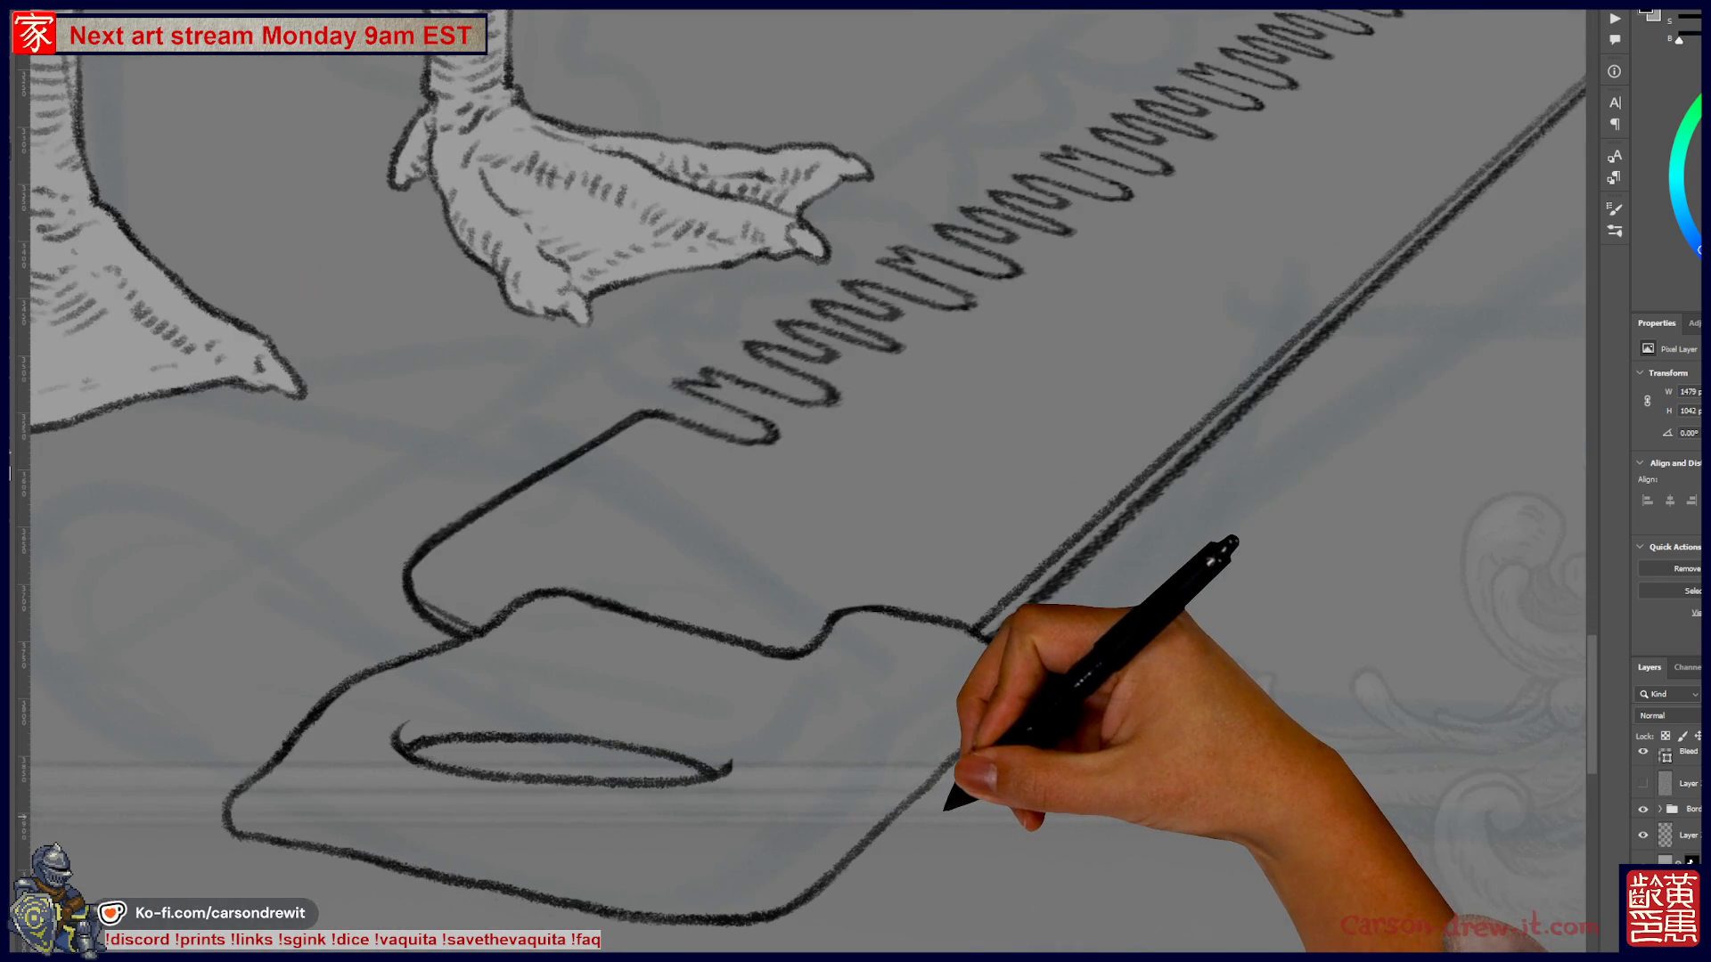
# - Add a curled stroke and a second rivet hole to the handle, then zoom out toward the whole goose
pyautogui.hscroll(-2, 856, 481)
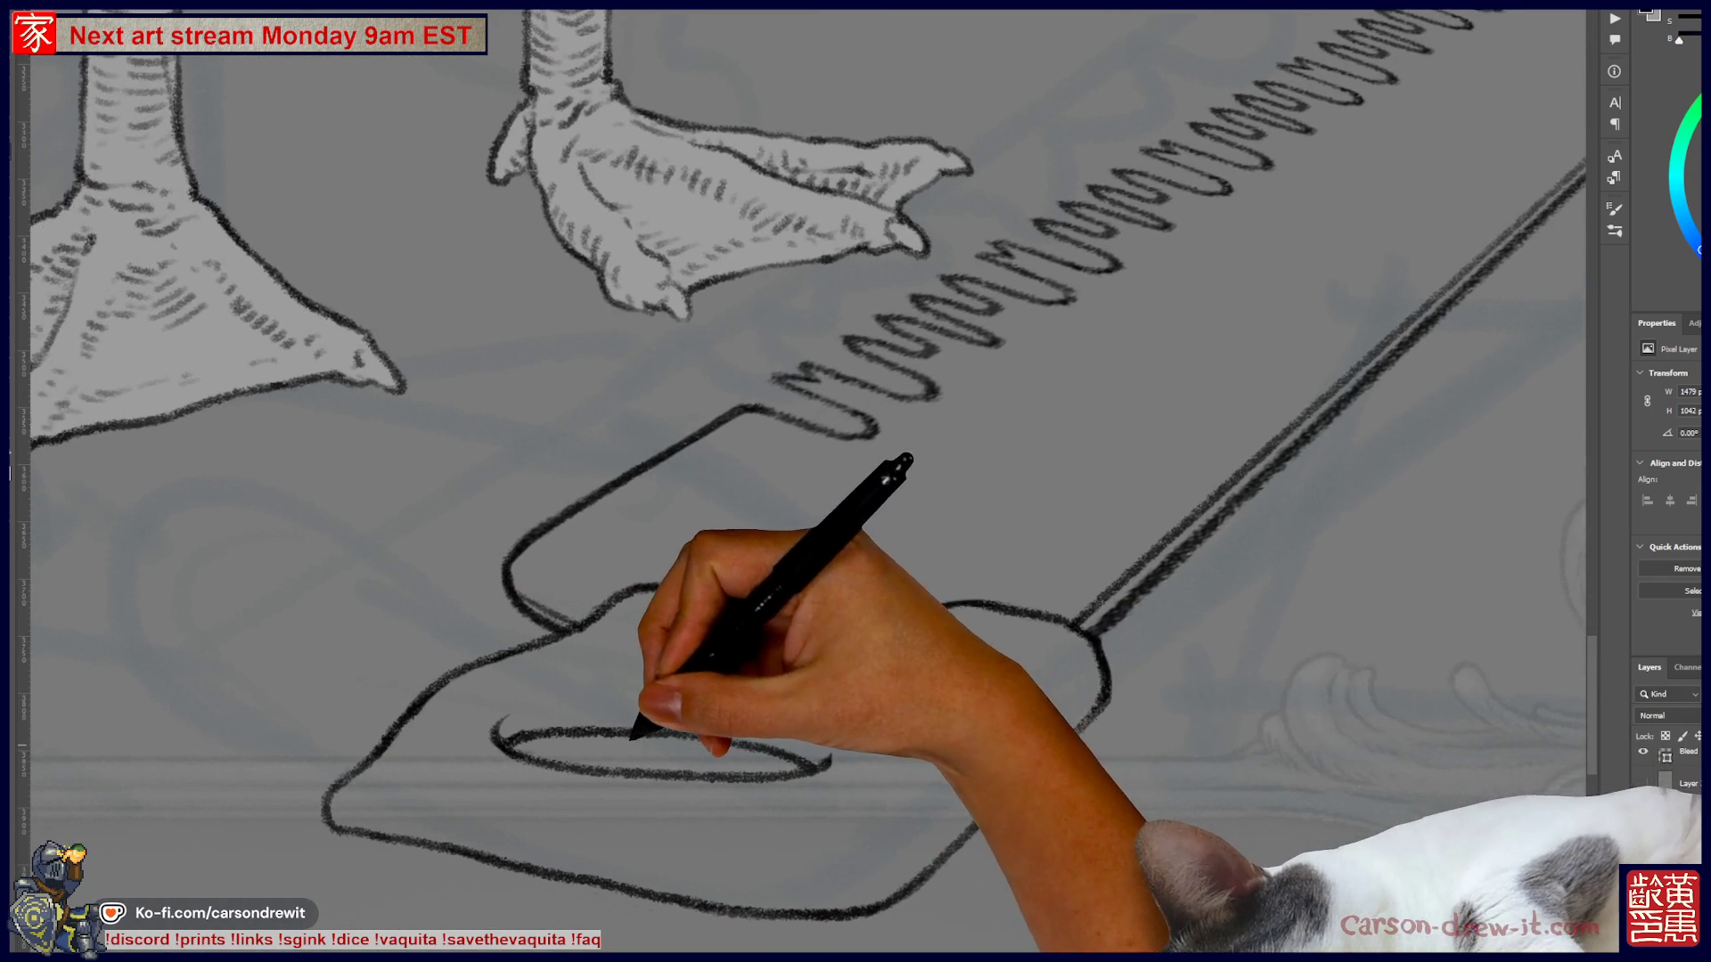
pyautogui.moveTo(678, 613)
pyautogui.mouseDown()
pyautogui.moveTo(648, 621)
pyautogui.moveTo(955, 604)
pyautogui.moveTo(1070, 620)
pyautogui.mouseUp()
pyautogui.moveTo(958, 631); pyautogui.dragTo(972, 634)
pyautogui.moveTo(889, 794); pyautogui.dragTo(1039, 657)
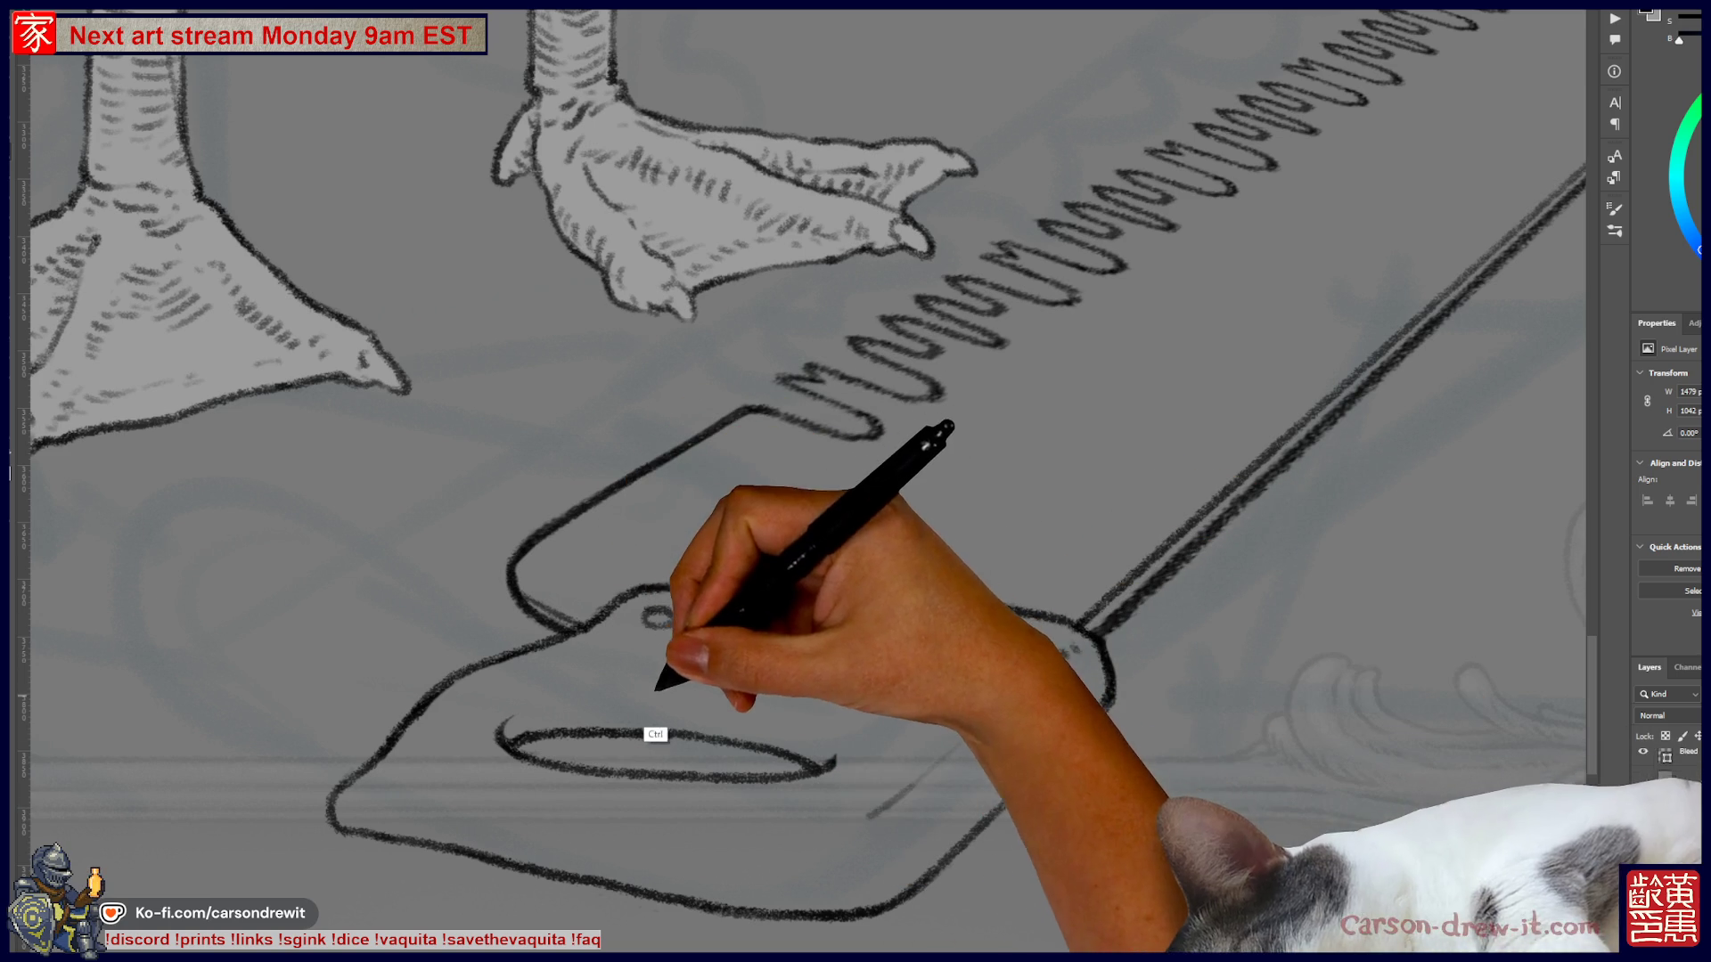
pyautogui.hotkey('ctrl', 'z')
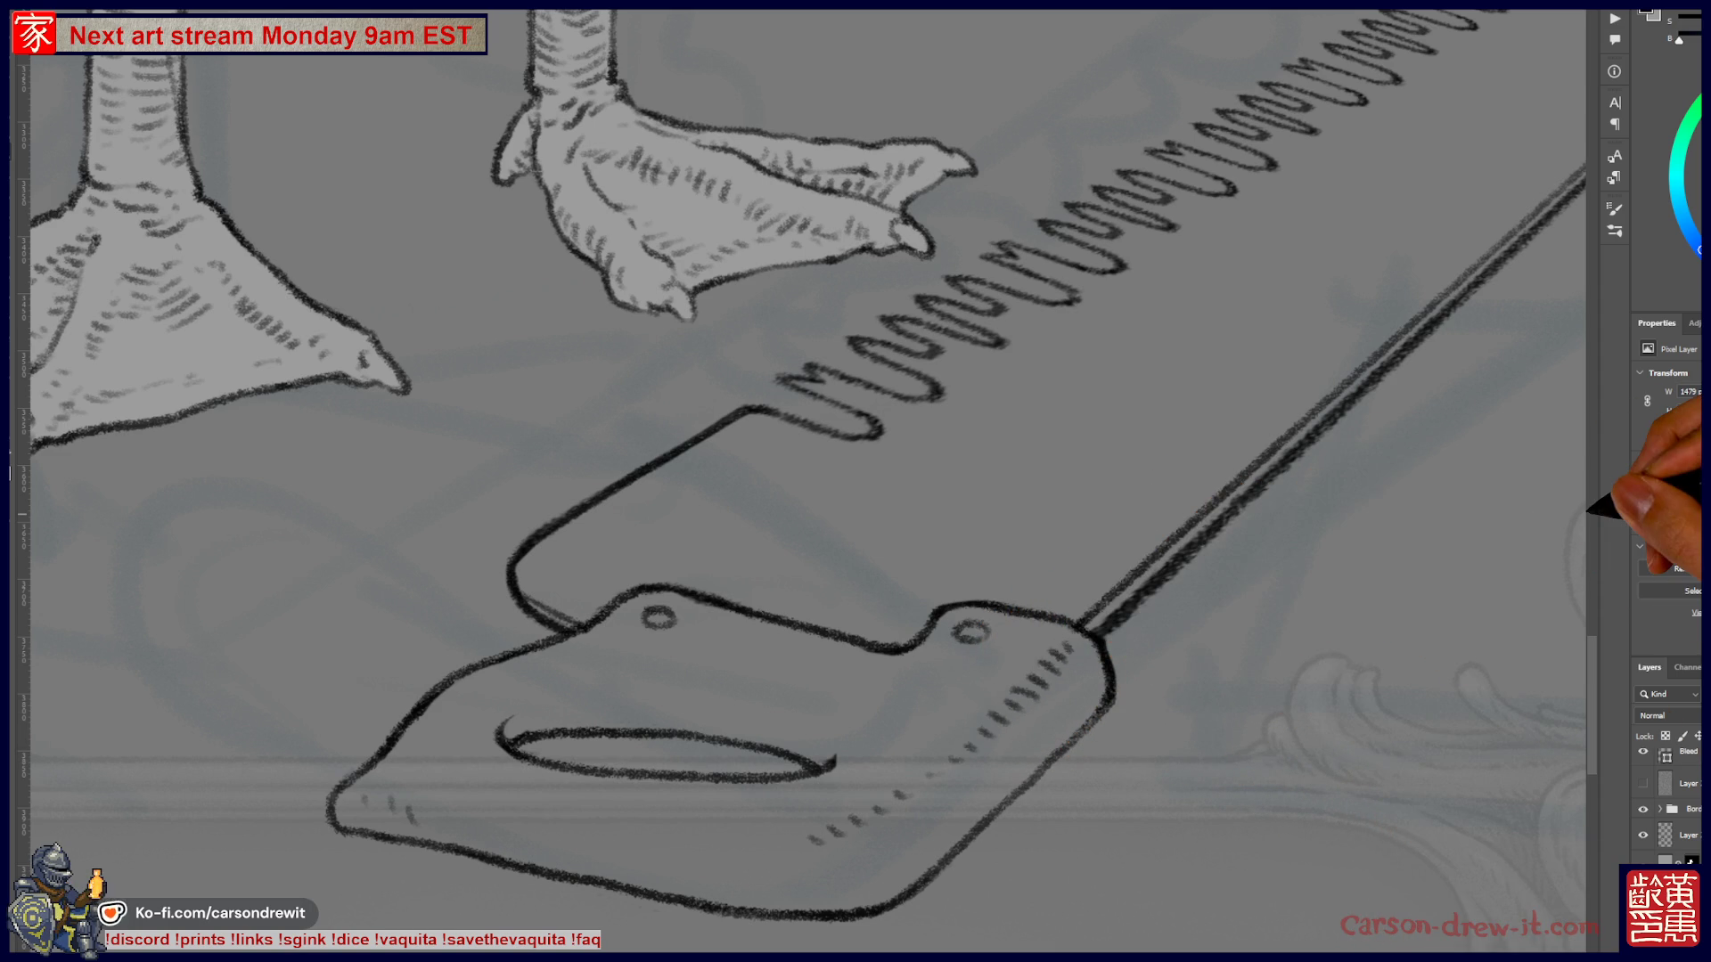
pyautogui.hotkey('ctrl', '-')
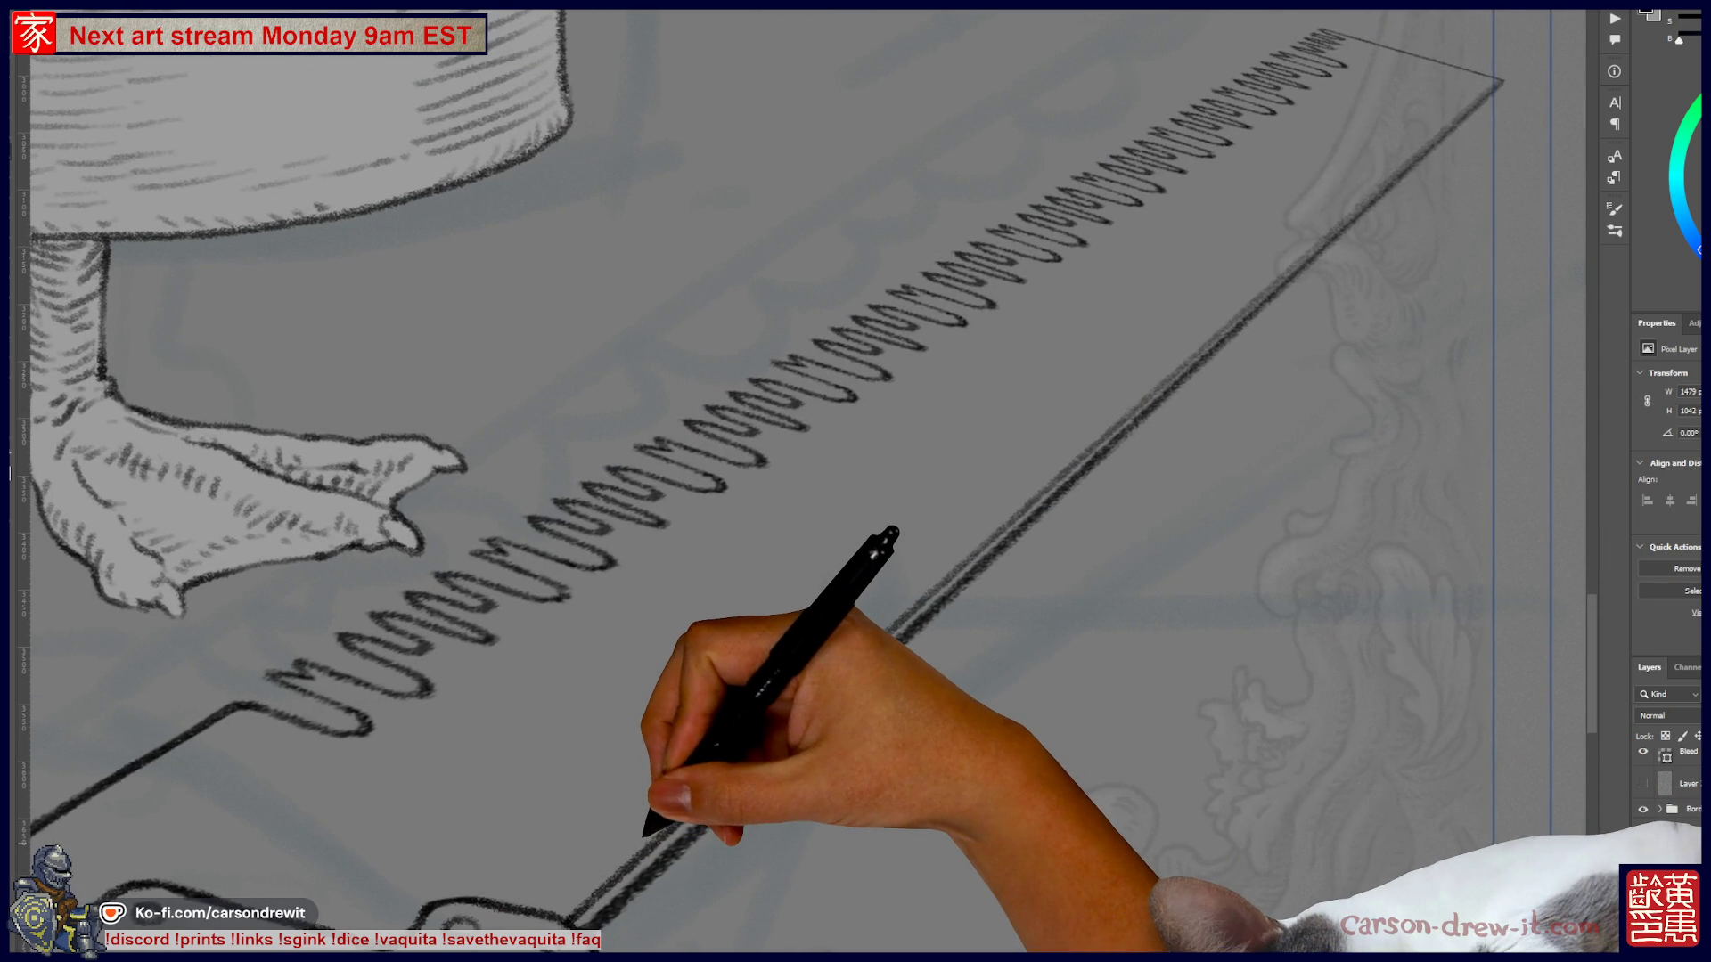
pyautogui.hotkey('ctrl', '-')
pyautogui.hotkey('ctrl', '-')
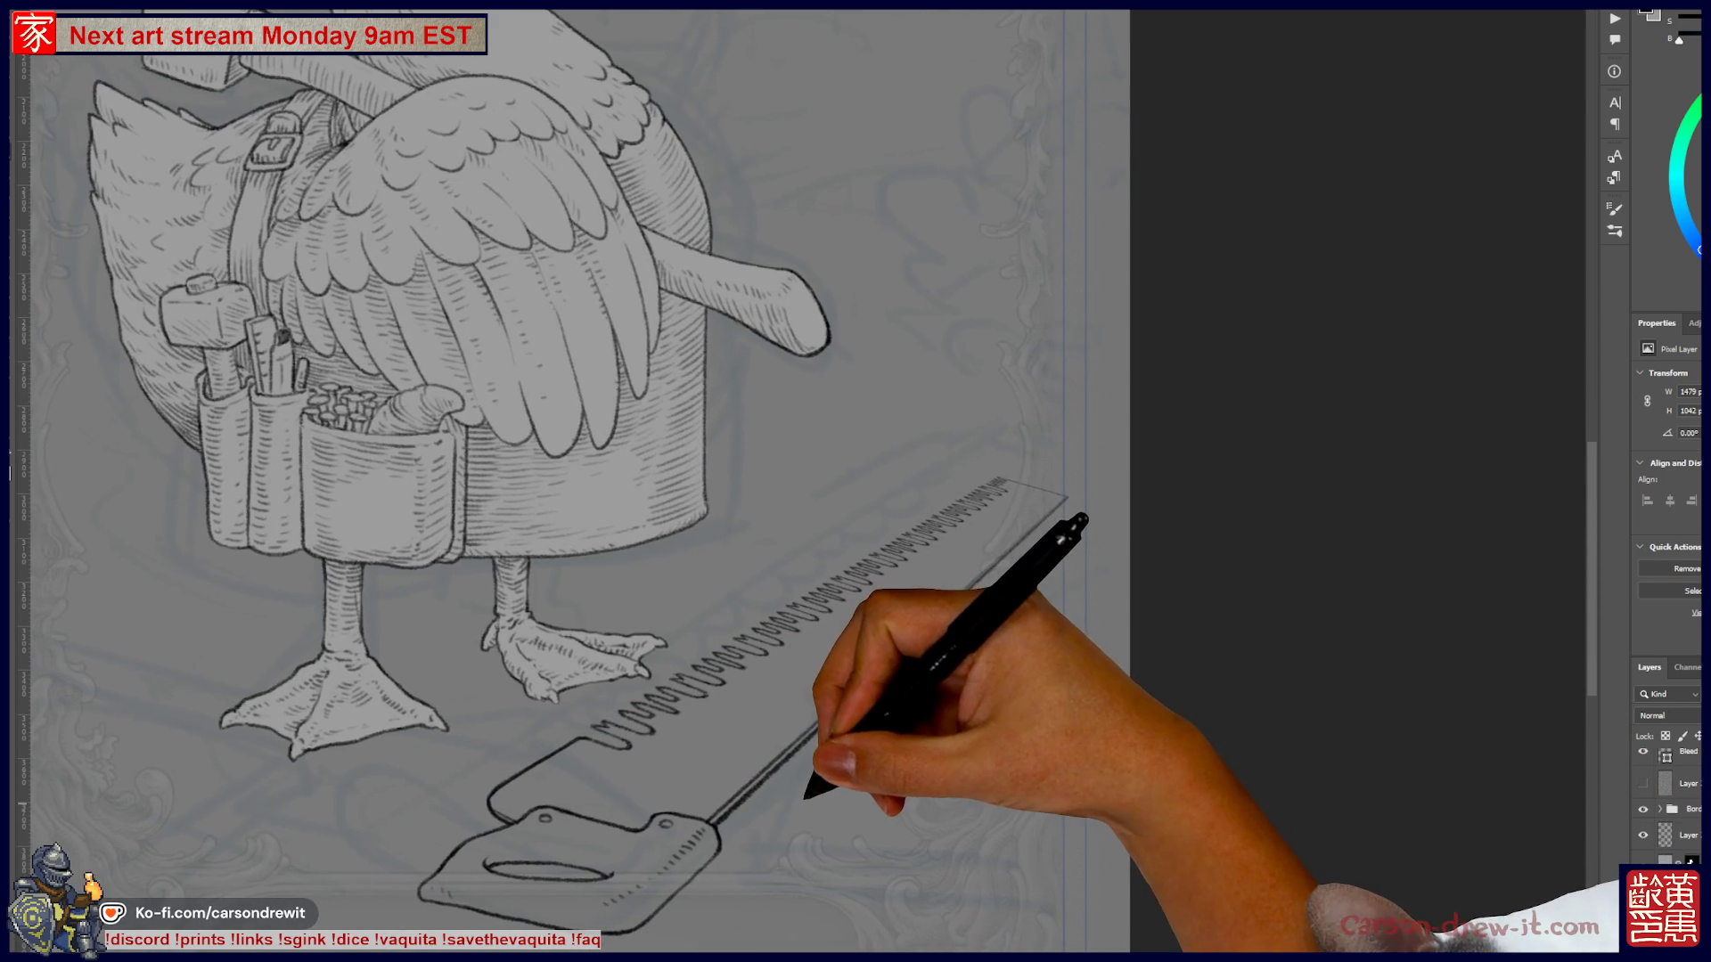
# - Draw more looped serrations along the blade's top edge toward its far tip
pyautogui.hotkey('ctrl', '-')
pyautogui.hotkey('ctrl', '-')
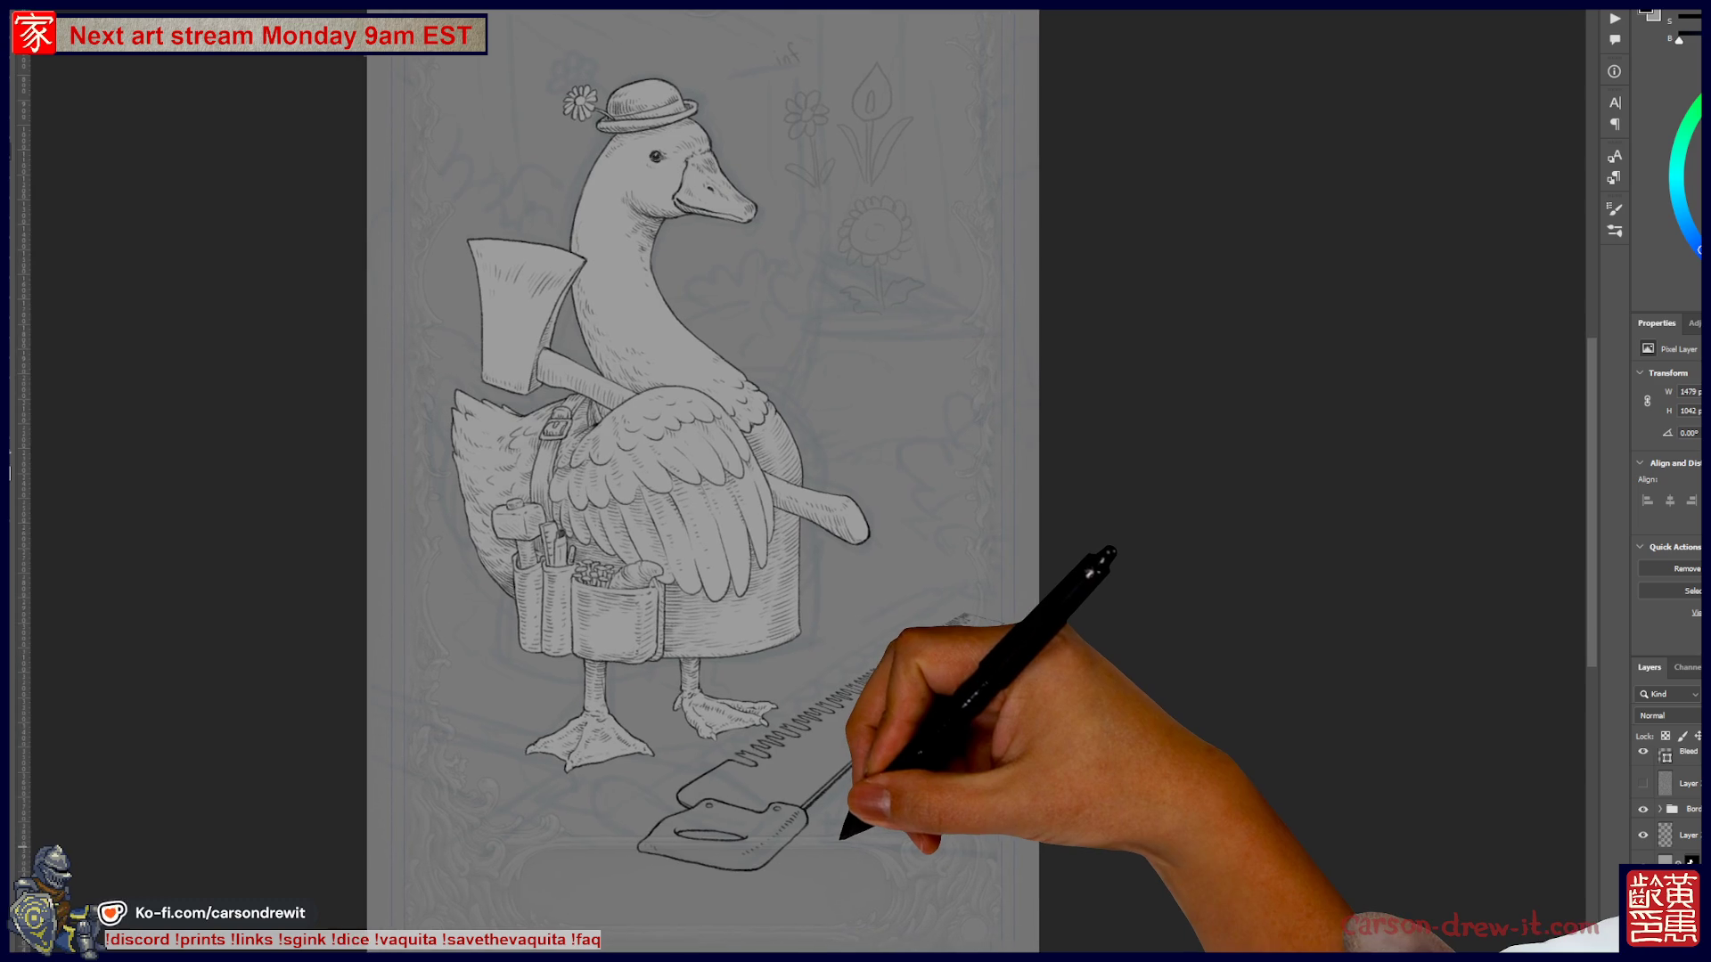
pyautogui.scroll(5, 759, 837)
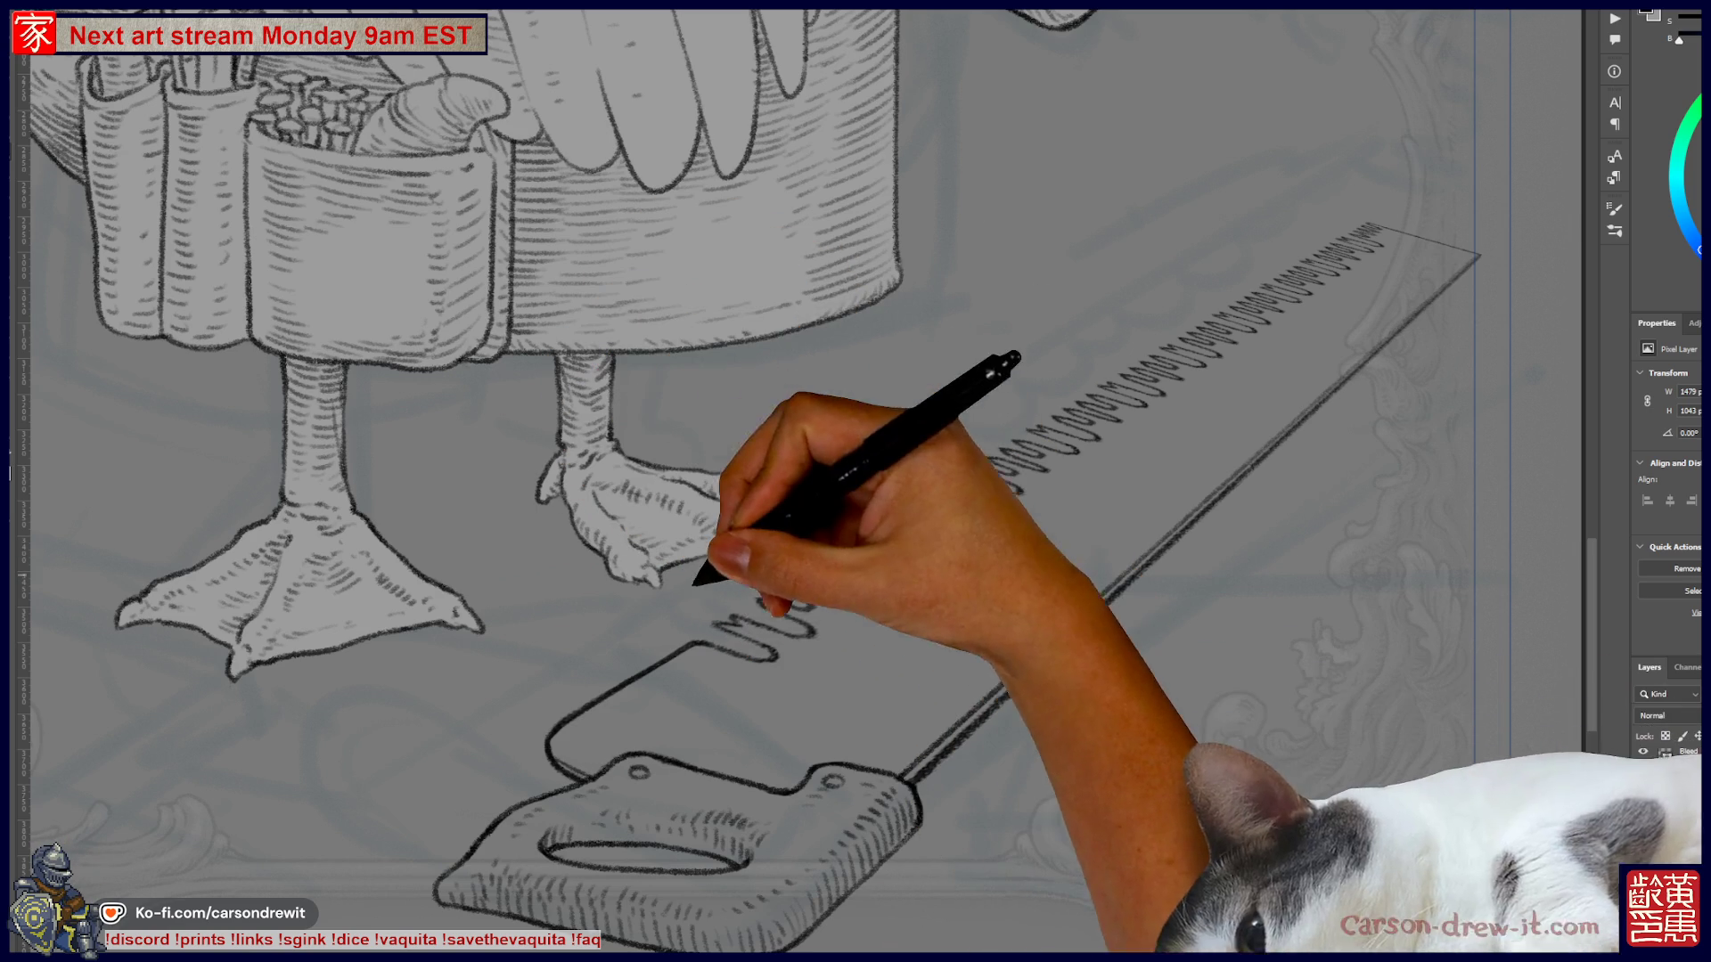
pyautogui.press('ctrl')
pyautogui.moveTo(739, 631)
pyautogui.mouseDown()
pyautogui.moveTo(725, 603)
pyautogui.moveTo(765, 640)
pyautogui.moveTo(1060, 439)
pyautogui.mouseUp()
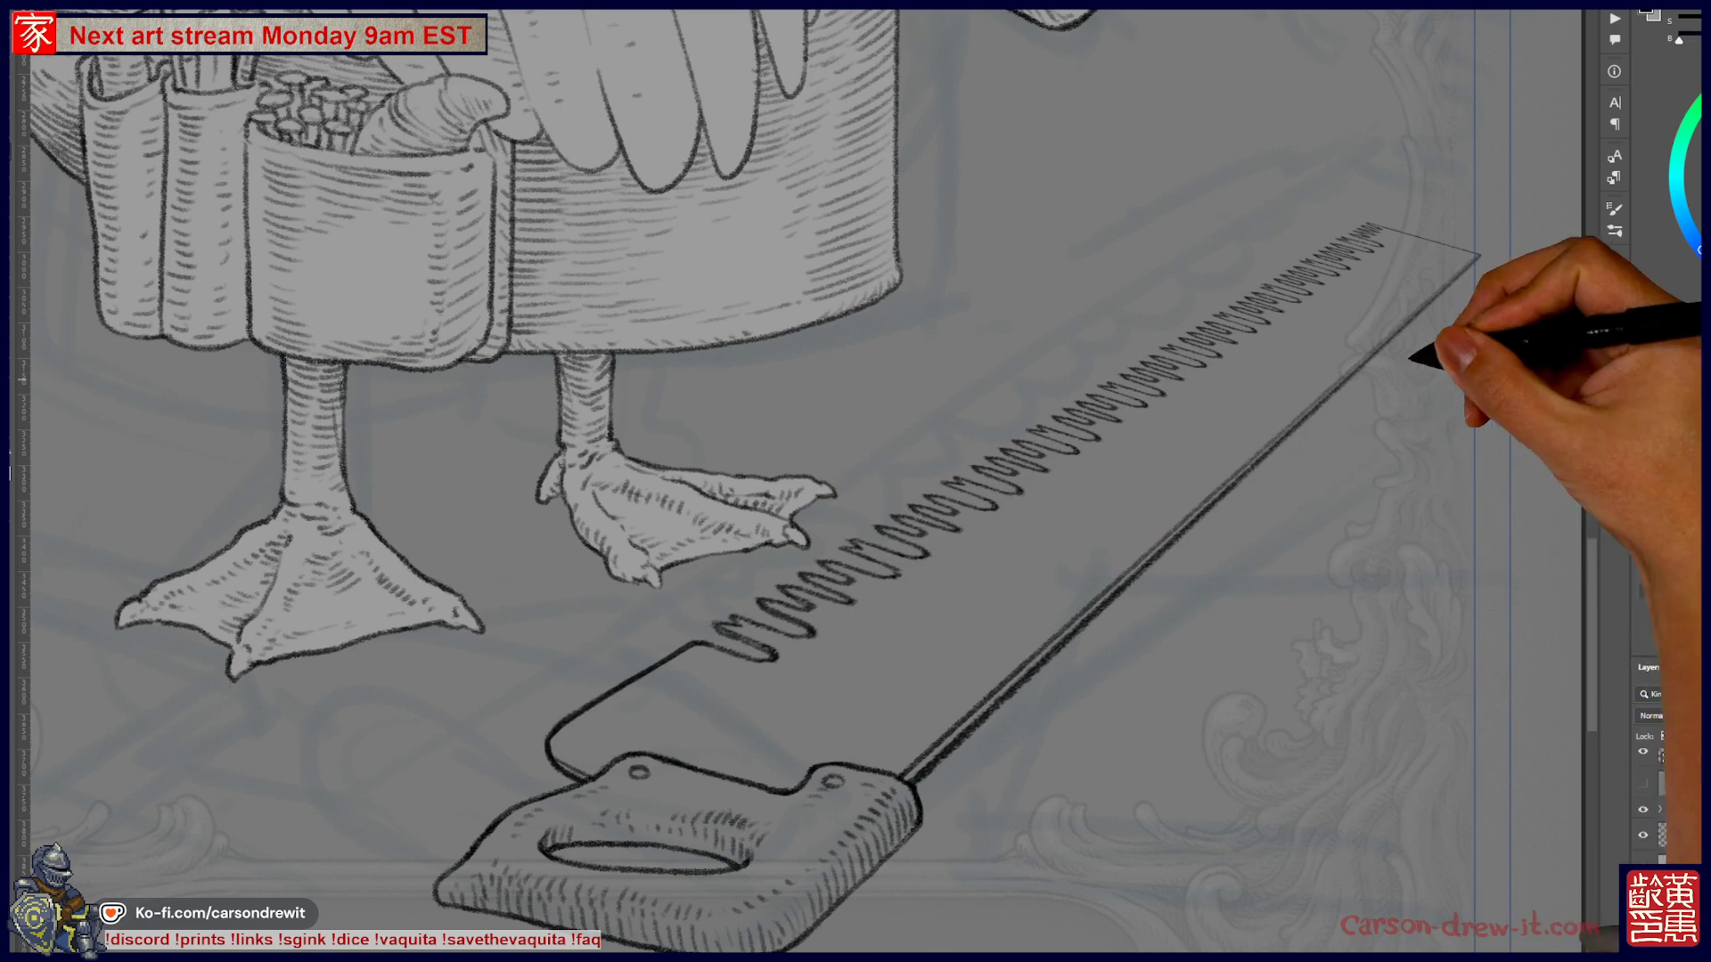
pyautogui.moveTo(1145, 381); pyautogui.dragTo(878, 533)
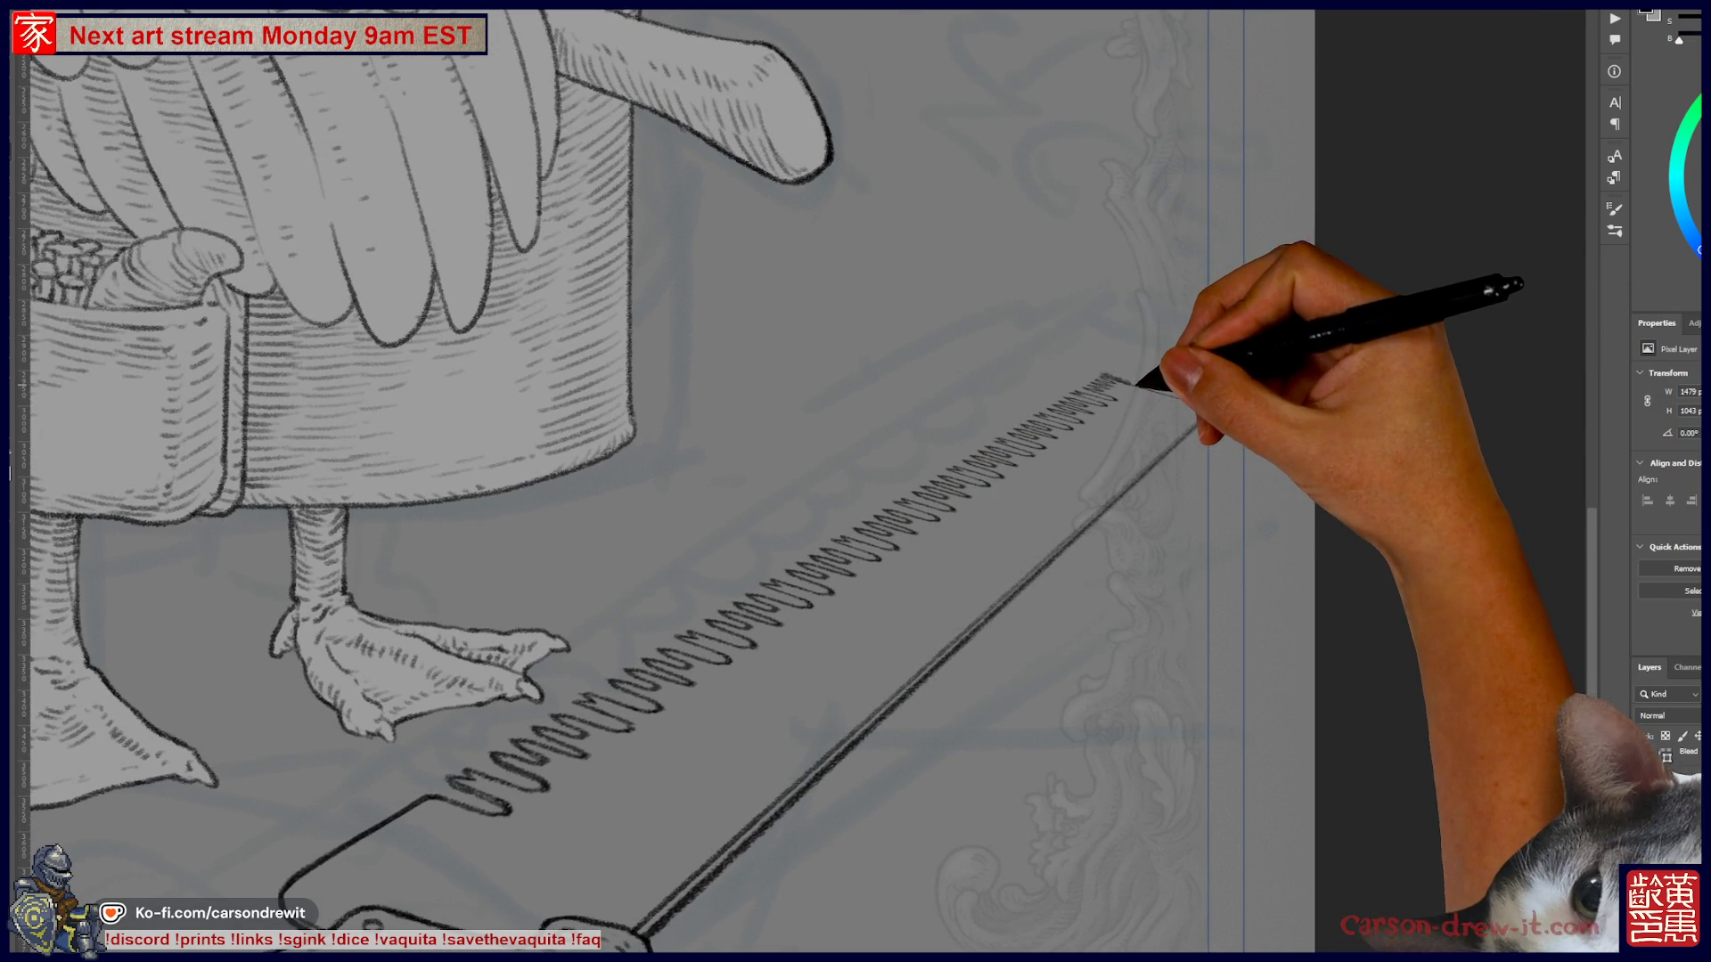
# - Draw a short closing line at the blade's far end, then zoom out and recentre on the saw and feet
pyautogui.moveTo(1114, 375); pyautogui.dragTo(1205, 403)
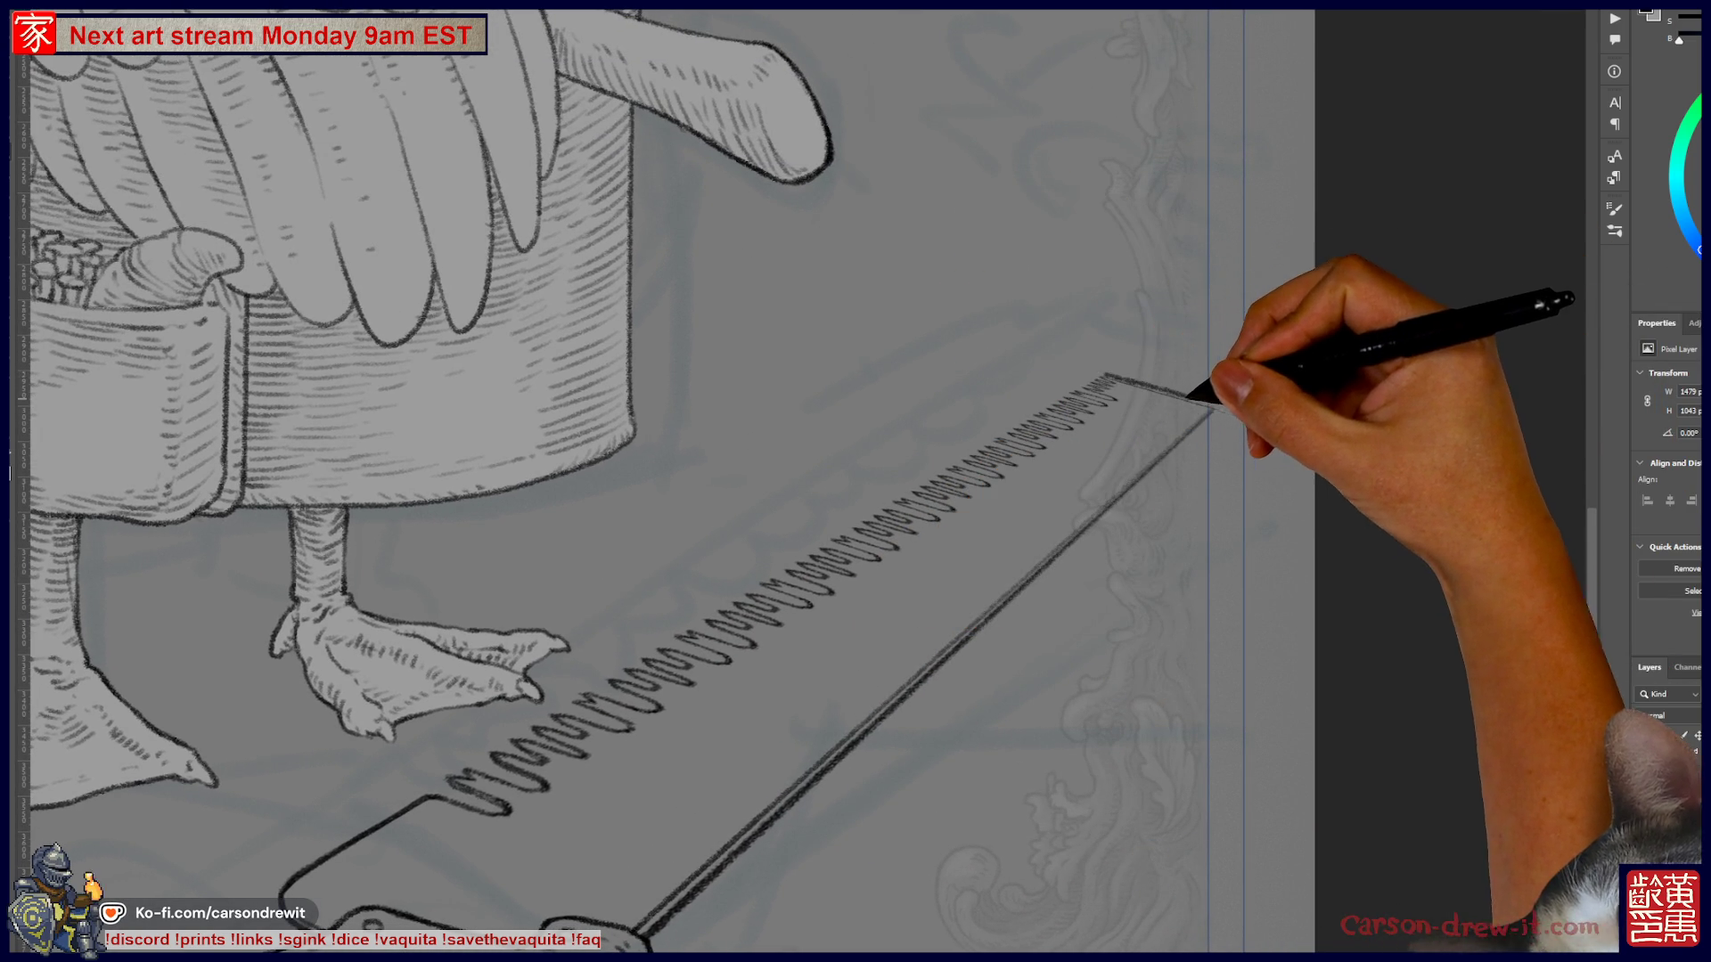
pyautogui.moveTo(1119, 369); pyautogui.dragTo(1213, 407)
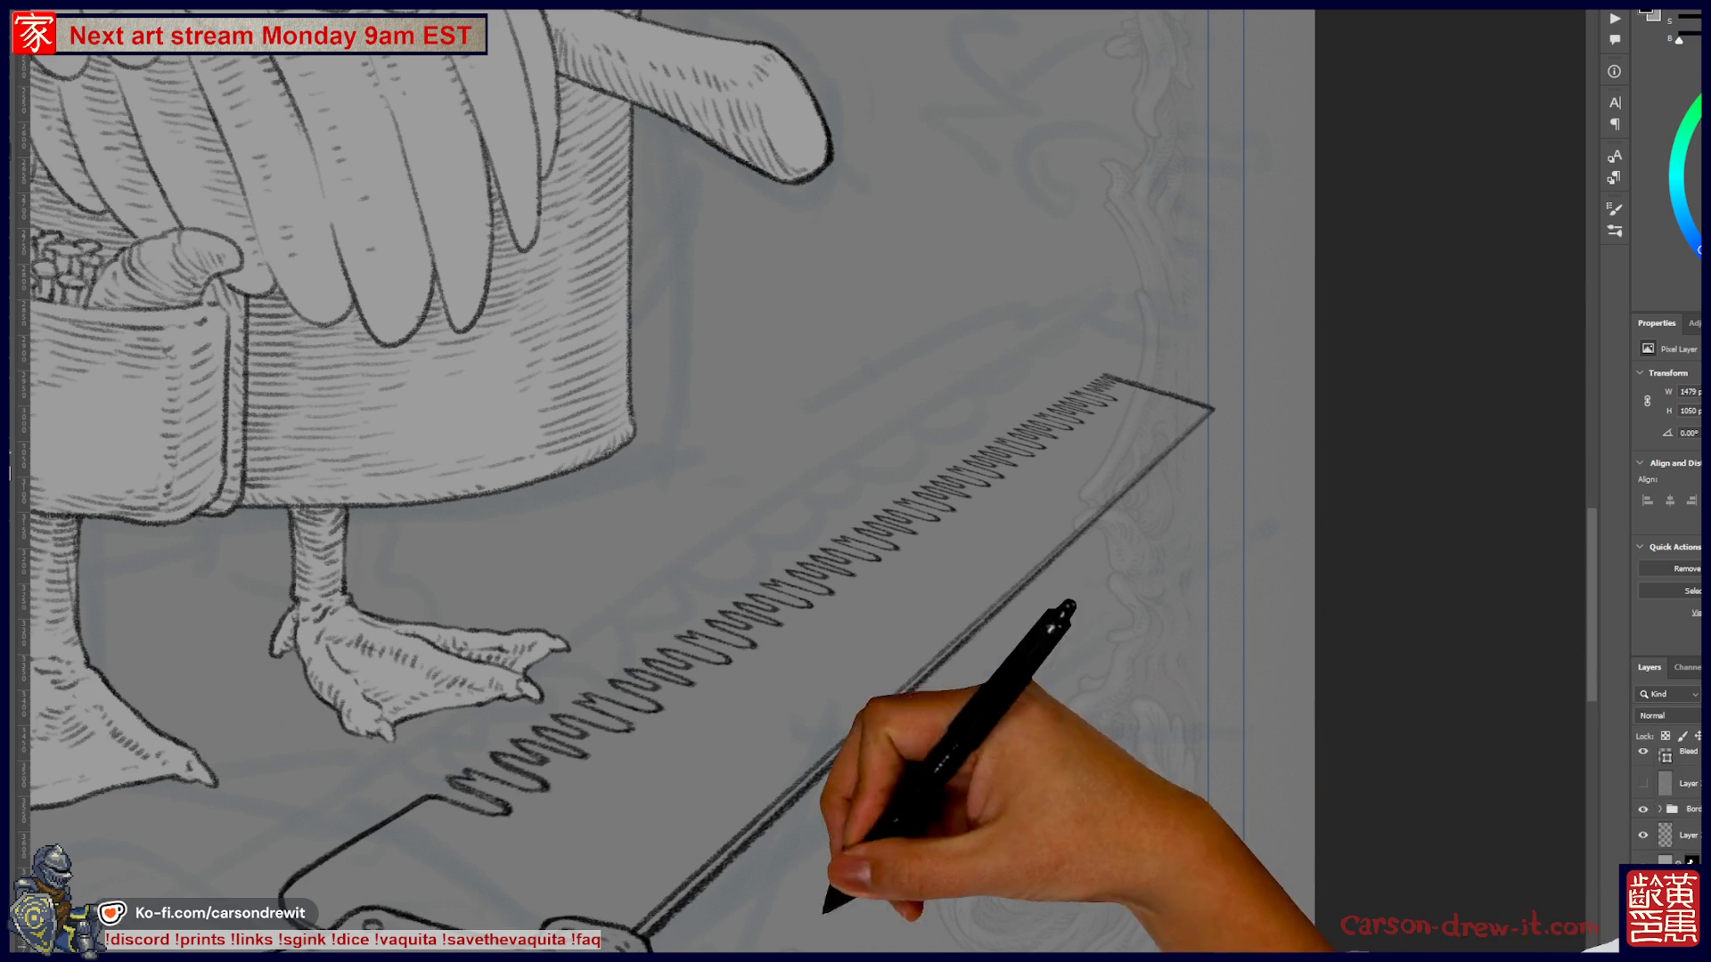
pyautogui.hotkey('ctrl', '0')
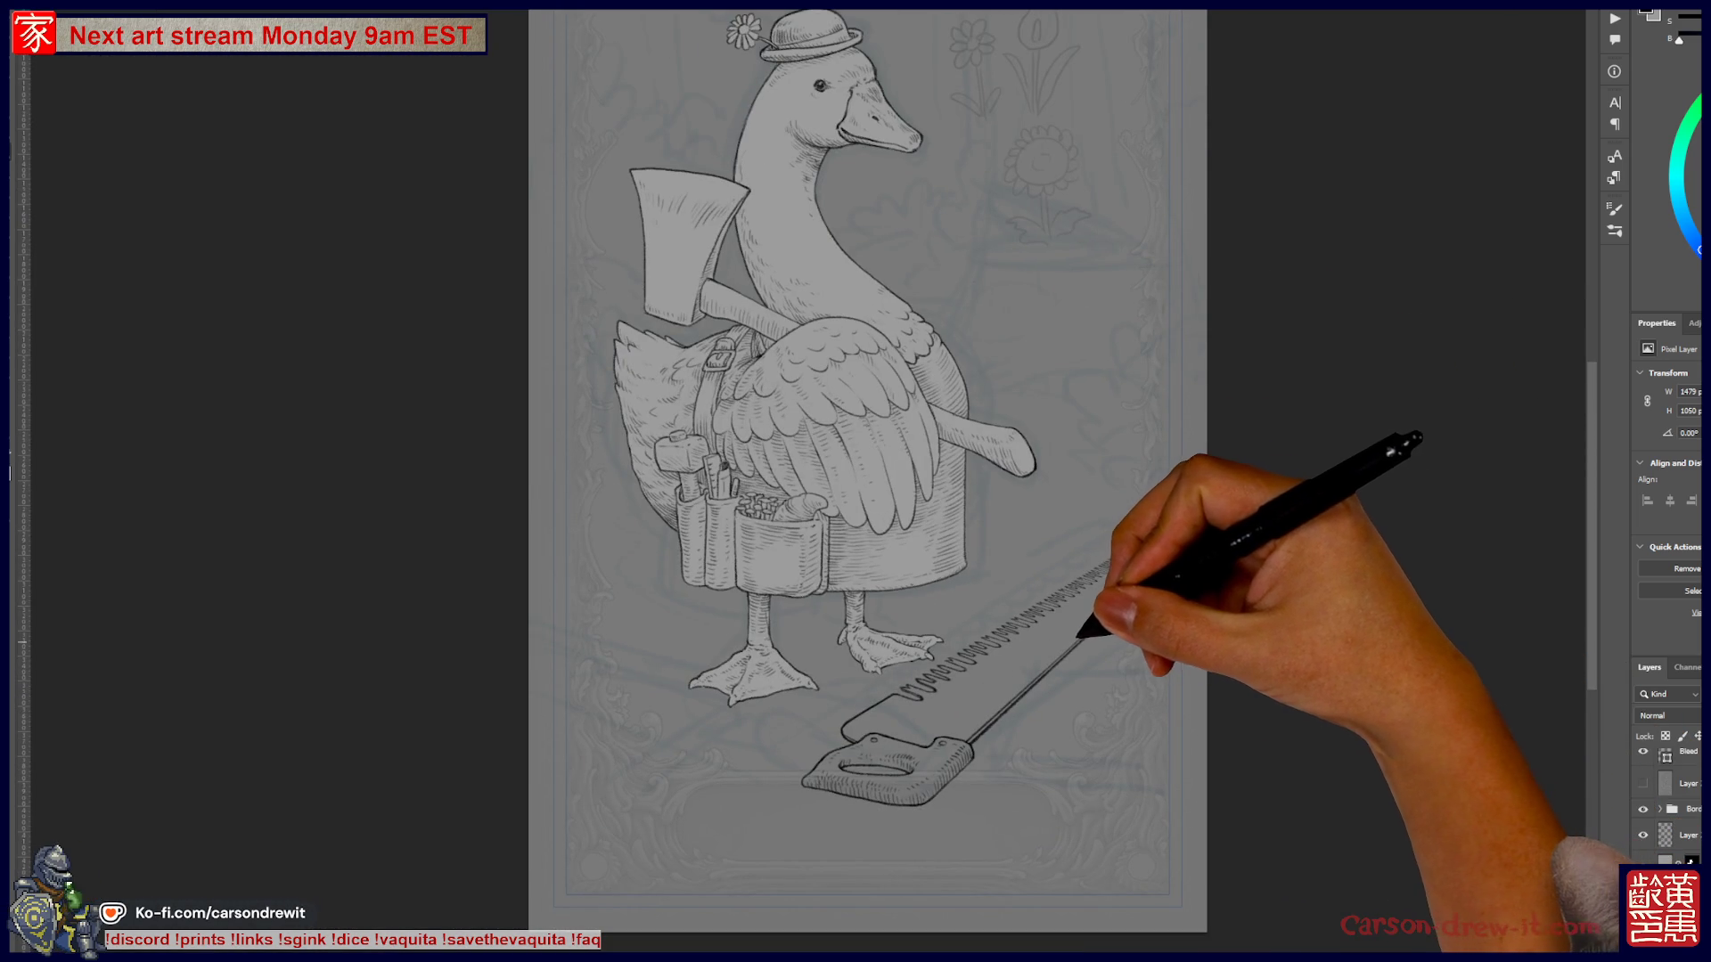
pyautogui.scroll(4, 1230, 757)
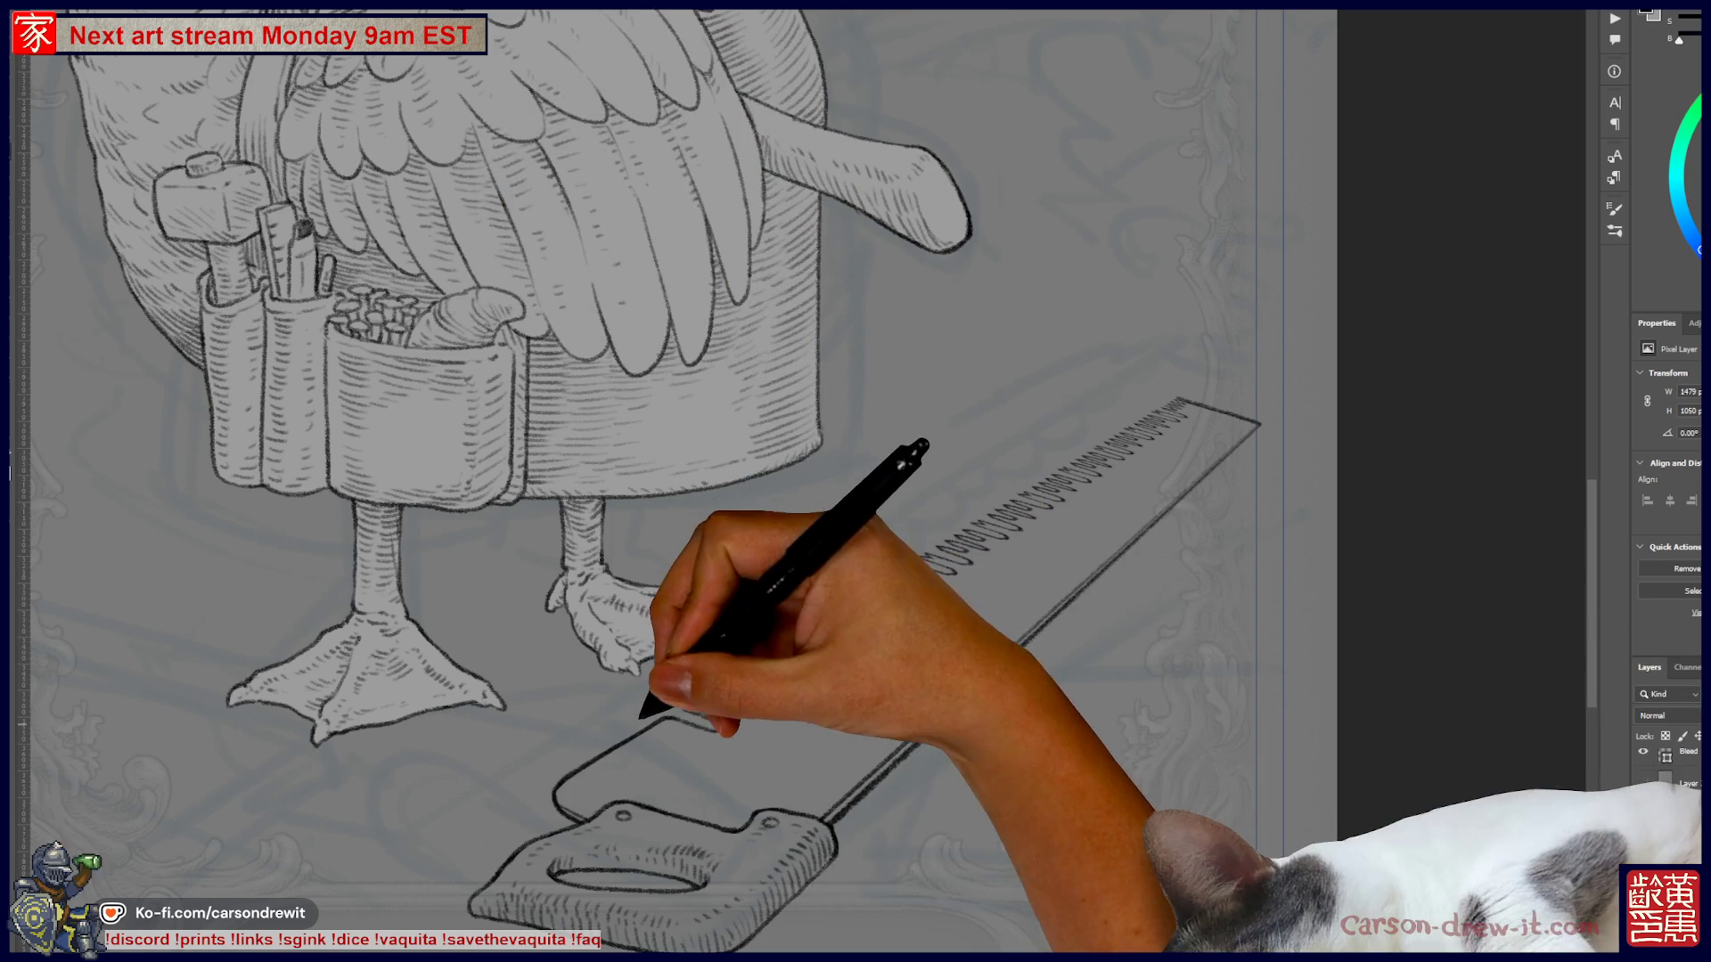
pyautogui.moveTo(802, 535); pyautogui.dragTo(912, 487)
pyautogui.scroll(-3, 810, 691)
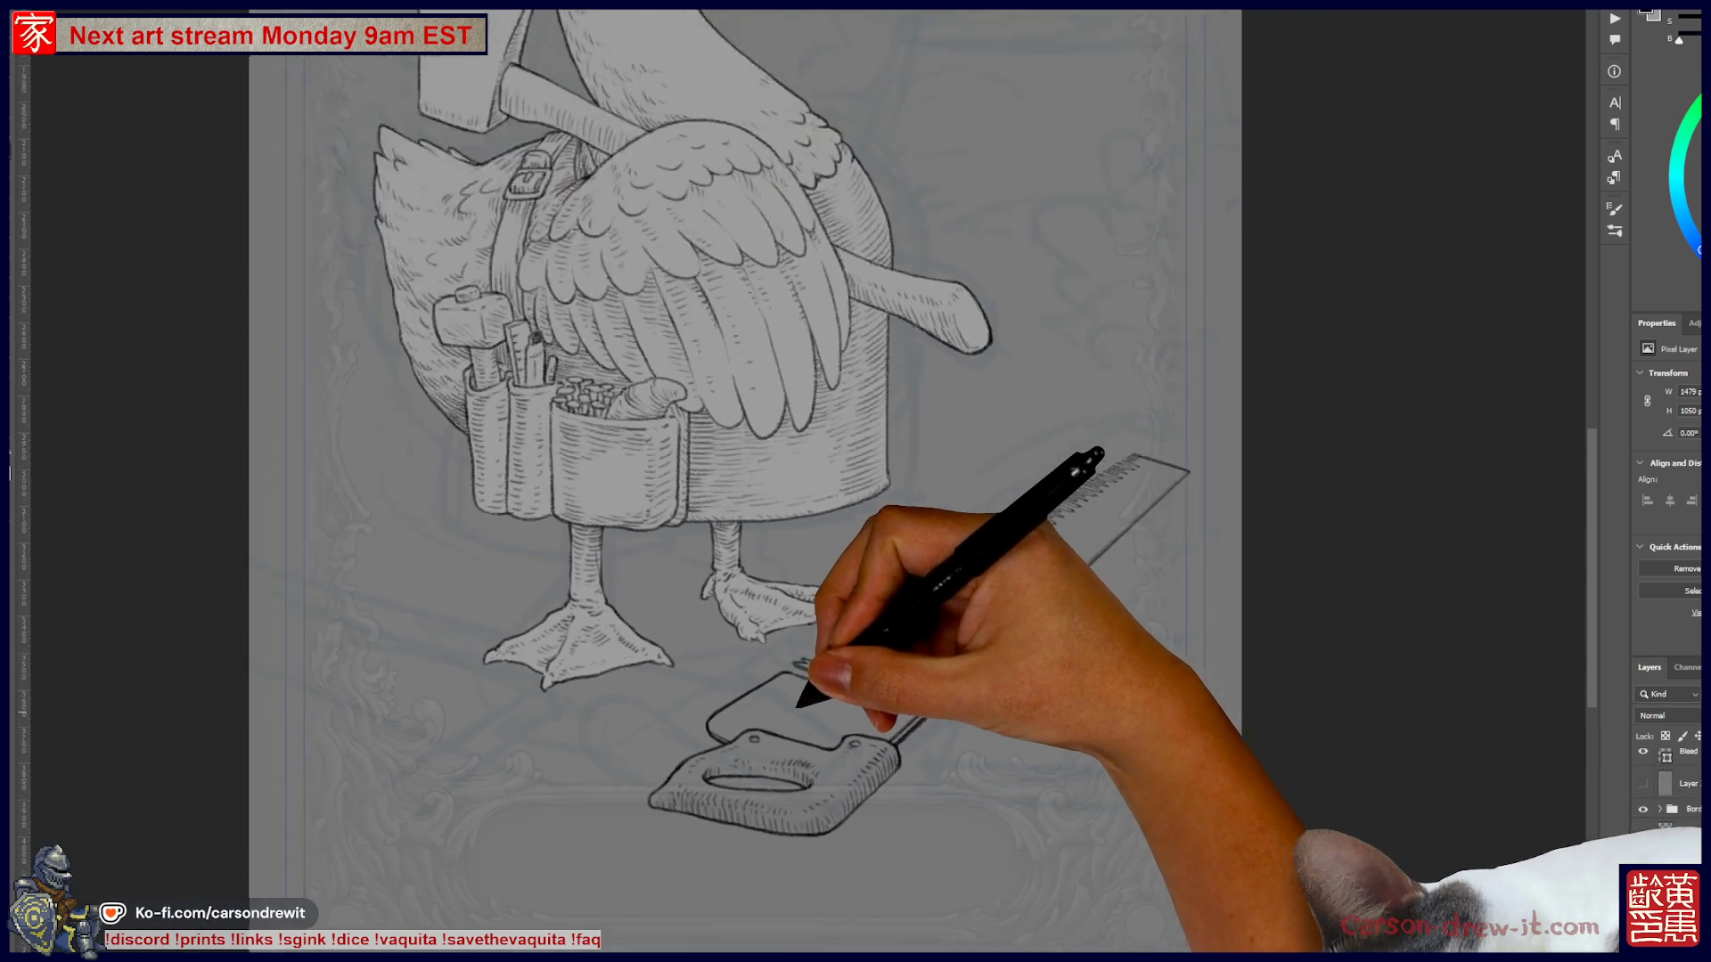
pyautogui.scroll(5, 792, 717)
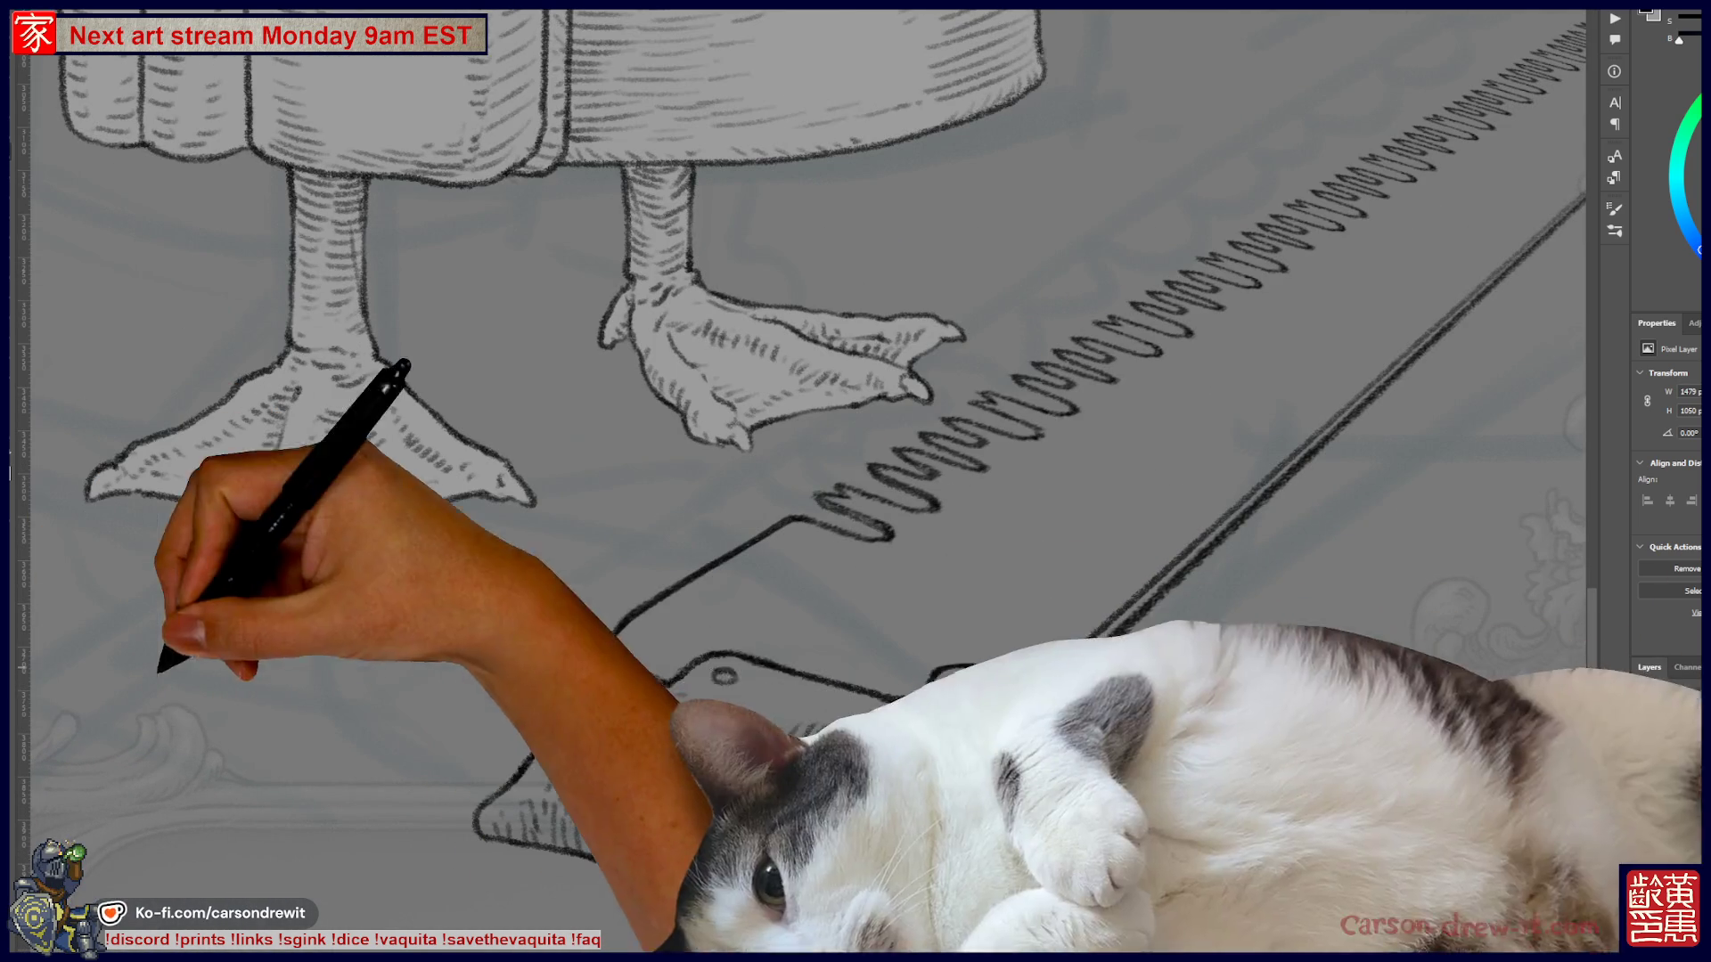
# - Ink the handle's top edge, lower-left corner and oval grip hole, joining the blade edge to the handle top
pyautogui.moveTo(534, 764); pyautogui.dragTo(439, 747)
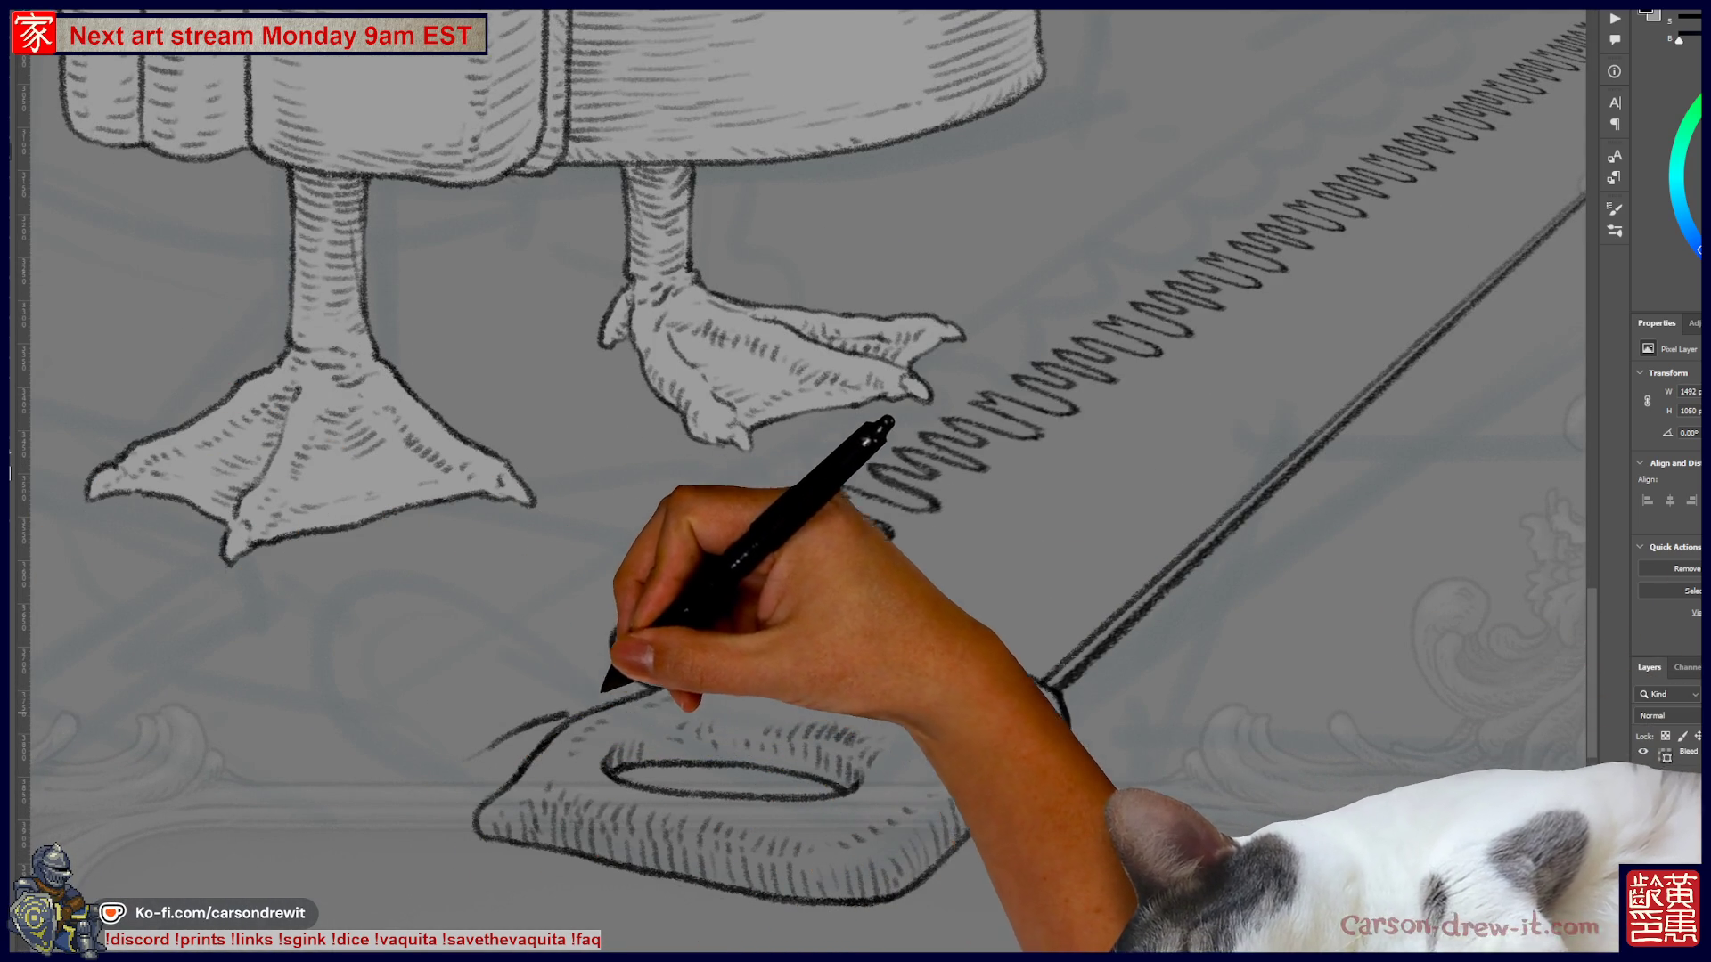
pyautogui.moveTo(534, 713); pyautogui.dragTo(628, 688)
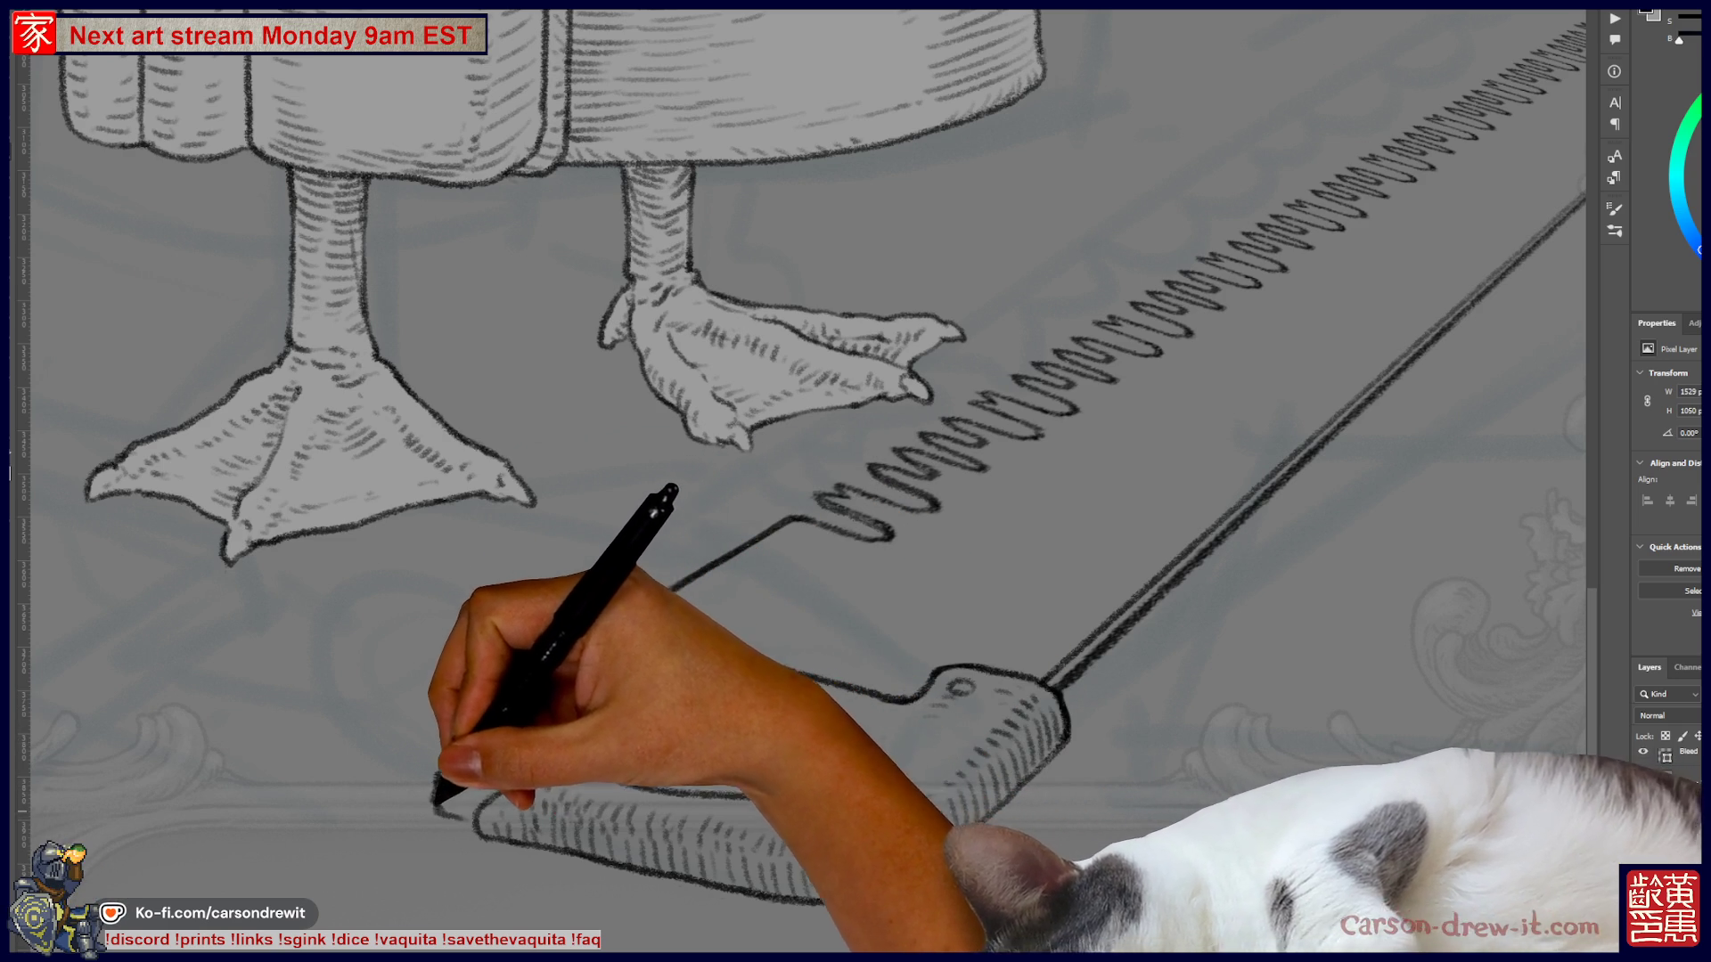
pyautogui.moveTo(434, 801); pyautogui.dragTo(495, 812)
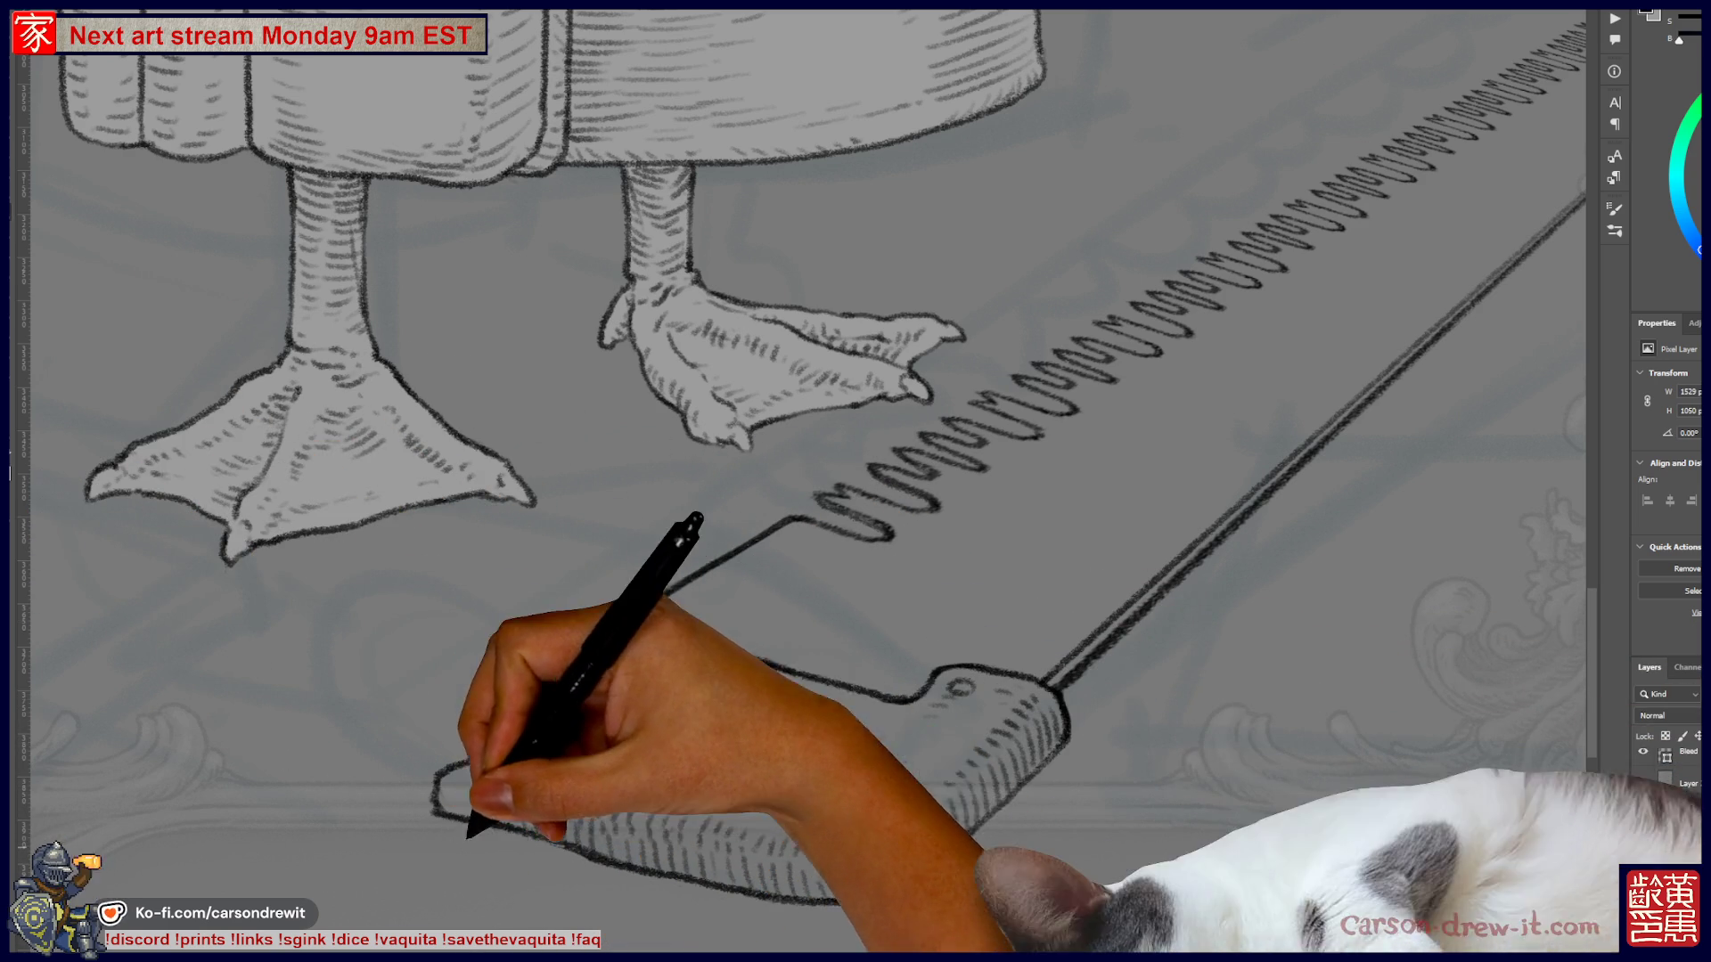
pyautogui.moveTo(532, 842)
pyautogui.mouseDown()
pyautogui.moveTo(611, 821)
pyautogui.moveTo(688, 840)
pyautogui.mouseUp()
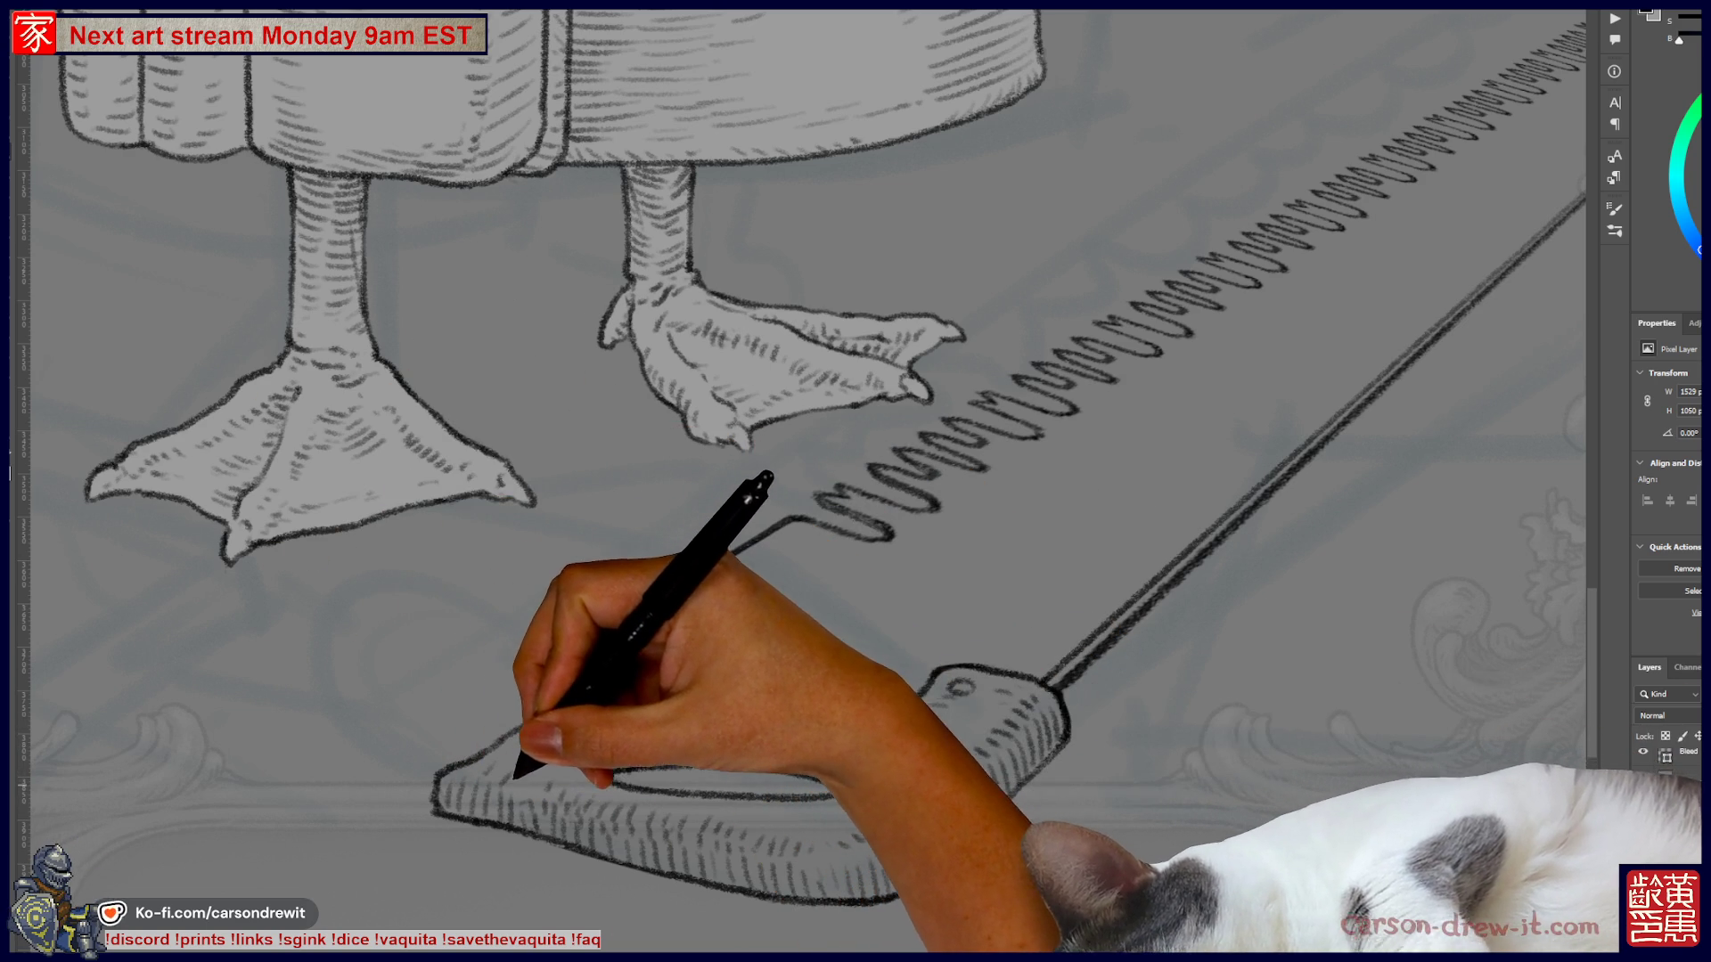
pyautogui.moveTo(811, 522)
pyautogui.mouseDown()
pyautogui.moveTo(659, 682)
pyautogui.moveTo(909, 704)
pyautogui.mouseUp()
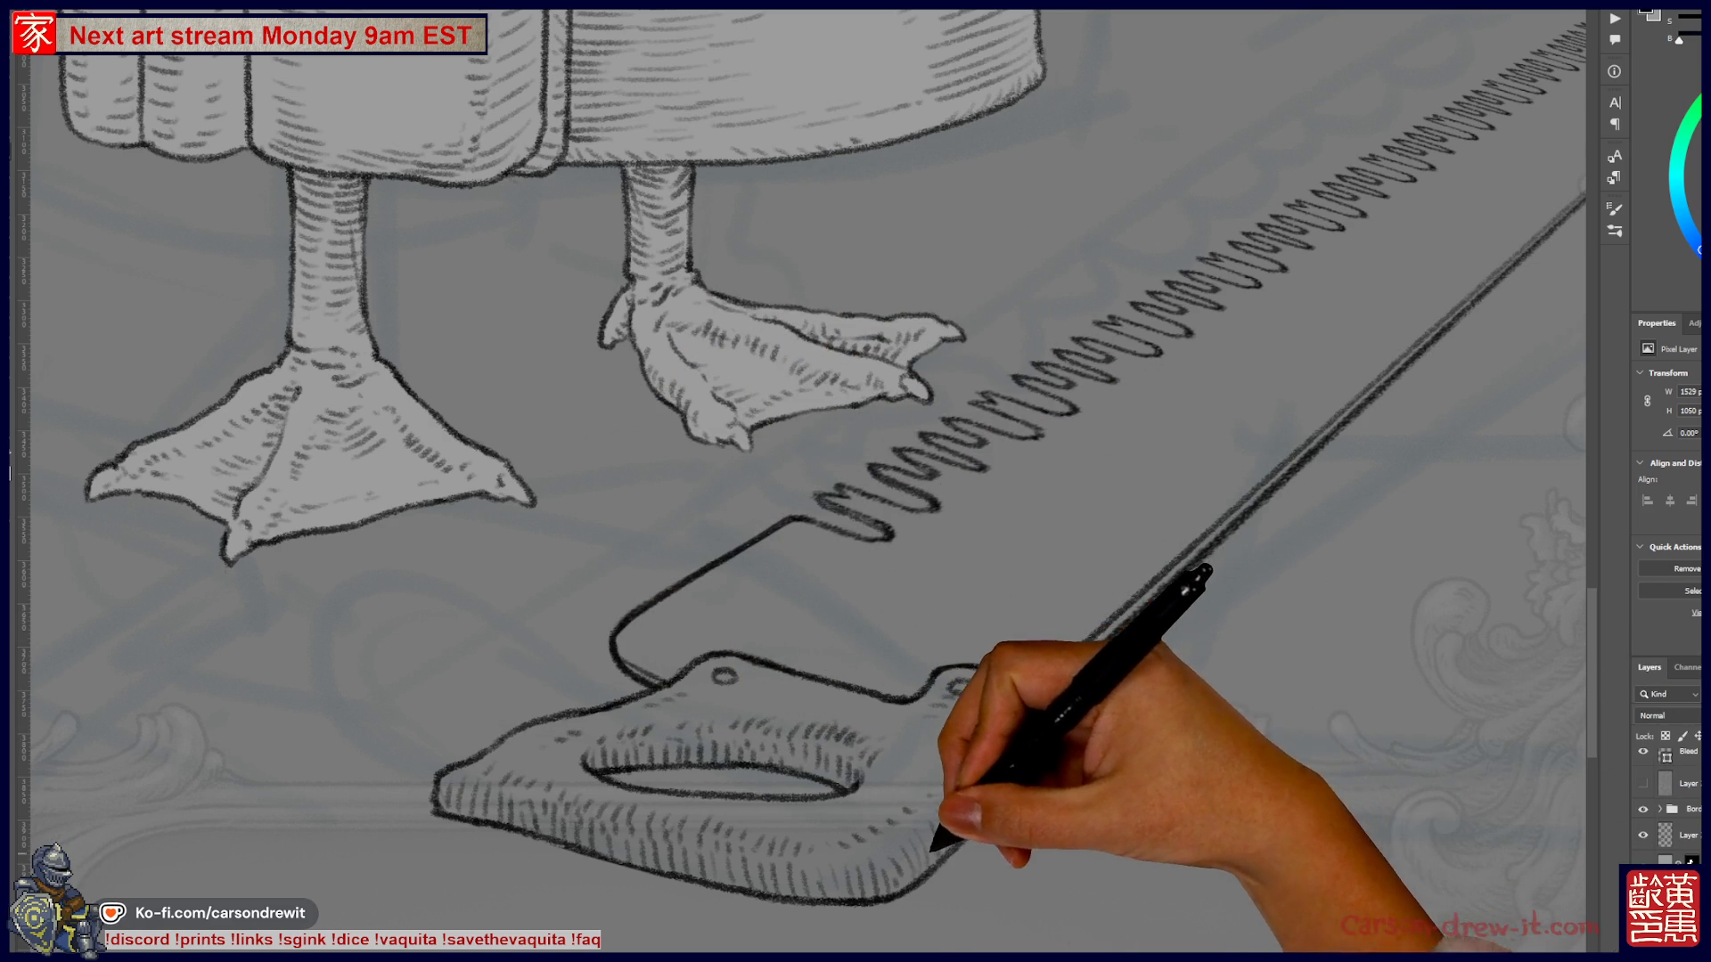
pyautogui.moveTo(986, 752)
pyautogui.mouseDown()
pyautogui.moveTo(764, 748)
pyautogui.moveTo(807, 646)
pyautogui.mouseUp()
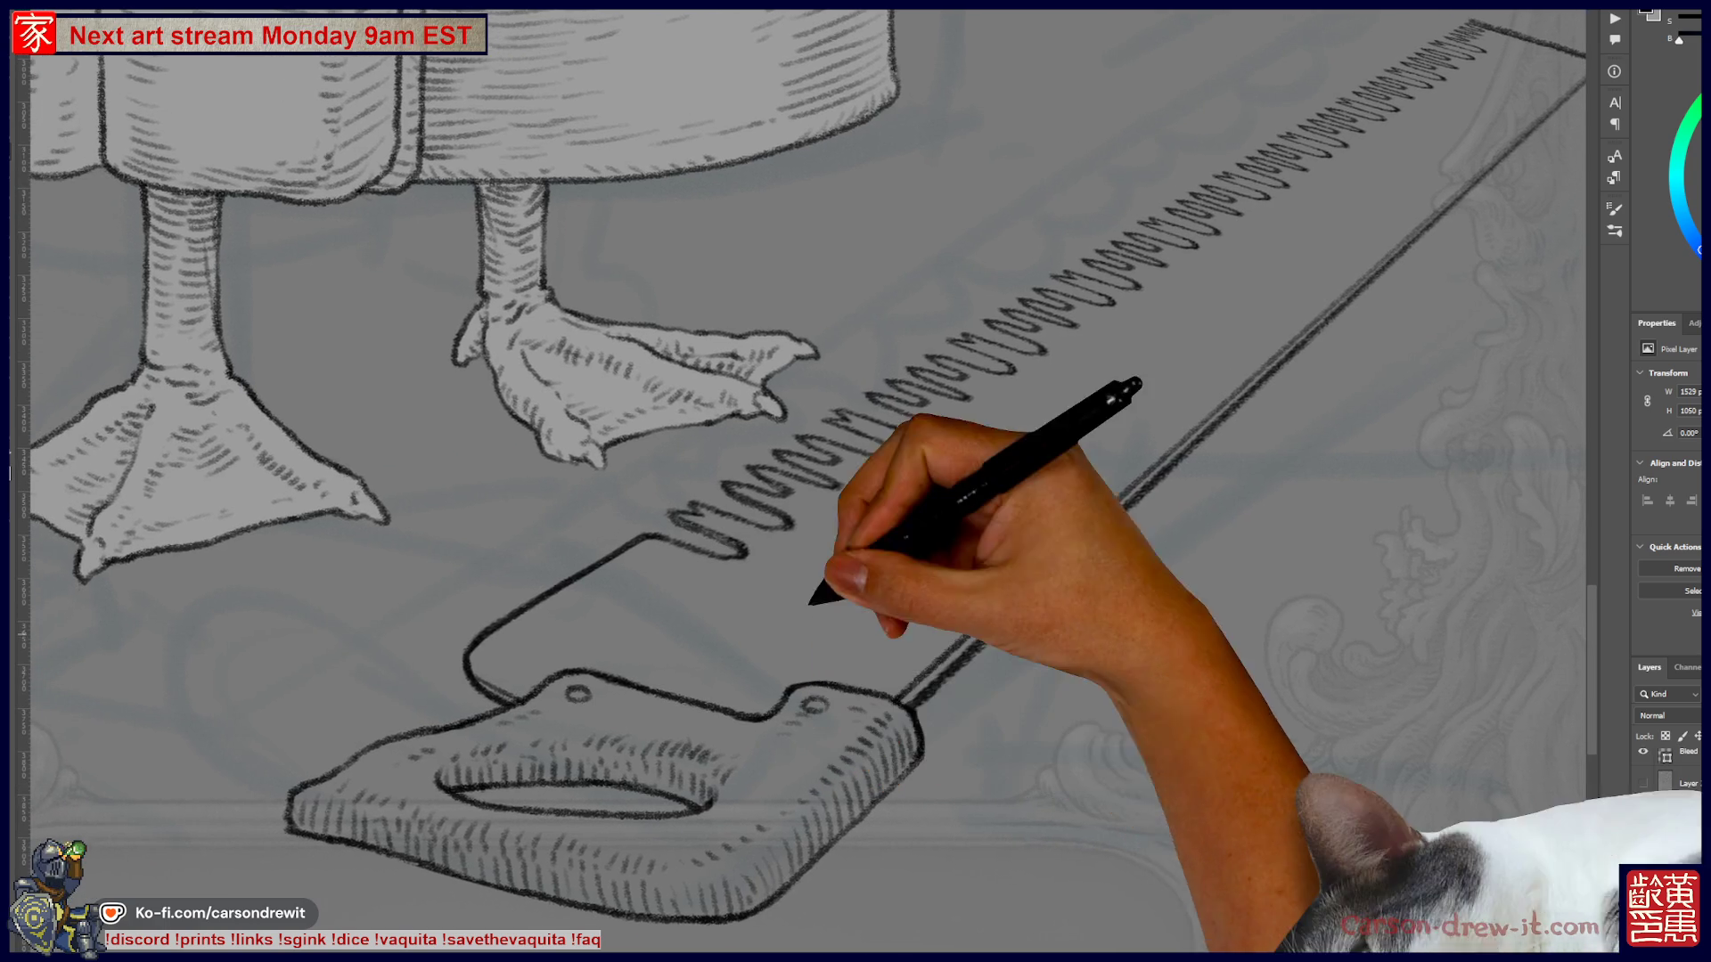
pyautogui.moveTo(725, 515); pyautogui.dragTo(583, 668)
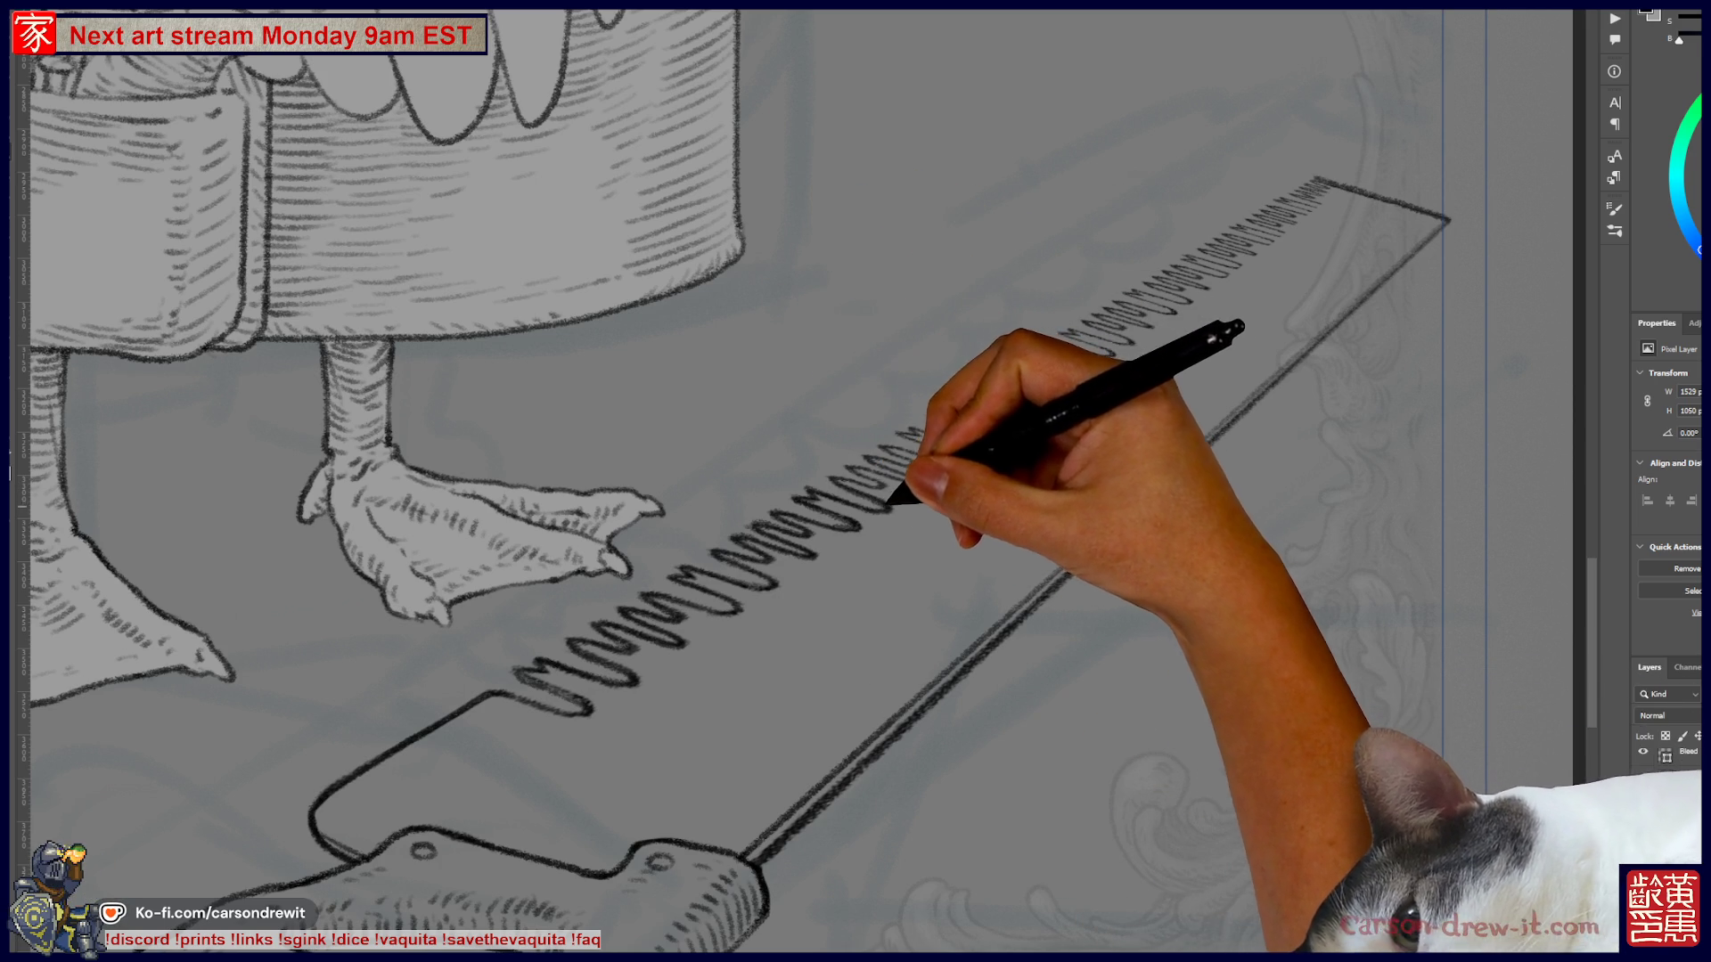
# - Trace darker zigzag teeth up the blade from the handle end toward the tip
pyautogui.moveTo(854, 477); pyautogui.dragTo(870, 547)
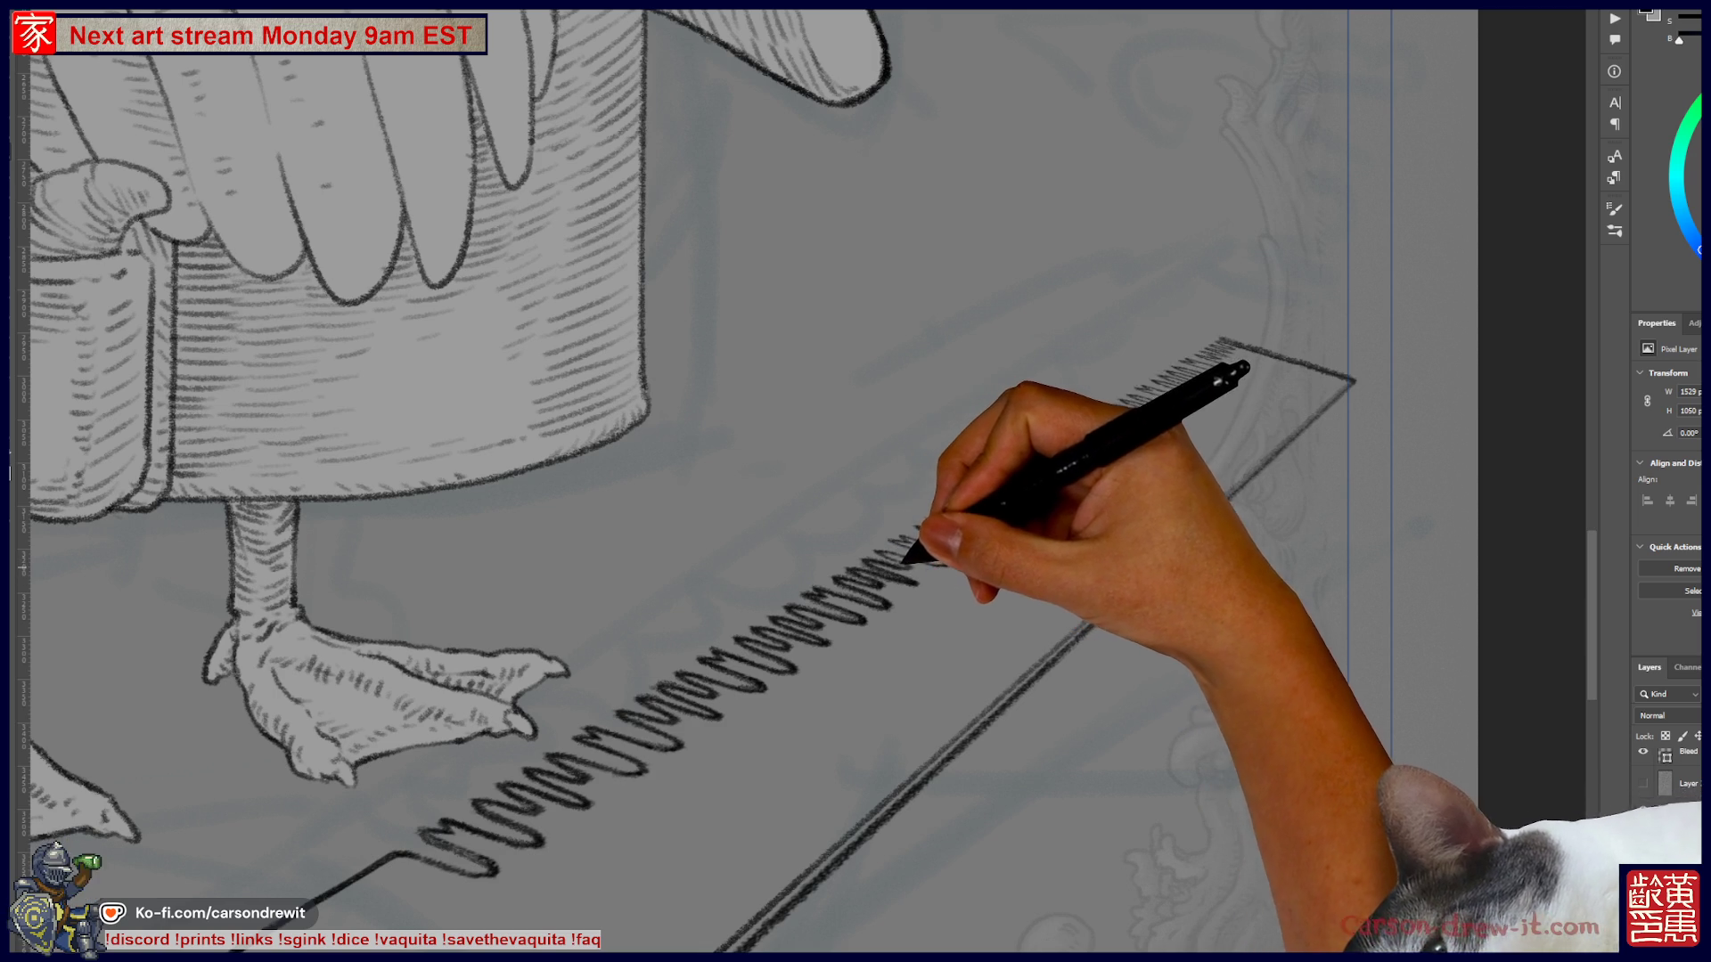
pyautogui.press('ctrl')
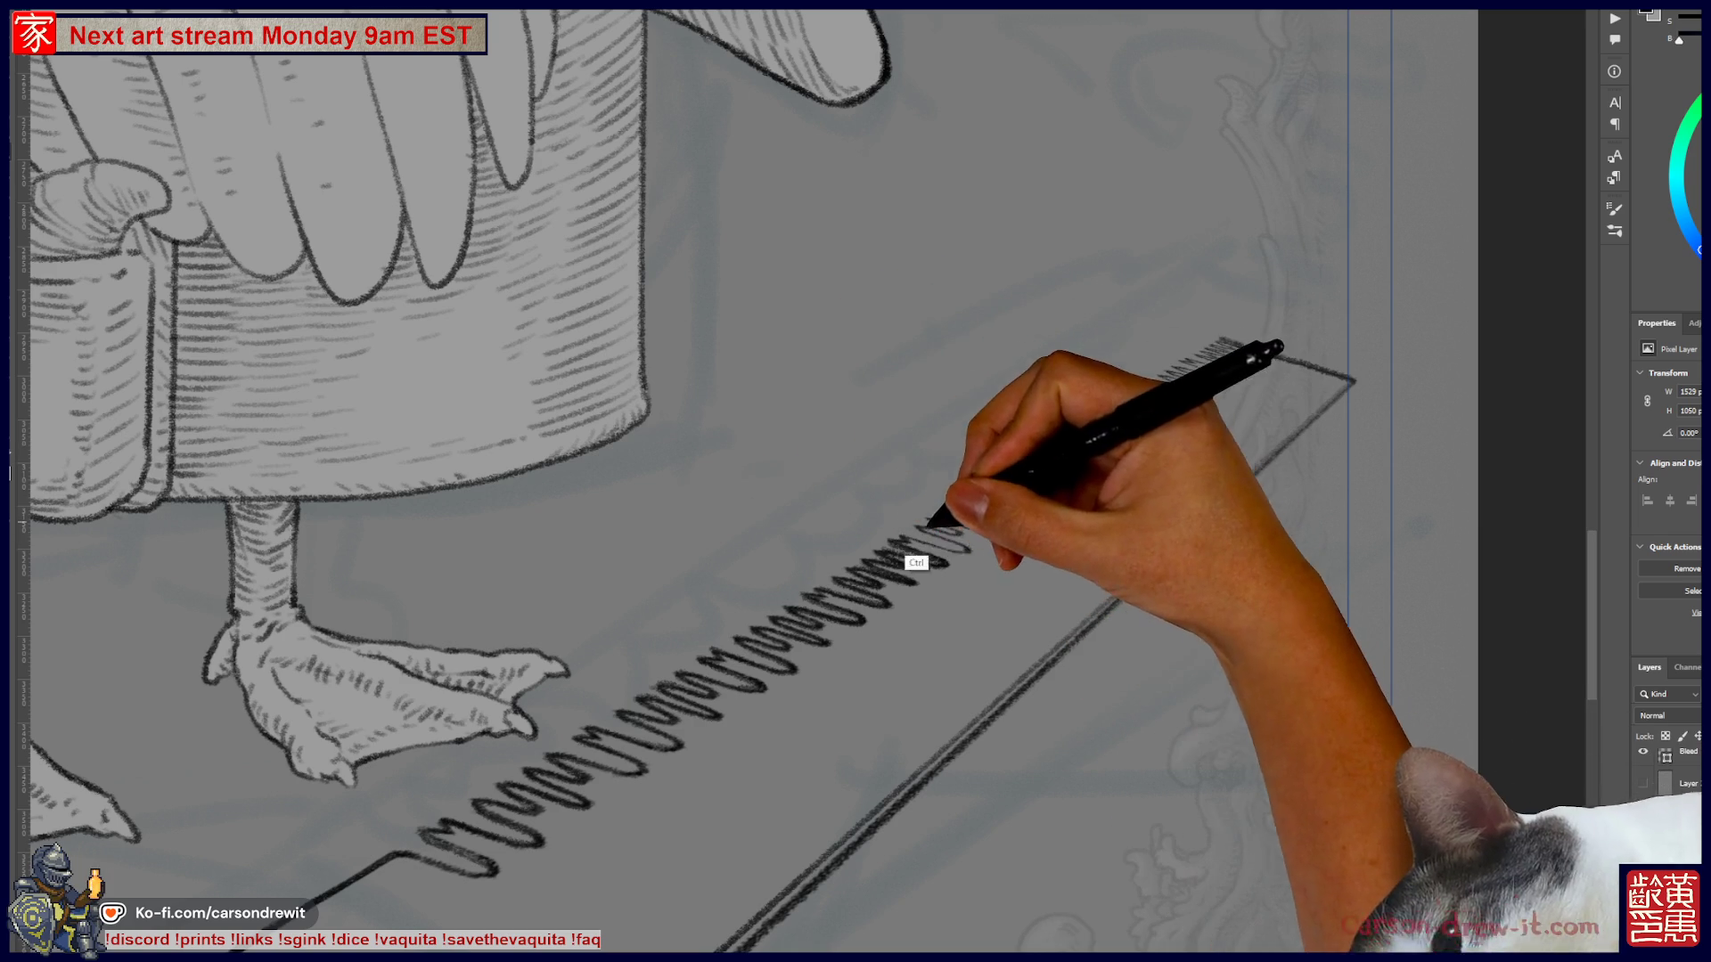
pyautogui.press('ctrl')
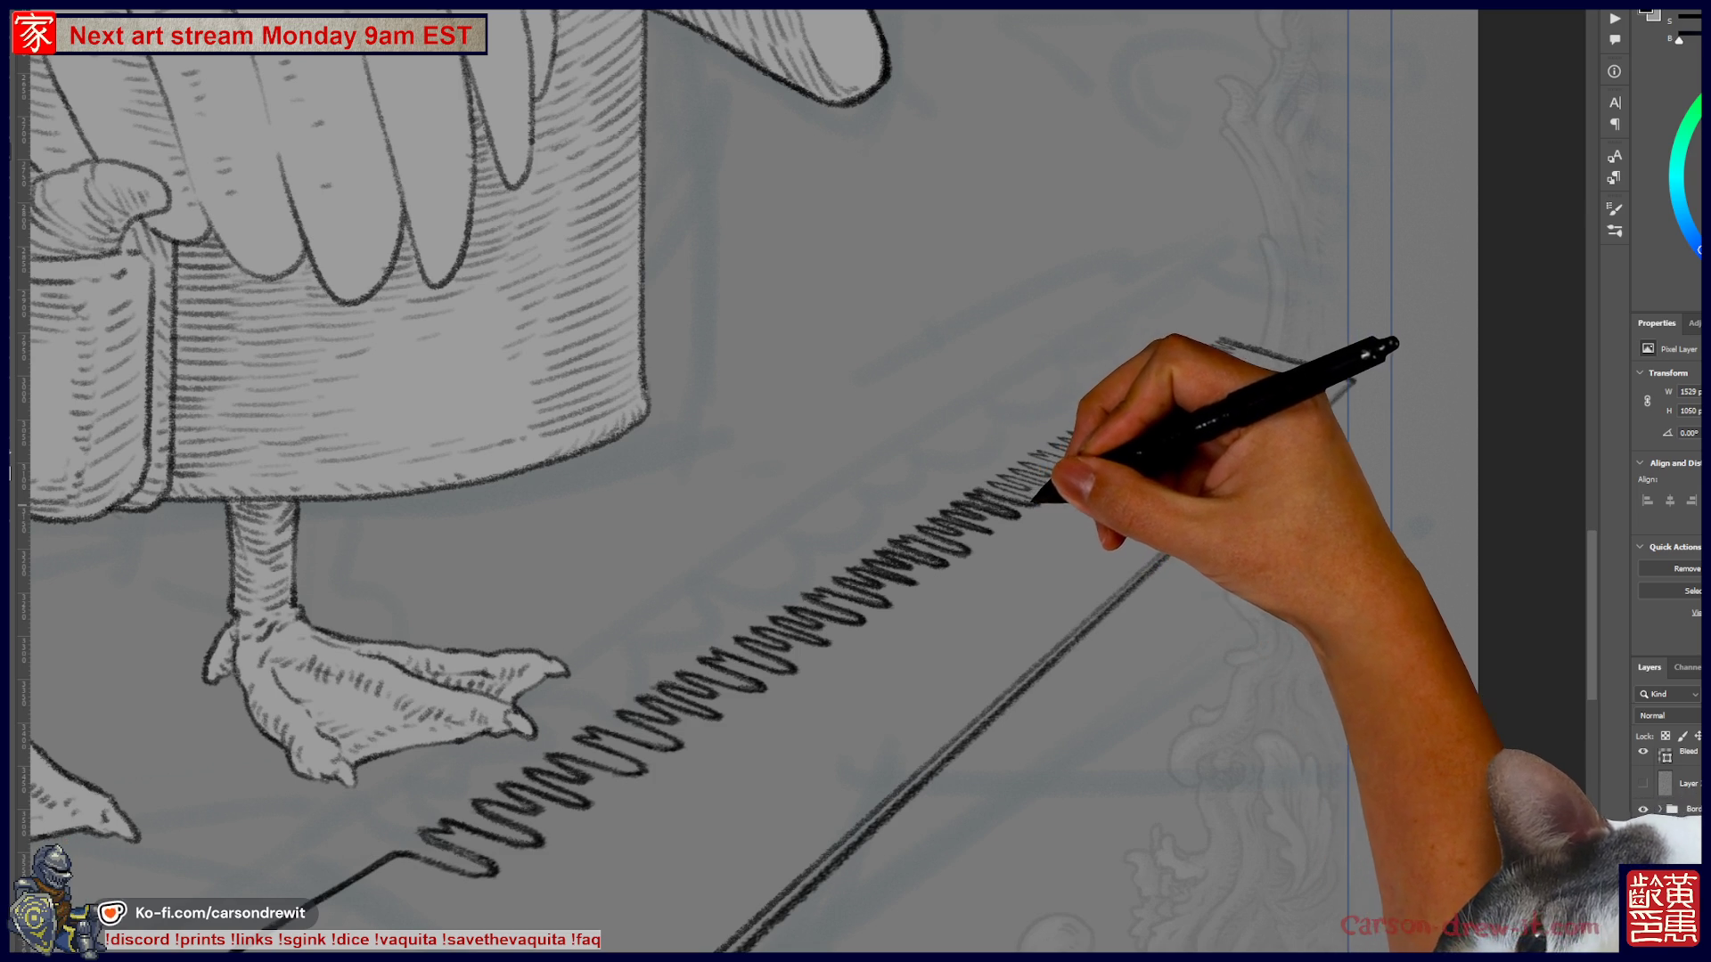
pyautogui.moveTo(1002, 477); pyautogui.dragTo(1239, 343)
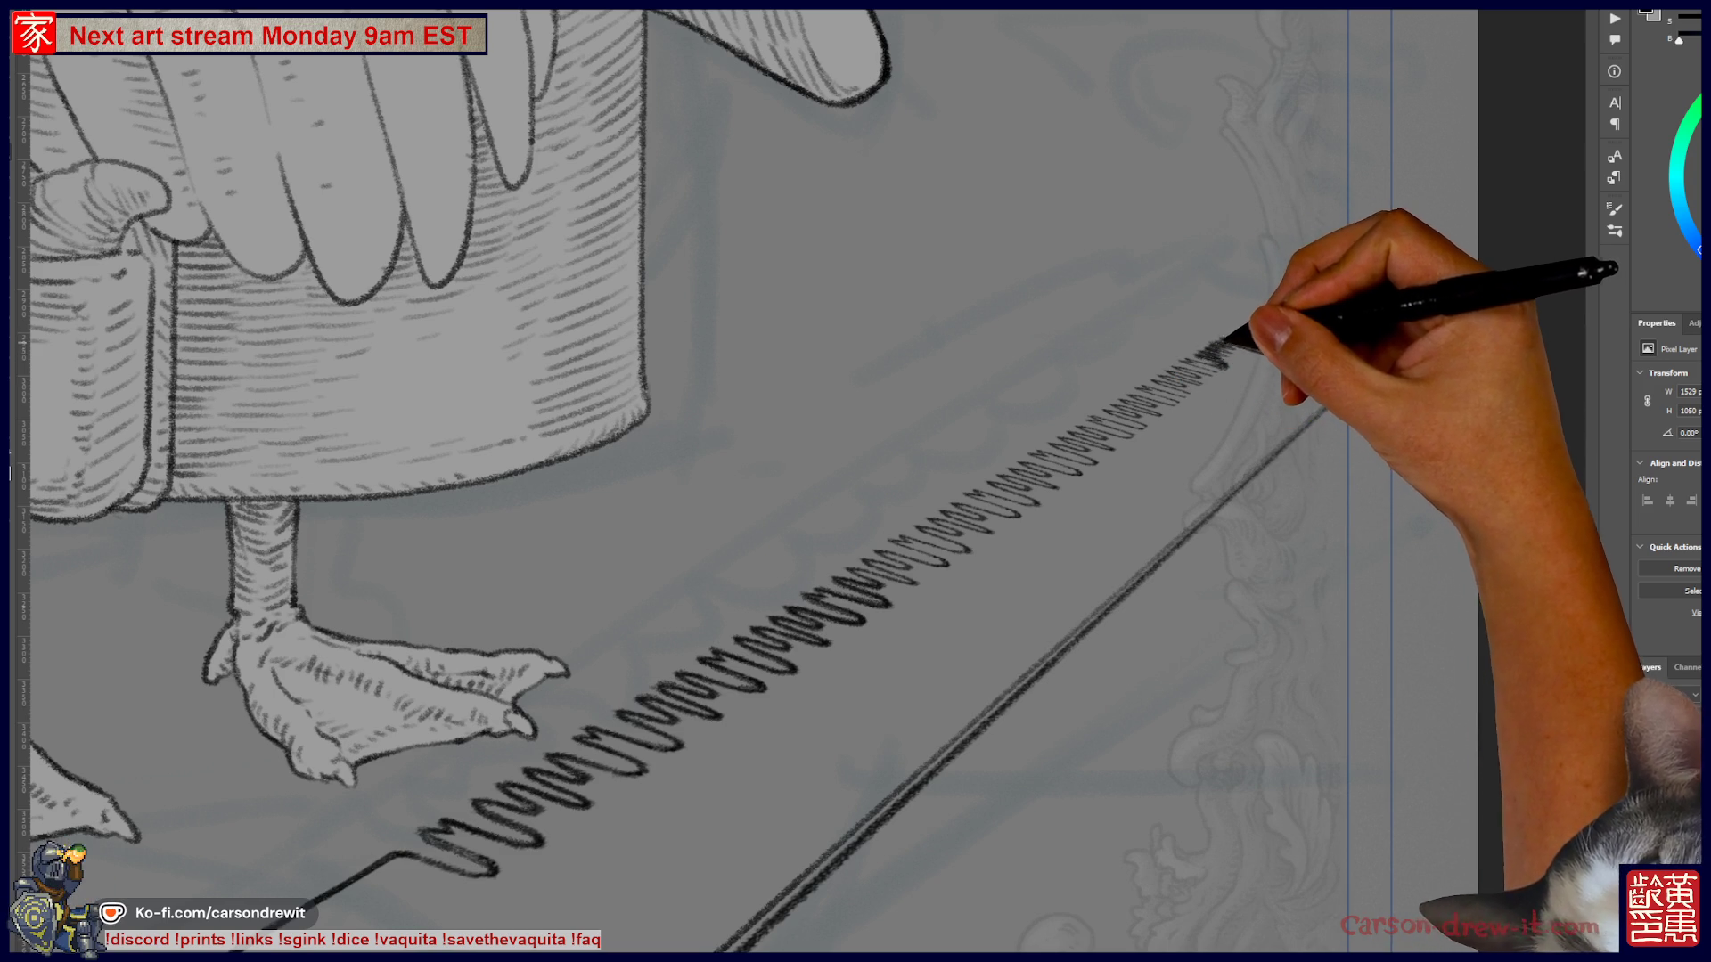
pyautogui.press('ctrl')
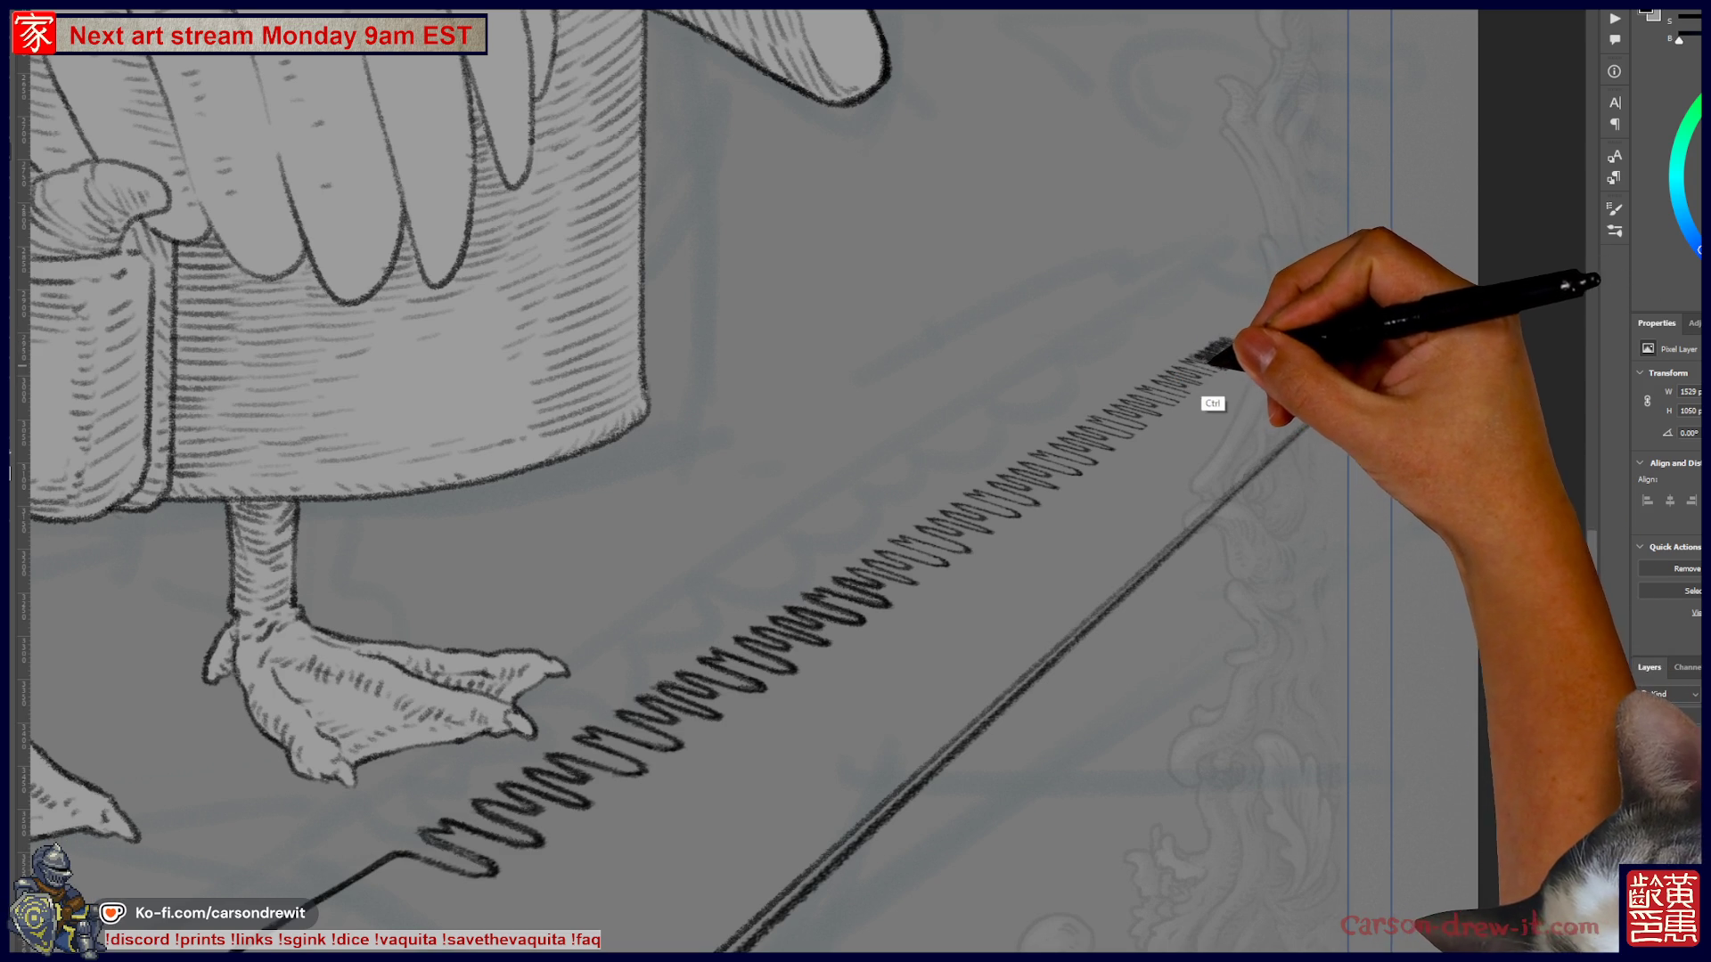
pyautogui.moveTo(1056, 459); pyautogui.dragTo(1194, 369)
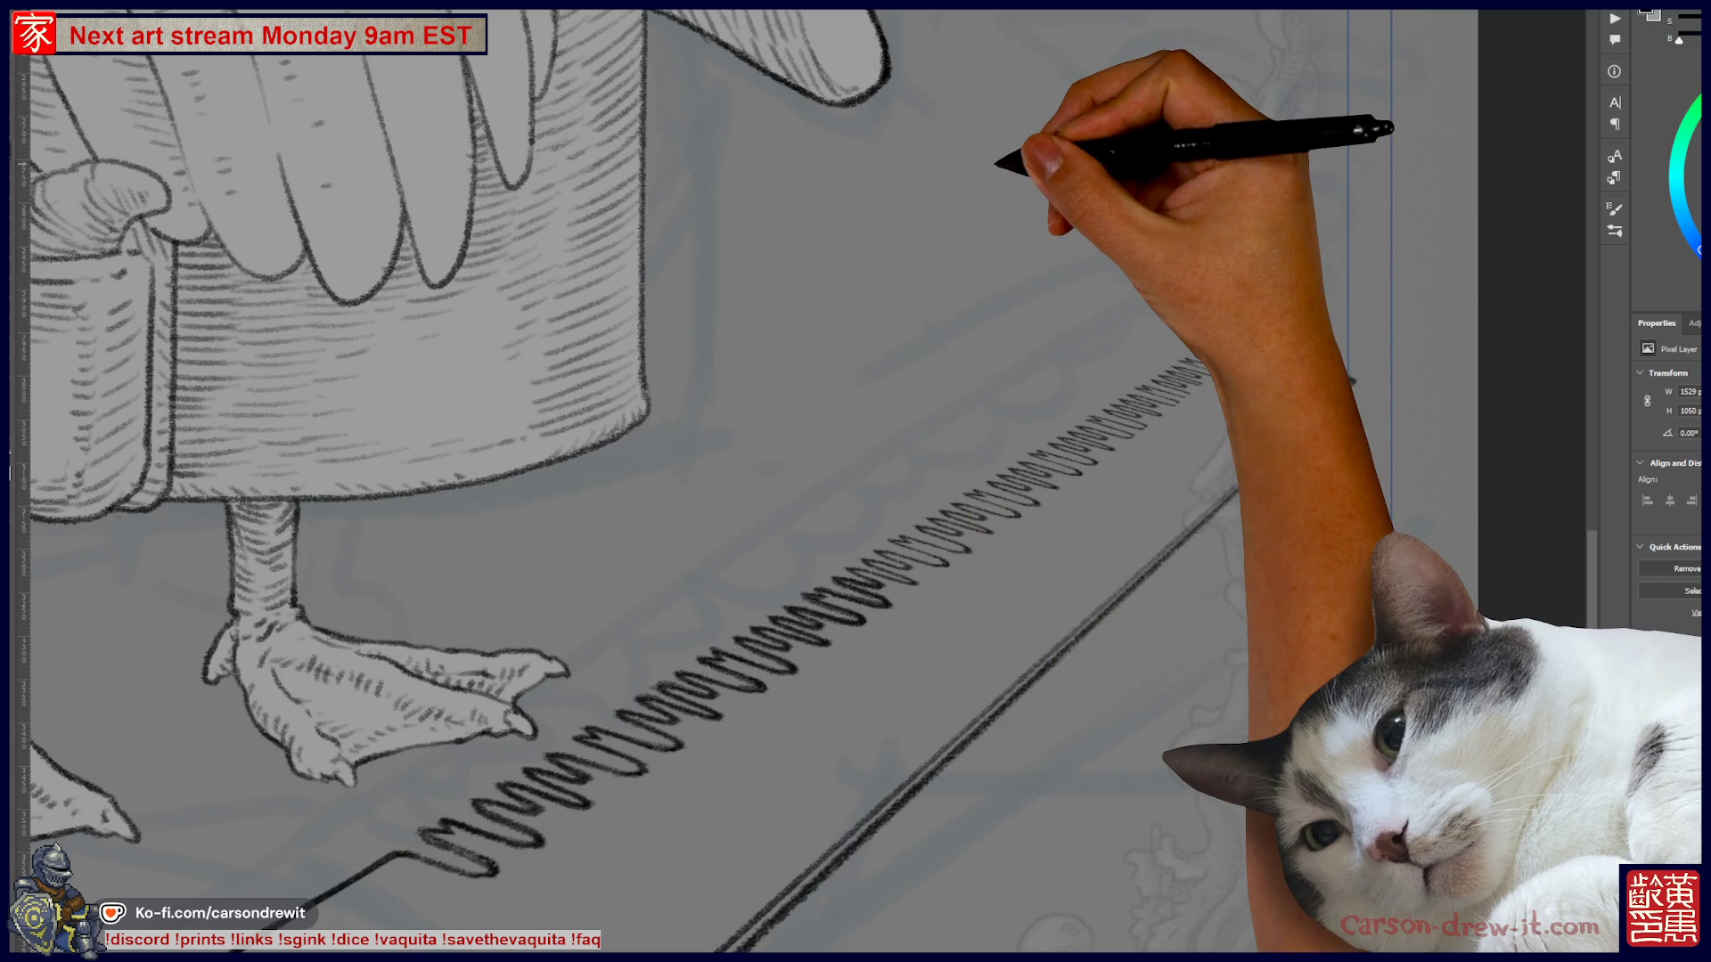
pyautogui.scroll(-5, 1069, 446)
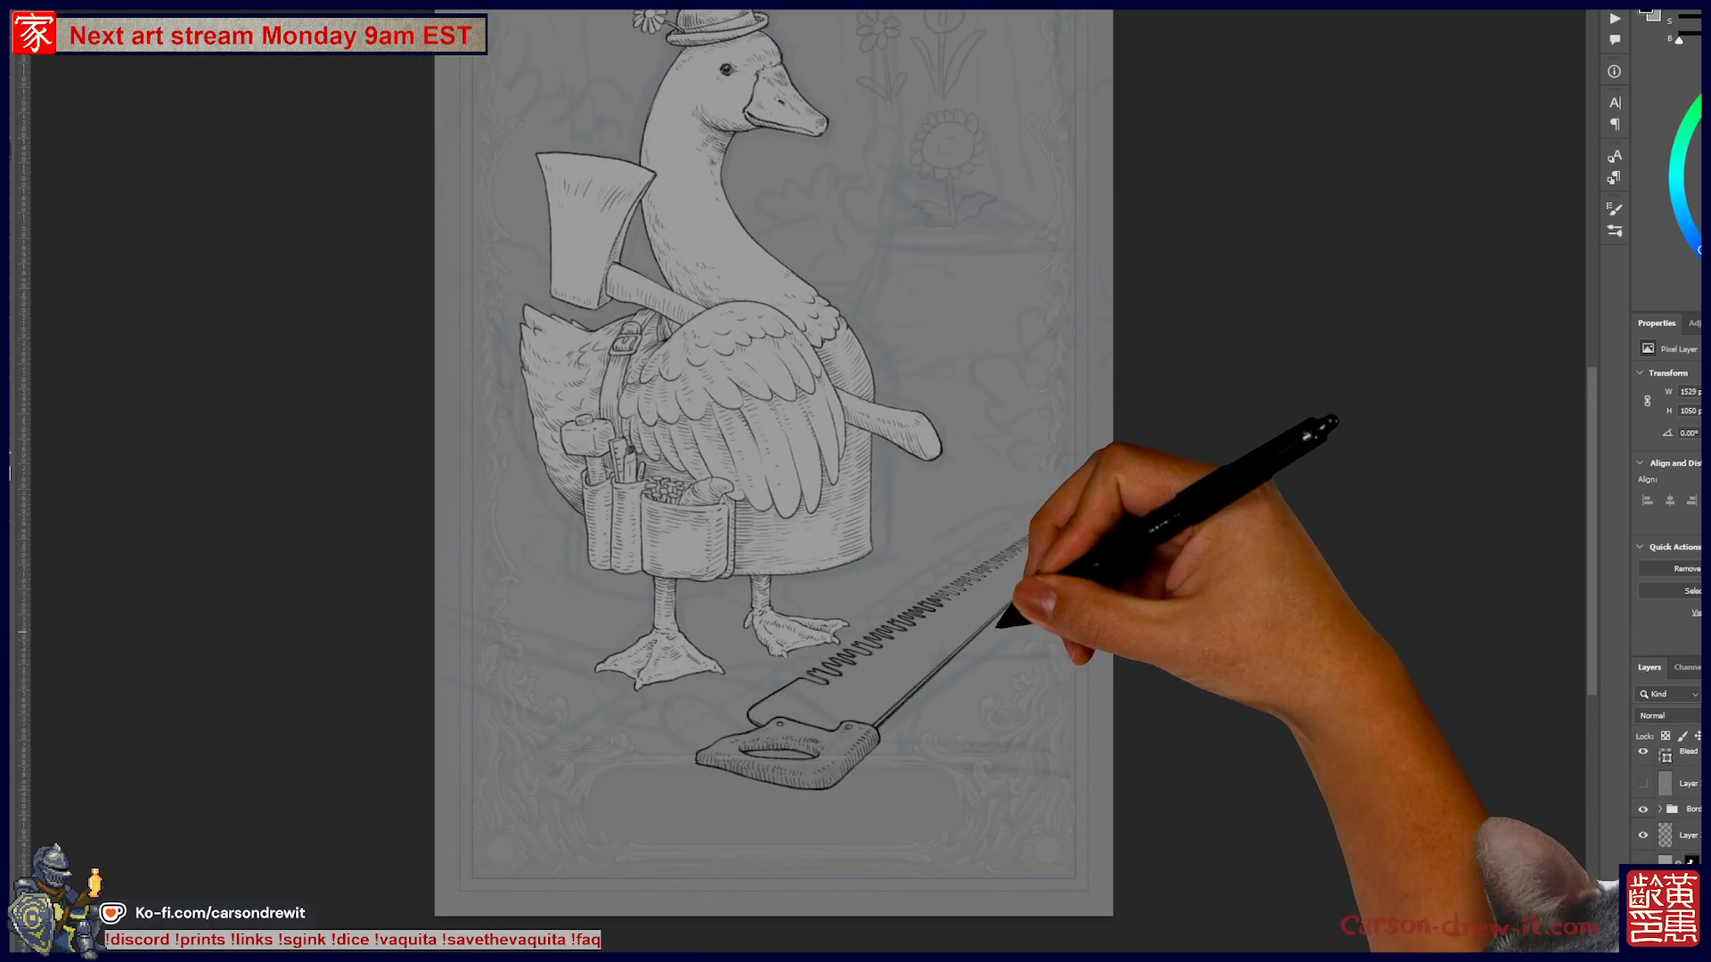
# - Continue the zigzag teeth toward the tip, then pan back to the handle and zoom out
pyautogui.scroll(2, 1069, 713)
pyautogui.scroll(3, 1002, 611)
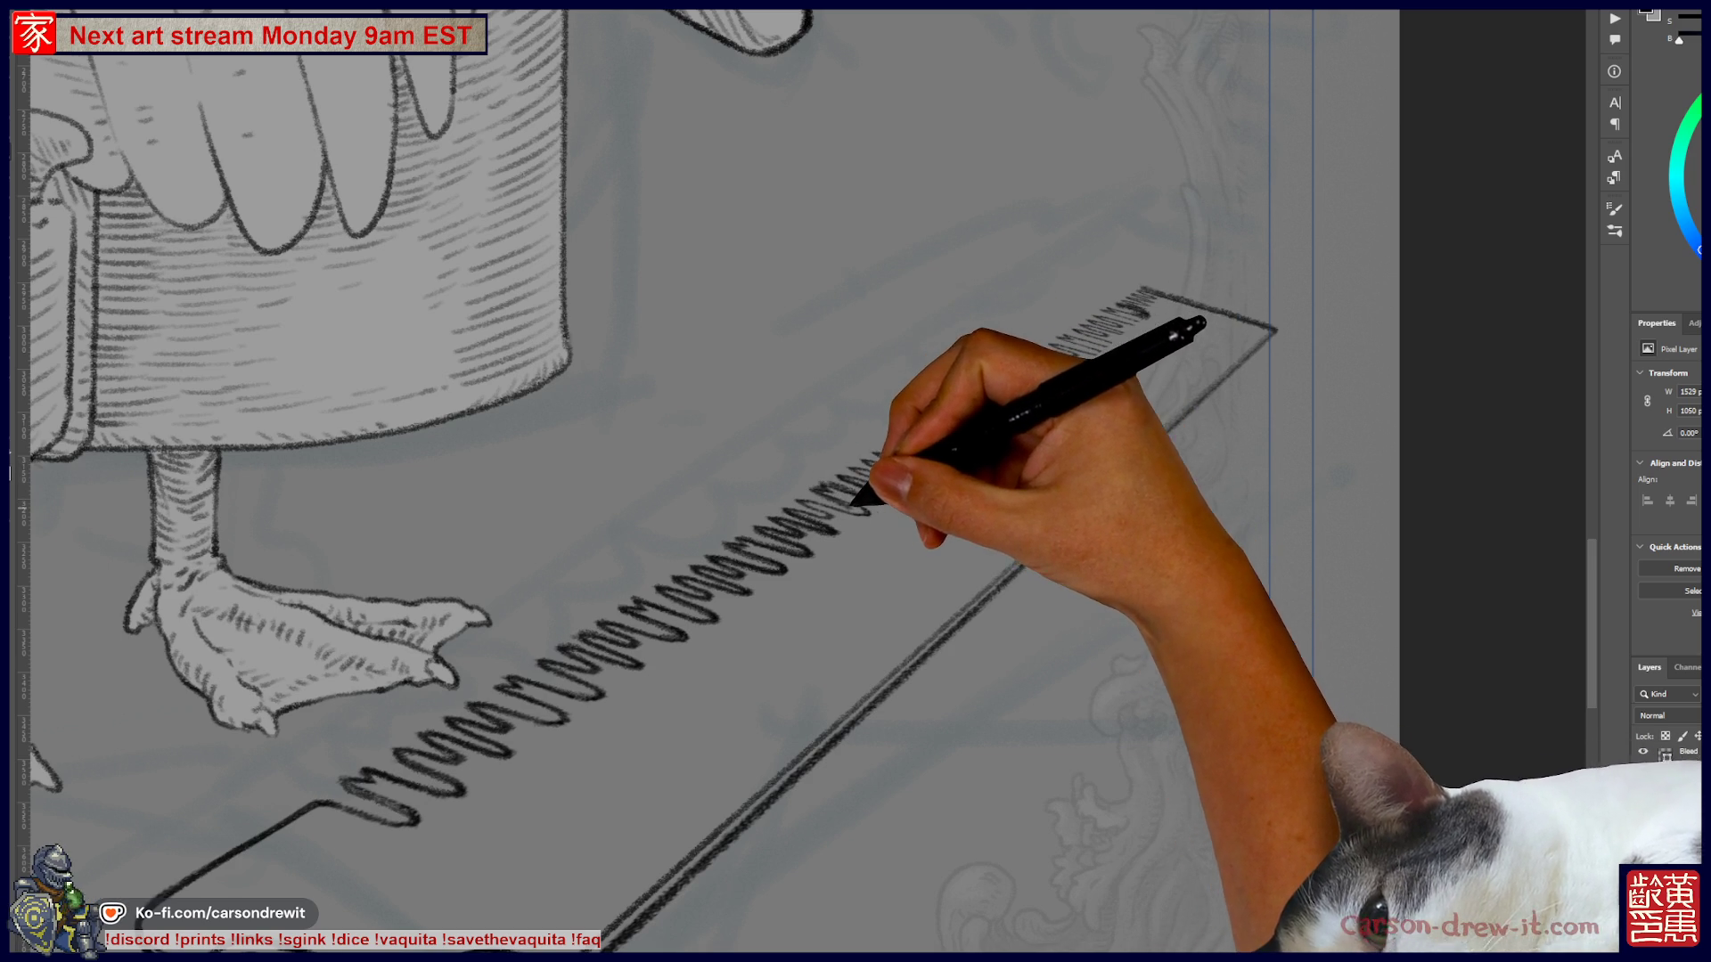
pyautogui.moveTo(824, 506)
pyautogui.mouseDown()
pyautogui.moveTo(825, 490)
pyautogui.moveTo(871, 490)
pyautogui.moveTo(864, 503)
pyautogui.mouseUp()
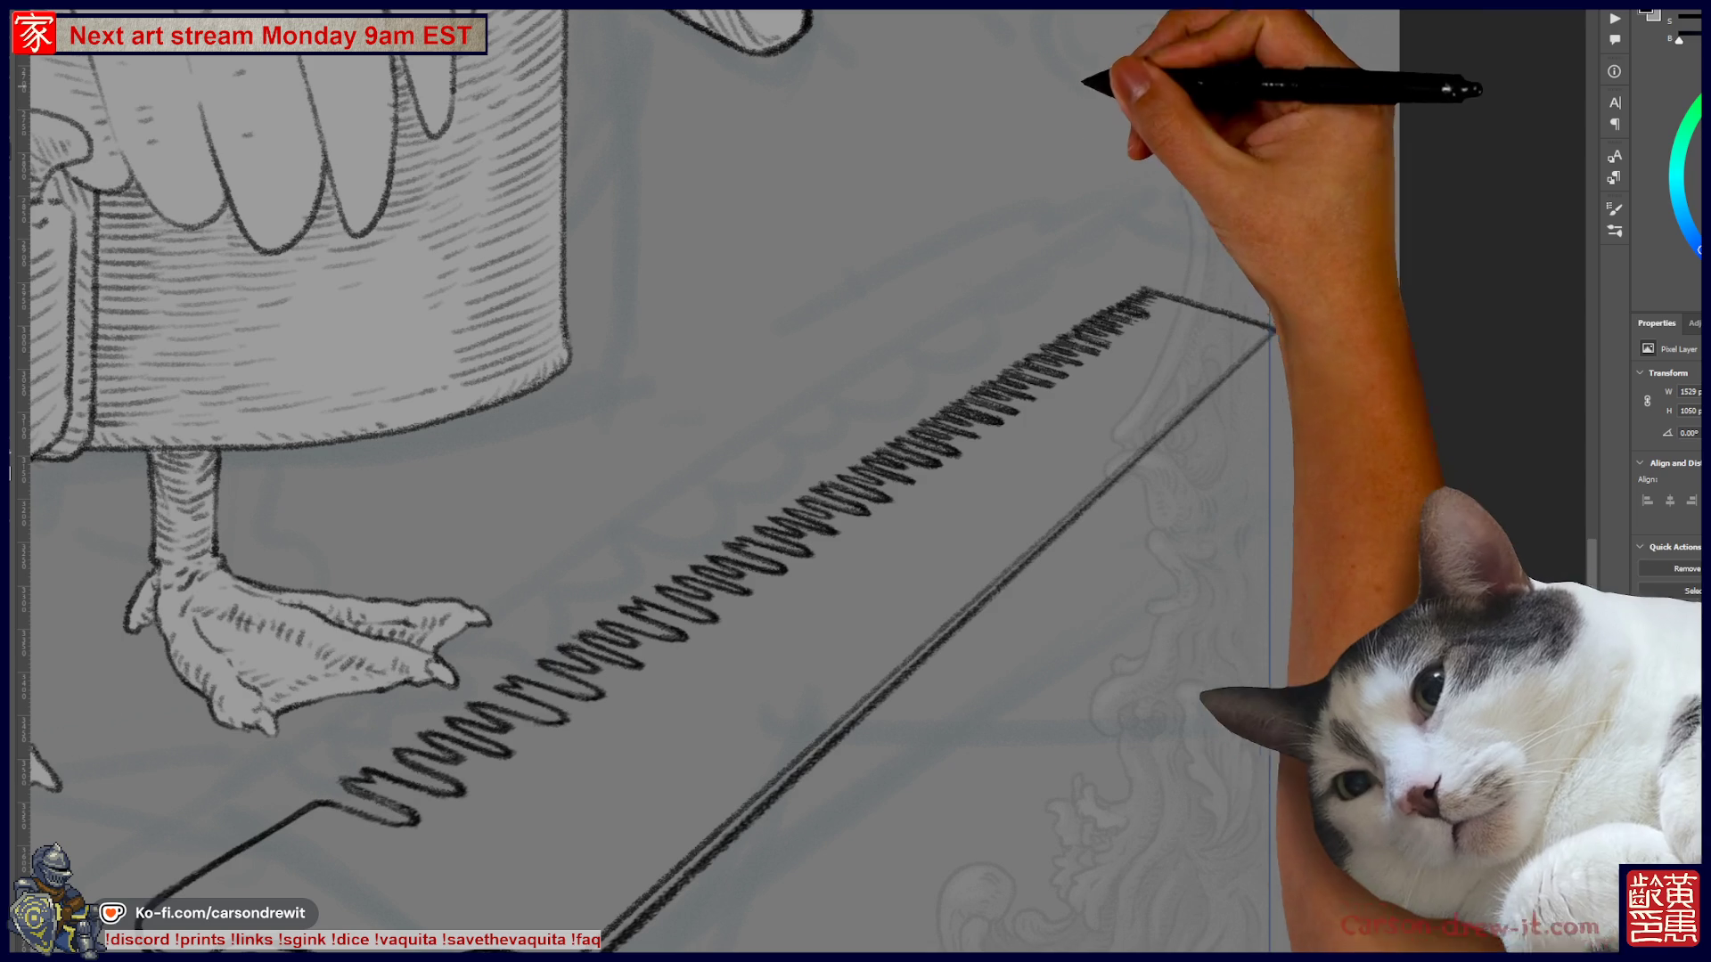
pyautogui.moveTo(801, 535); pyautogui.dragTo(864, 258)
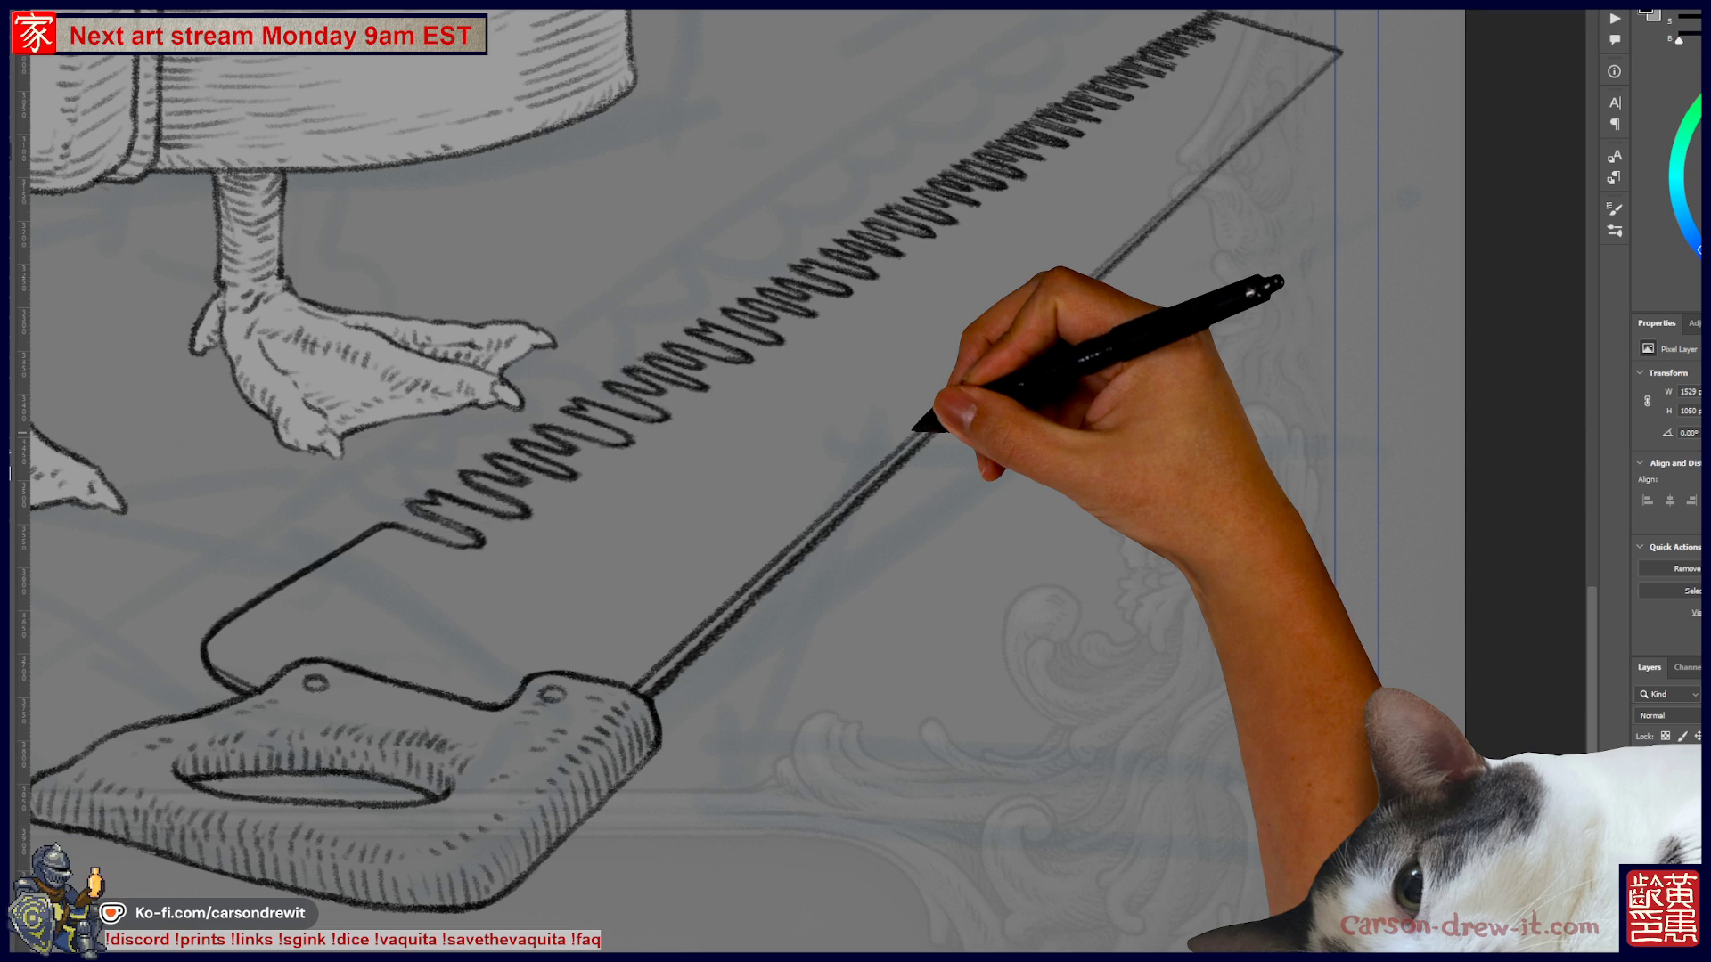
pyautogui.hotkey('ctrl', '-')
pyautogui.hotkey('ctrl', '-')
pyautogui.hotkey('ctrl', '-')
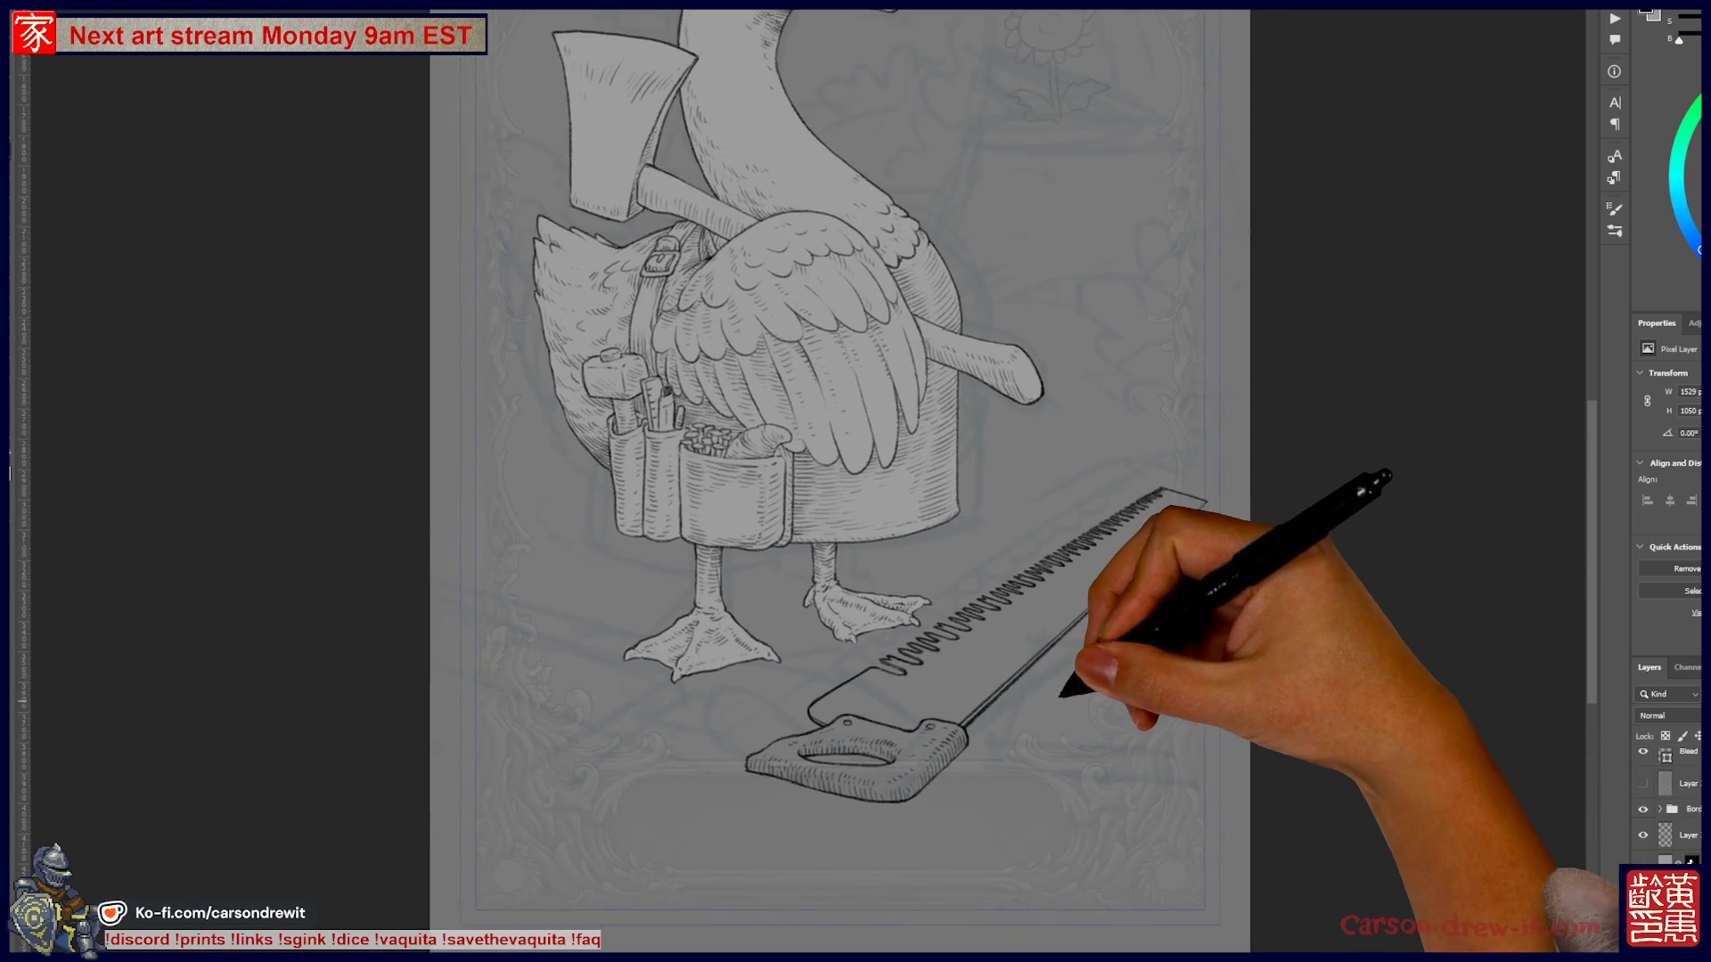
# - Add an oval hole, a small dot and a ring along the blade's lower edge, thickening that edge
pyautogui.hotkey('ctrl', '-')
pyautogui.hotkey('ctrl', '-')
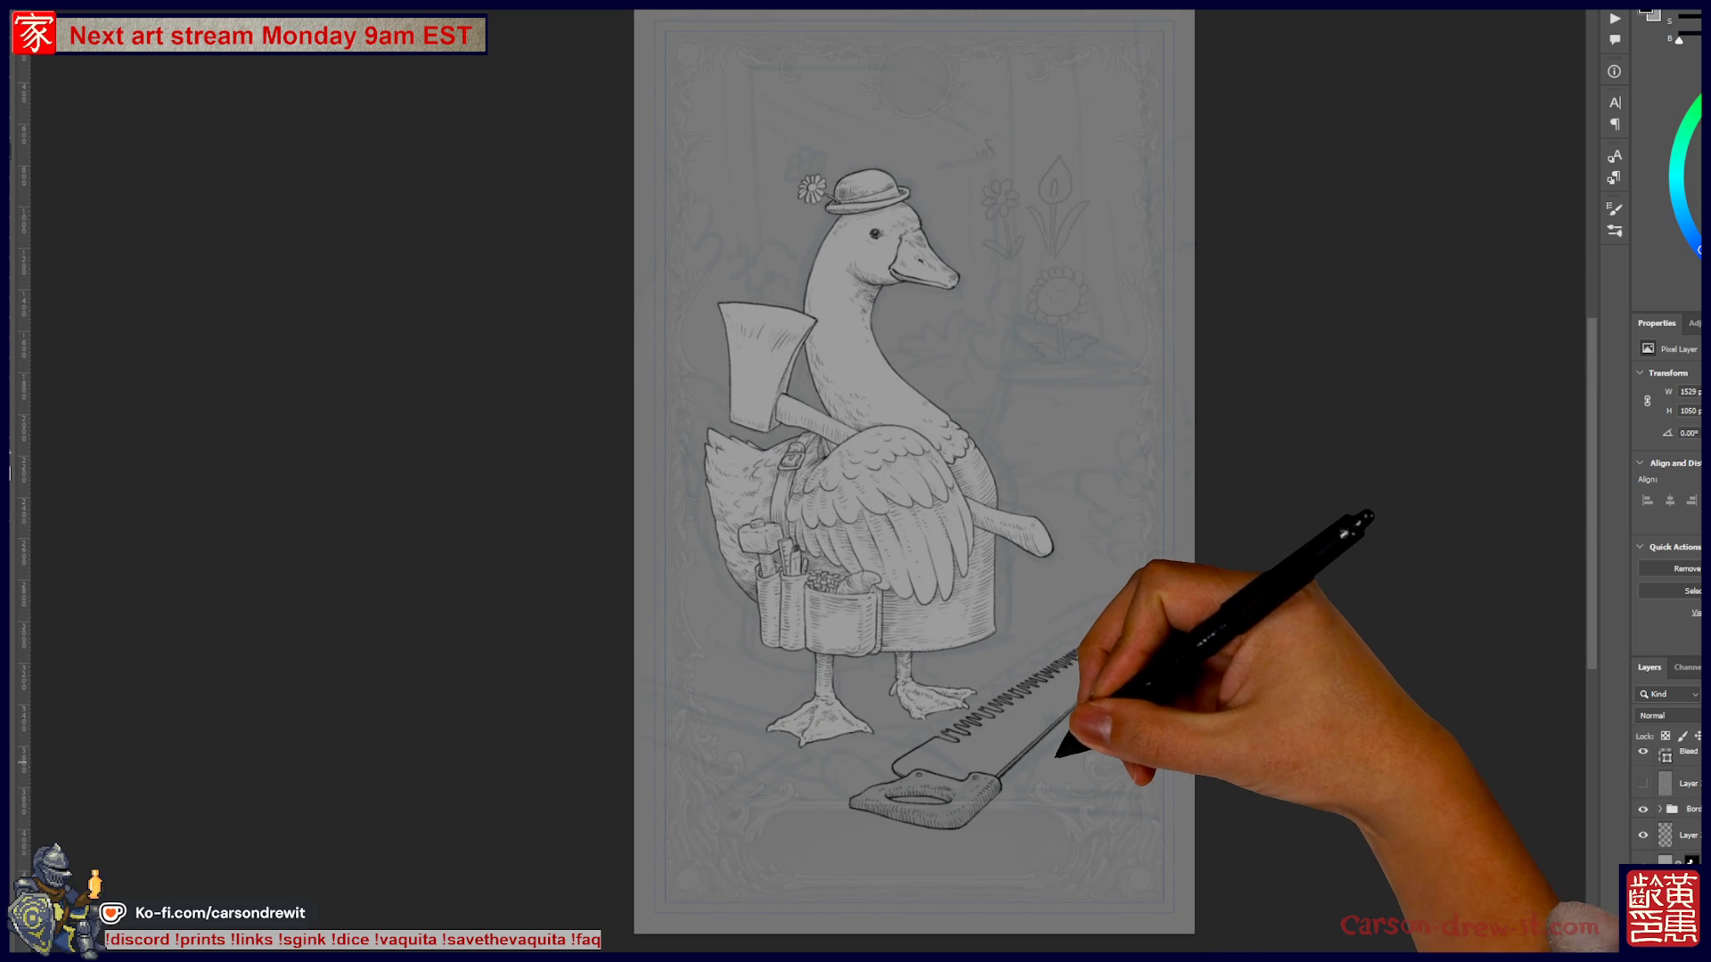
pyautogui.hotkey('ctrl', '+')
pyautogui.hotkey('ctrl', '+')
pyautogui.hotkey('ctrl', '+')
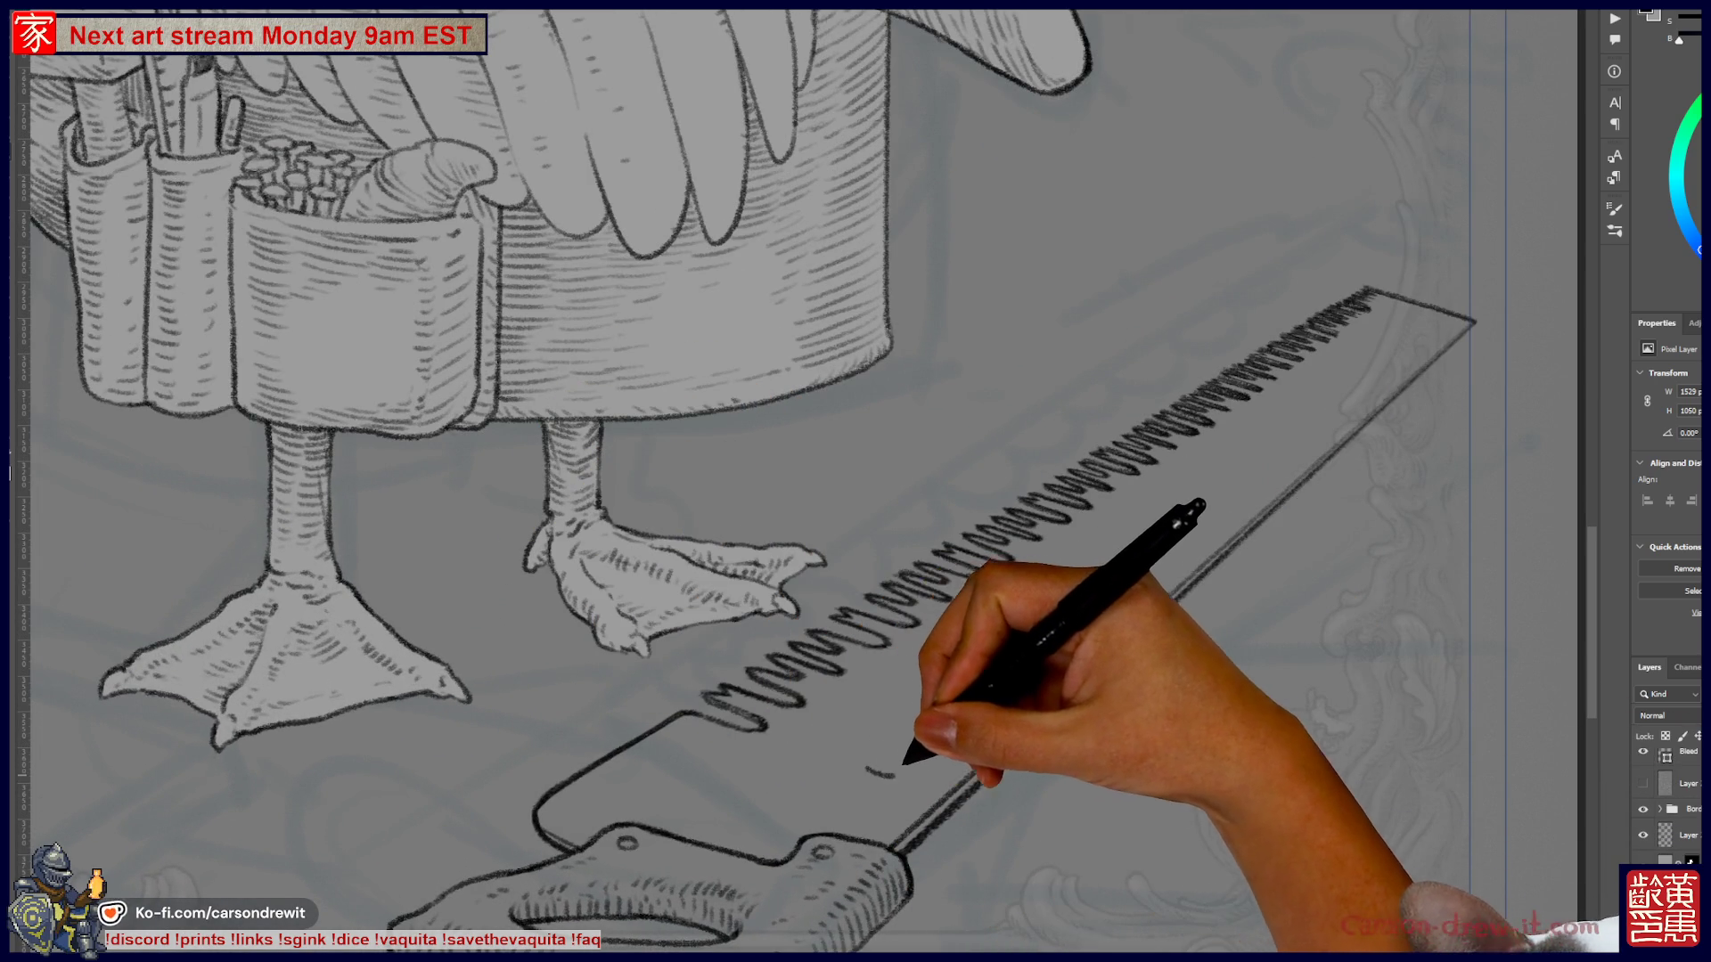
pyautogui.moveTo(869, 763); pyautogui.dragTo(909, 766)
pyautogui.click(940, 736)
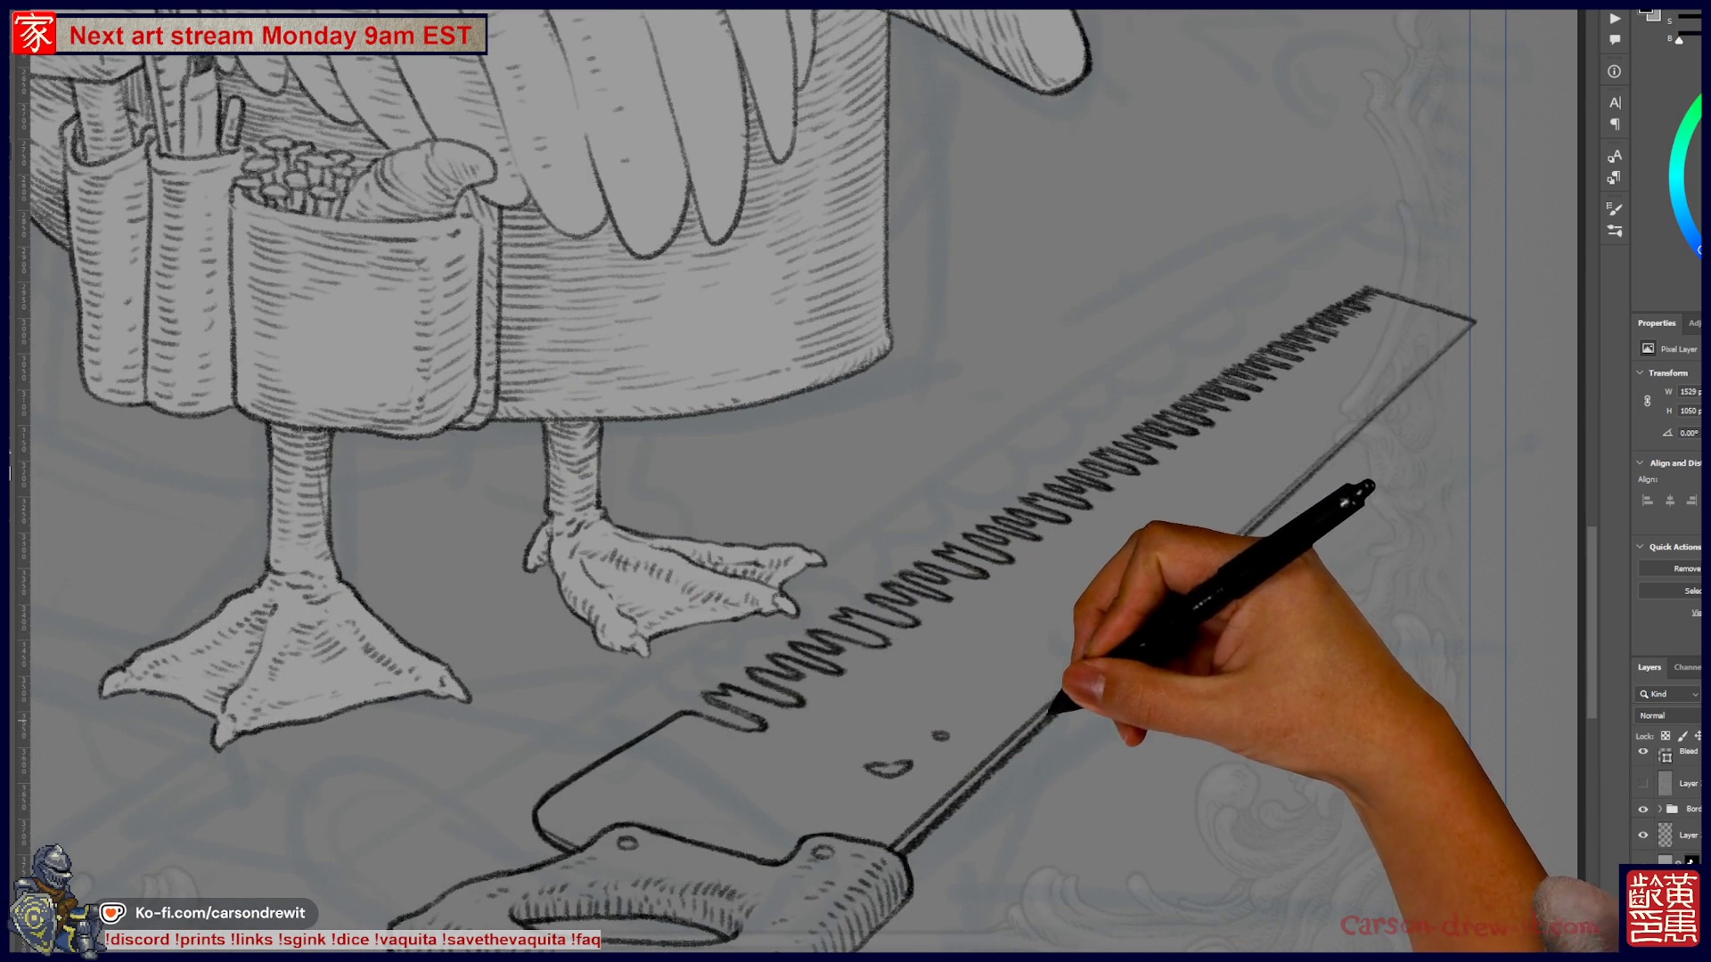
pyautogui.moveTo(1059, 706)
pyautogui.mouseDown()
pyautogui.moveTo(1037, 724)
pyautogui.moveTo(1070, 709)
pyautogui.moveTo(1056, 700)
pyautogui.mouseUp()
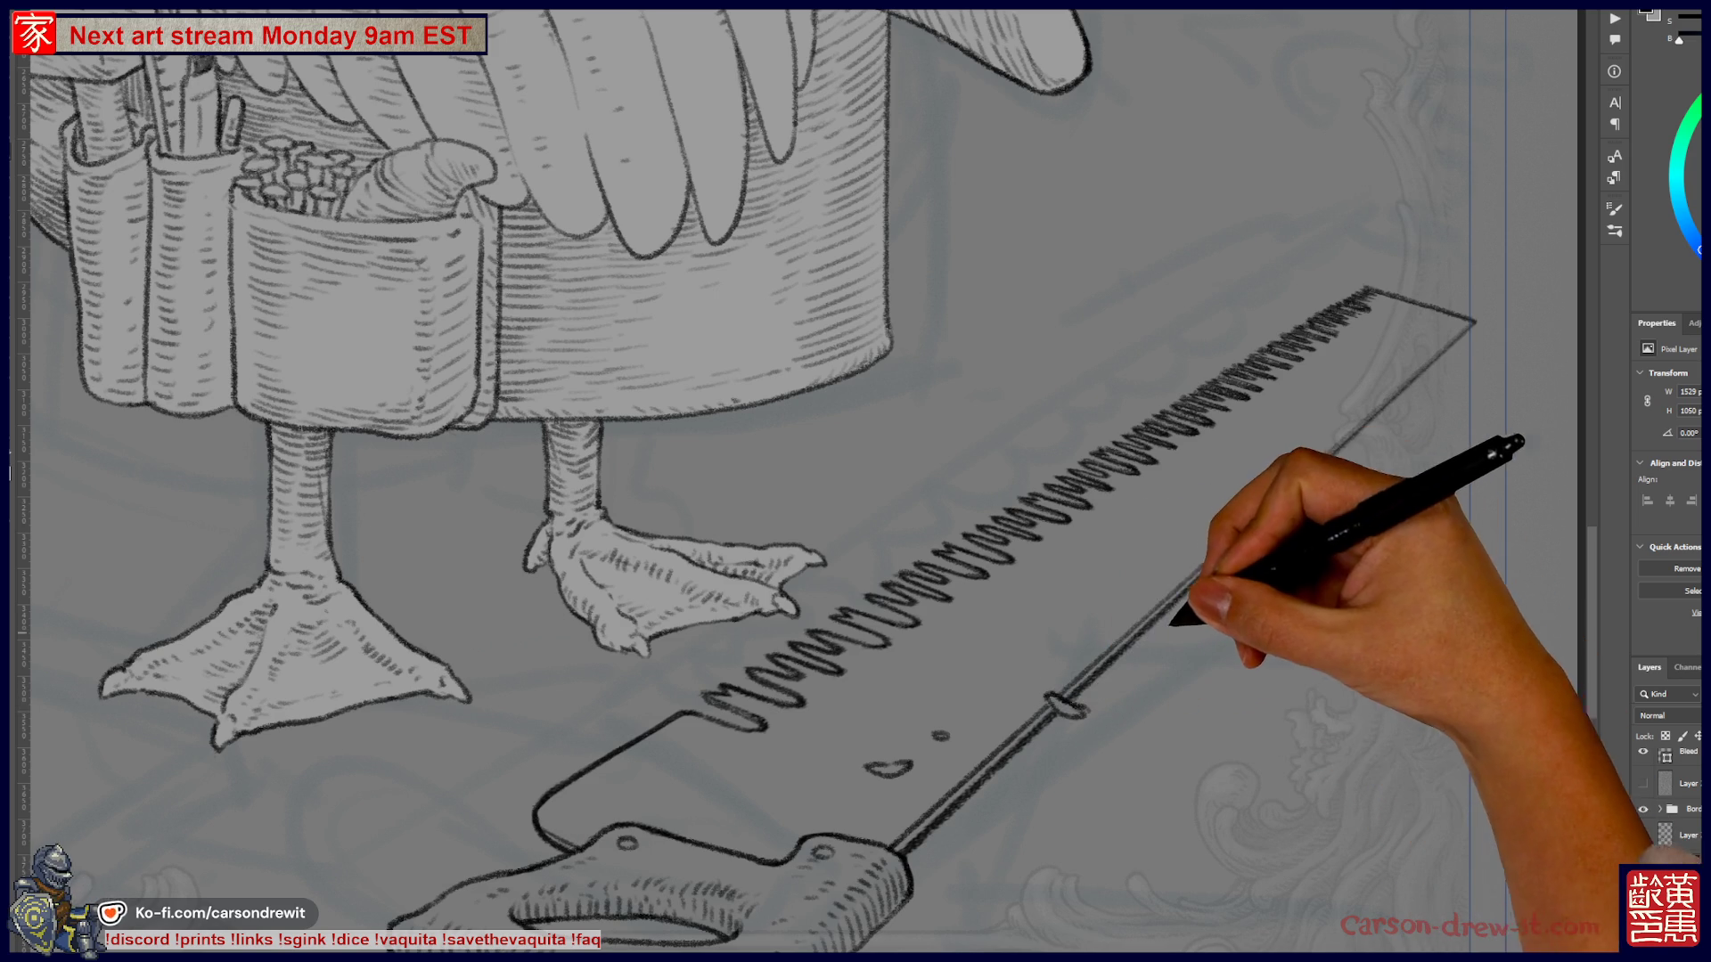
pyautogui.moveTo(1124, 624)
pyautogui.mouseDown()
pyautogui.moveTo(1145, 635)
pyautogui.moveTo(1089, 633)
pyautogui.moveTo(1162, 606)
pyautogui.mouseUp()
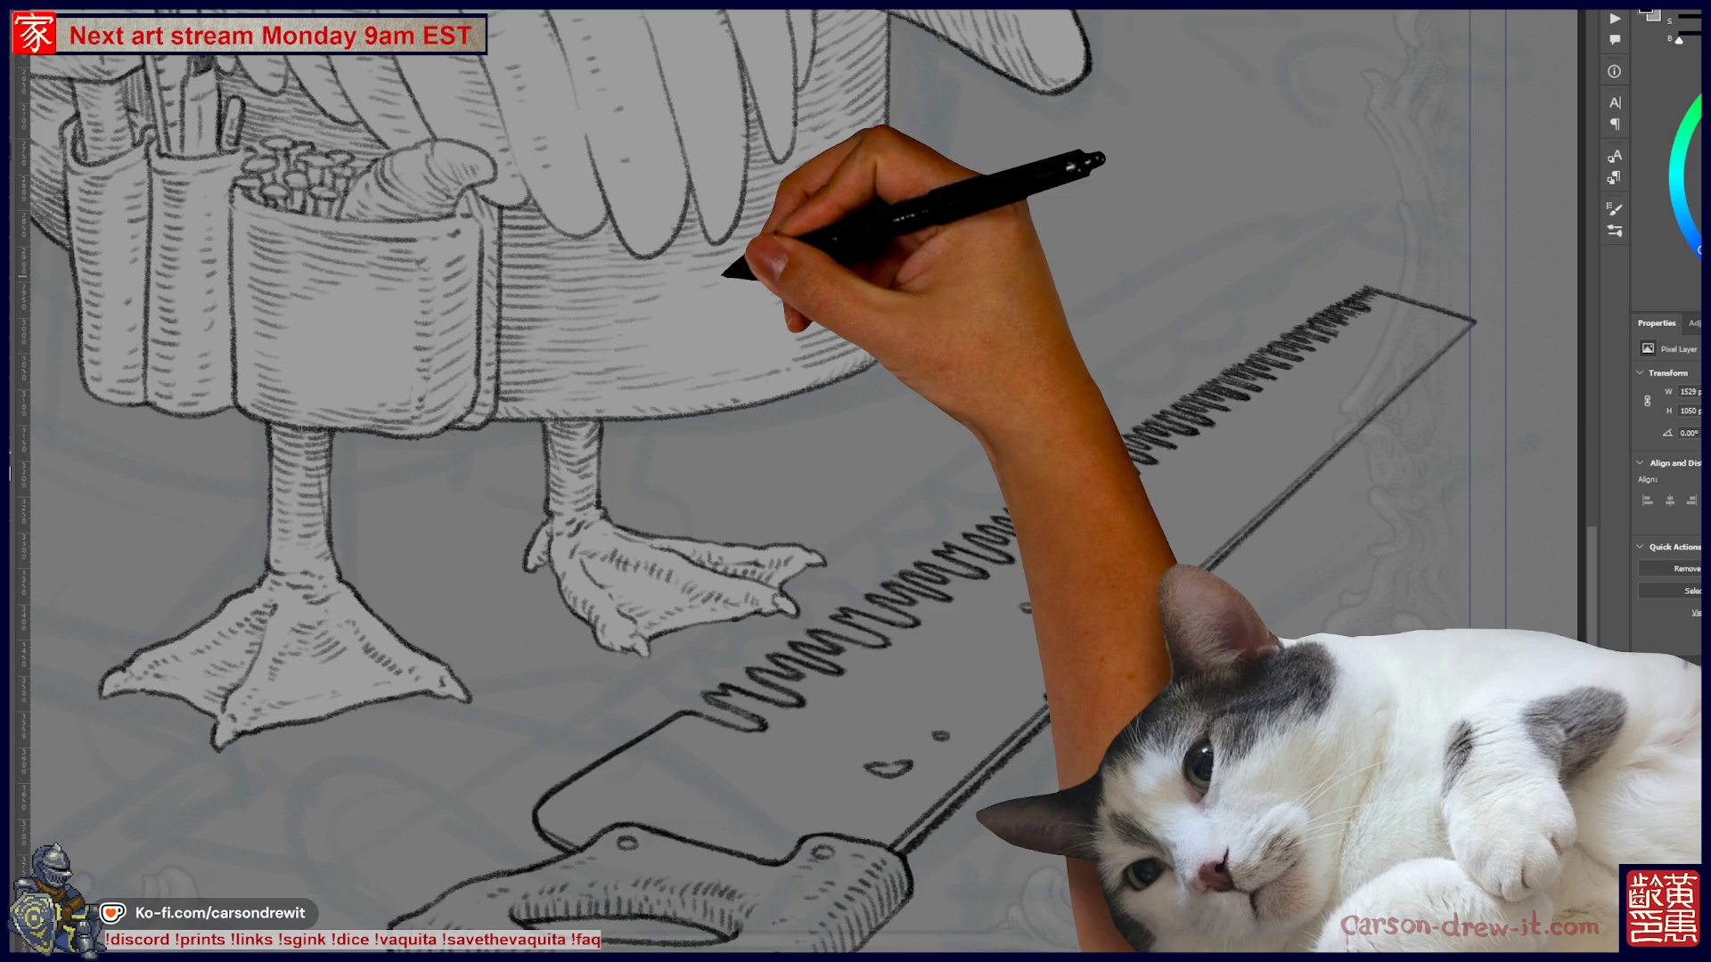
# - Pan along the saw, fit the whole goose in view, and sketch small strokes beside the leaf cluster
pyautogui.moveTo(855, 481); pyautogui.dragTo(756, 442)
pyautogui.moveTo(855, 481); pyautogui.dragTo(848, 488)
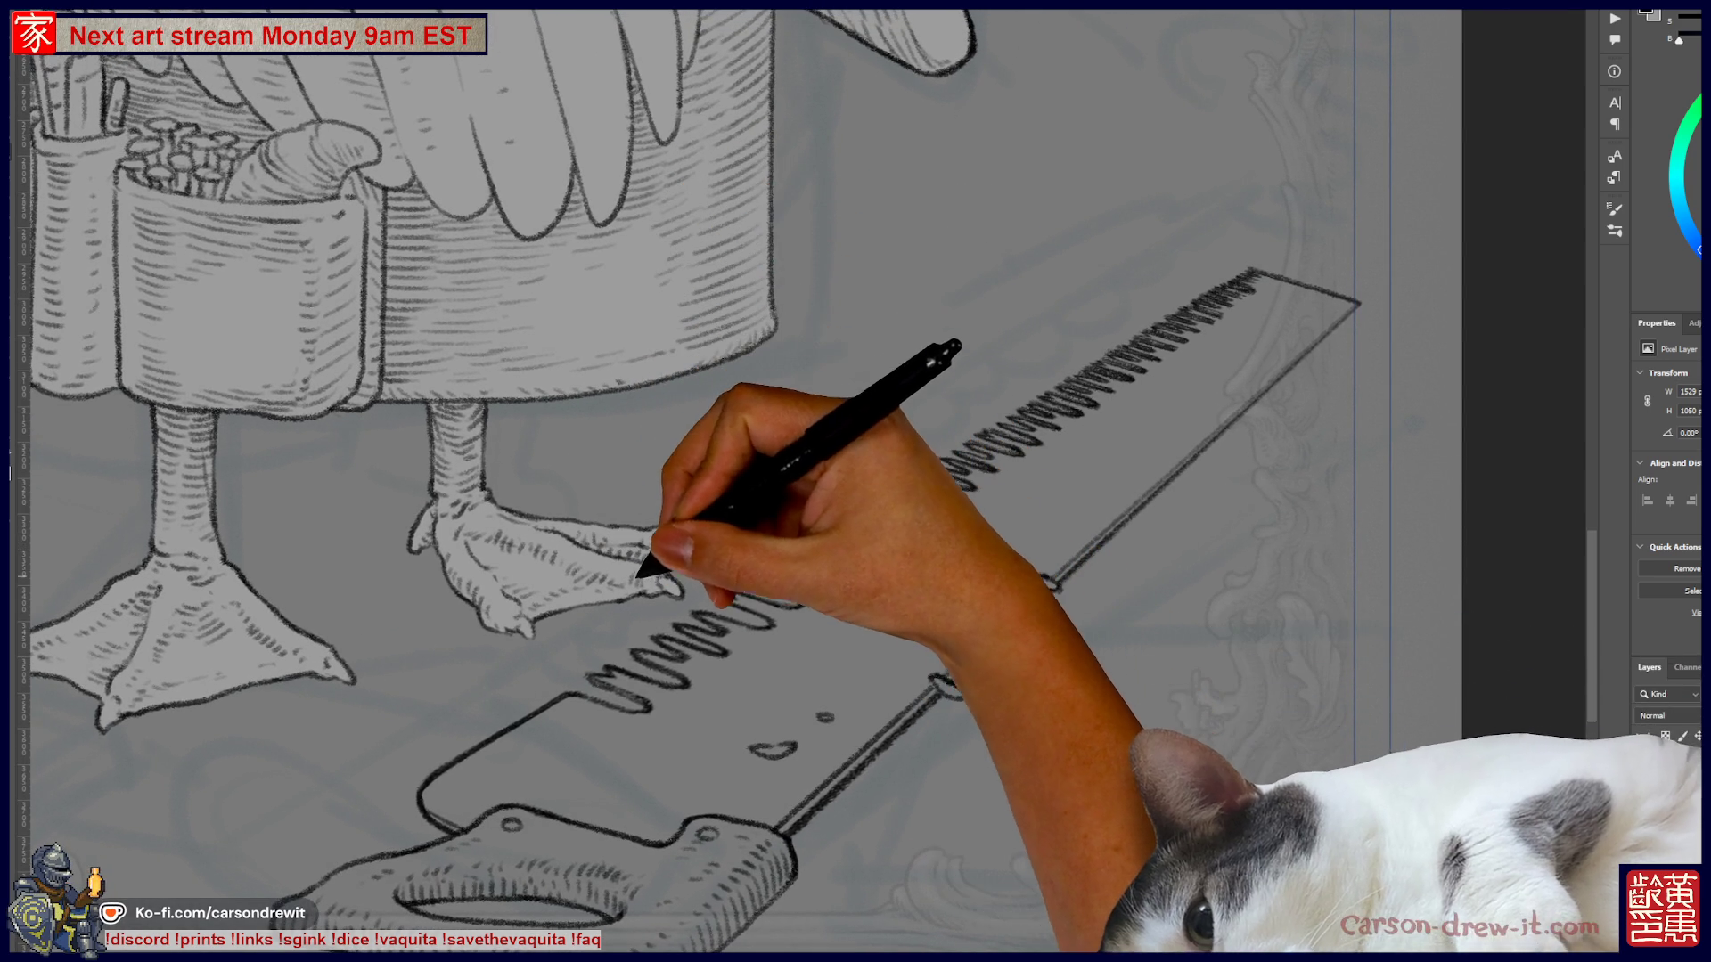
pyautogui.moveTo(855, 481)
pyautogui.mouseDown()
pyautogui.moveTo(927, 419)
pyautogui.moveTo(1144, 369)
pyautogui.moveTo(797, 464)
pyautogui.moveTo(739, 445)
pyautogui.mouseUp()
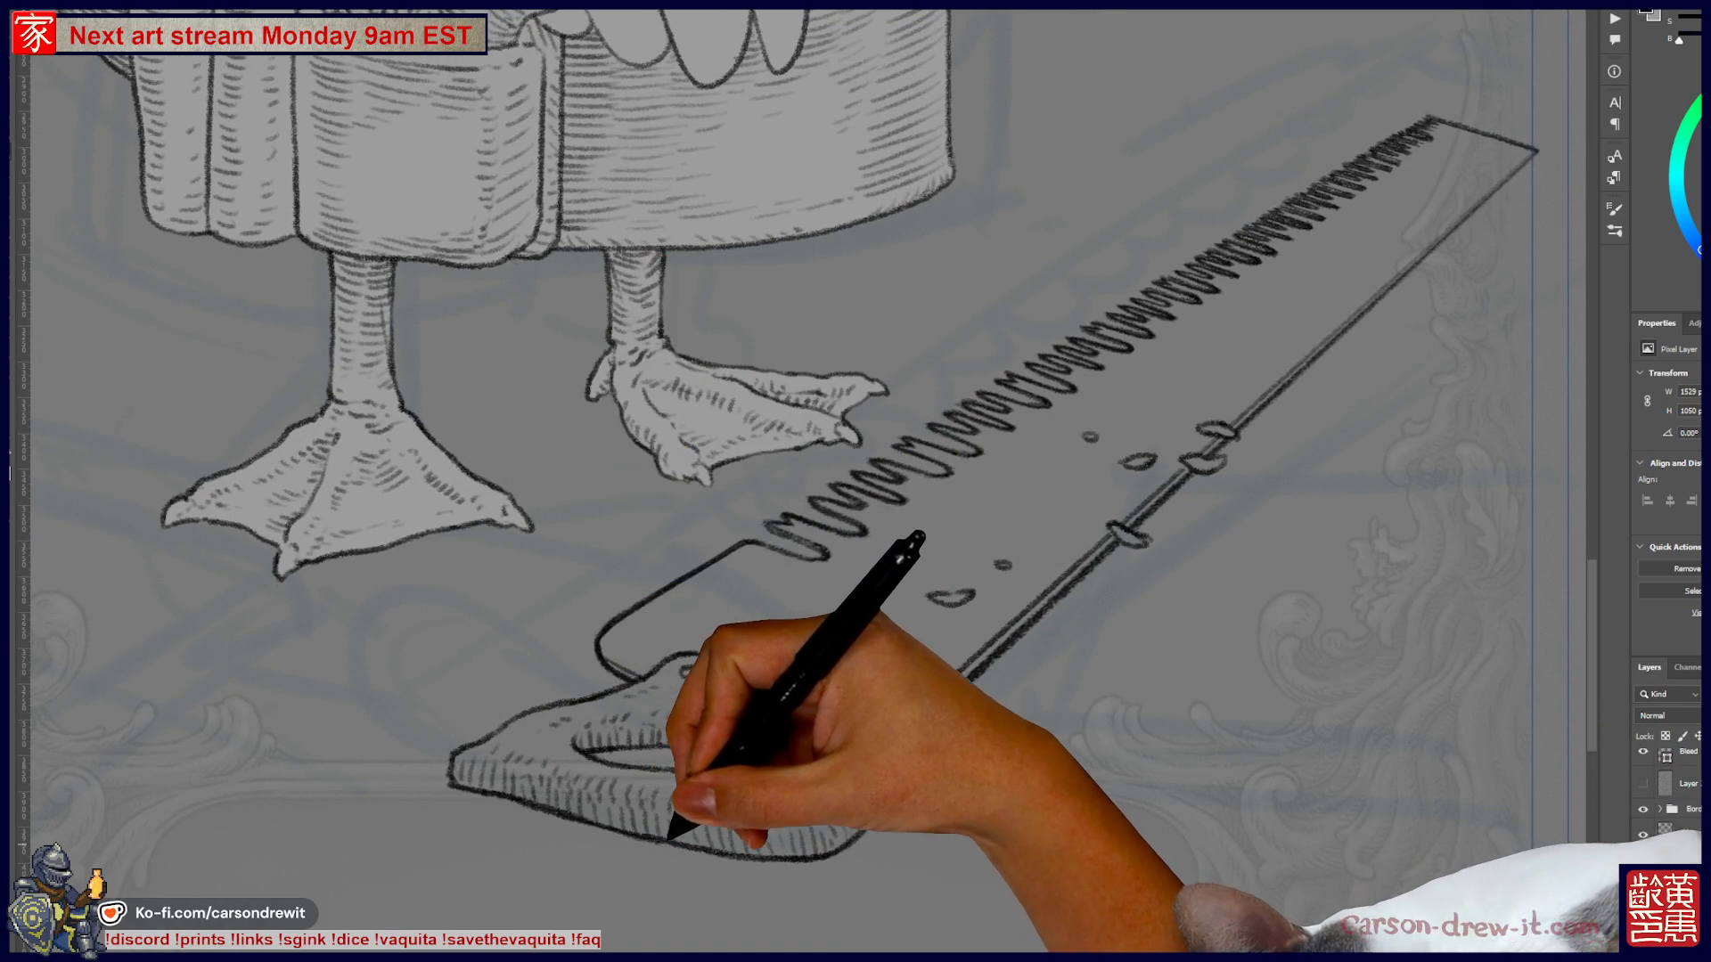
pyautogui.moveTo(891, 446); pyautogui.dragTo(677, 530)
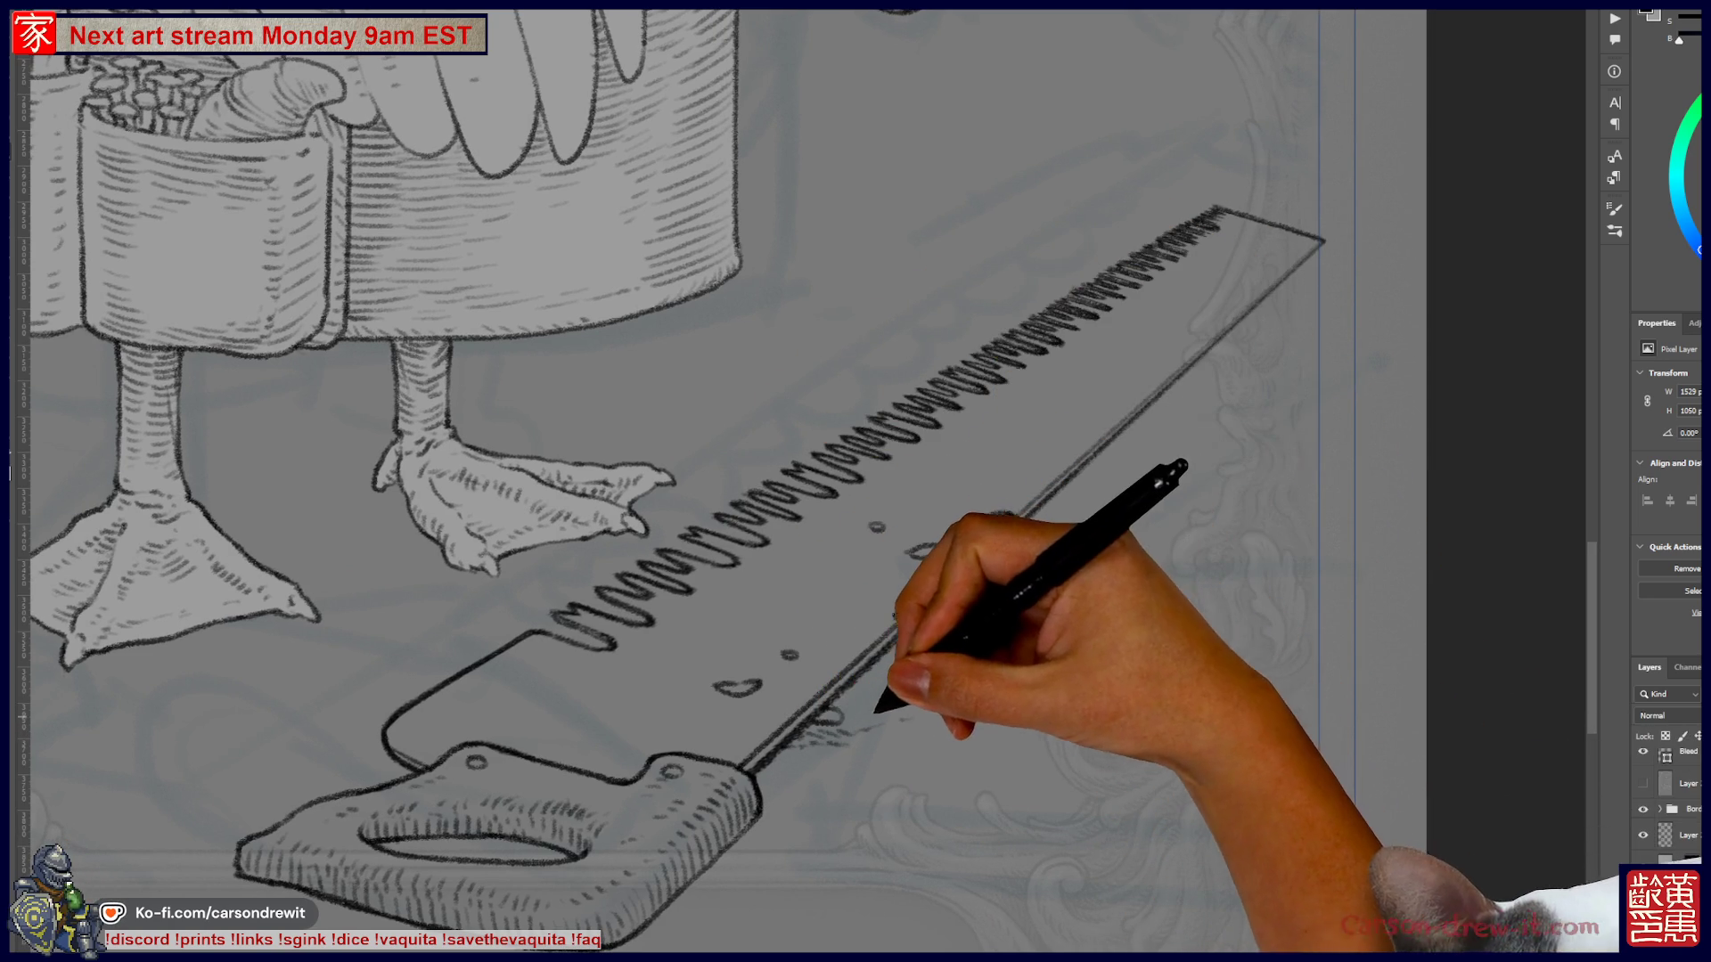
pyautogui.press('ctrl')
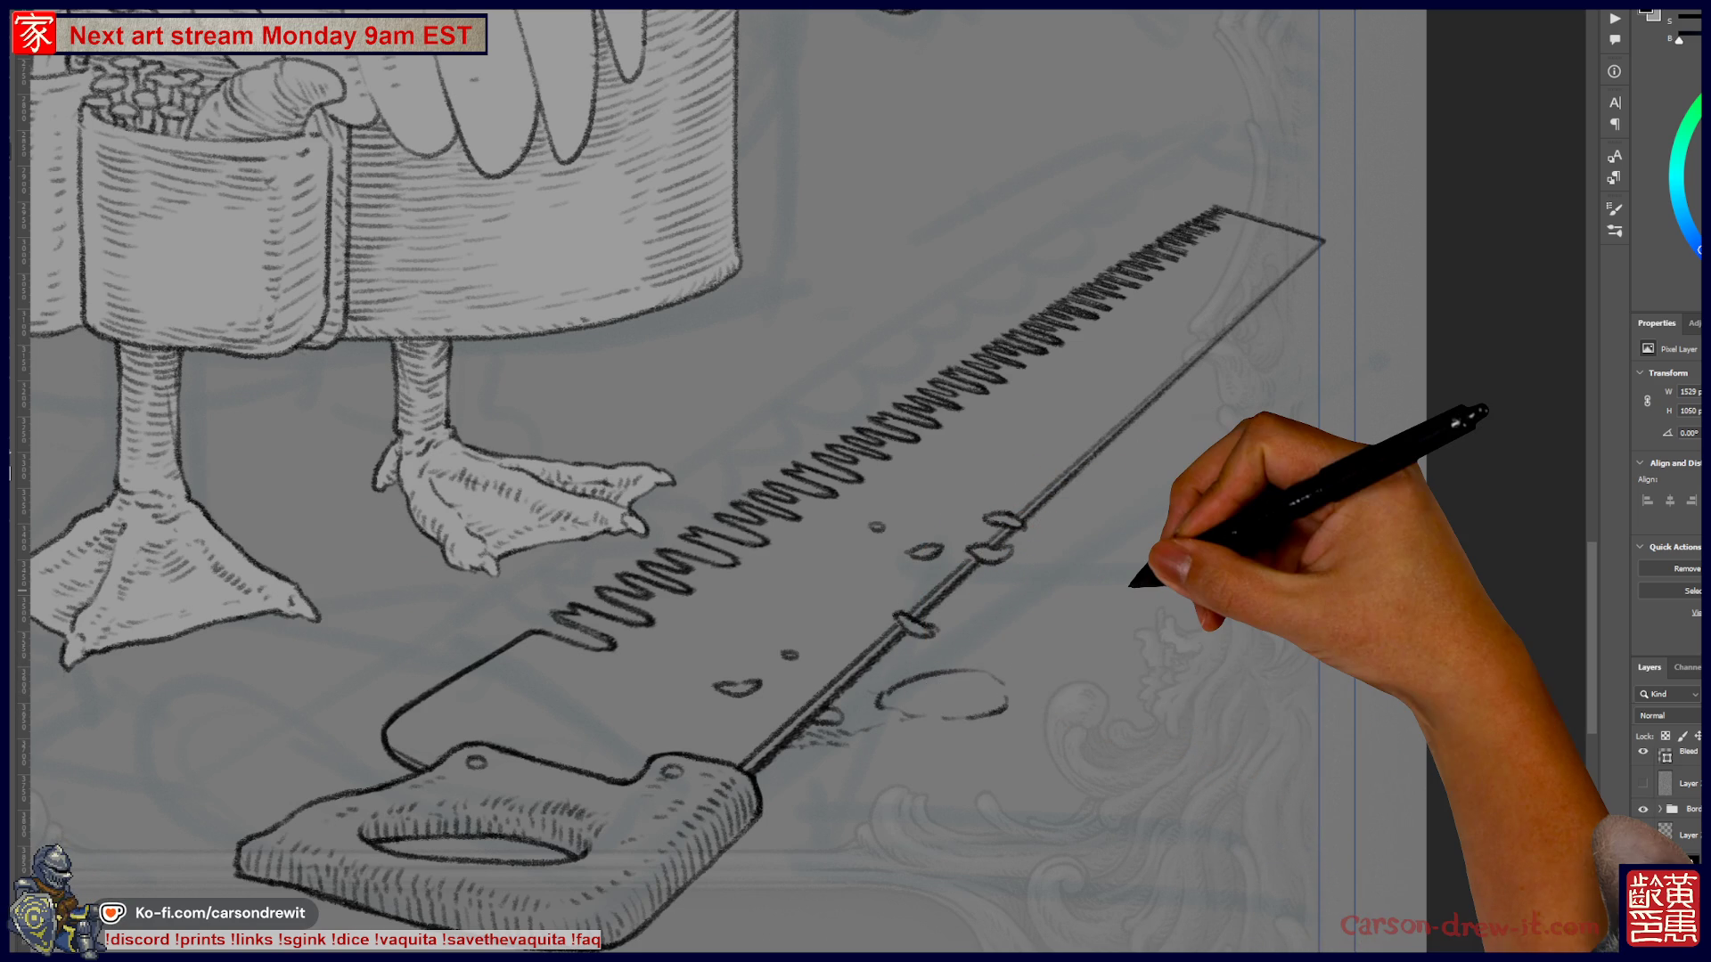
pyautogui.hotkey('ctrl', '0')
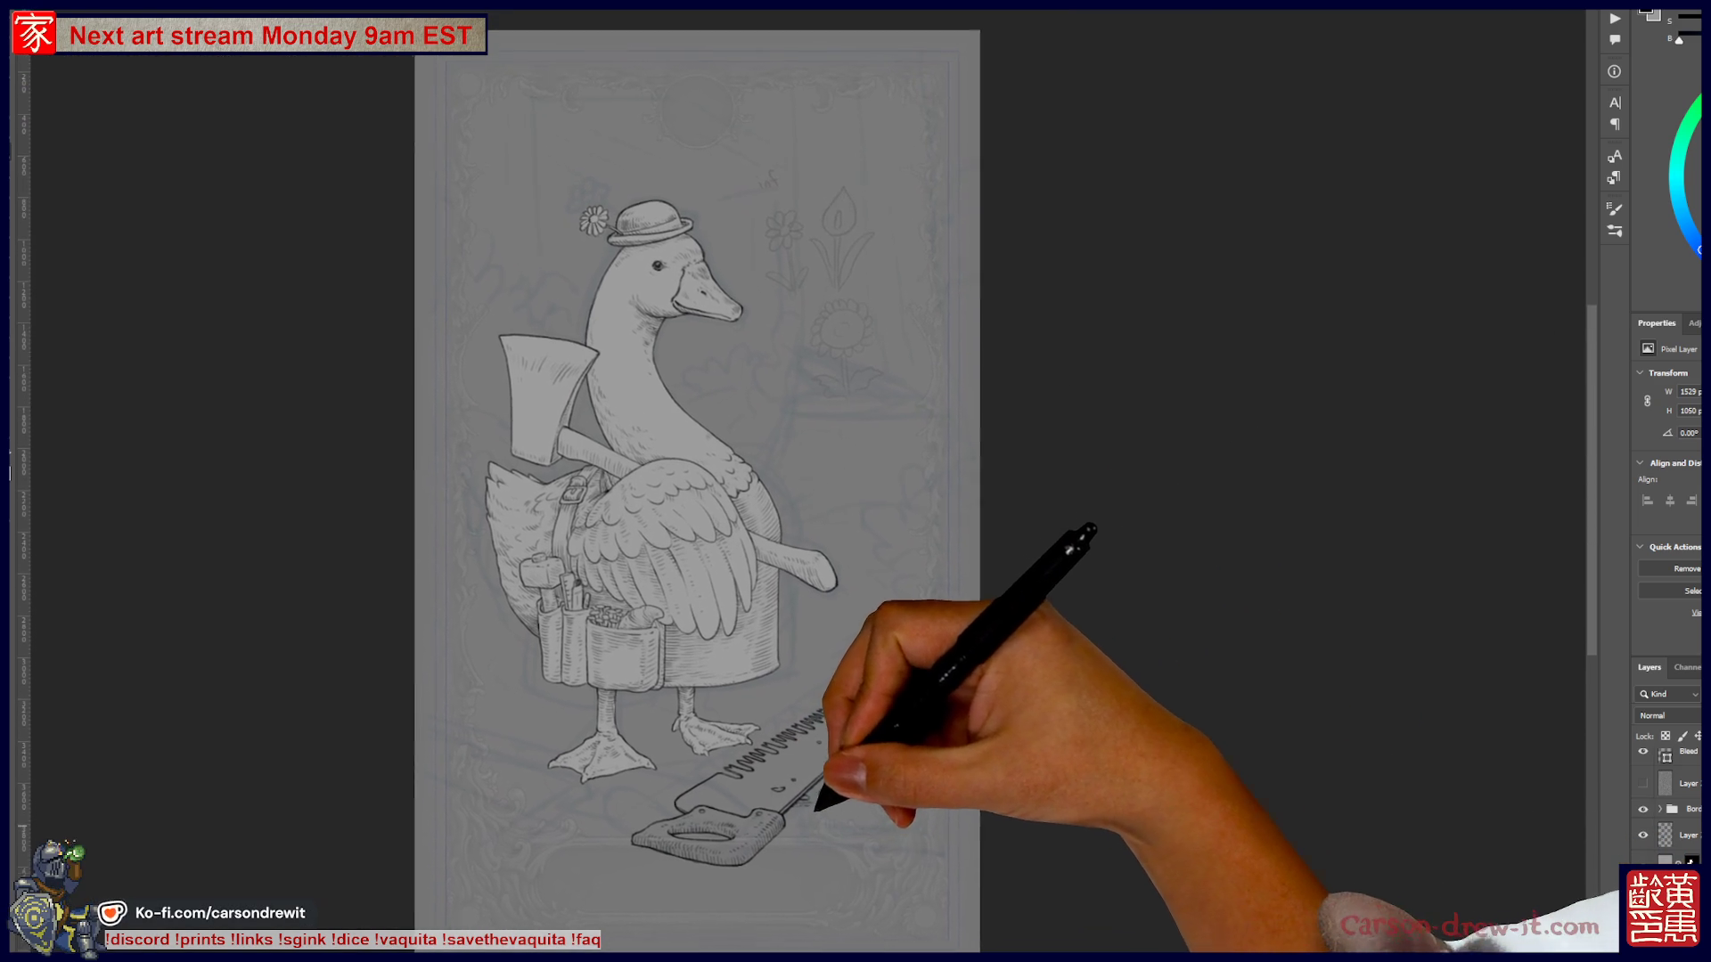
pyautogui.scroll(10, 806, 797)
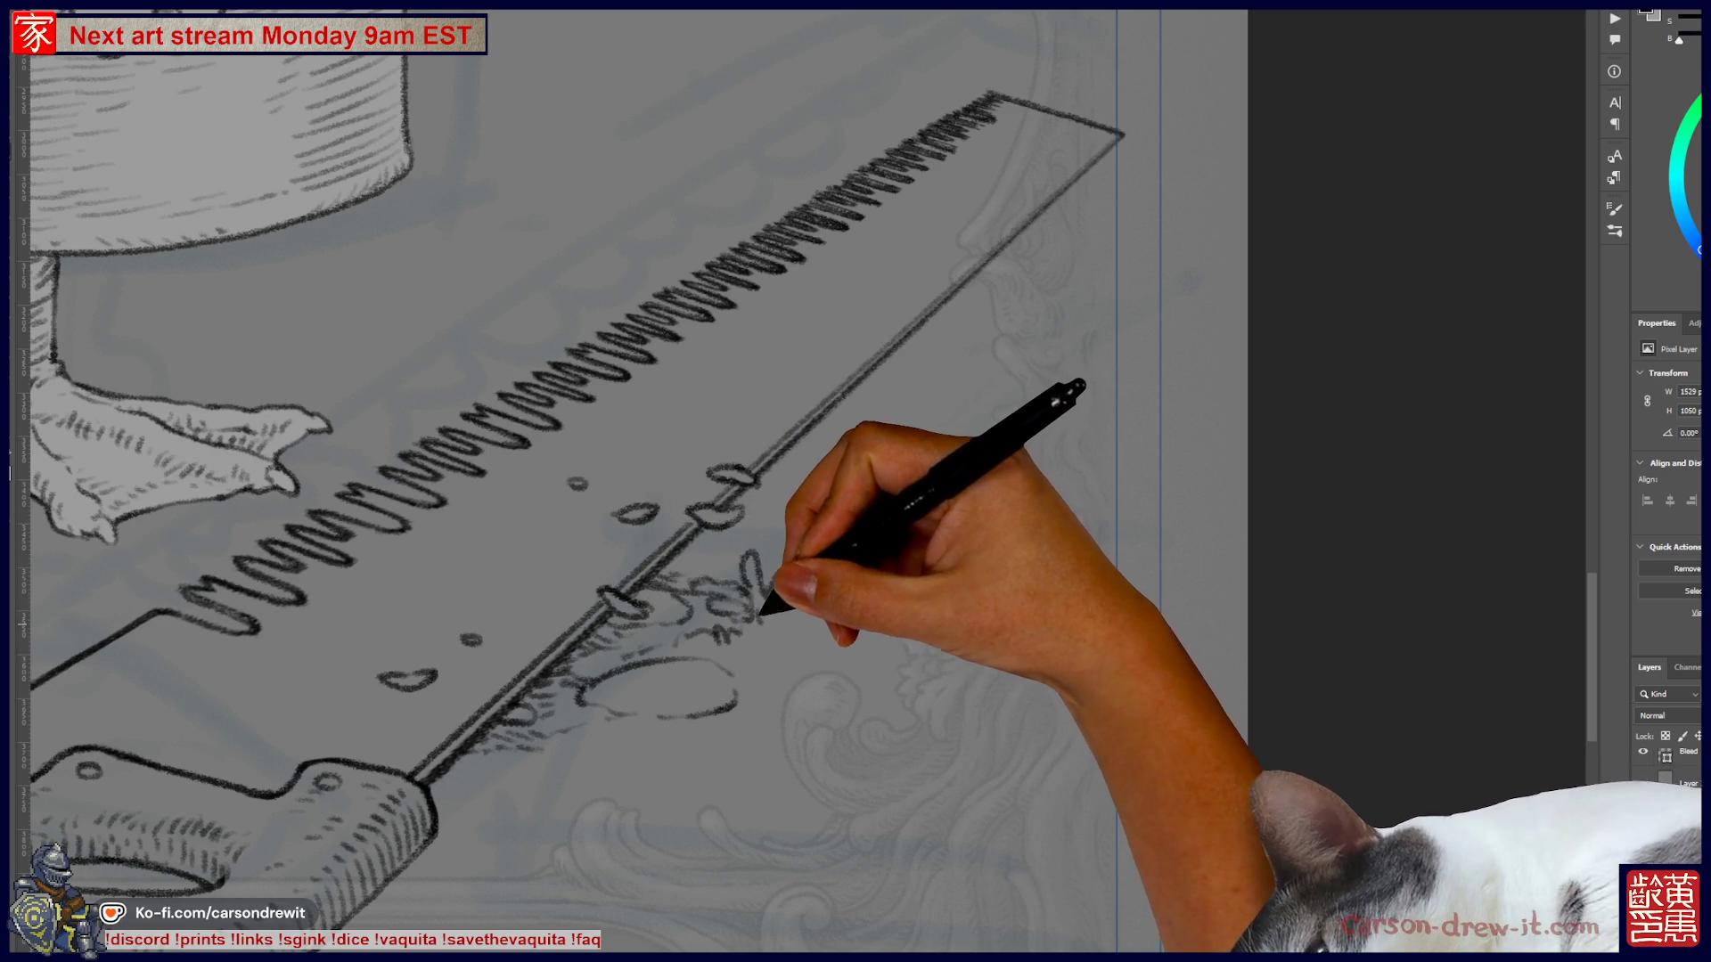
pyautogui.moveTo(794, 583)
pyautogui.mouseDown()
pyautogui.moveTo(838, 581)
pyautogui.moveTo(859, 525)
pyautogui.mouseUp()
# - Sketch a grass tuft and ground line below the saw blade, checking the full page
pyautogui.moveTo(789, 623)
pyautogui.mouseDown()
pyautogui.moveTo(906, 579)
pyautogui.moveTo(975, 593)
pyautogui.mouseUp()
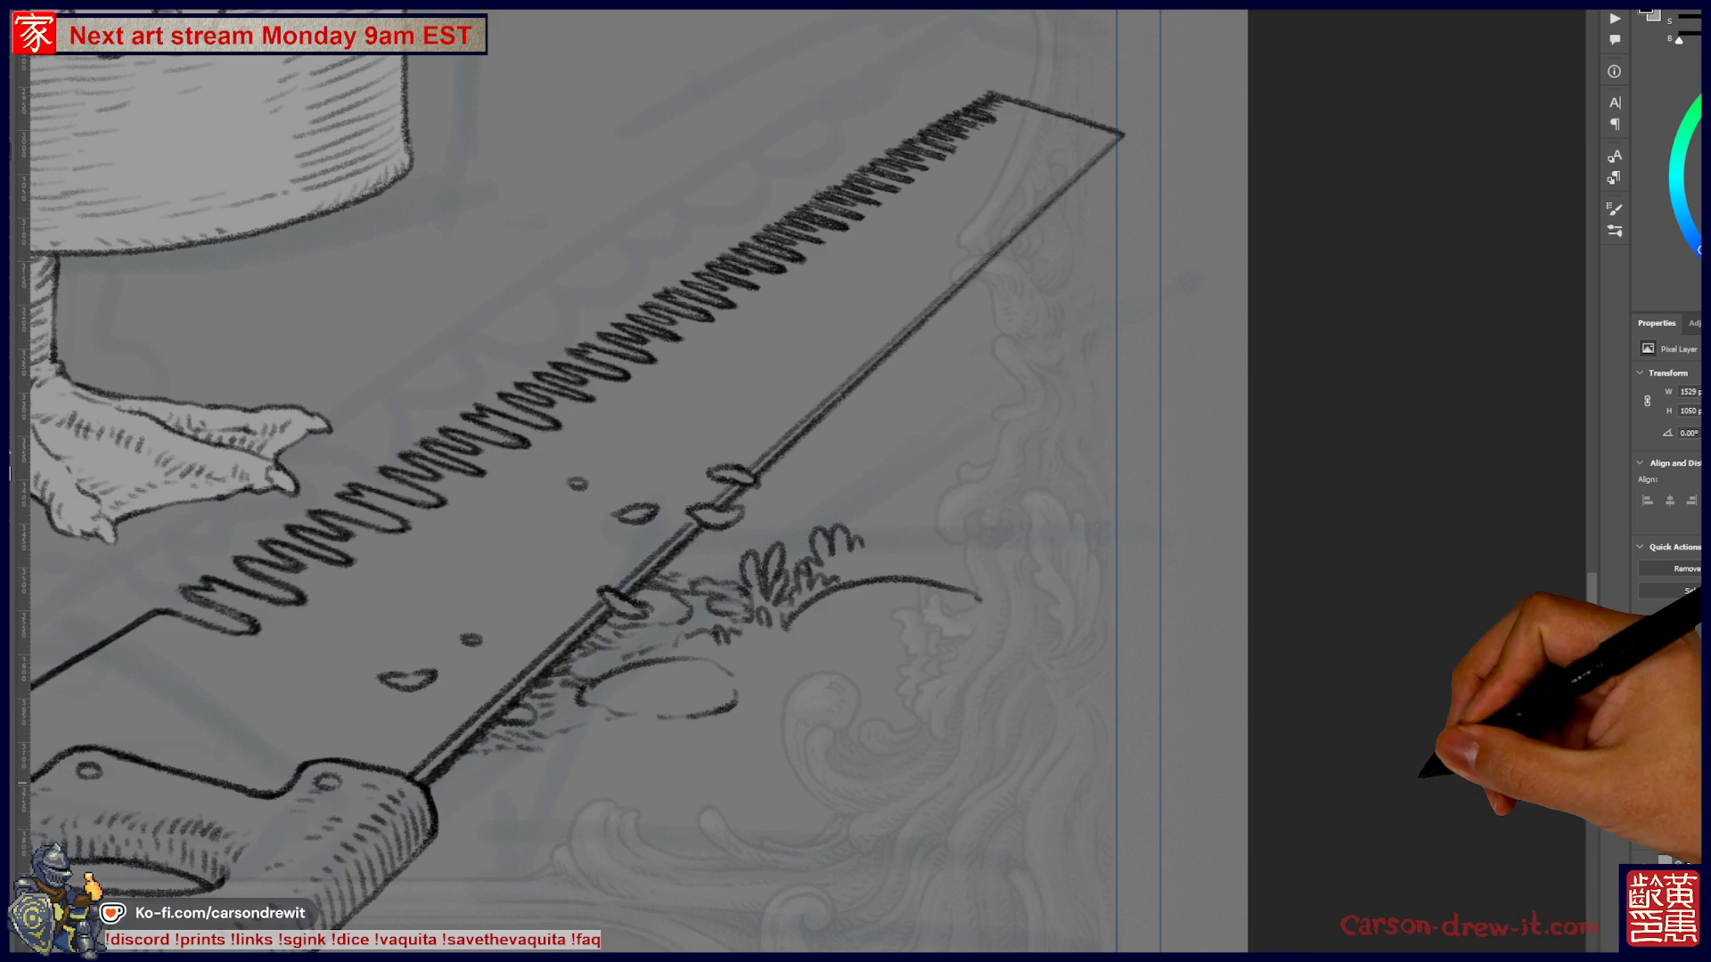
pyautogui.hotkey('ctrl', '0')
pyautogui.hotkey('ctrl', '-')
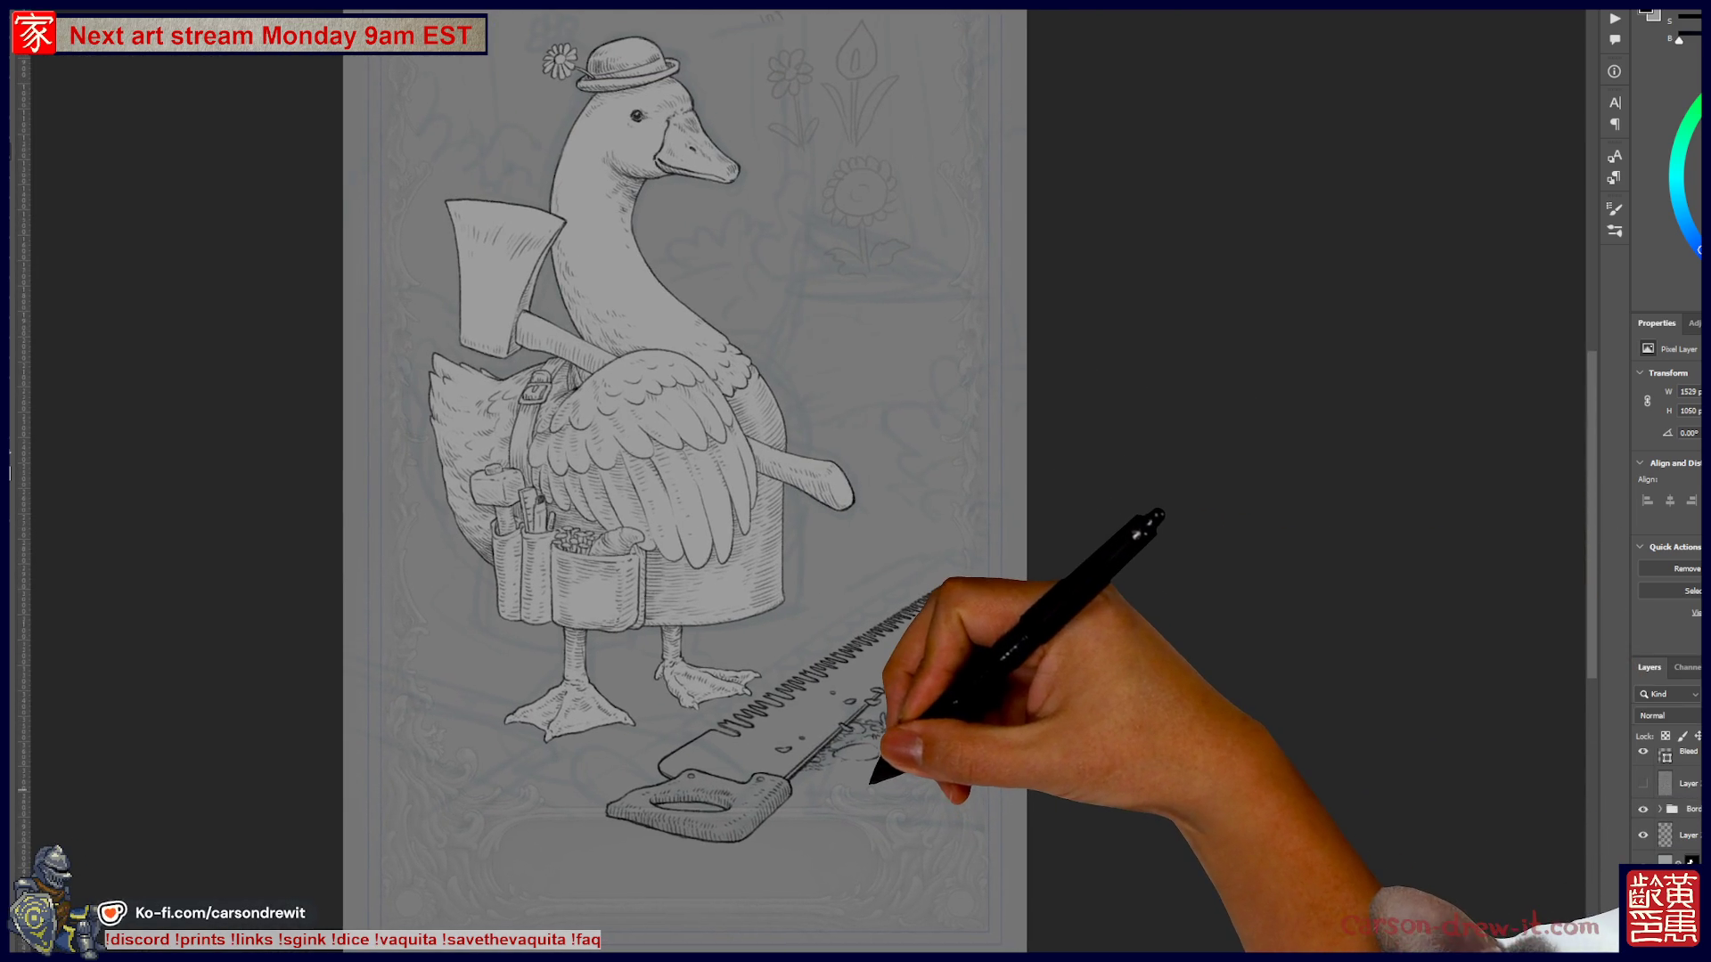
pyautogui.hotkey('ctrl', '+')
pyautogui.hotkey('ctrl', '+')
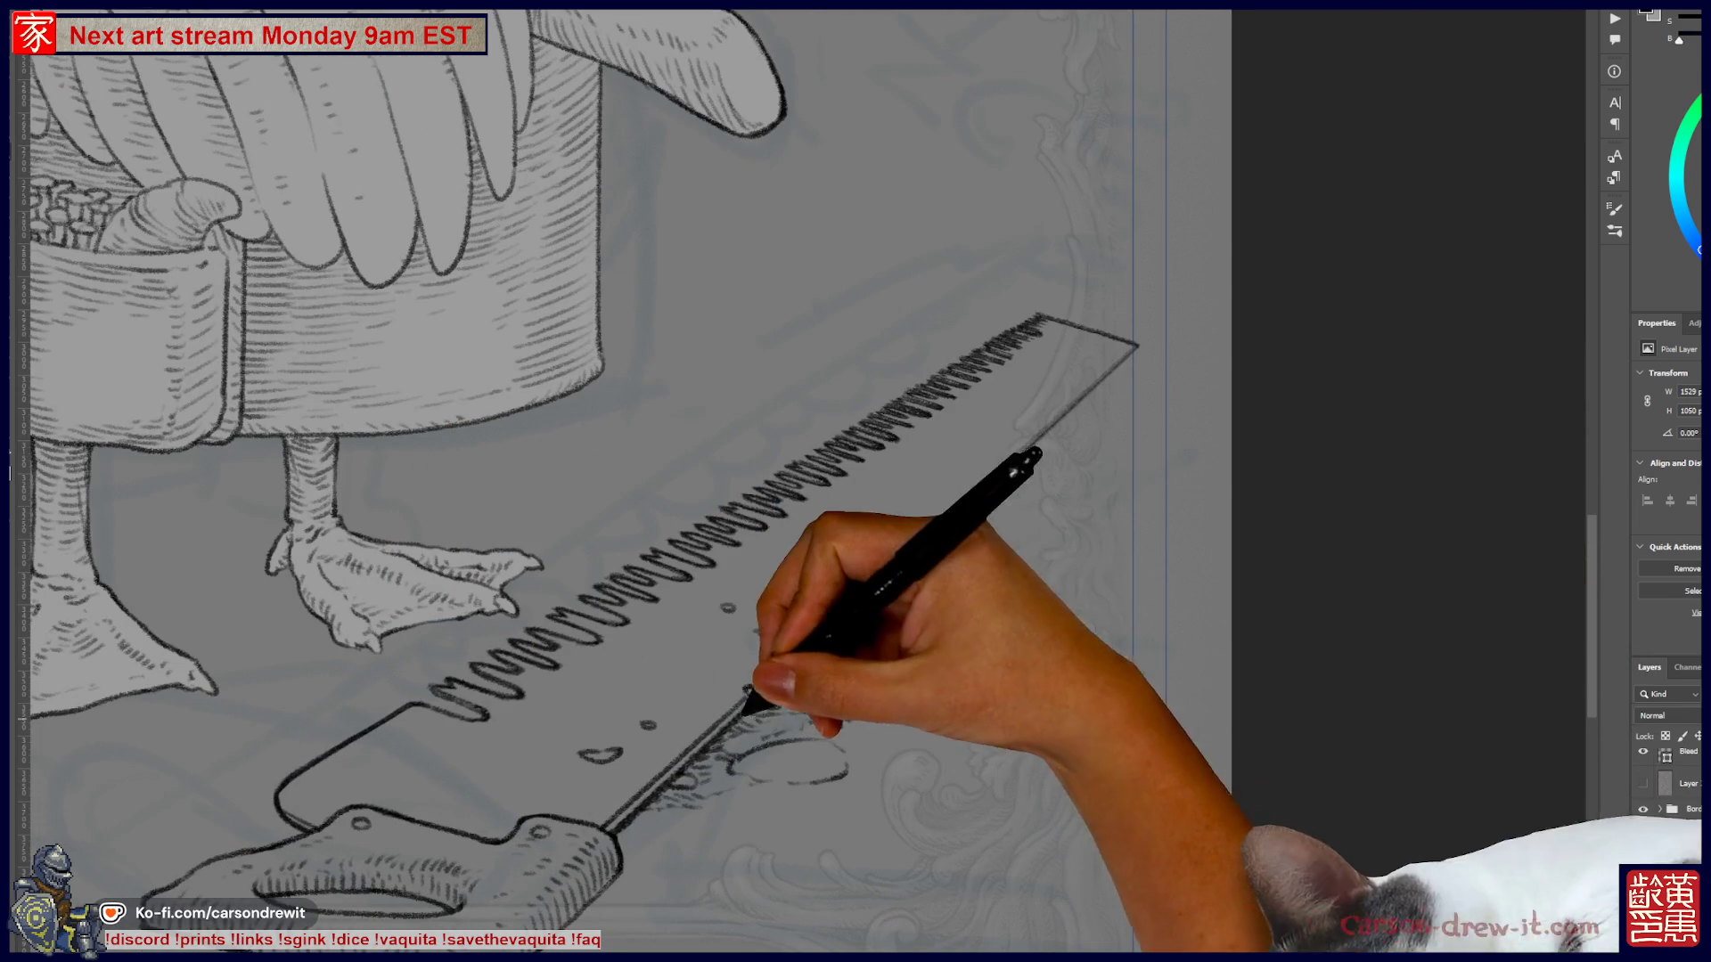
# - Add denser grass marks and pebbles along the saw blade's lower edge
pyautogui.moveTo(752, 707); pyautogui.dragTo(813, 708)
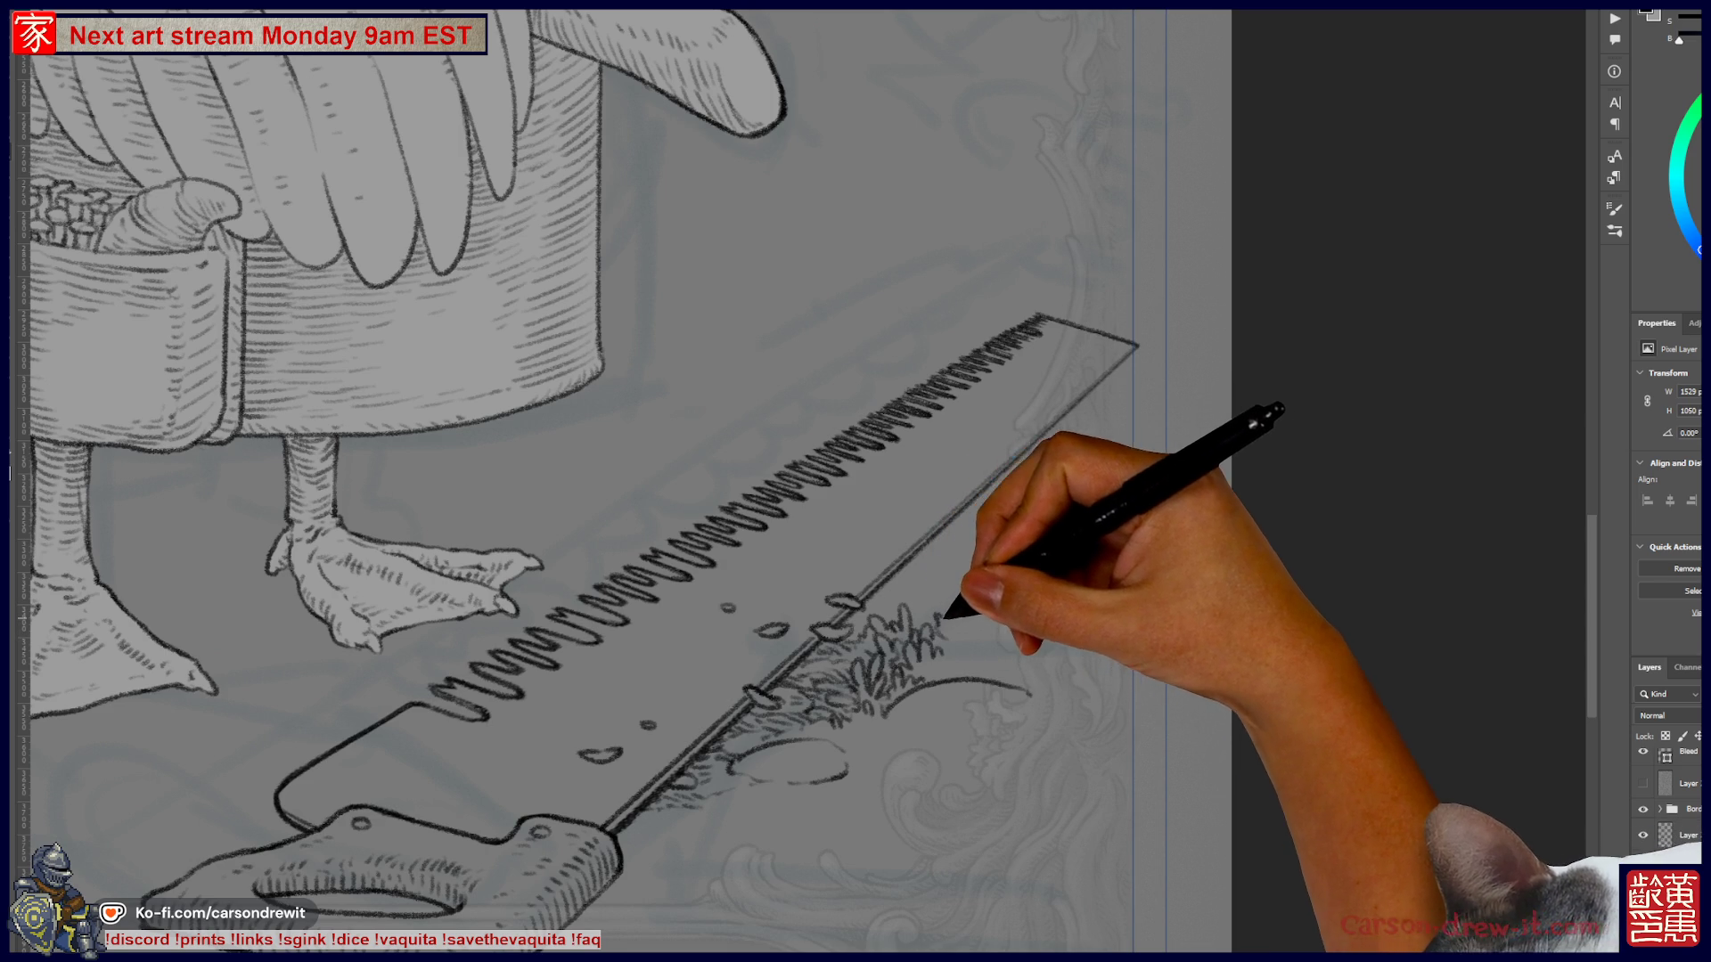
pyautogui.scroll(2, 807, 481)
pyautogui.hscroll(-2, 807, 481)
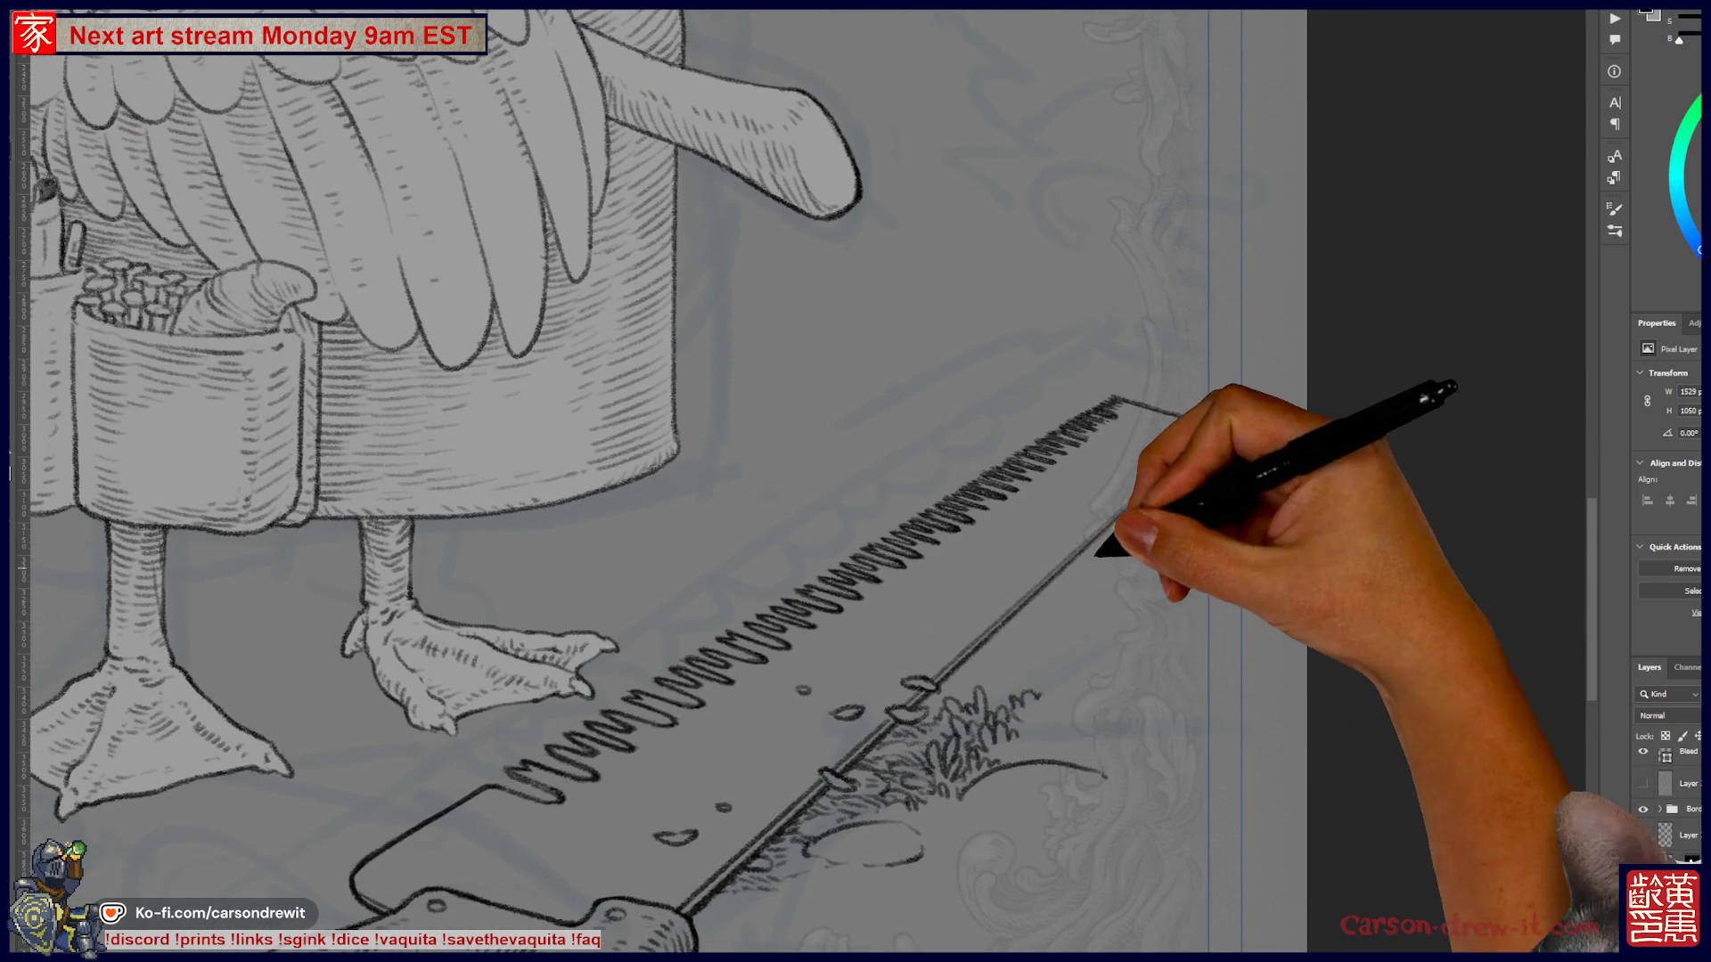
pyautogui.hscroll(3, 807, 481)
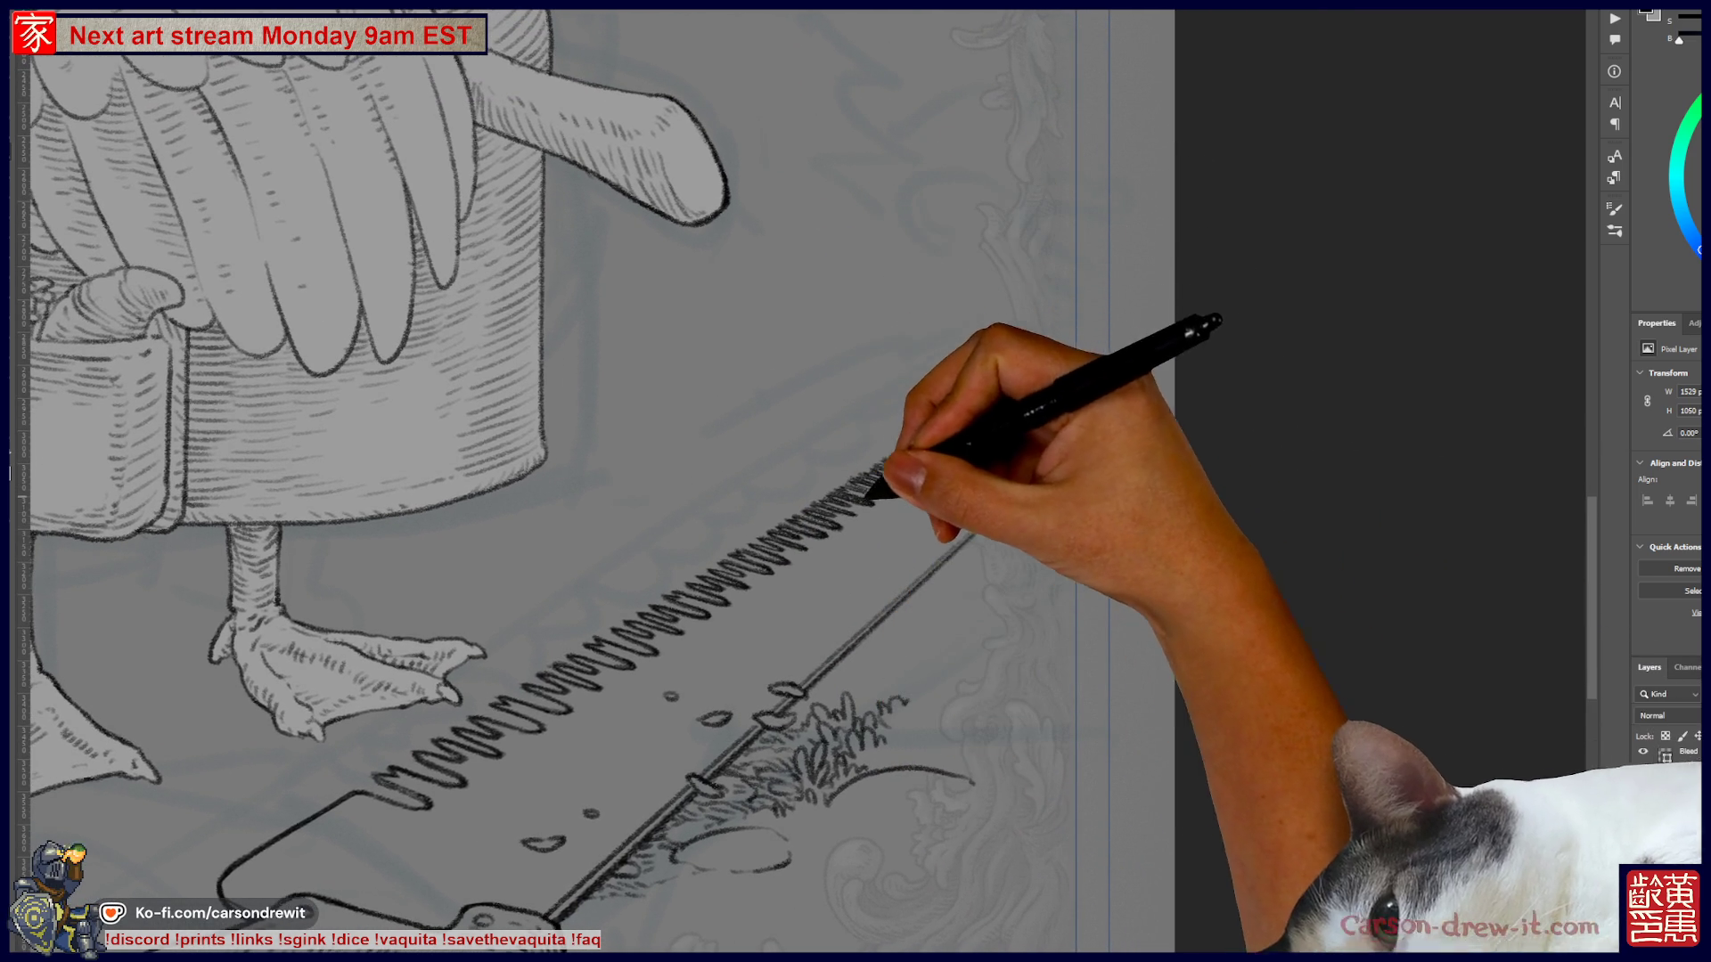
pyautogui.scroll(-2, 807, 481)
pyautogui.hscroll(-1, 807, 481)
pyautogui.scroll(-2, 807, 481)
pyautogui.hscroll(-2, 807, 481)
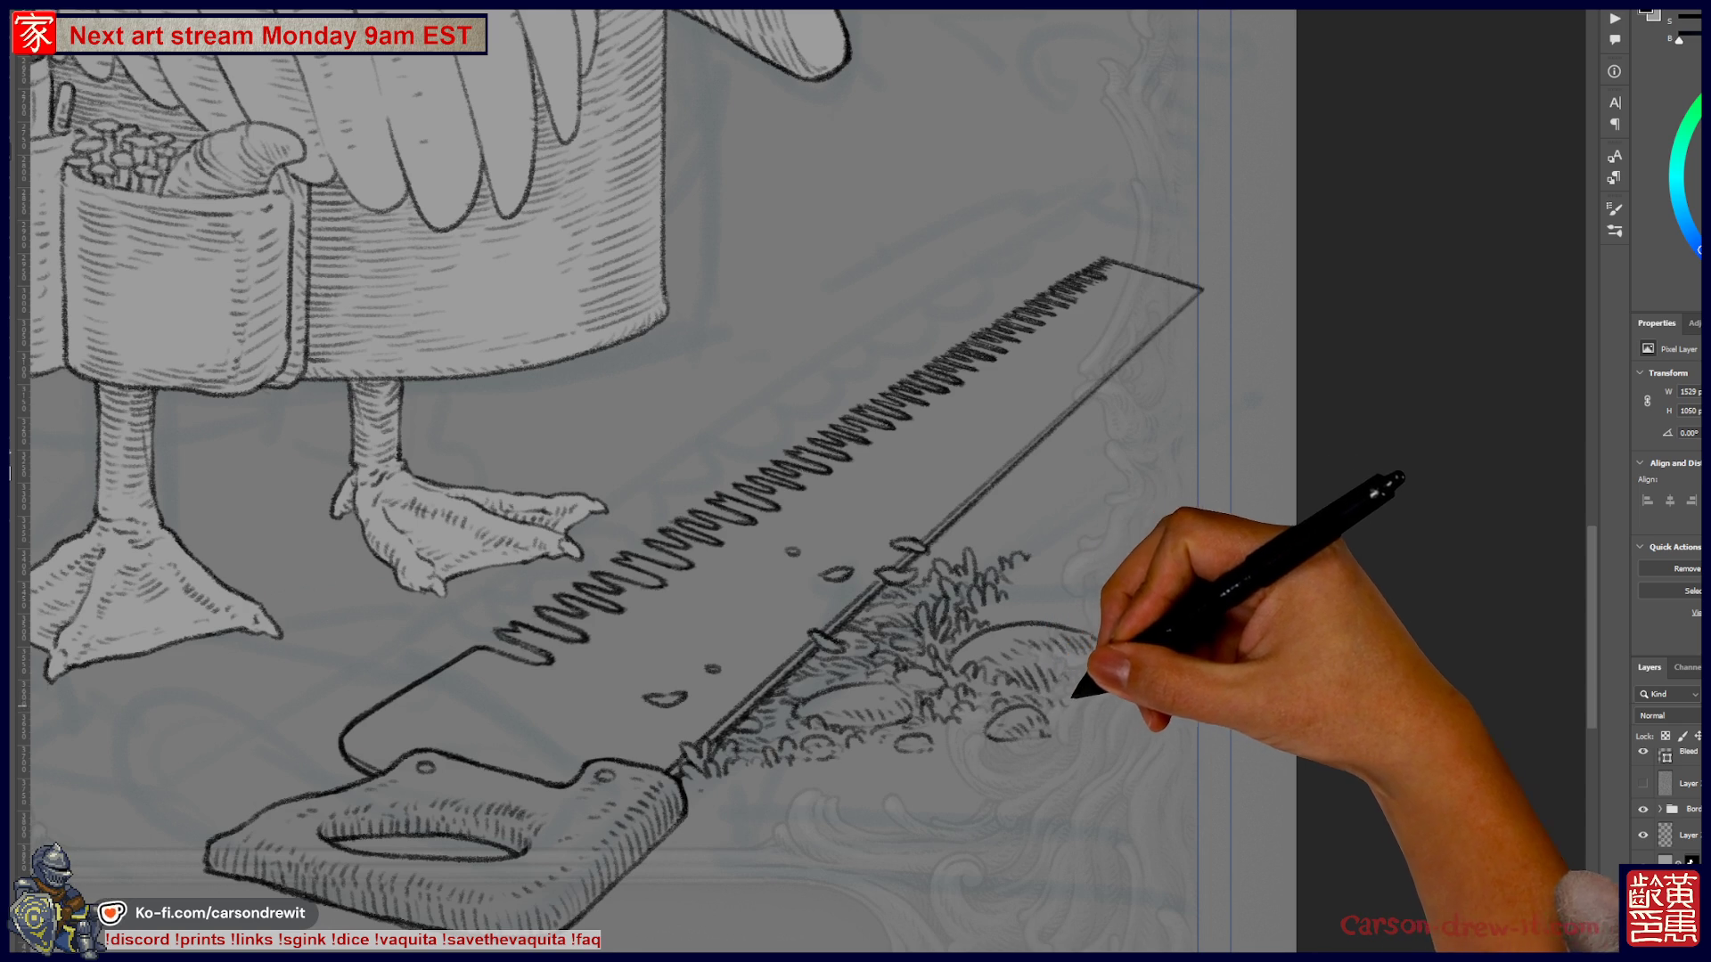
pyautogui.scroll(-5, 623, 482)
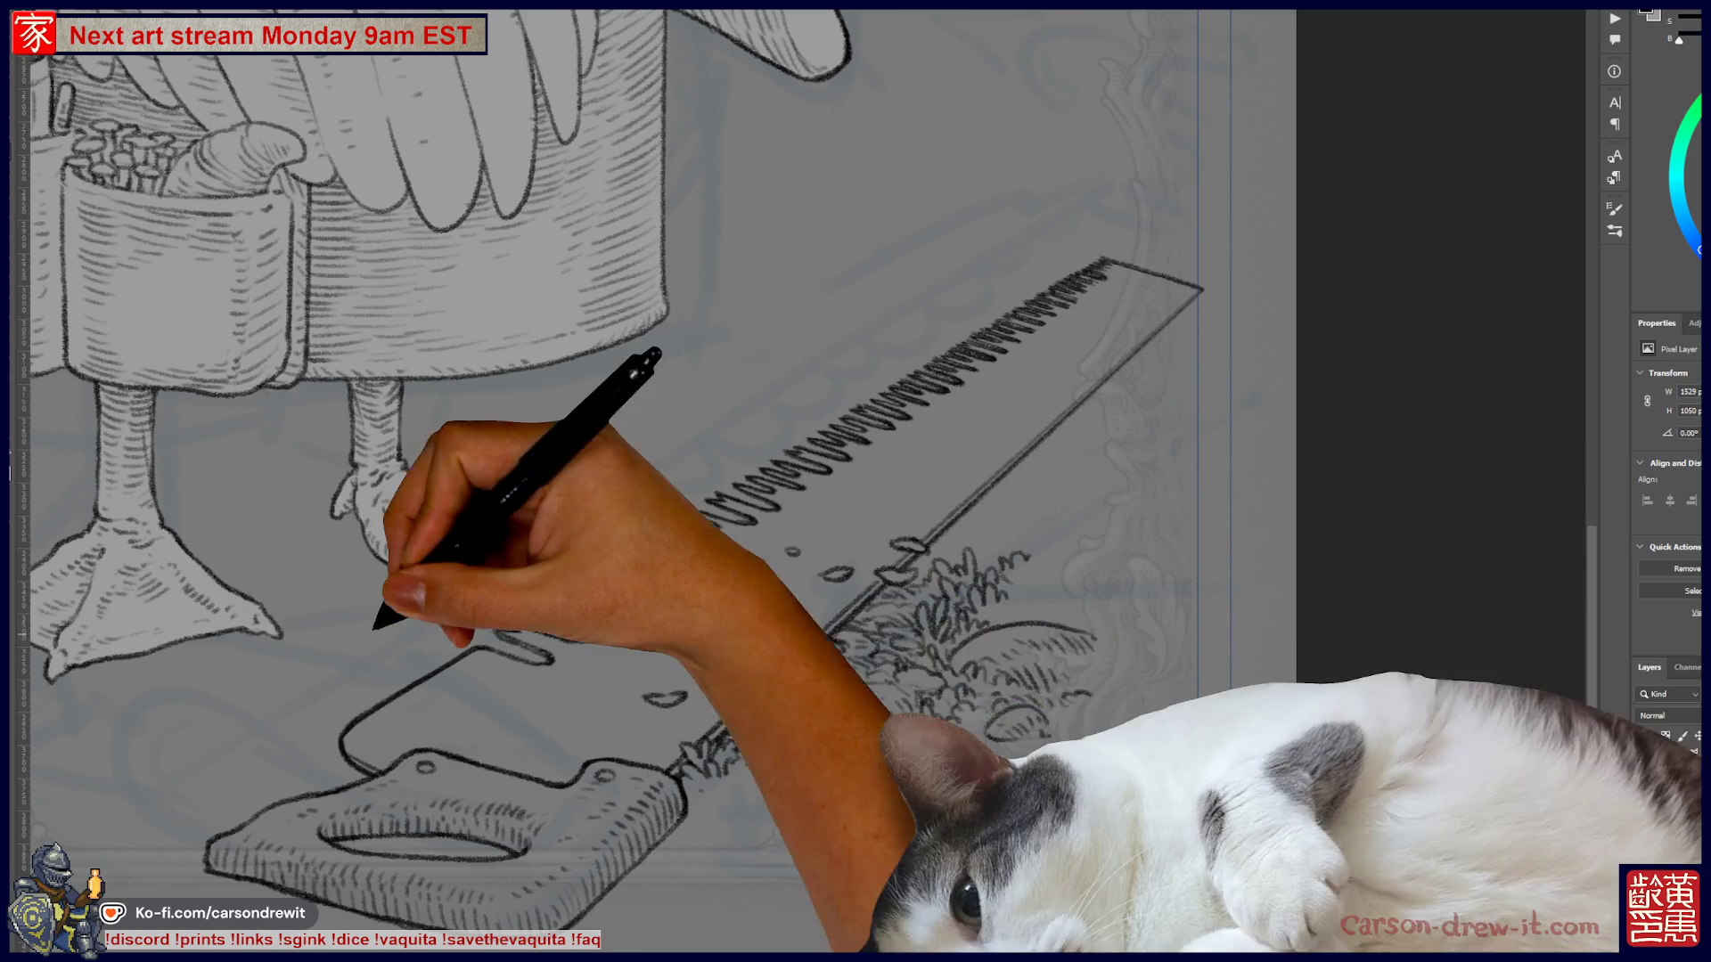
# - Ink small dash marks near the saw and a short stroke on the blade's back edge
pyautogui.scroll(-3, 686, 481)
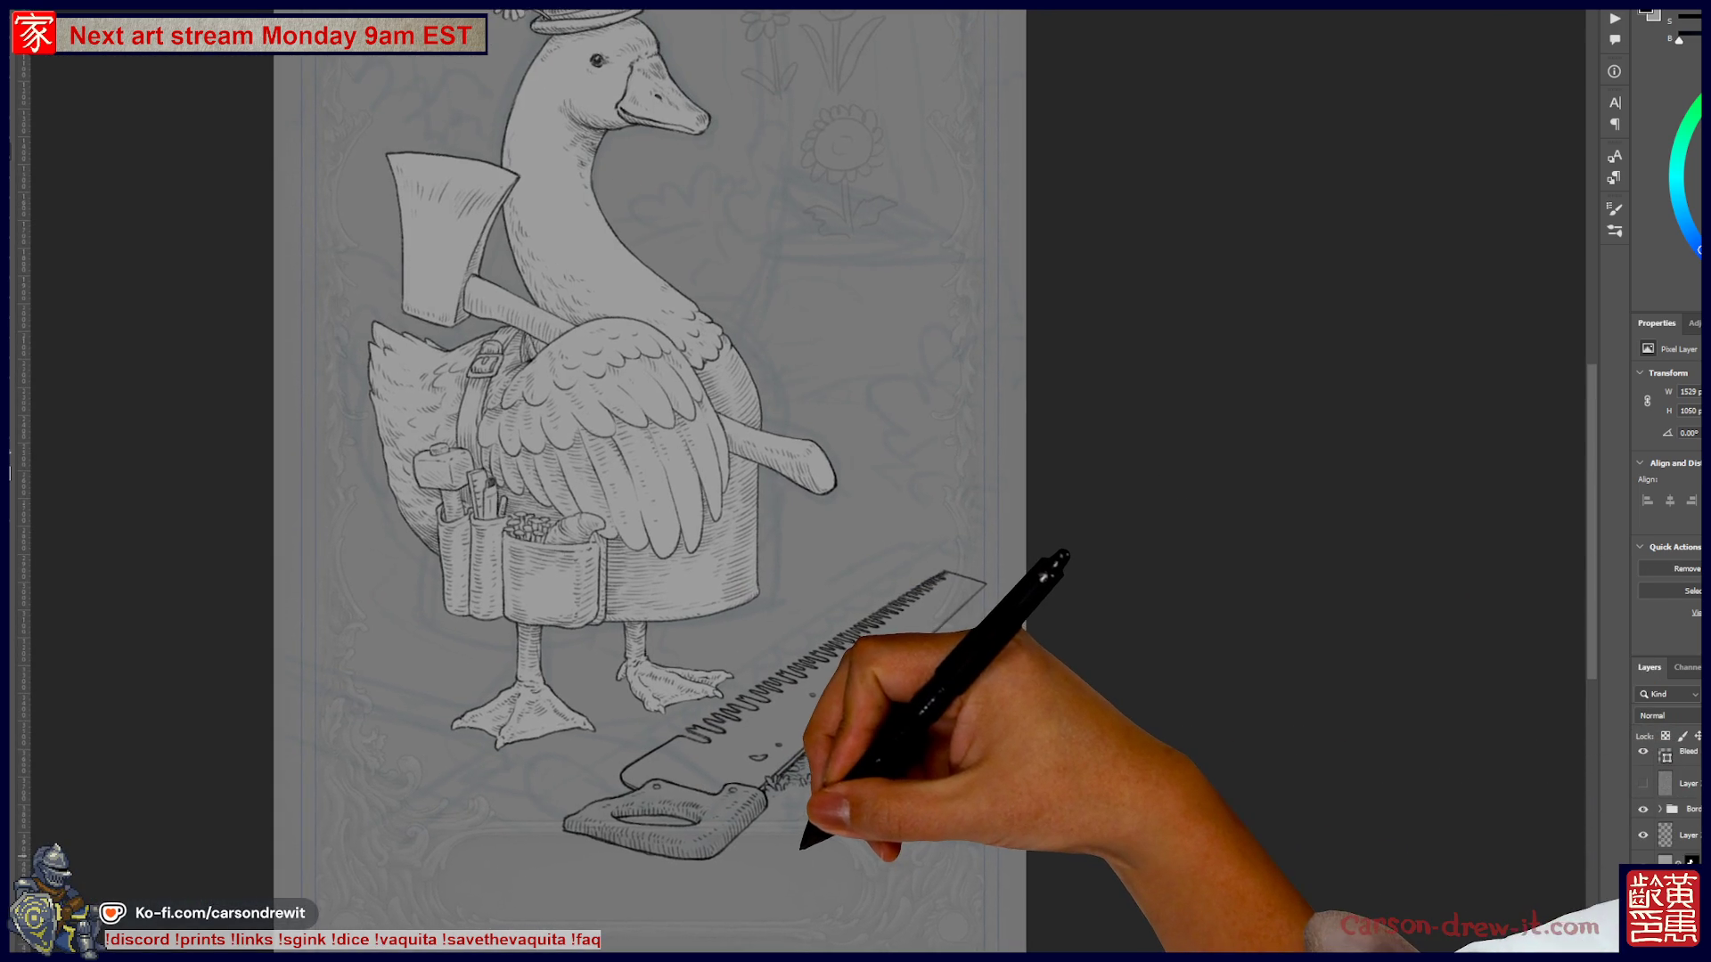
pyautogui.scroll(5, 690, 806)
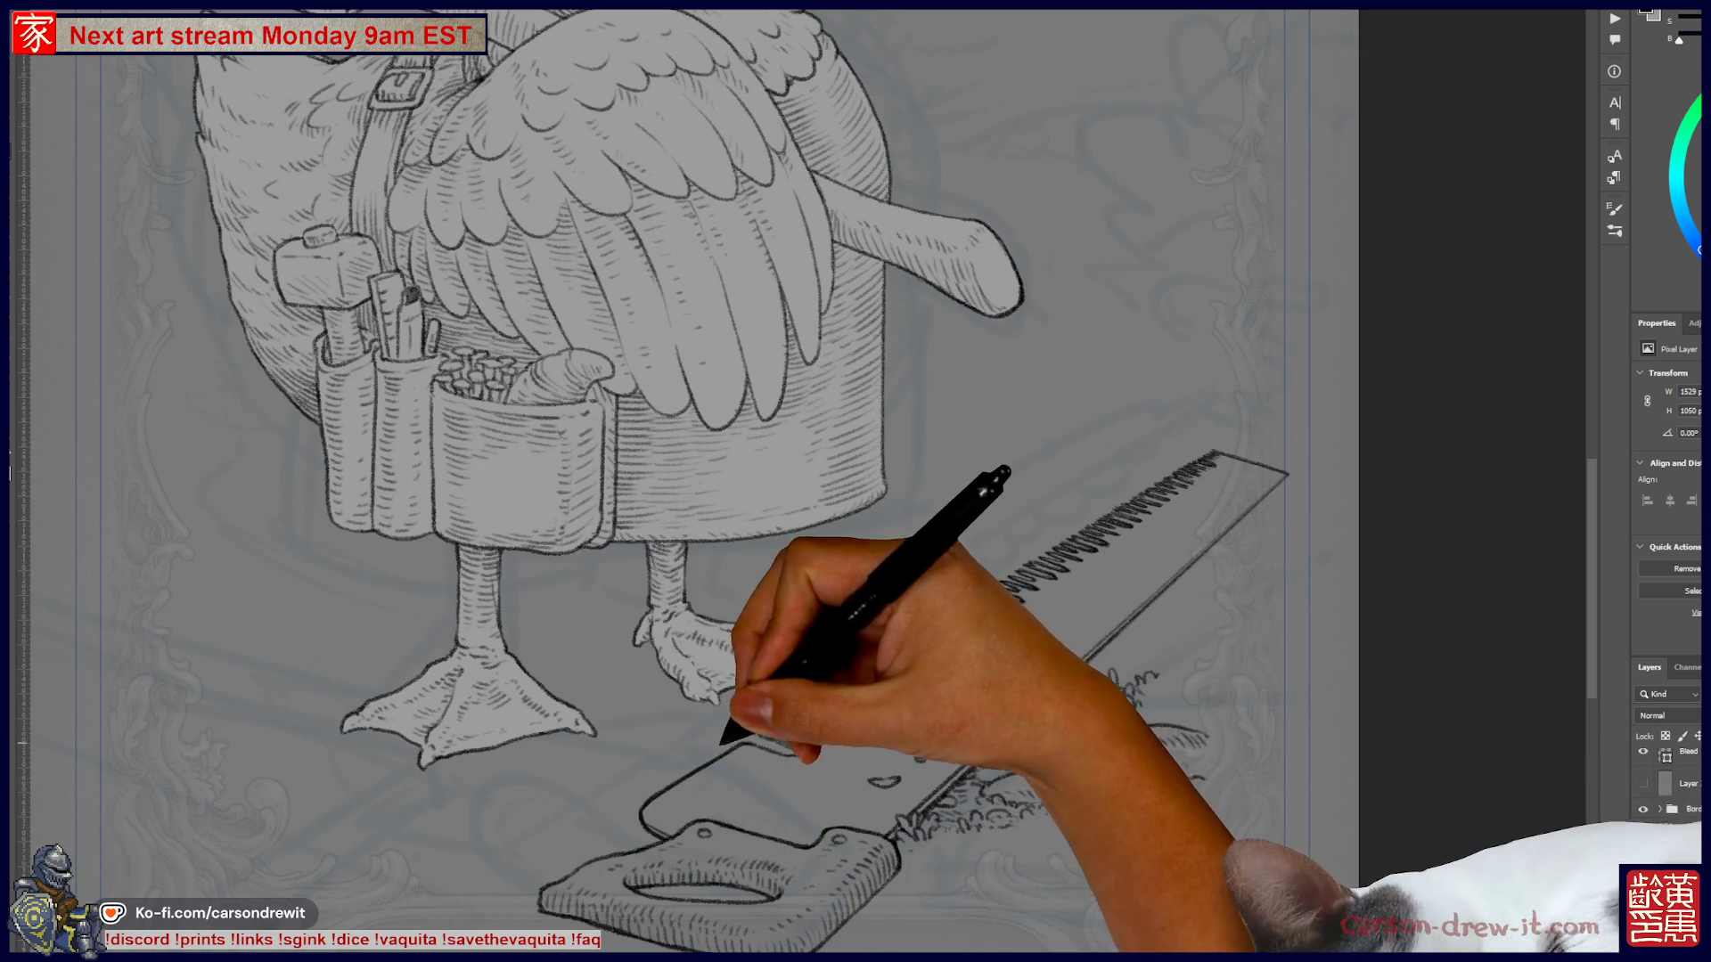
pyautogui.moveTo(611, 773); pyautogui.dragTo(661, 771)
pyautogui.press('ctrl')
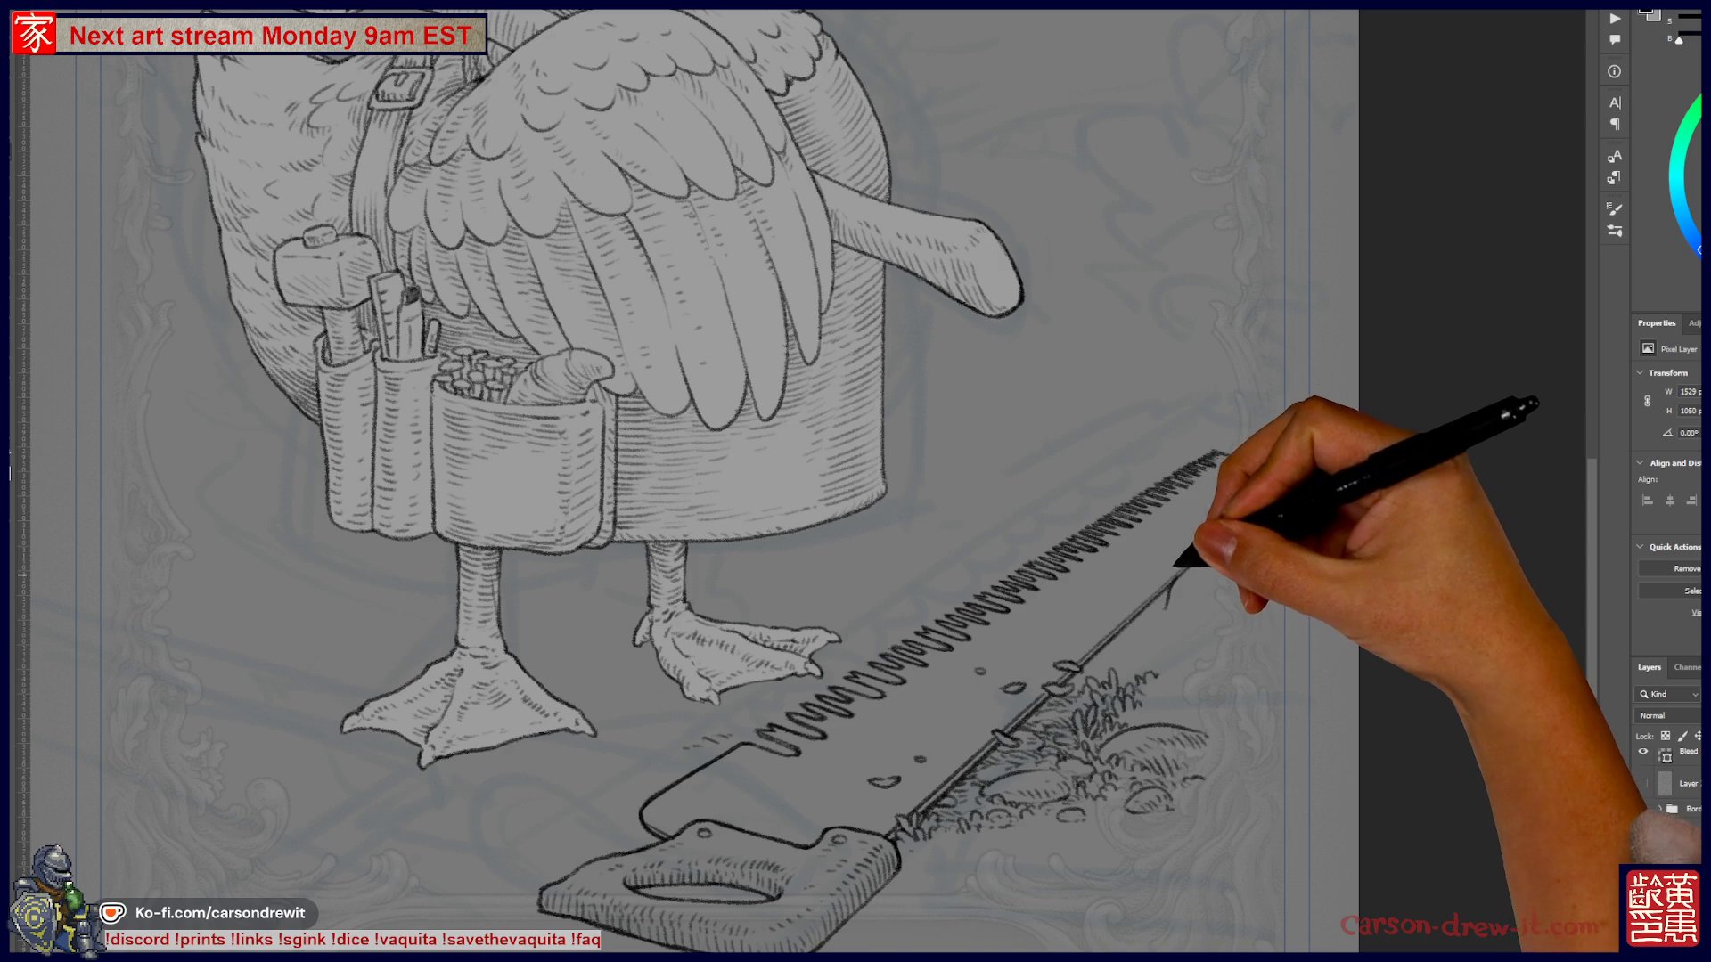
pyautogui.moveTo(1160, 582); pyautogui.dragTo(1152, 622)
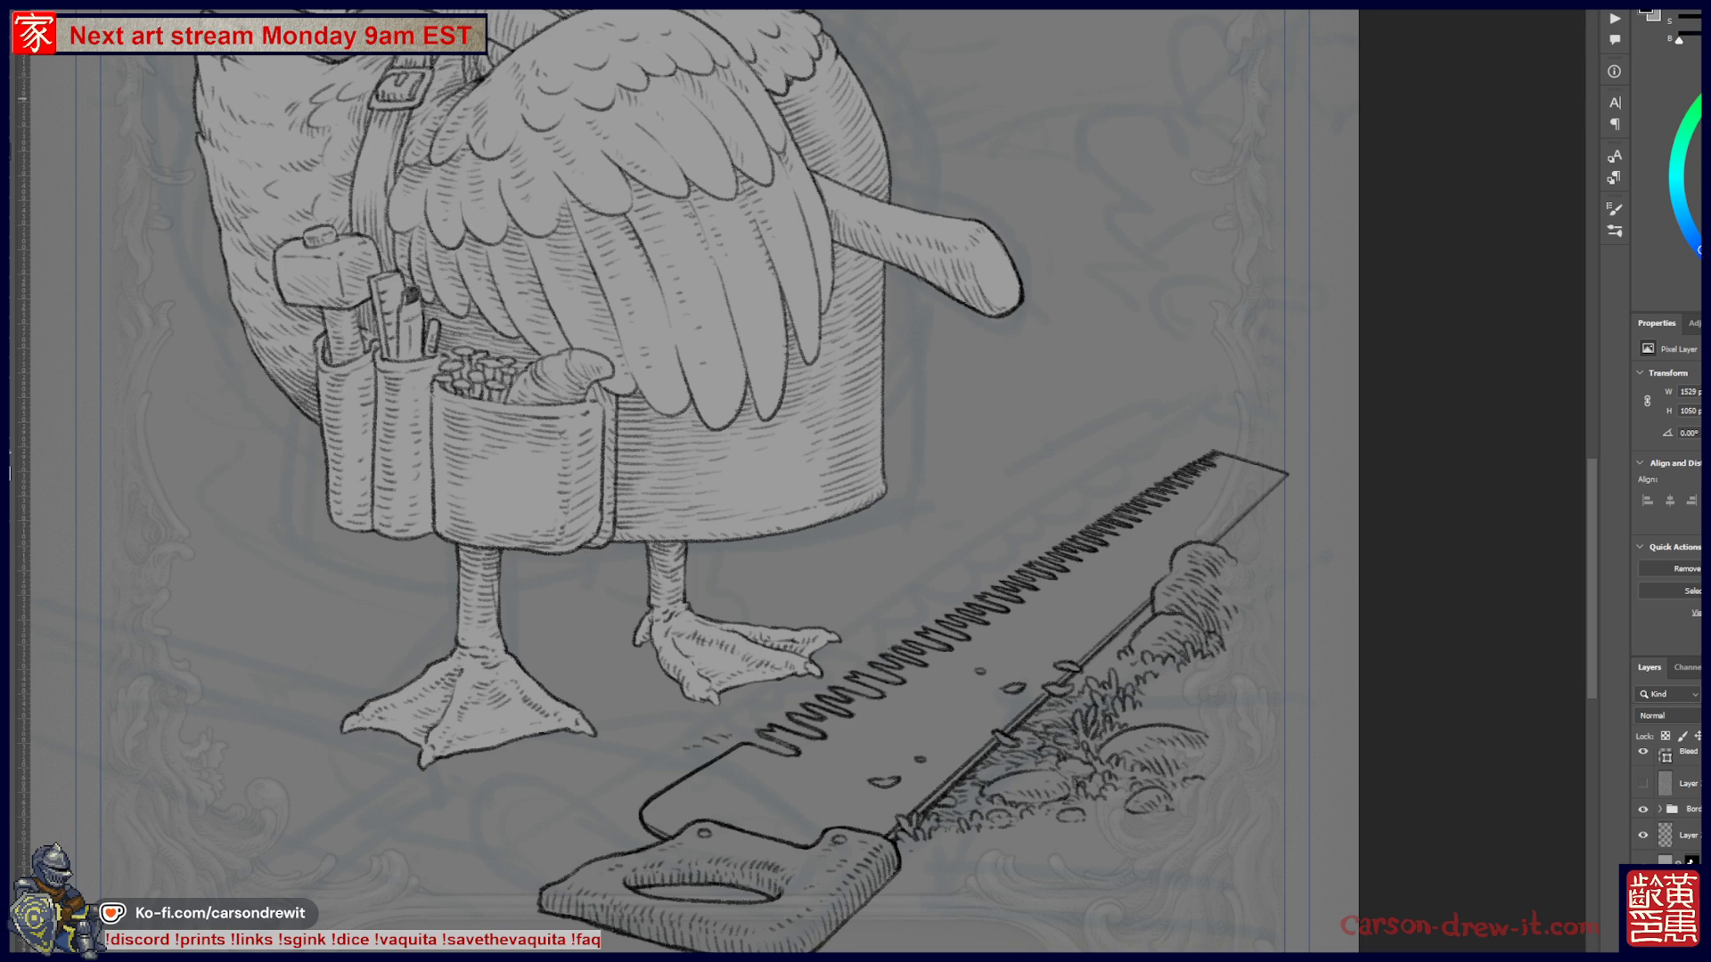
pyautogui.scroll(3, 1157, 704)
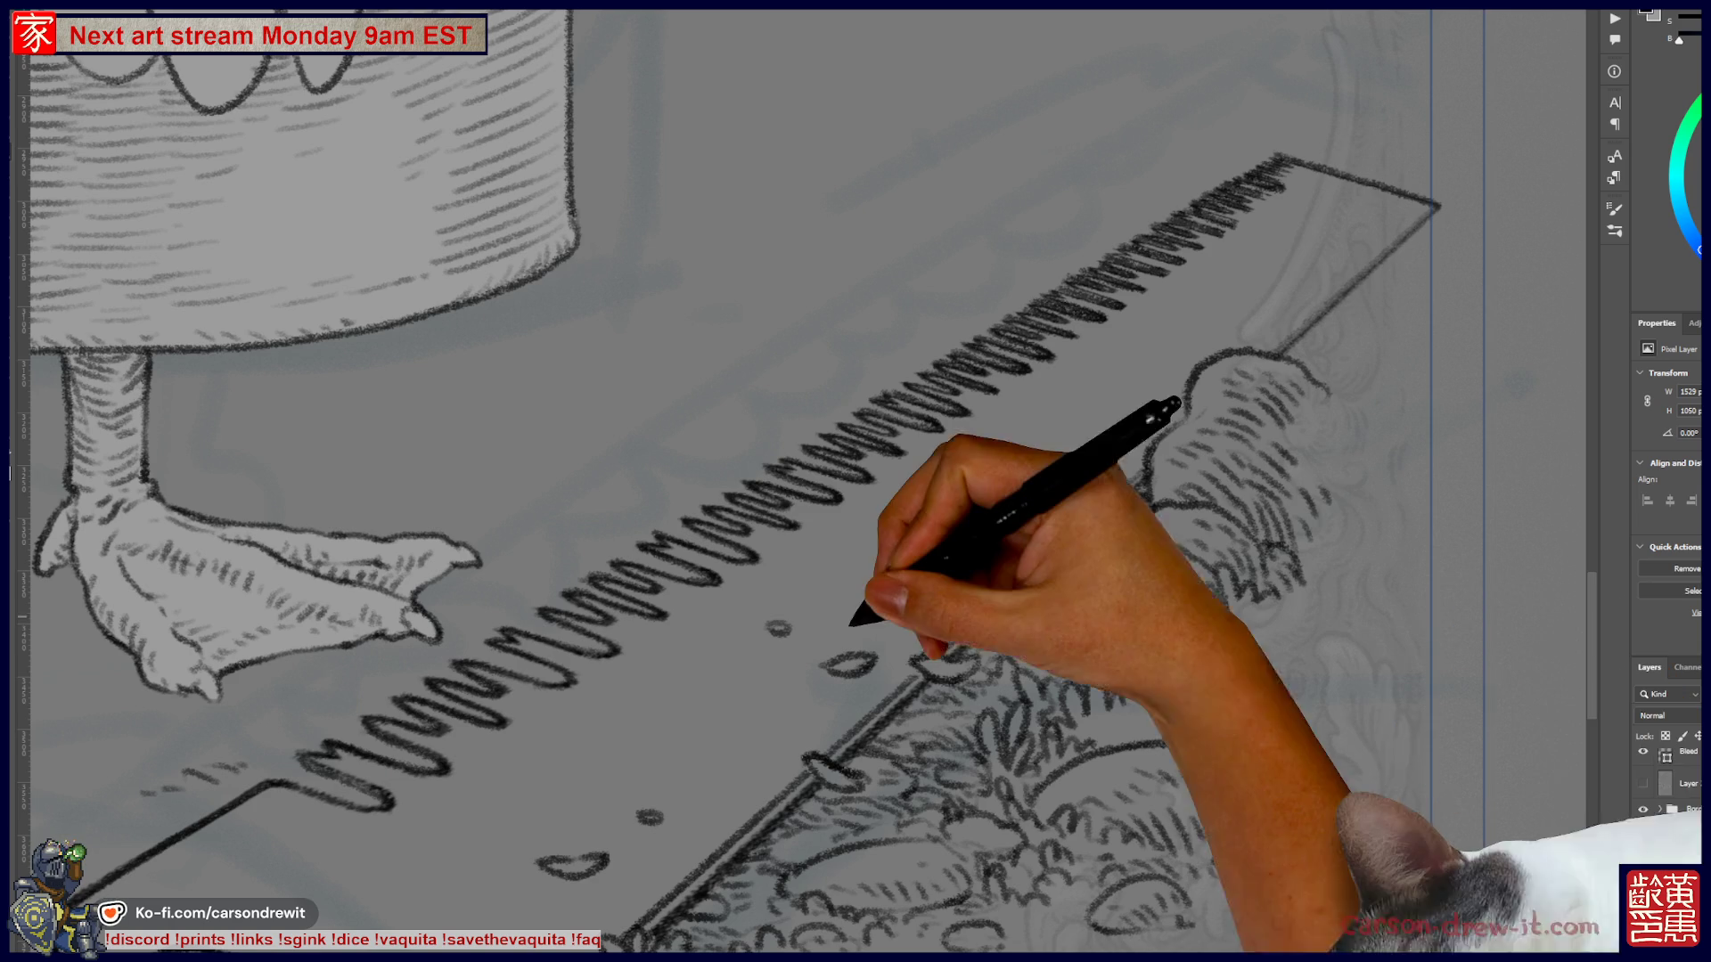
pyautogui.scroll(-2, 606, 332)
pyautogui.scroll(-1, 598, 337)
pyautogui.moveTo(466, 355); pyautogui.dragTo(874, 922)
pyautogui.moveTo(767, 744)
pyautogui.mouseDown()
pyautogui.moveTo(783, 775)
pyautogui.moveTo(821, 433)
pyautogui.moveTo(842, 655)
pyautogui.moveTo(698, 84)
pyautogui.mouseUp()
pyautogui.scroll(-2, 802, 664)
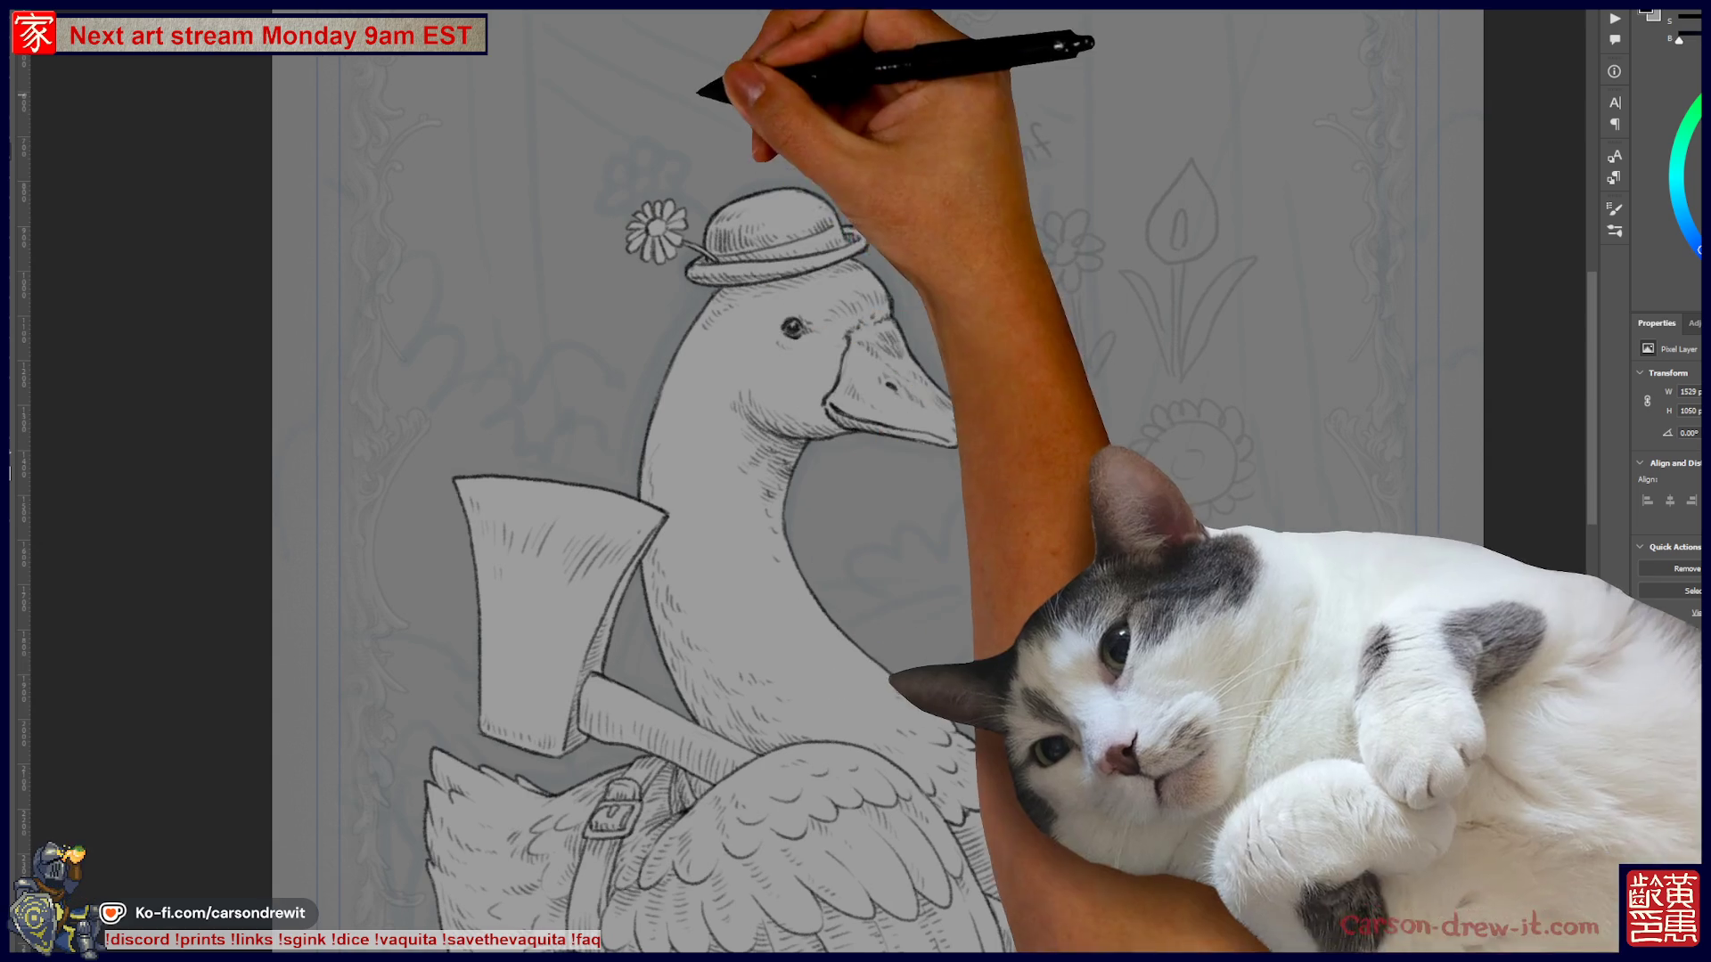
pyautogui.scroll(4, 668, 237)
pyautogui.moveTo(899, 670)
pyautogui.mouseDown()
pyautogui.moveTo(832, 356)
pyautogui.moveTo(814, 404)
pyautogui.mouseUp()
pyautogui.scroll(-3, 805, 466)
pyautogui.moveTo(793, 463); pyautogui.dragTo(782, 428)
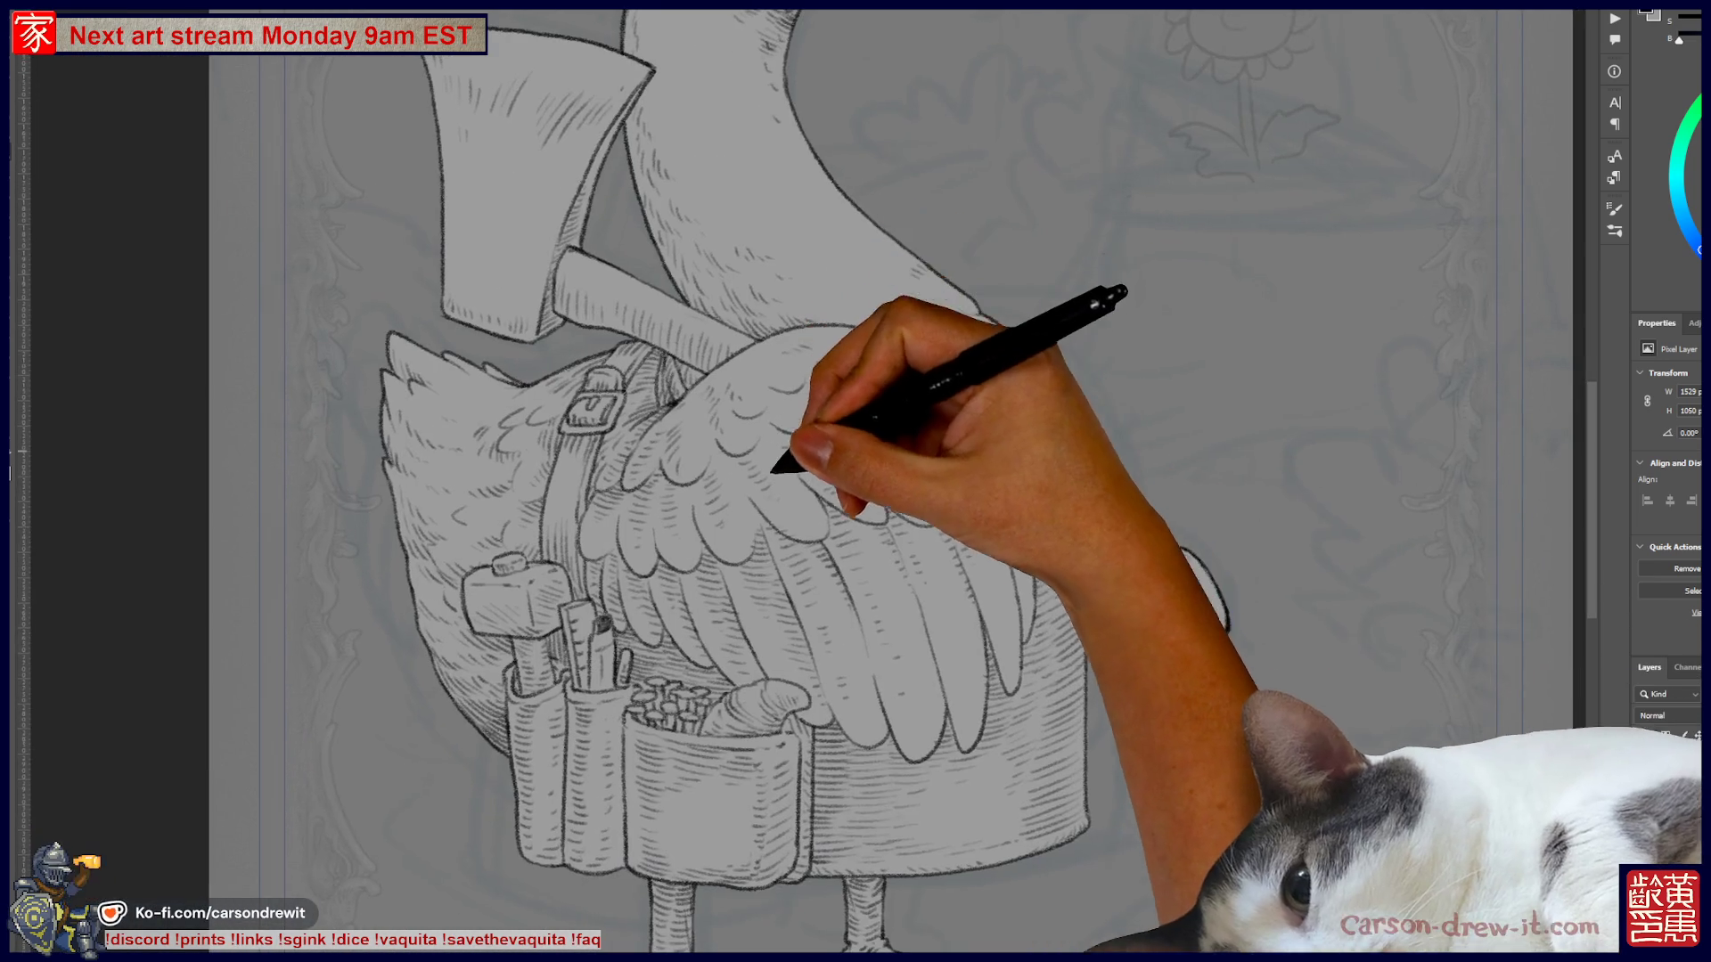
pyautogui.scroll(2, 783, 472)
pyautogui.moveTo(809, 657)
pyautogui.mouseDown()
pyautogui.moveTo(775, 615)
pyautogui.moveTo(677, 626)
pyautogui.mouseUp()
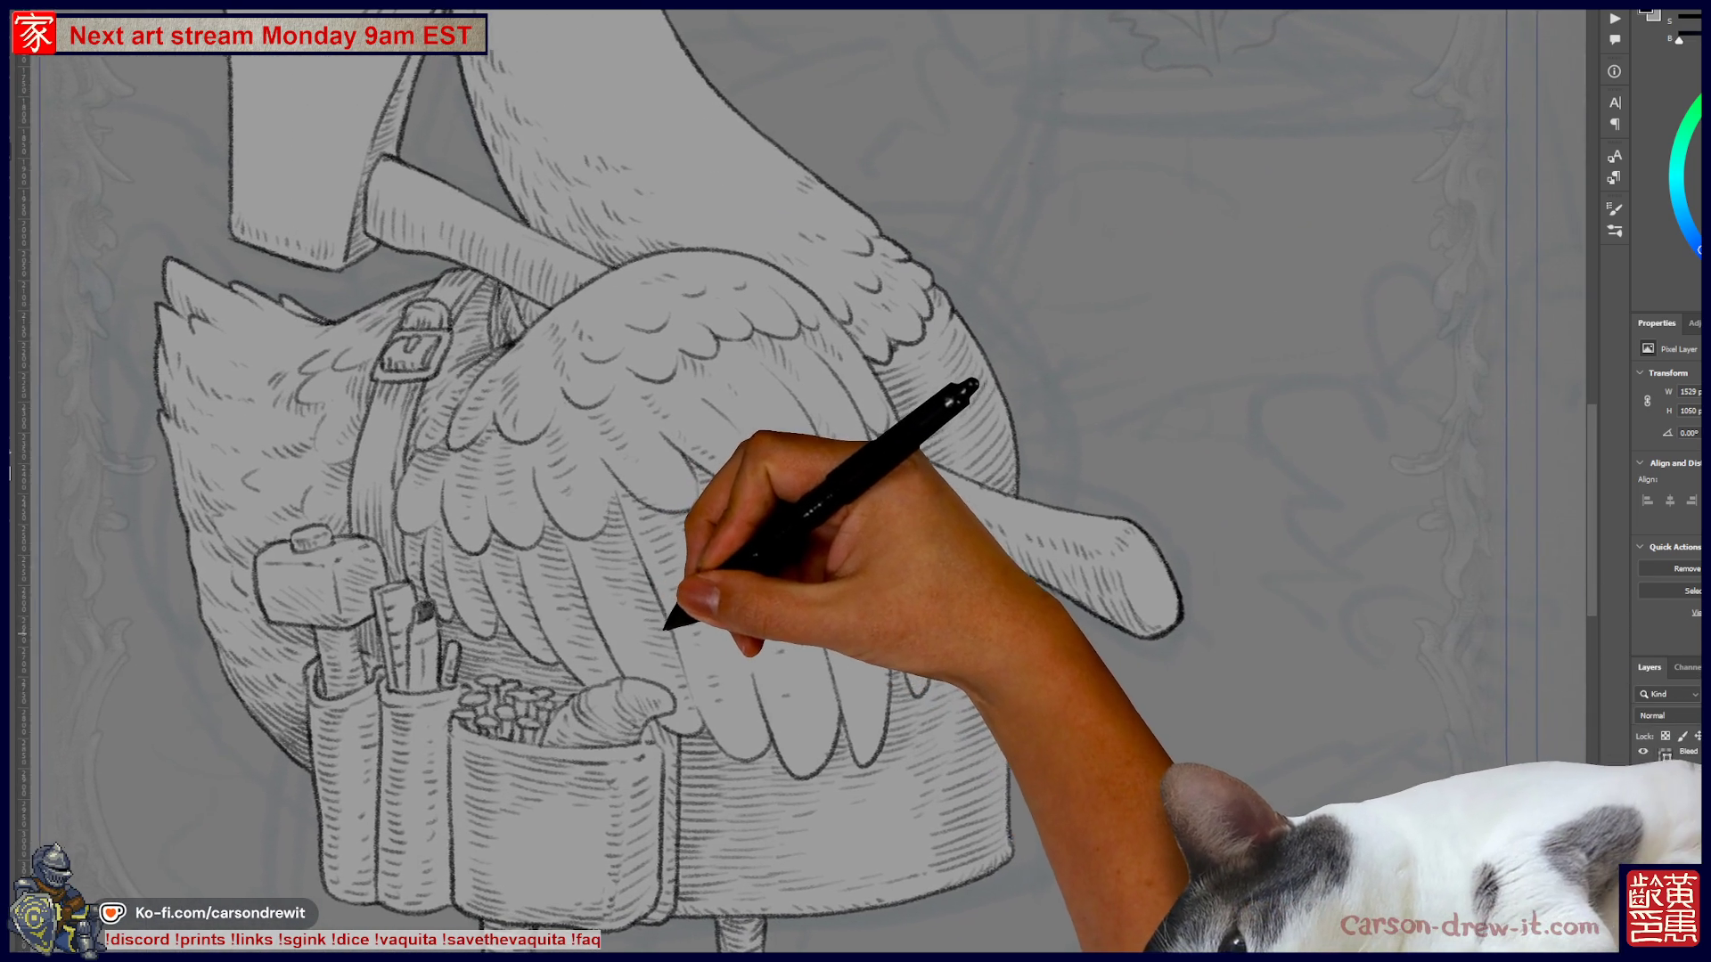
pyautogui.scroll(2, 668, 844)
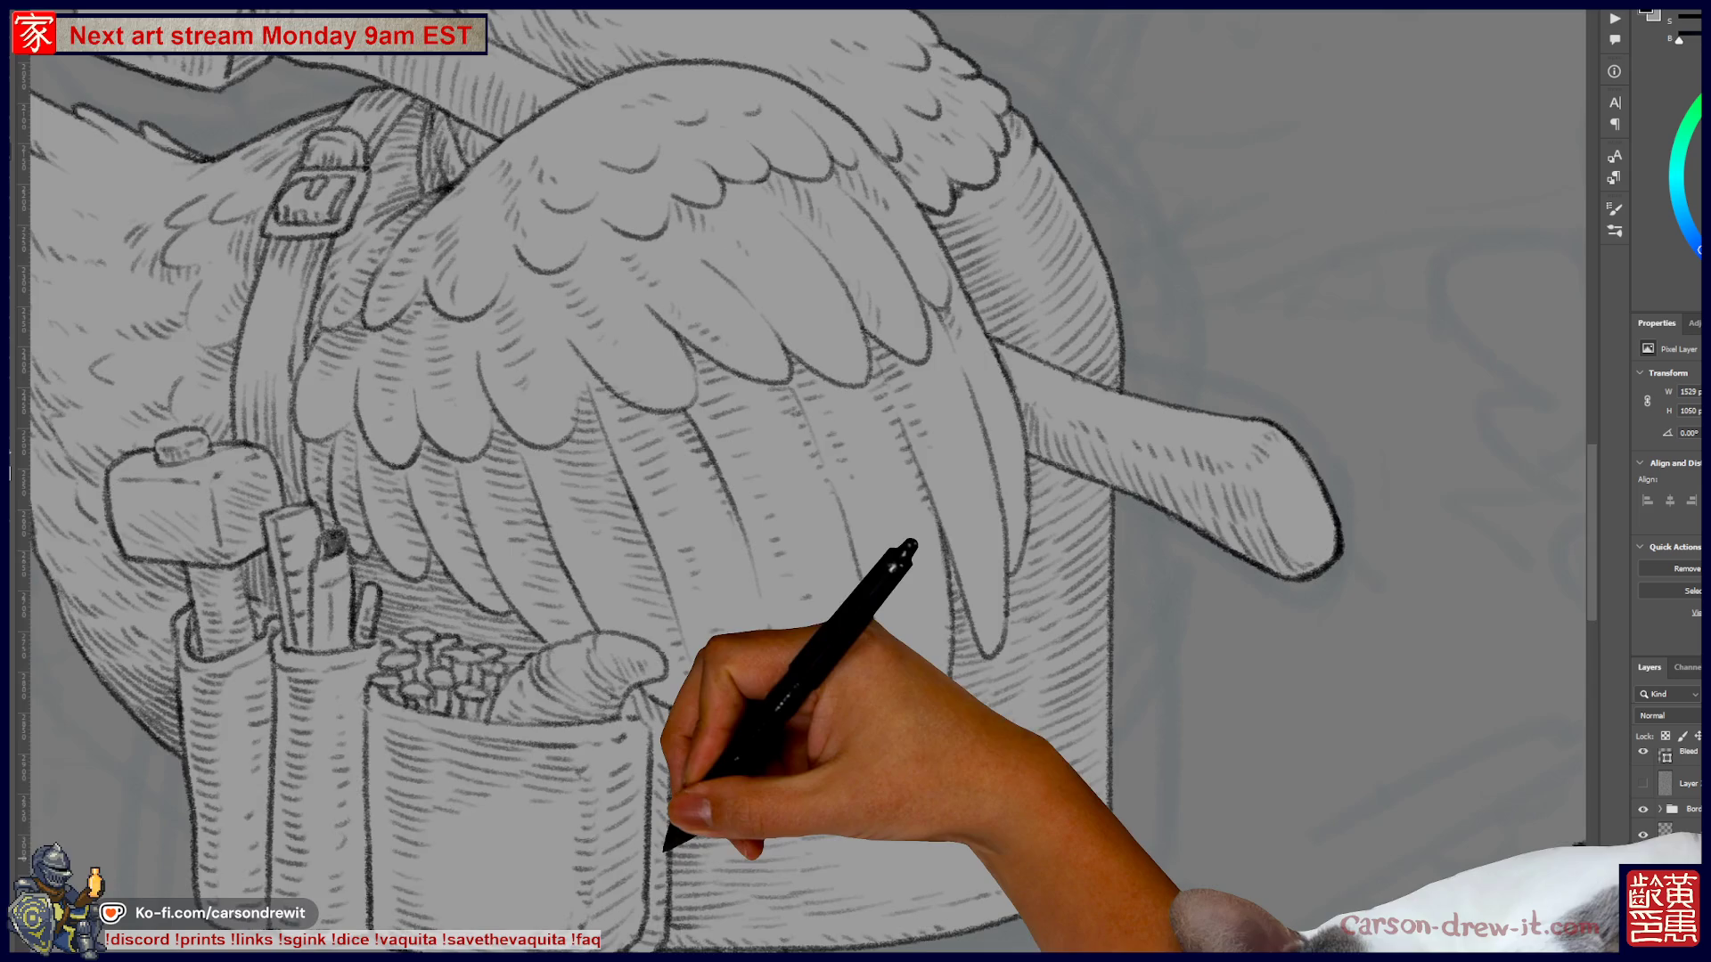
pyautogui.moveTo(669, 842); pyautogui.dragTo(737, 729)
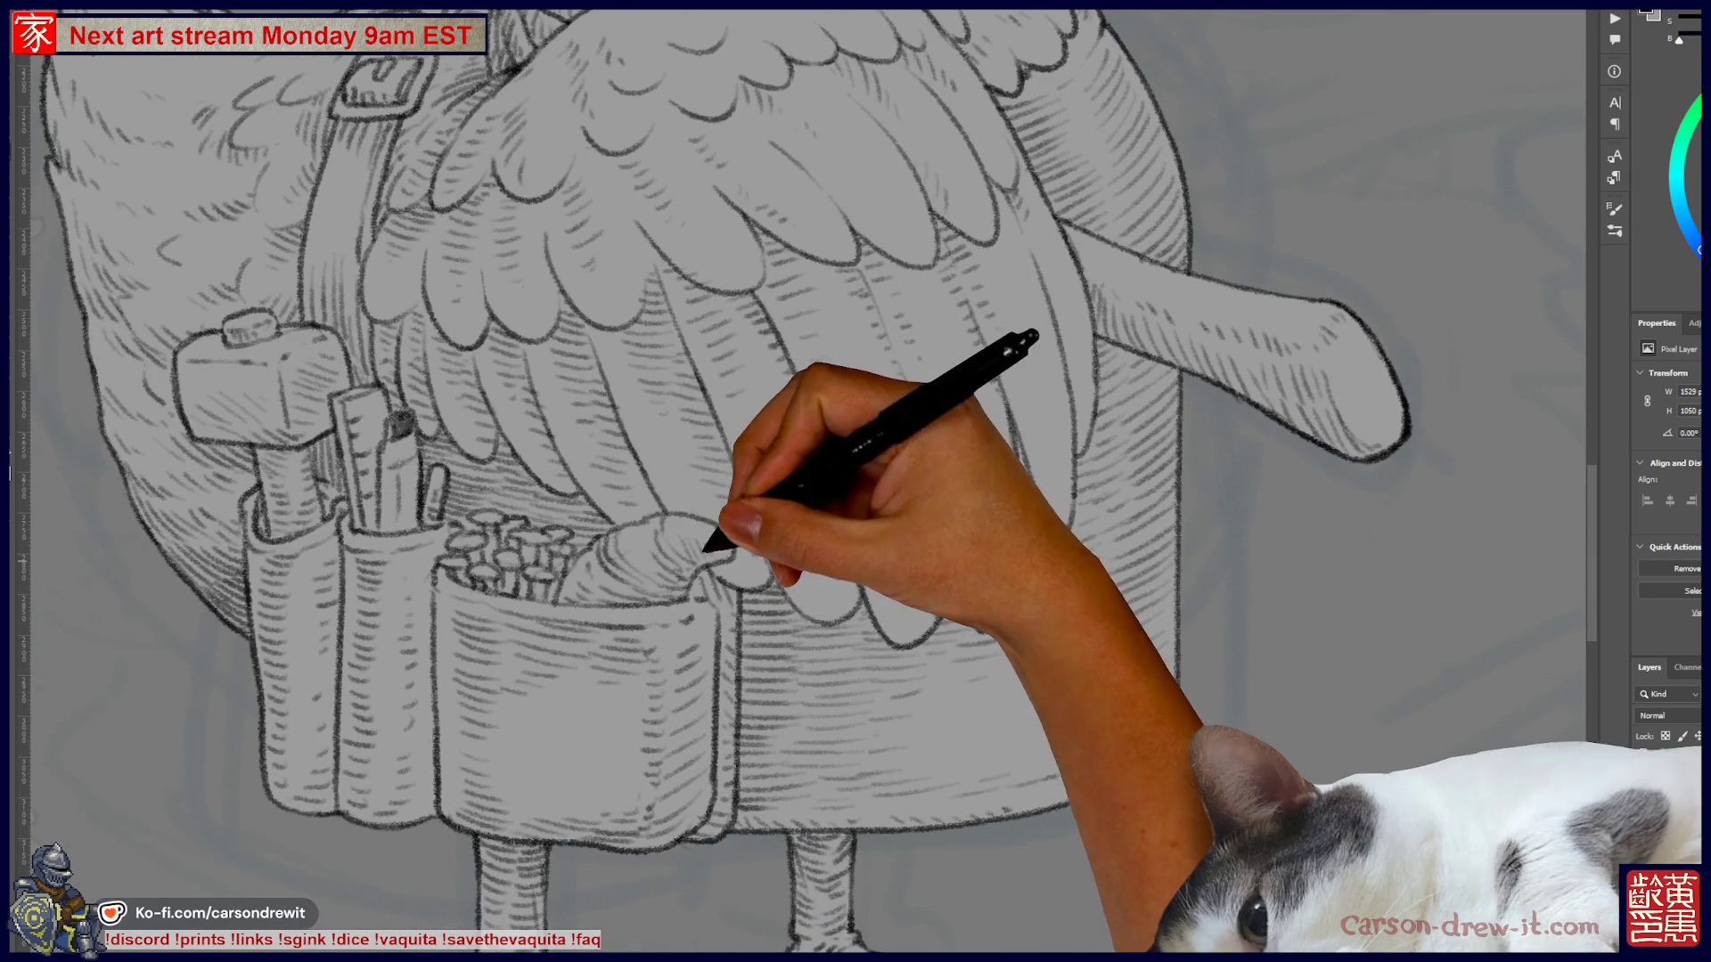
pyautogui.moveTo(870, 668)
pyautogui.mouseDown()
pyautogui.moveTo(699, 485)
pyautogui.moveTo(679, 506)
pyautogui.mouseUp()
pyautogui.scroll(-3, 678, 506)
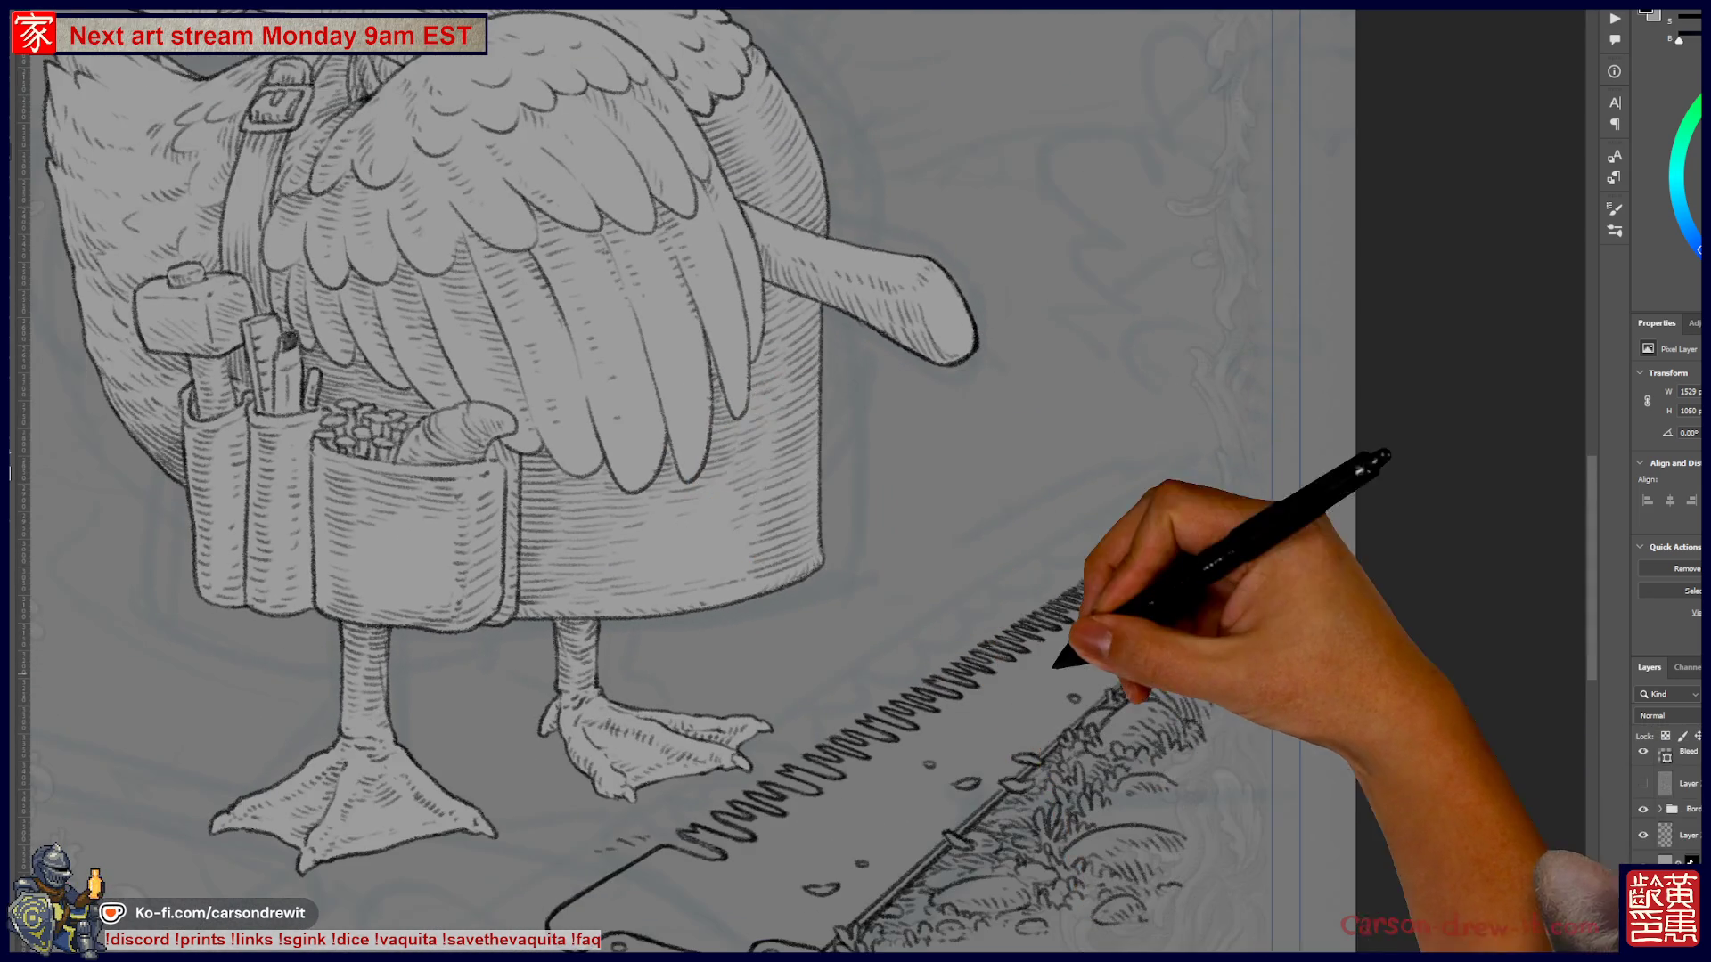
pyautogui.scroll(-3, 1078, 610)
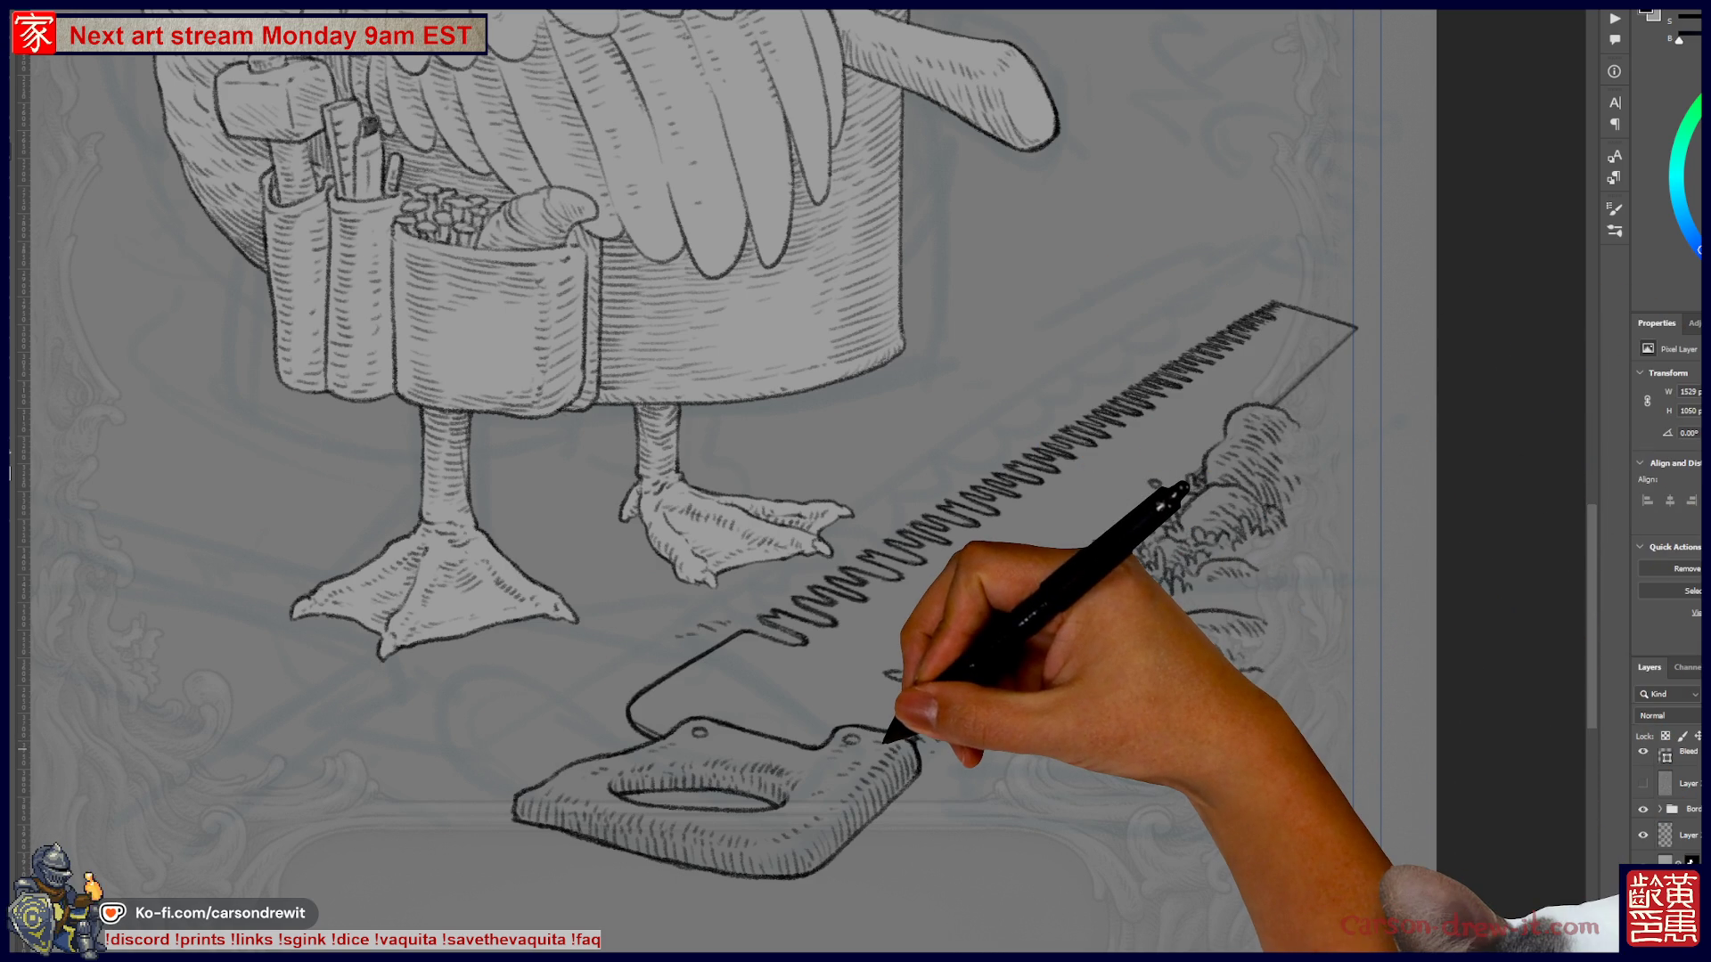
pyautogui.scroll(3, 677, 499)
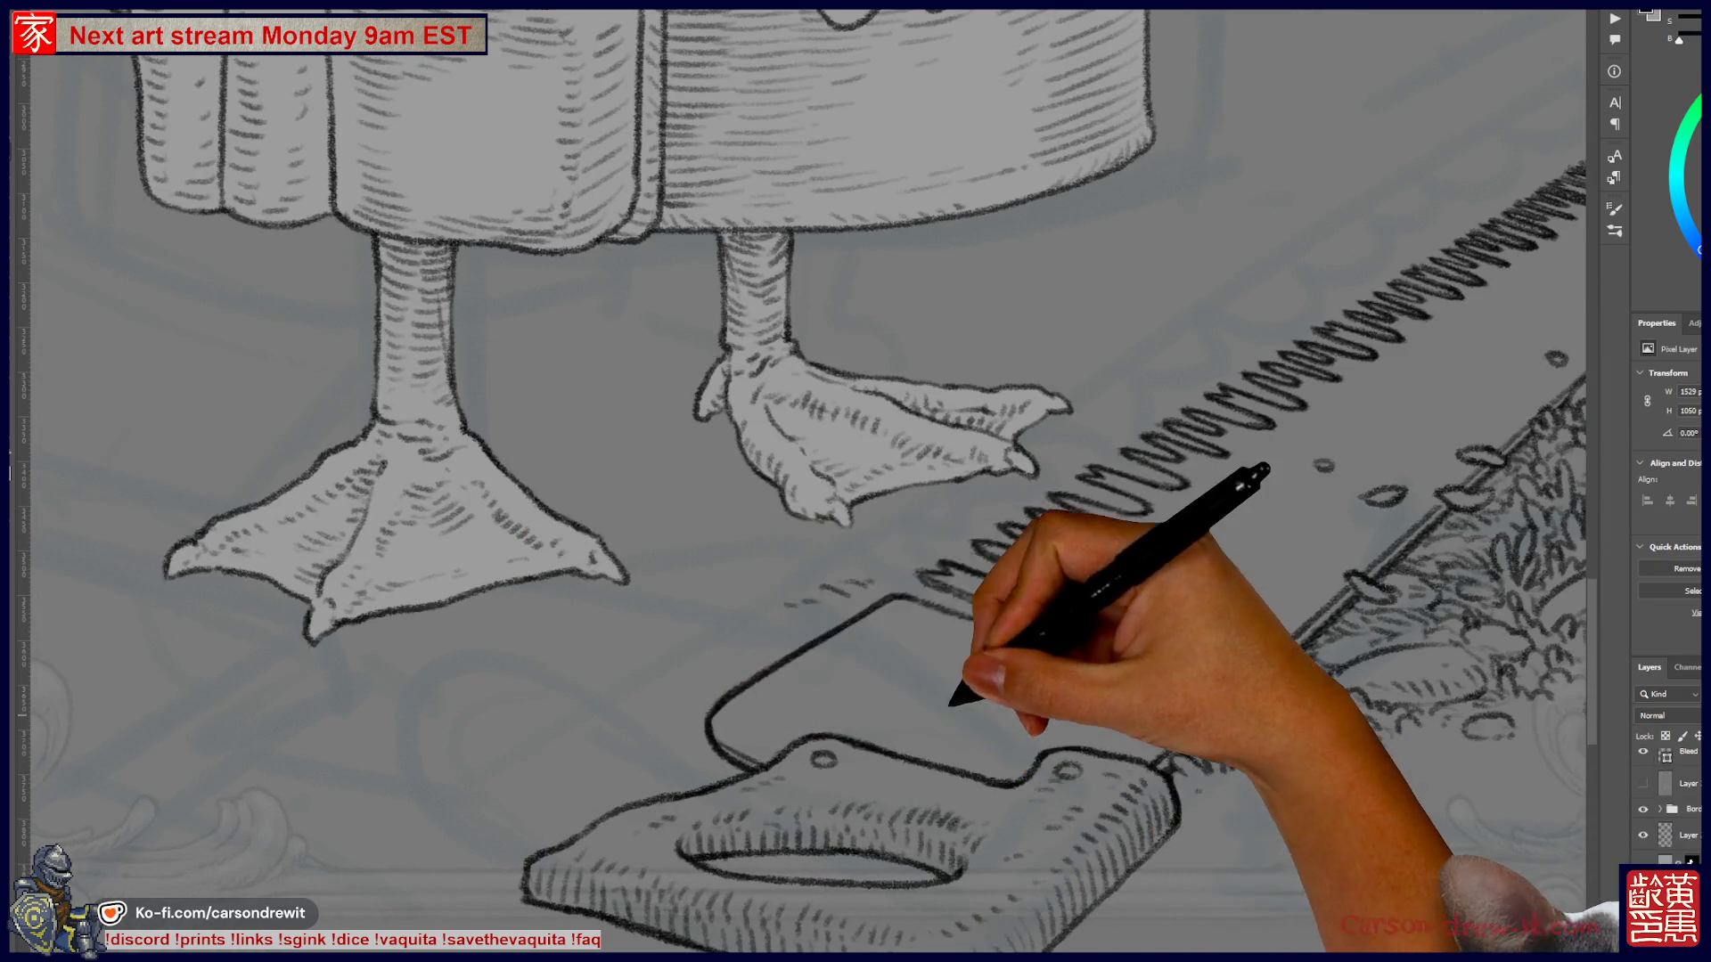
pyautogui.hscroll(5, 855, 481)
pyautogui.hscroll(-3, 856, 482)
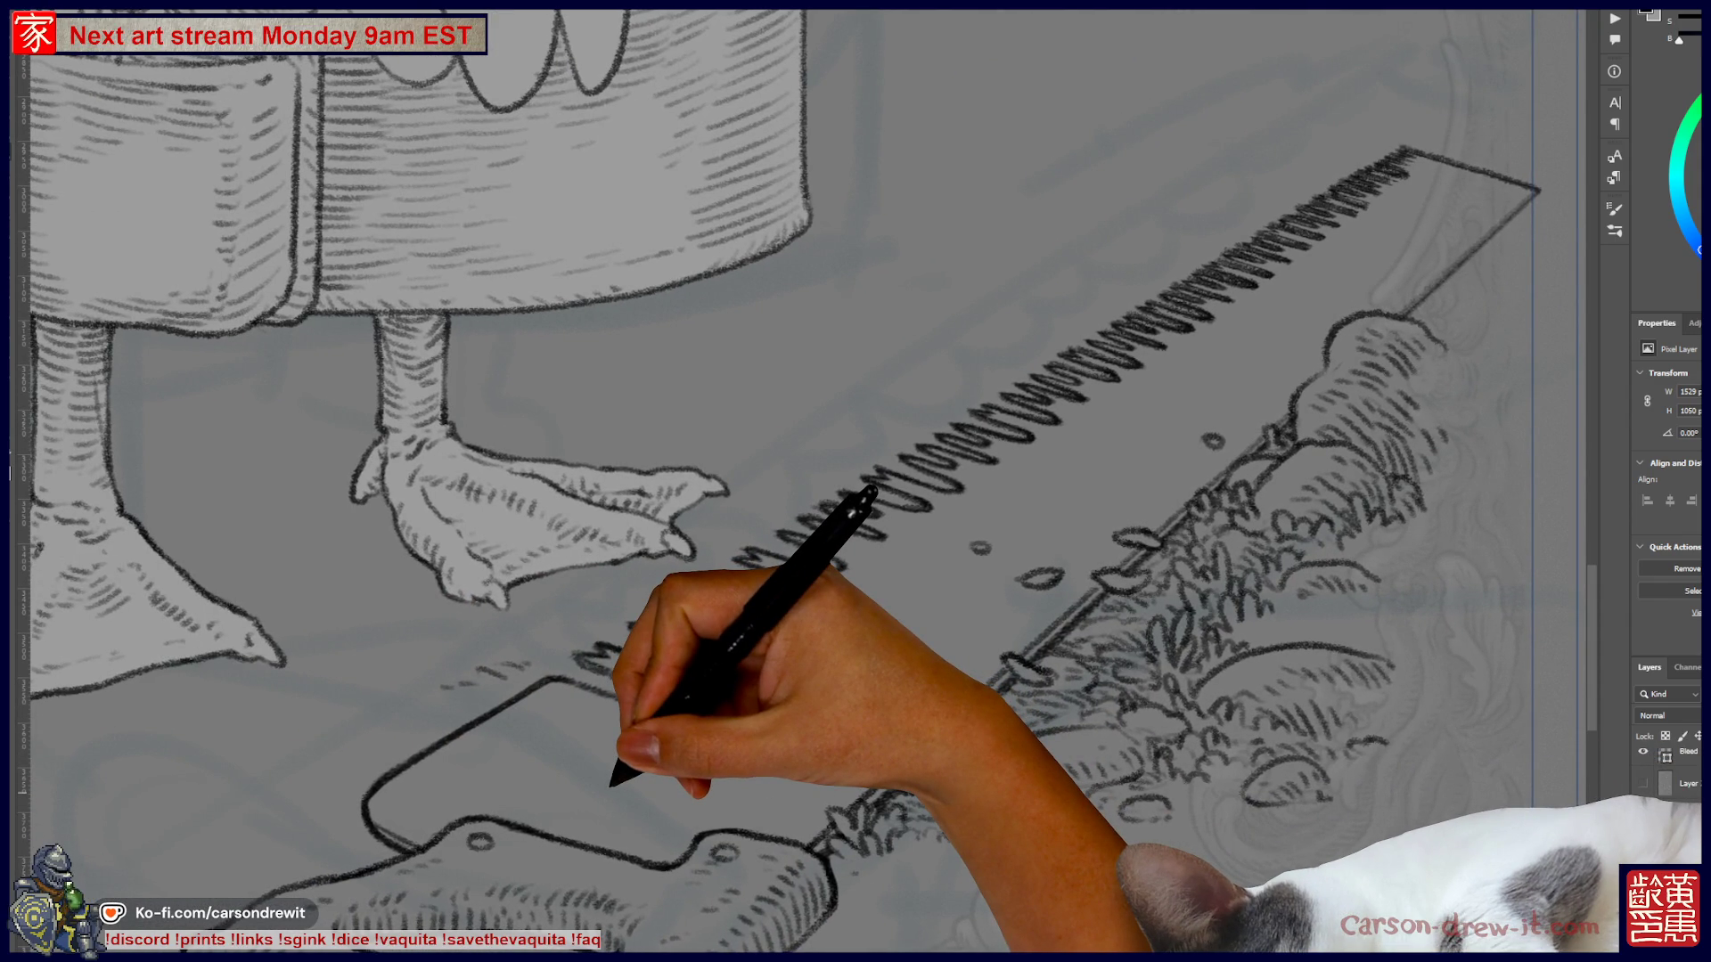
pyautogui.scroll(-3, 801, 481)
pyautogui.hscroll(-5, 802, 481)
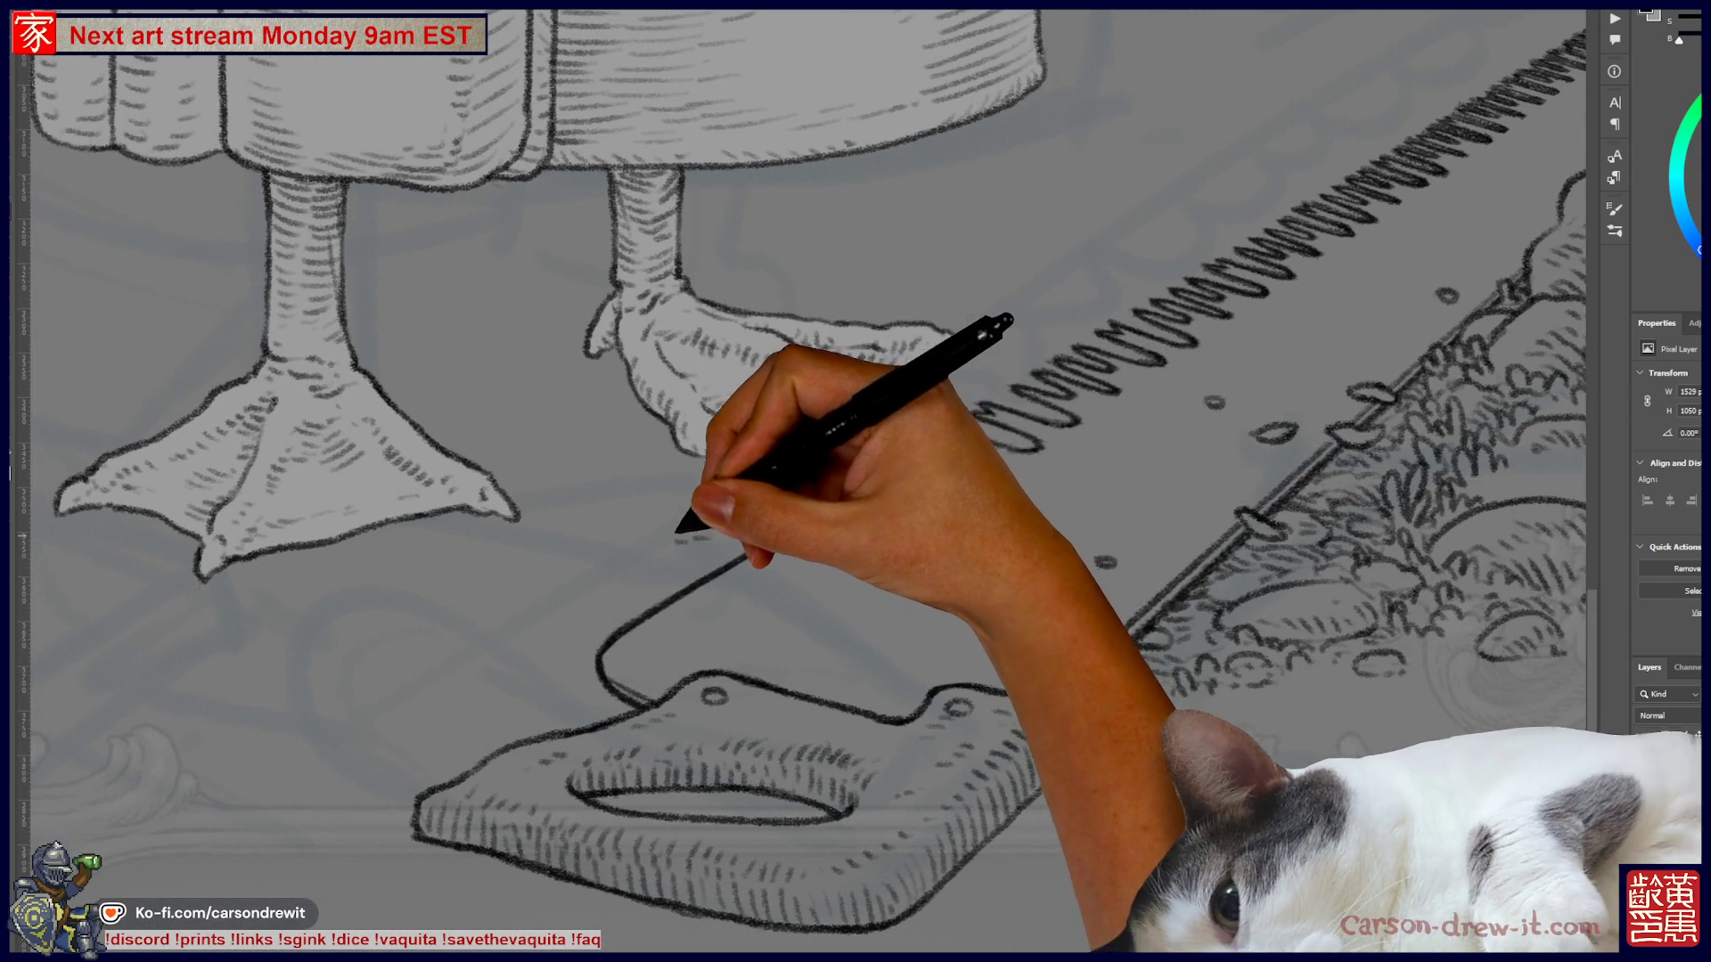
pyautogui.scroll(-4, 855, 481)
pyautogui.scroll(3, 1301, 356)
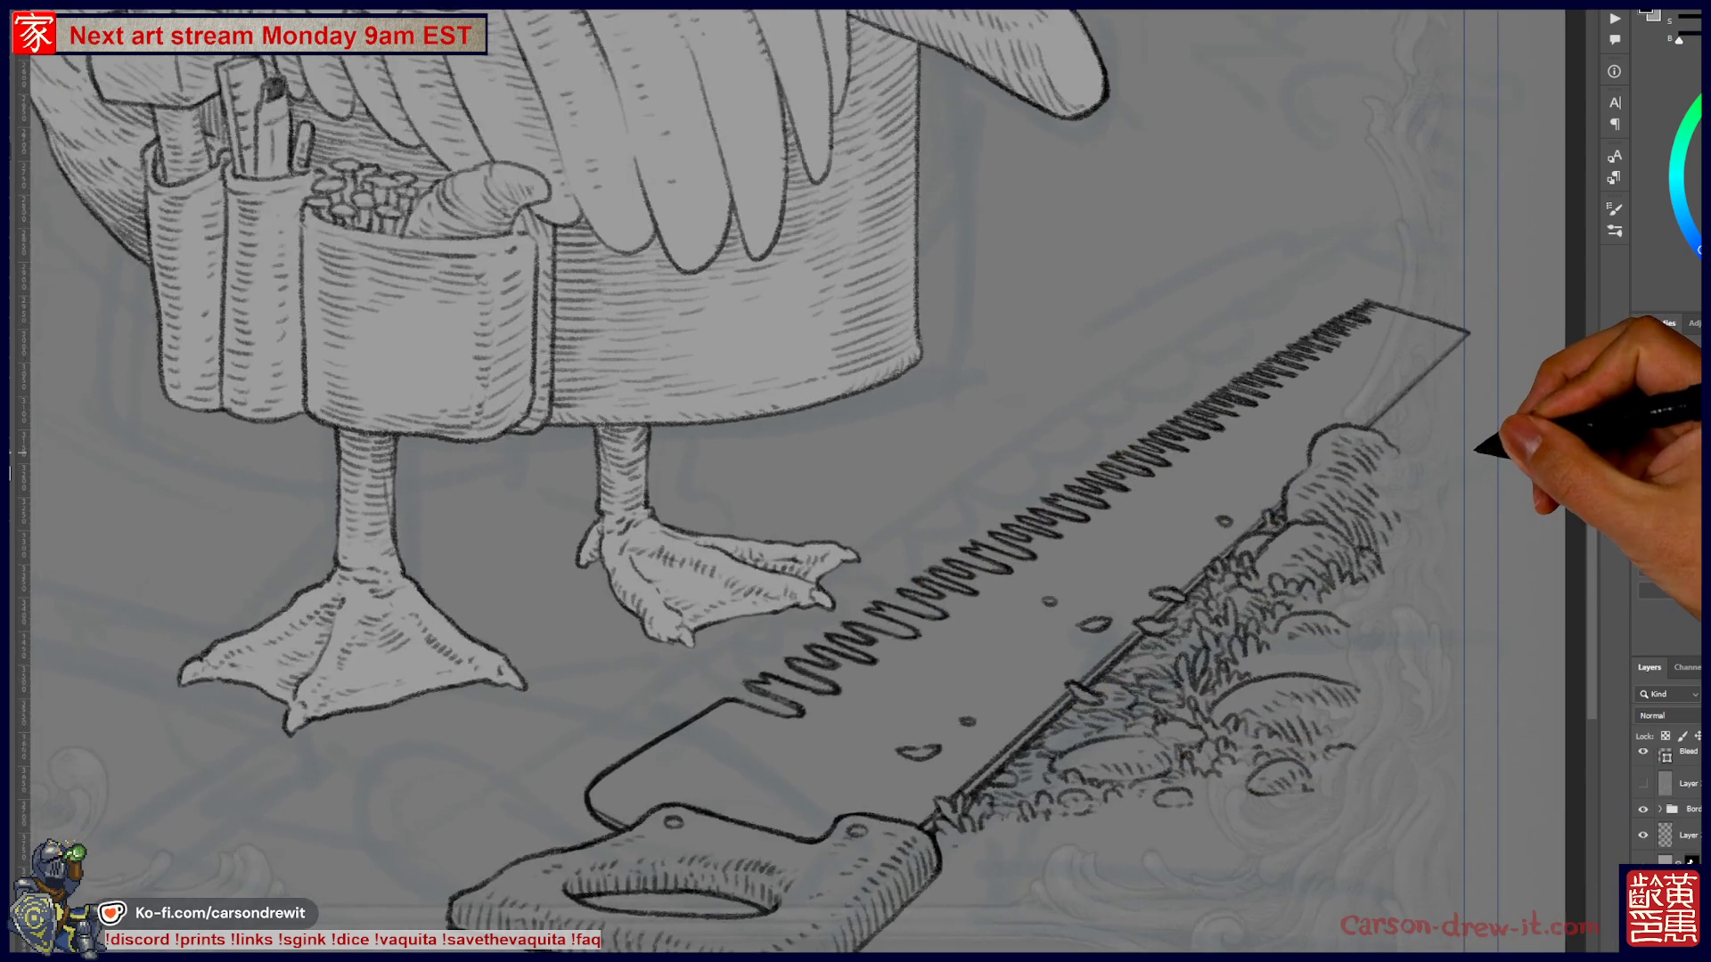
pyautogui.scroll(-2, 1300, 392)
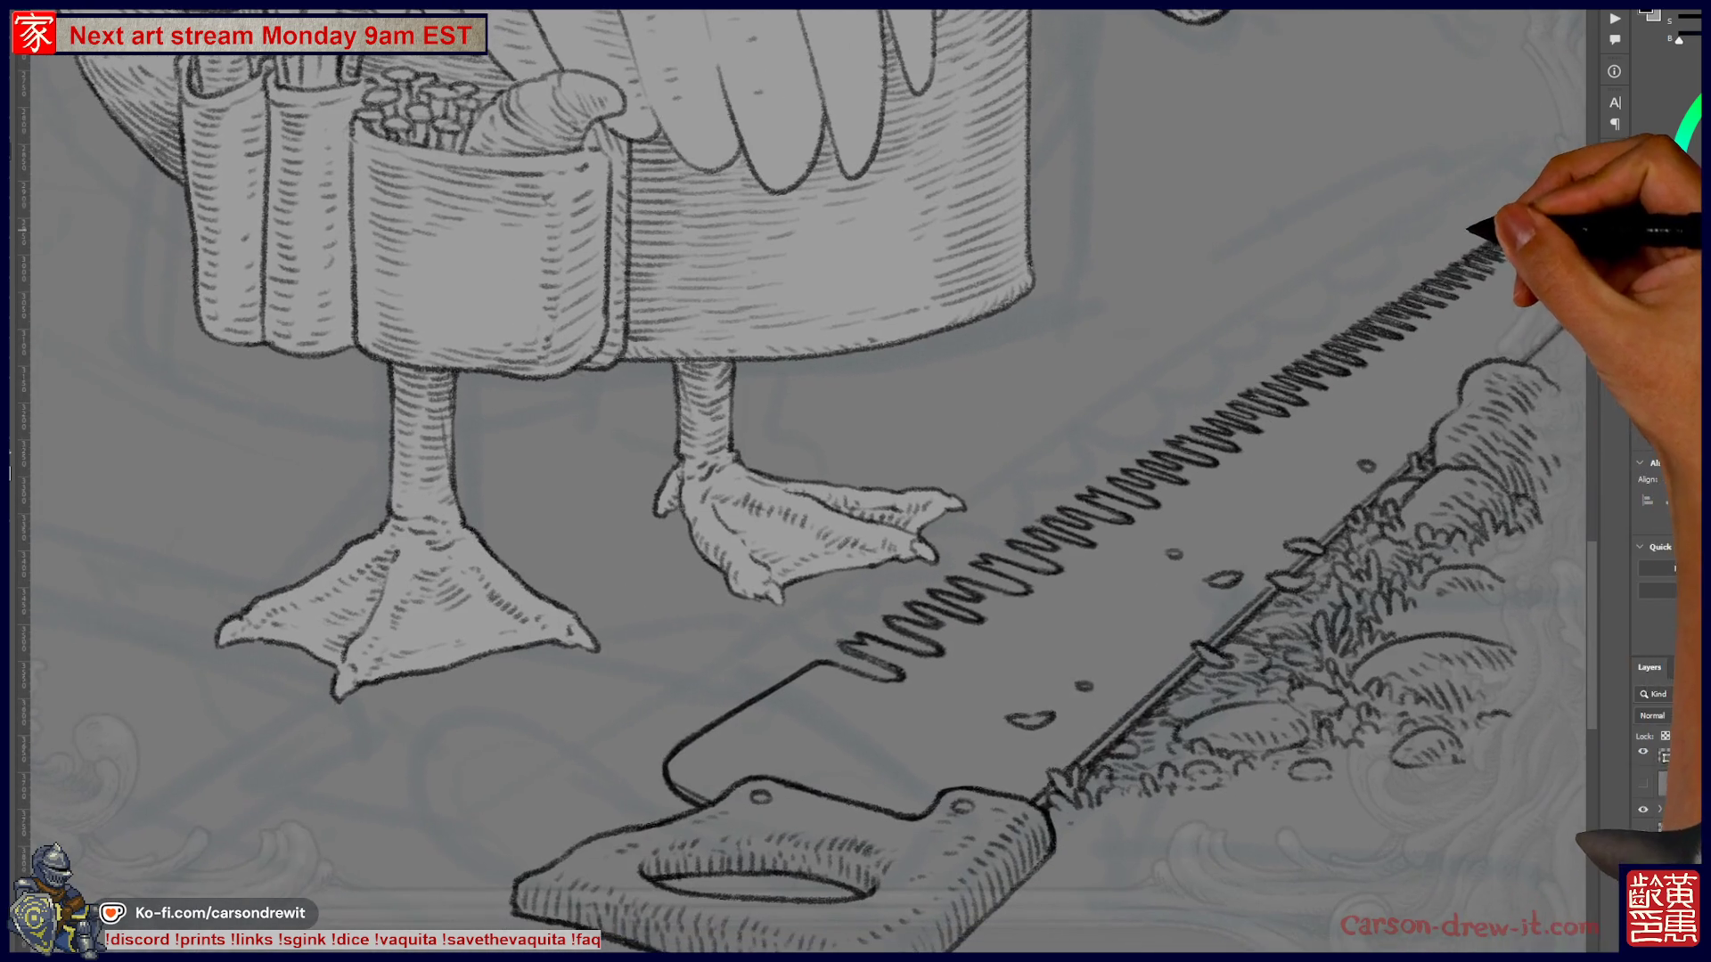
pyautogui.scroll(2, 1023, 726)
pyautogui.scroll(-2, 1118, 690)
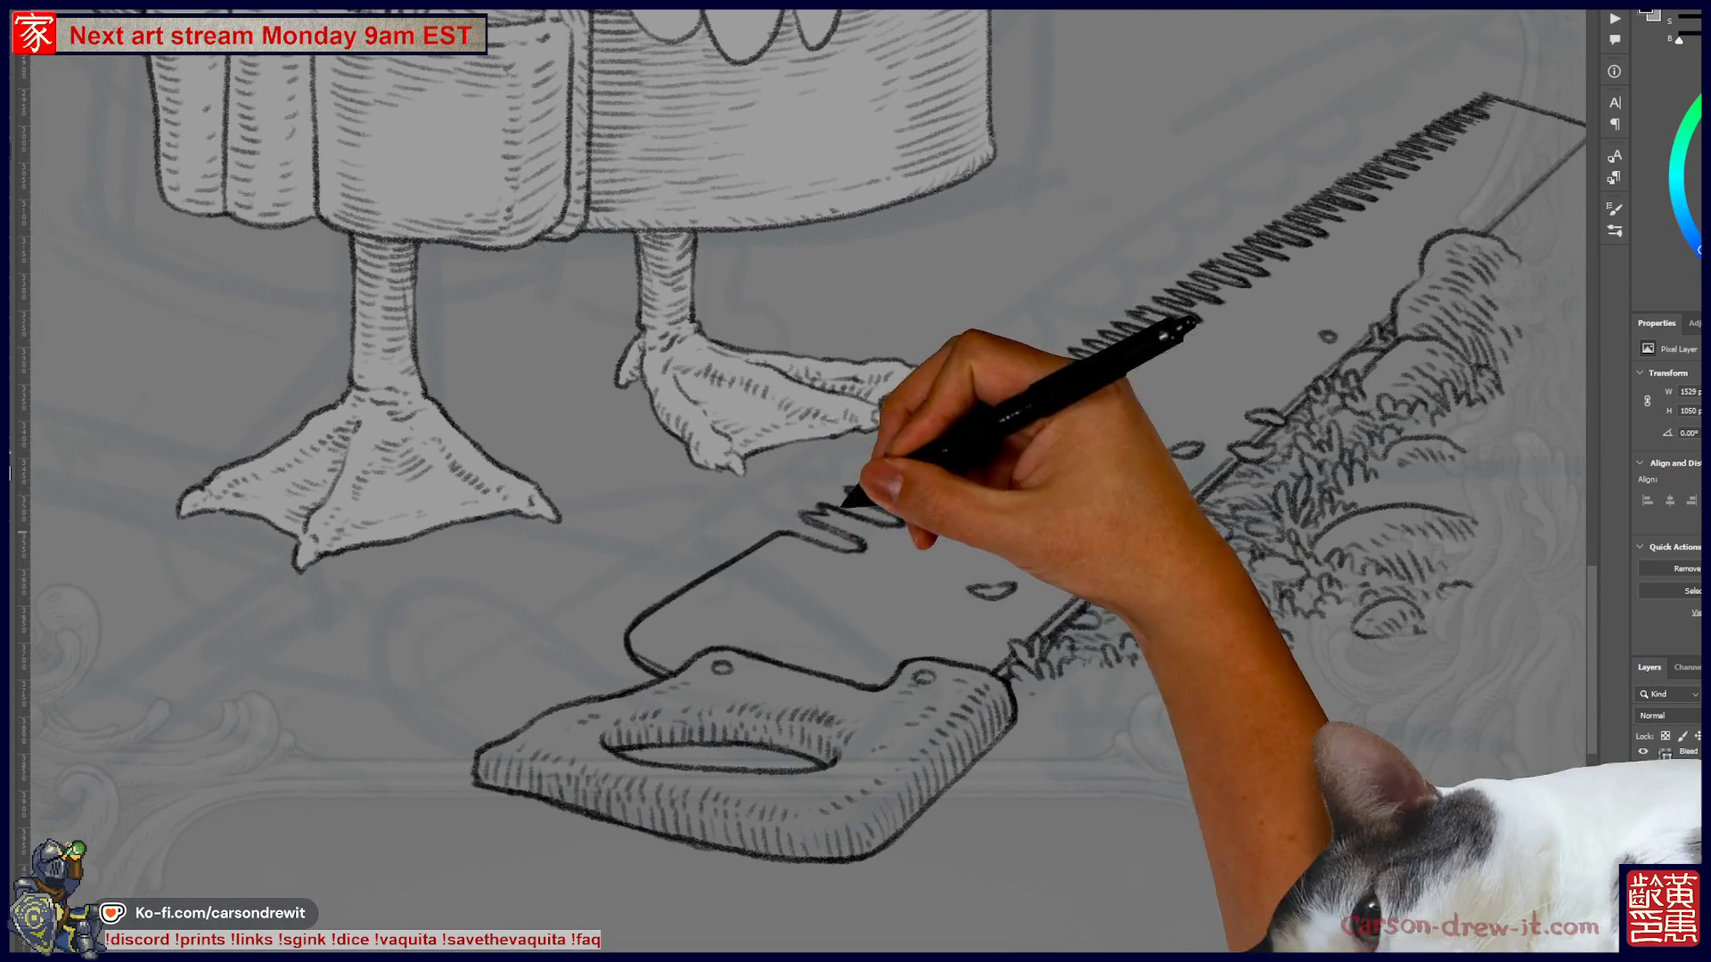
pyautogui.scroll(2, 749, 757)
pyautogui.scroll(-1, 747, 761)
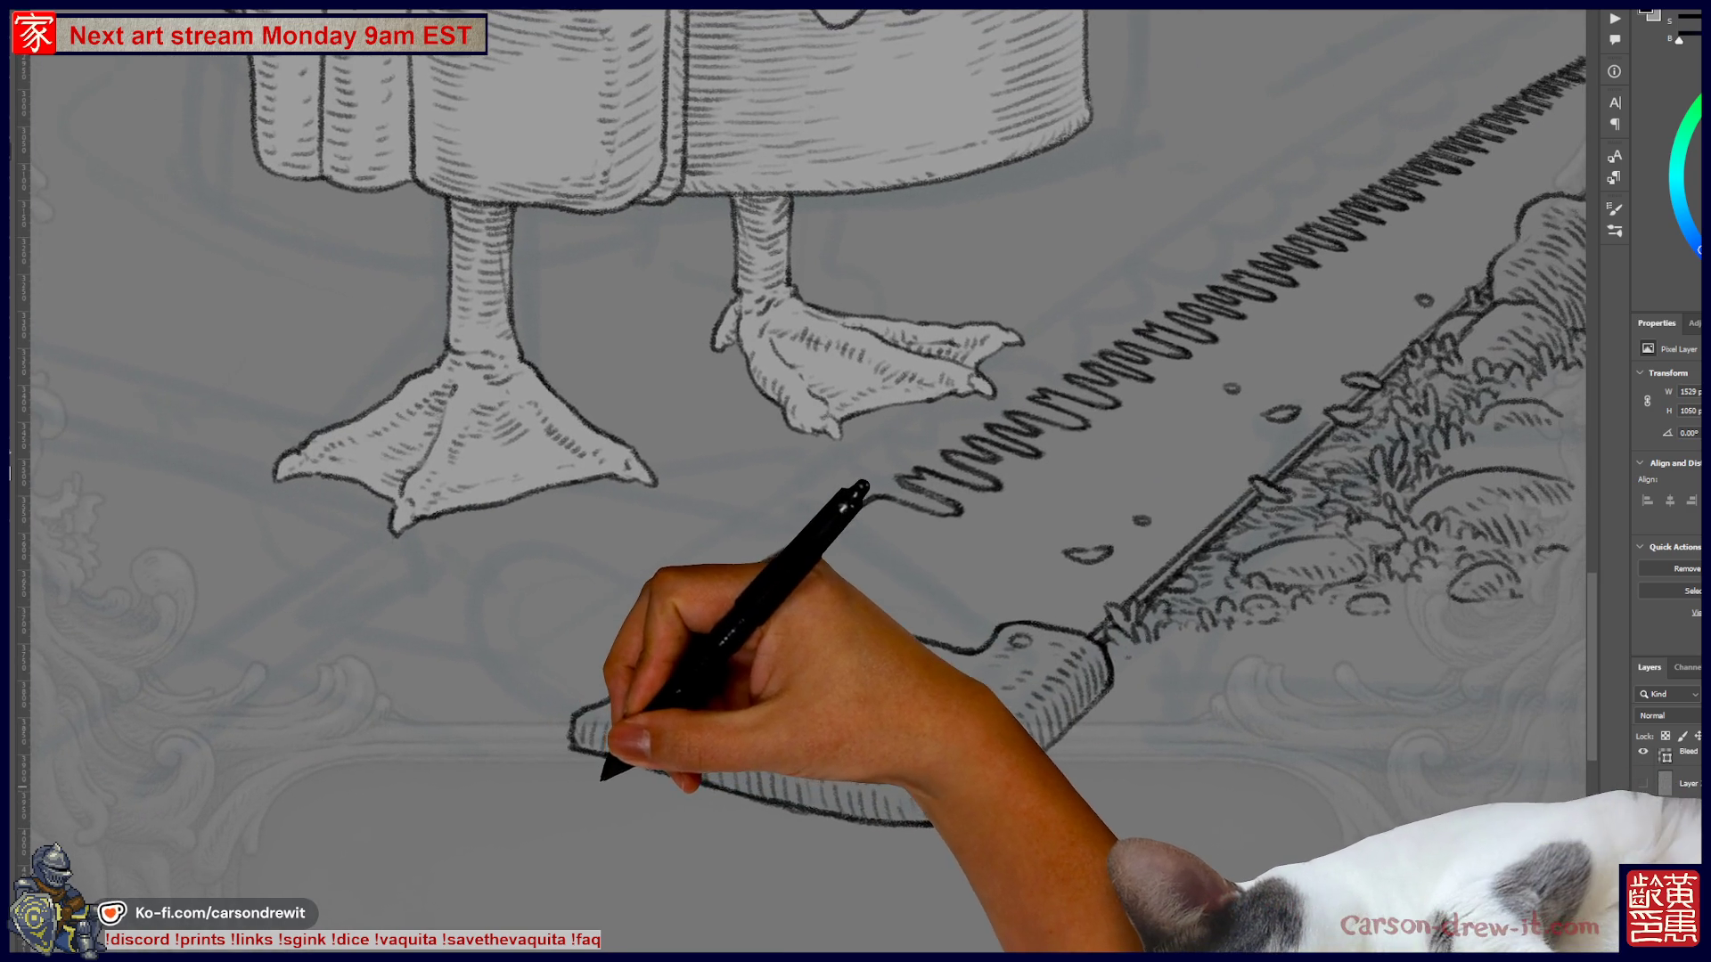
pyautogui.scroll(1, 606, 726)
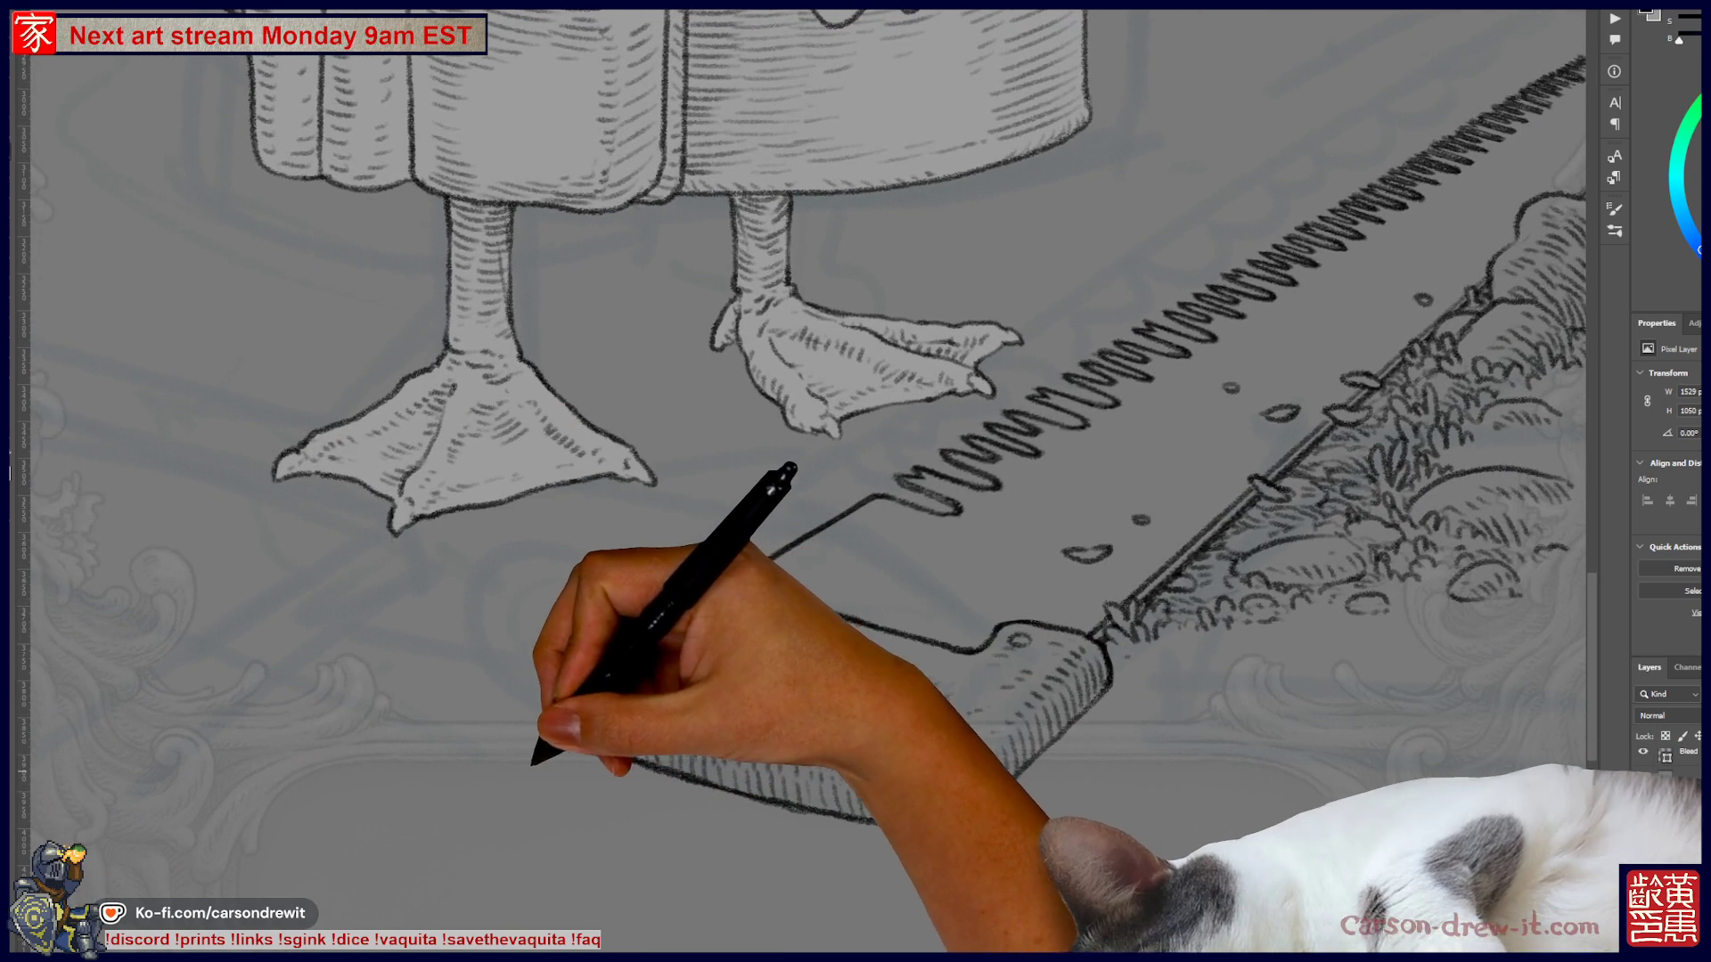
pyautogui.moveTo(515, 765); pyautogui.dragTo(572, 745)
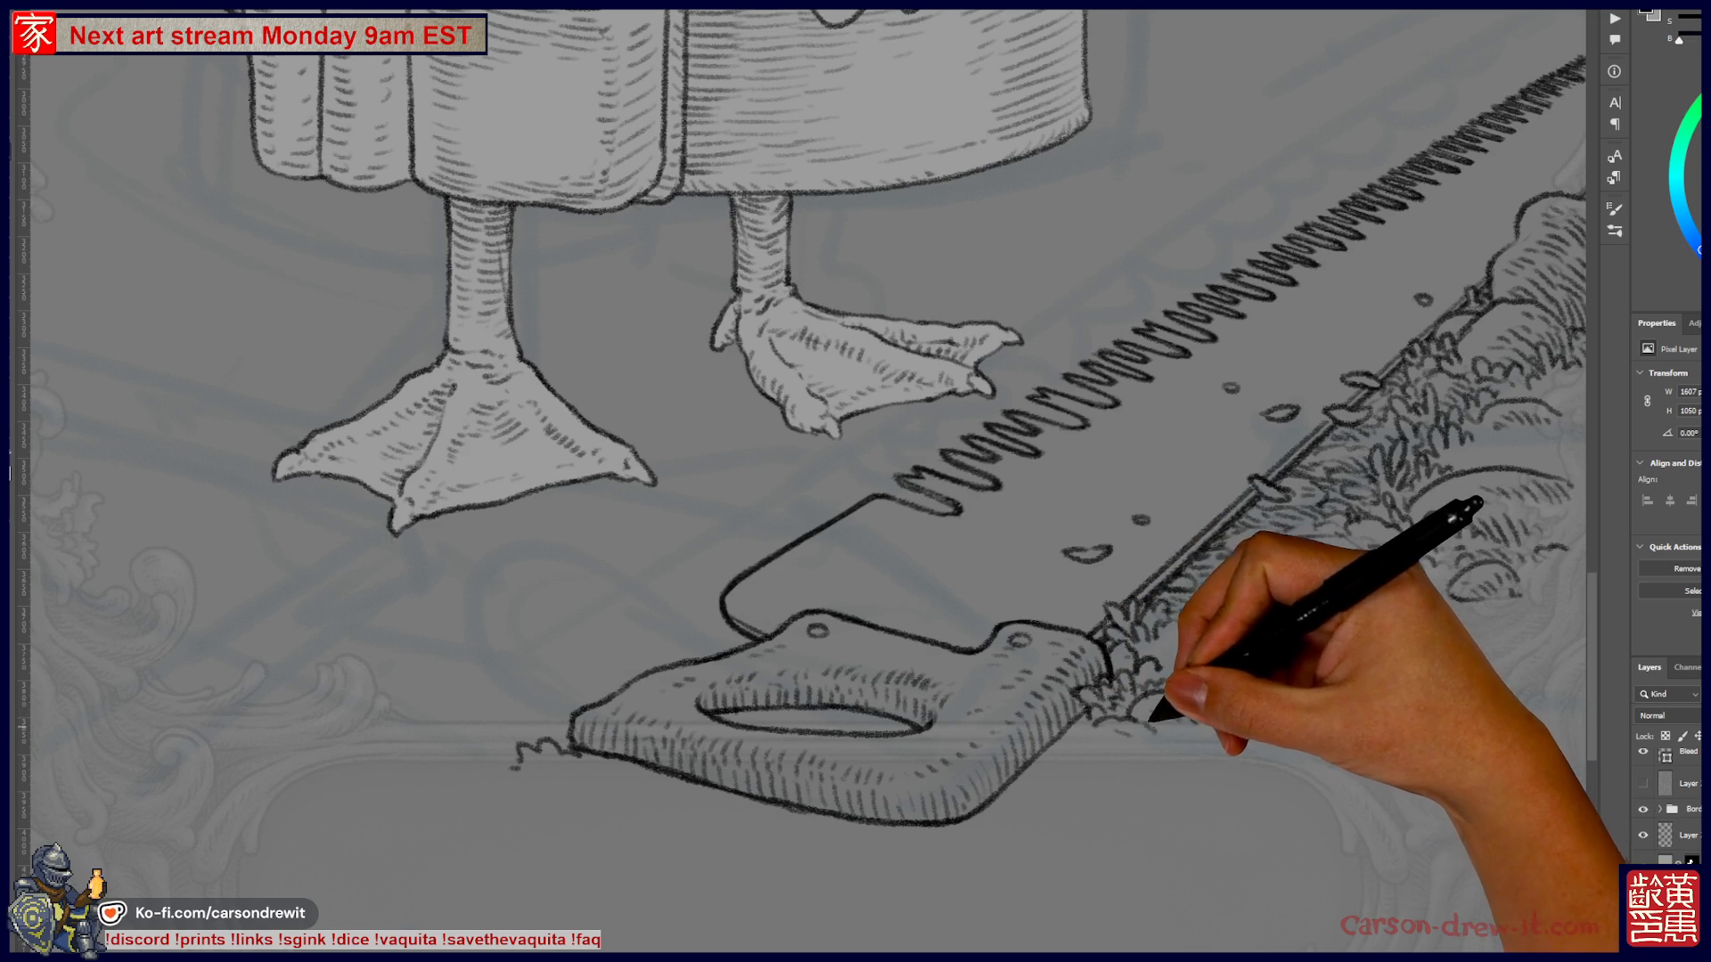
# - Pan the view over the saw handle and then across the blade
pyautogui.moveTo(1127, 793); pyautogui.dragTo(1054, 812)
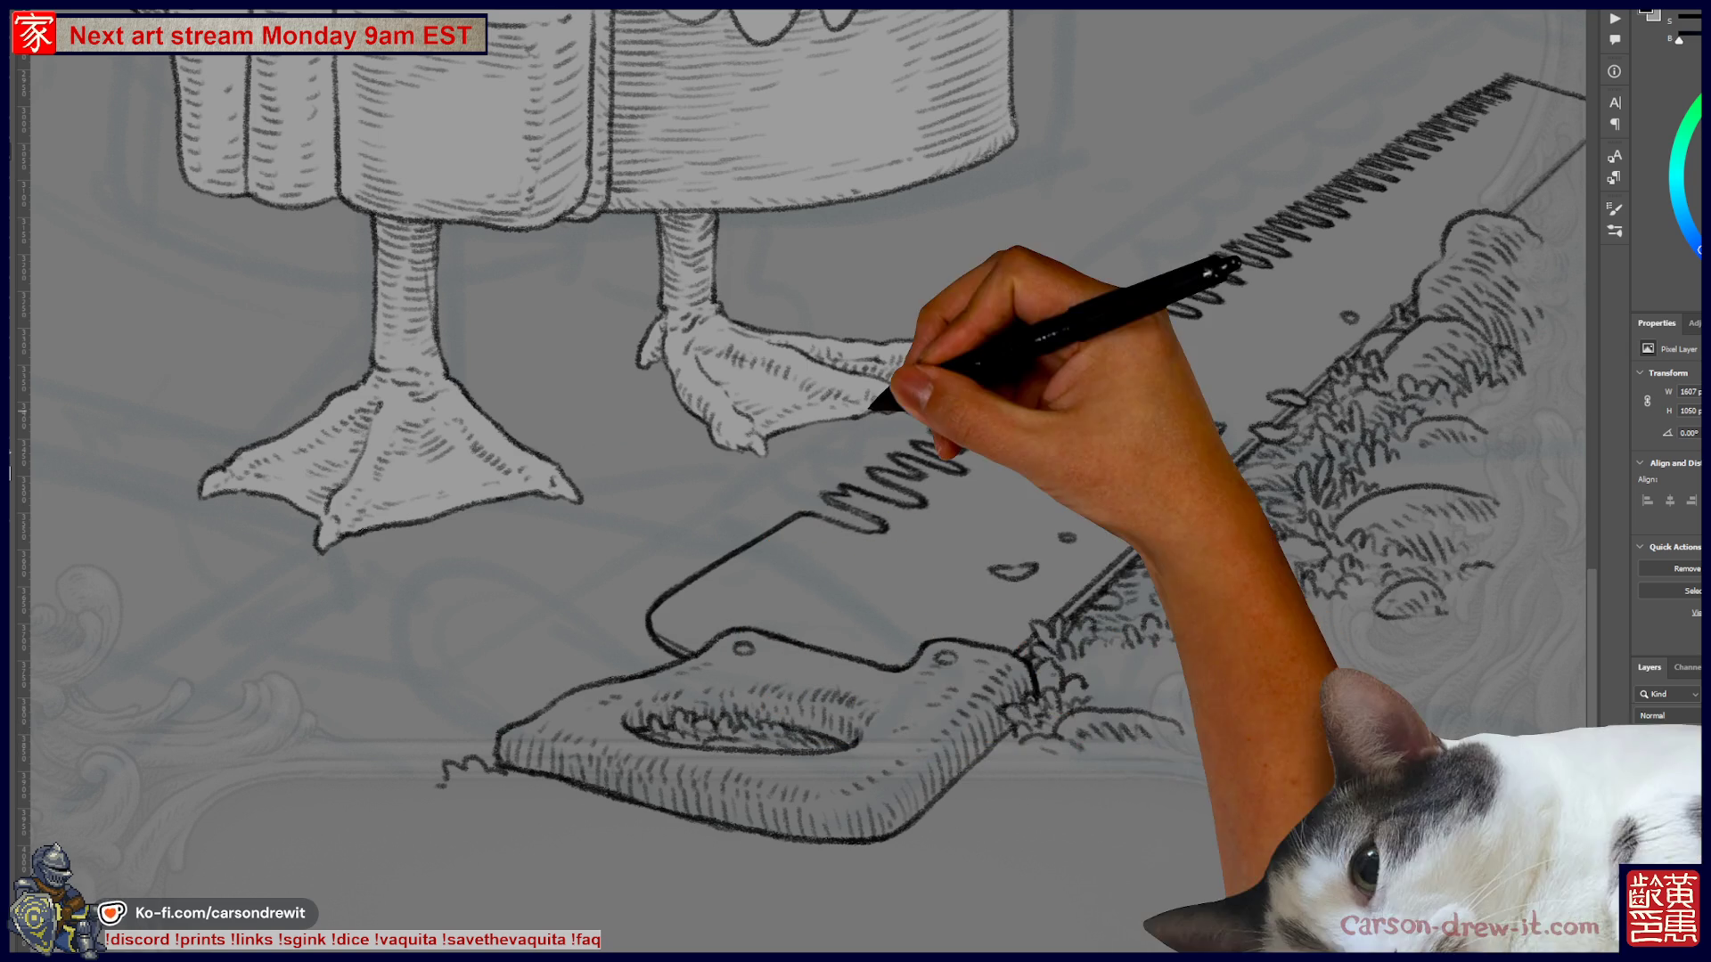
pyautogui.moveTo(802, 445); pyautogui.dragTo(708, 473)
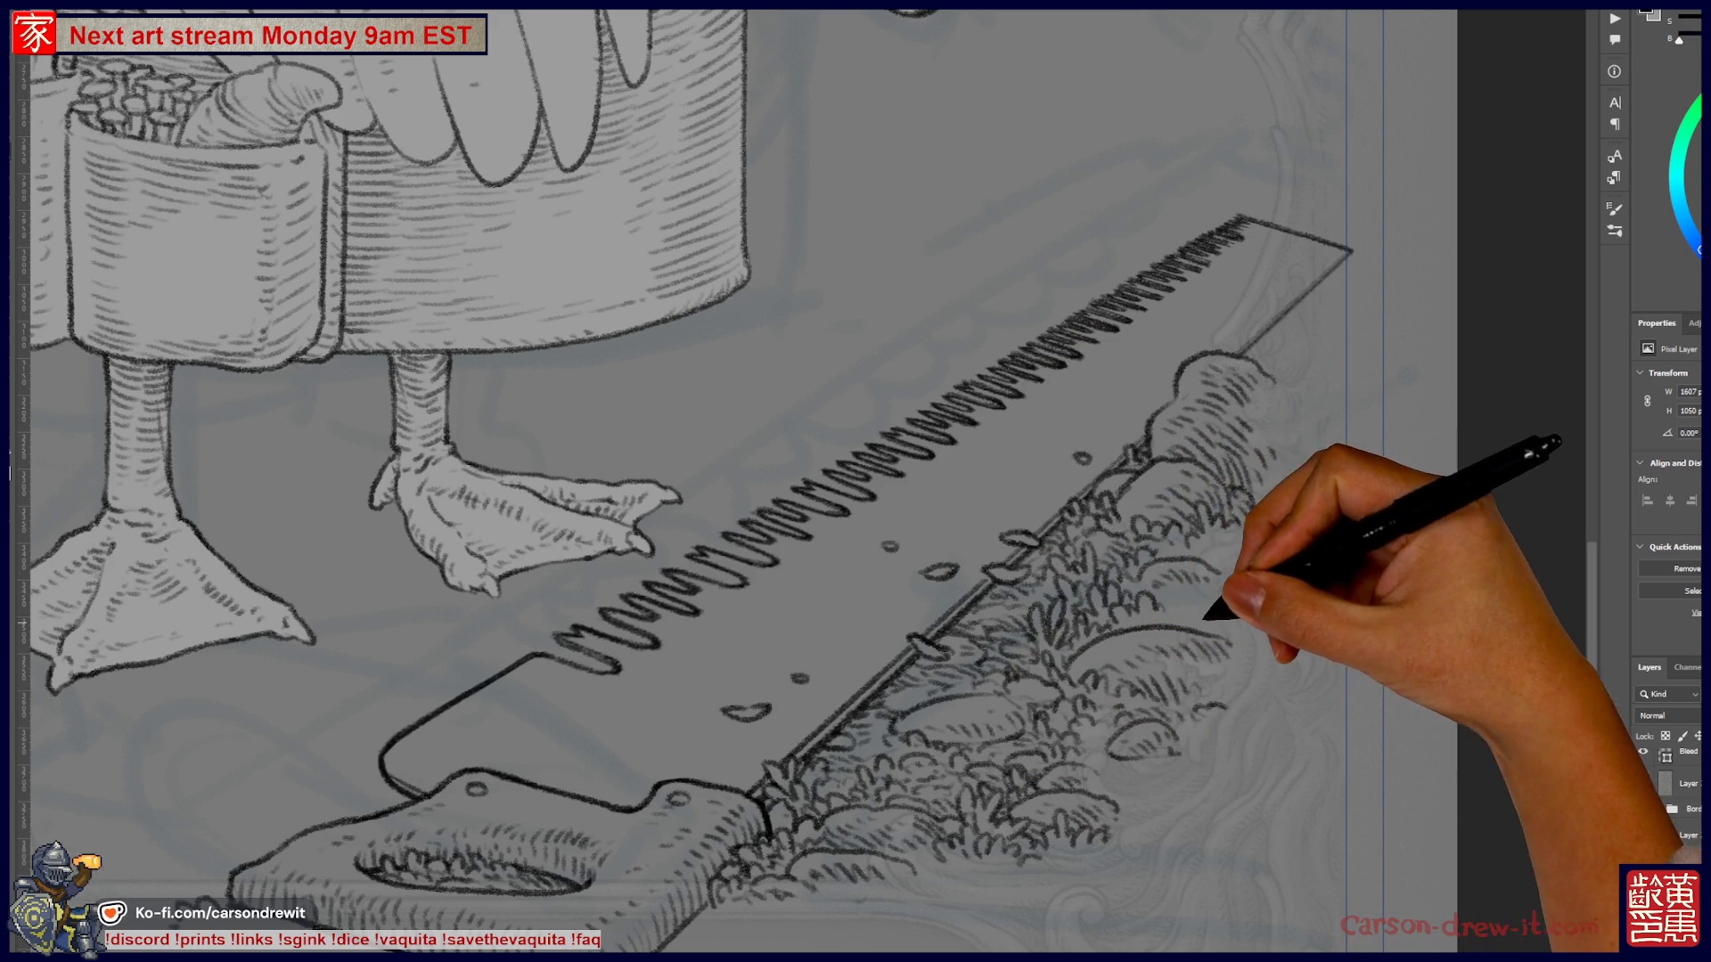
pyautogui.moveTo(1201, 618); pyautogui.dragTo(1112, 702)
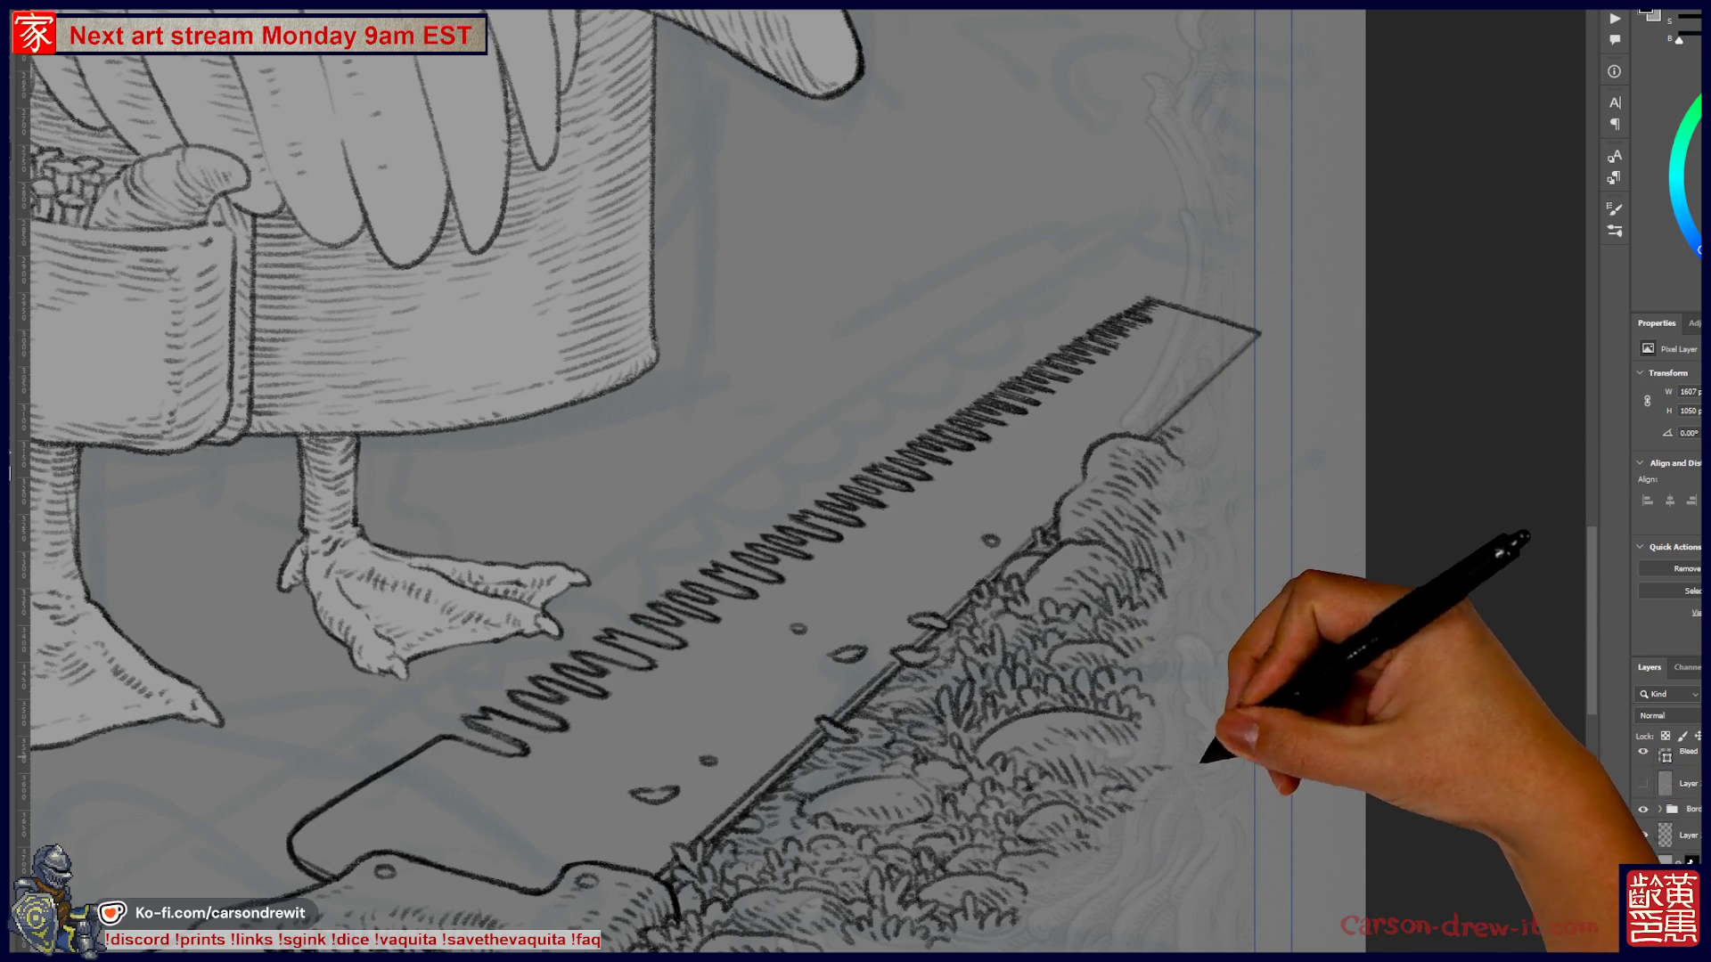
pyautogui.moveTo(1119, 708)
pyautogui.mouseDown()
pyautogui.moveTo(1039, 618)
pyautogui.moveTo(1051, 601)
pyautogui.mouseUp()
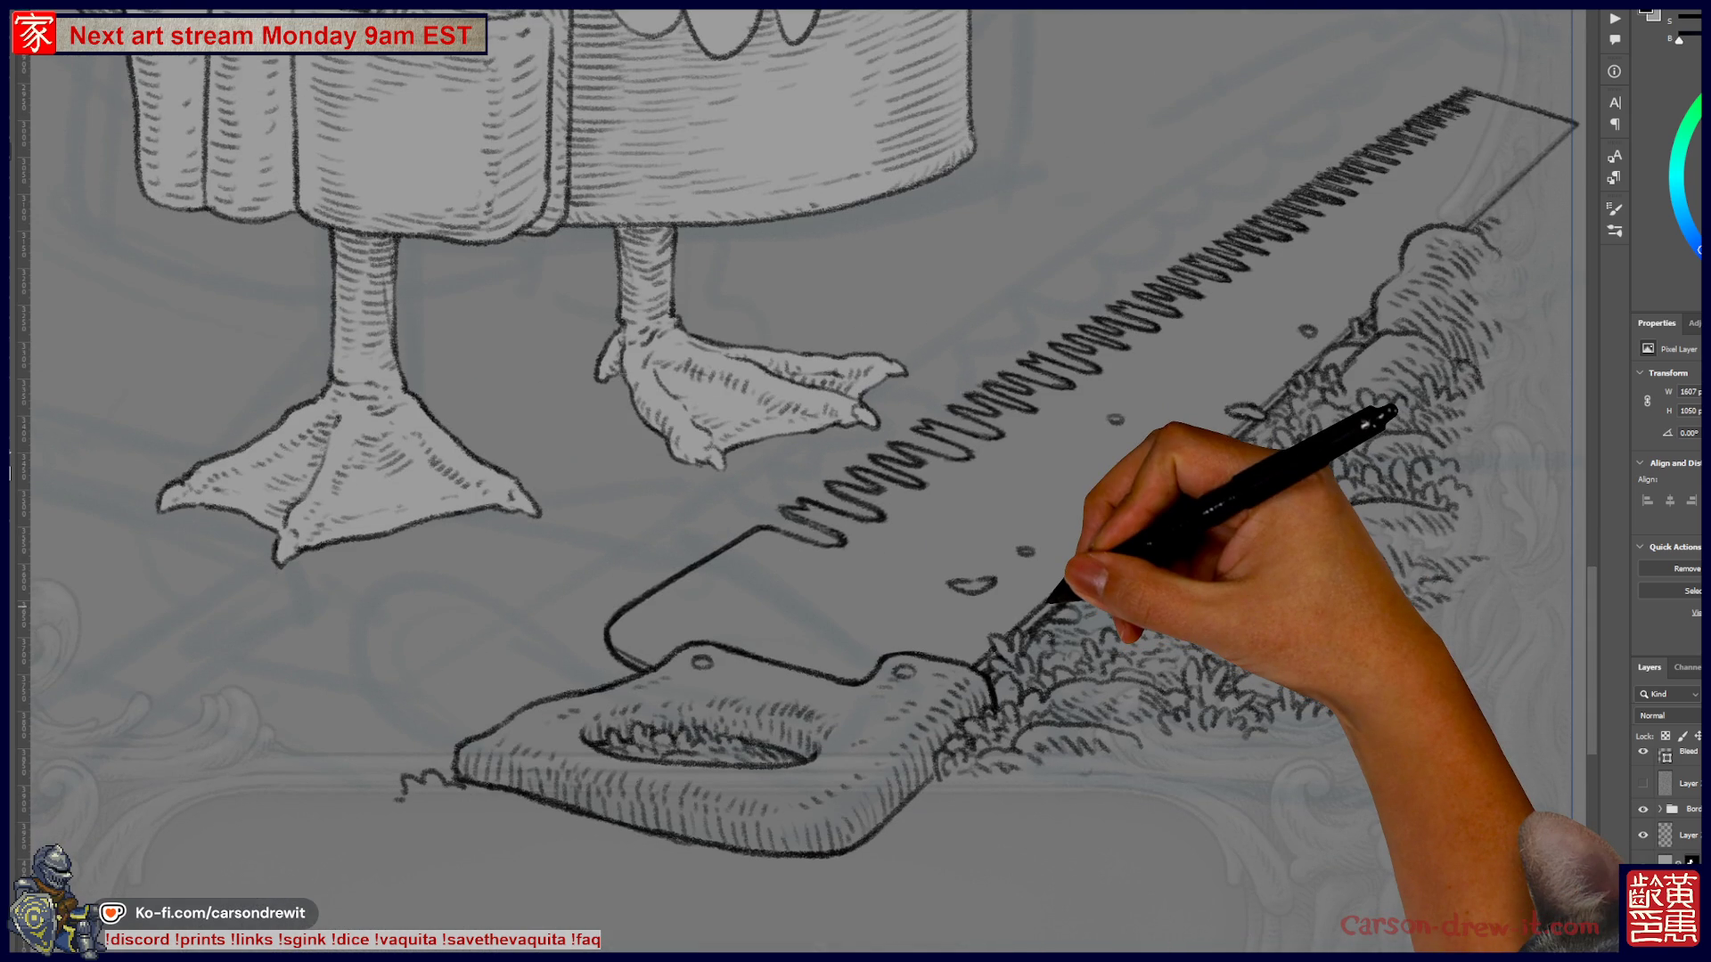
pyautogui.hotkey('ctrl', '-')
pyautogui.hotkey('ctrl', '-')
pyautogui.hotkey('ctrl', '-')
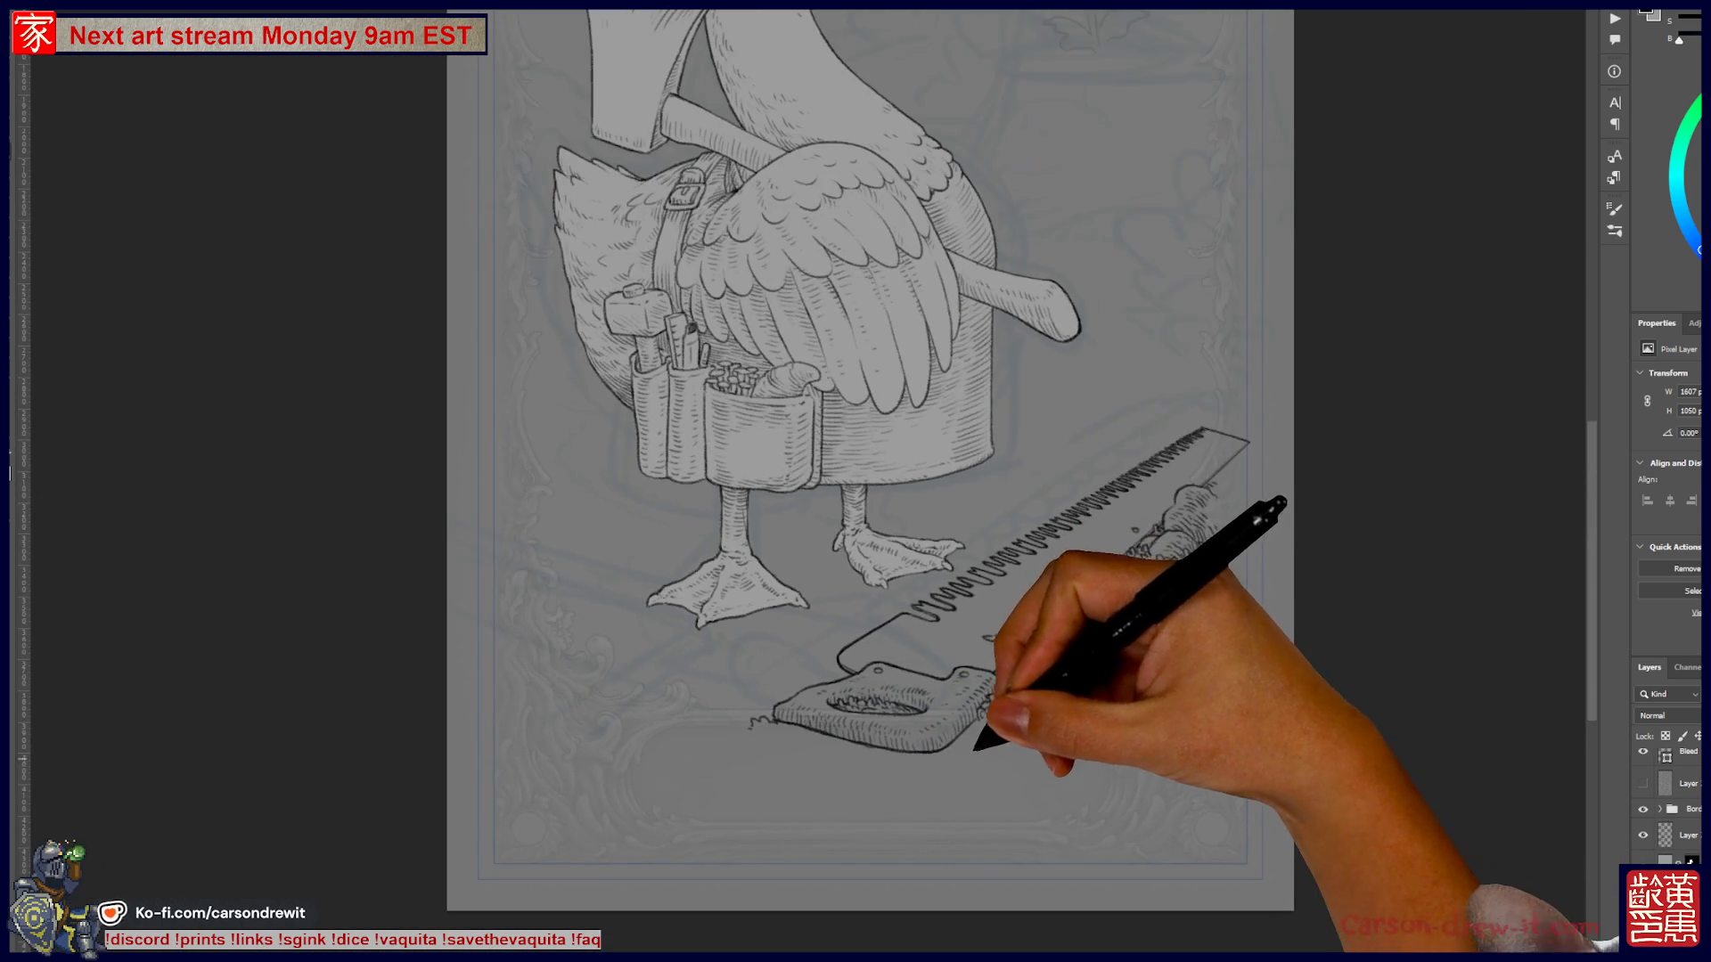
pyautogui.hotkey('ctrl', '+')
pyautogui.hotkey('ctrl', '+')
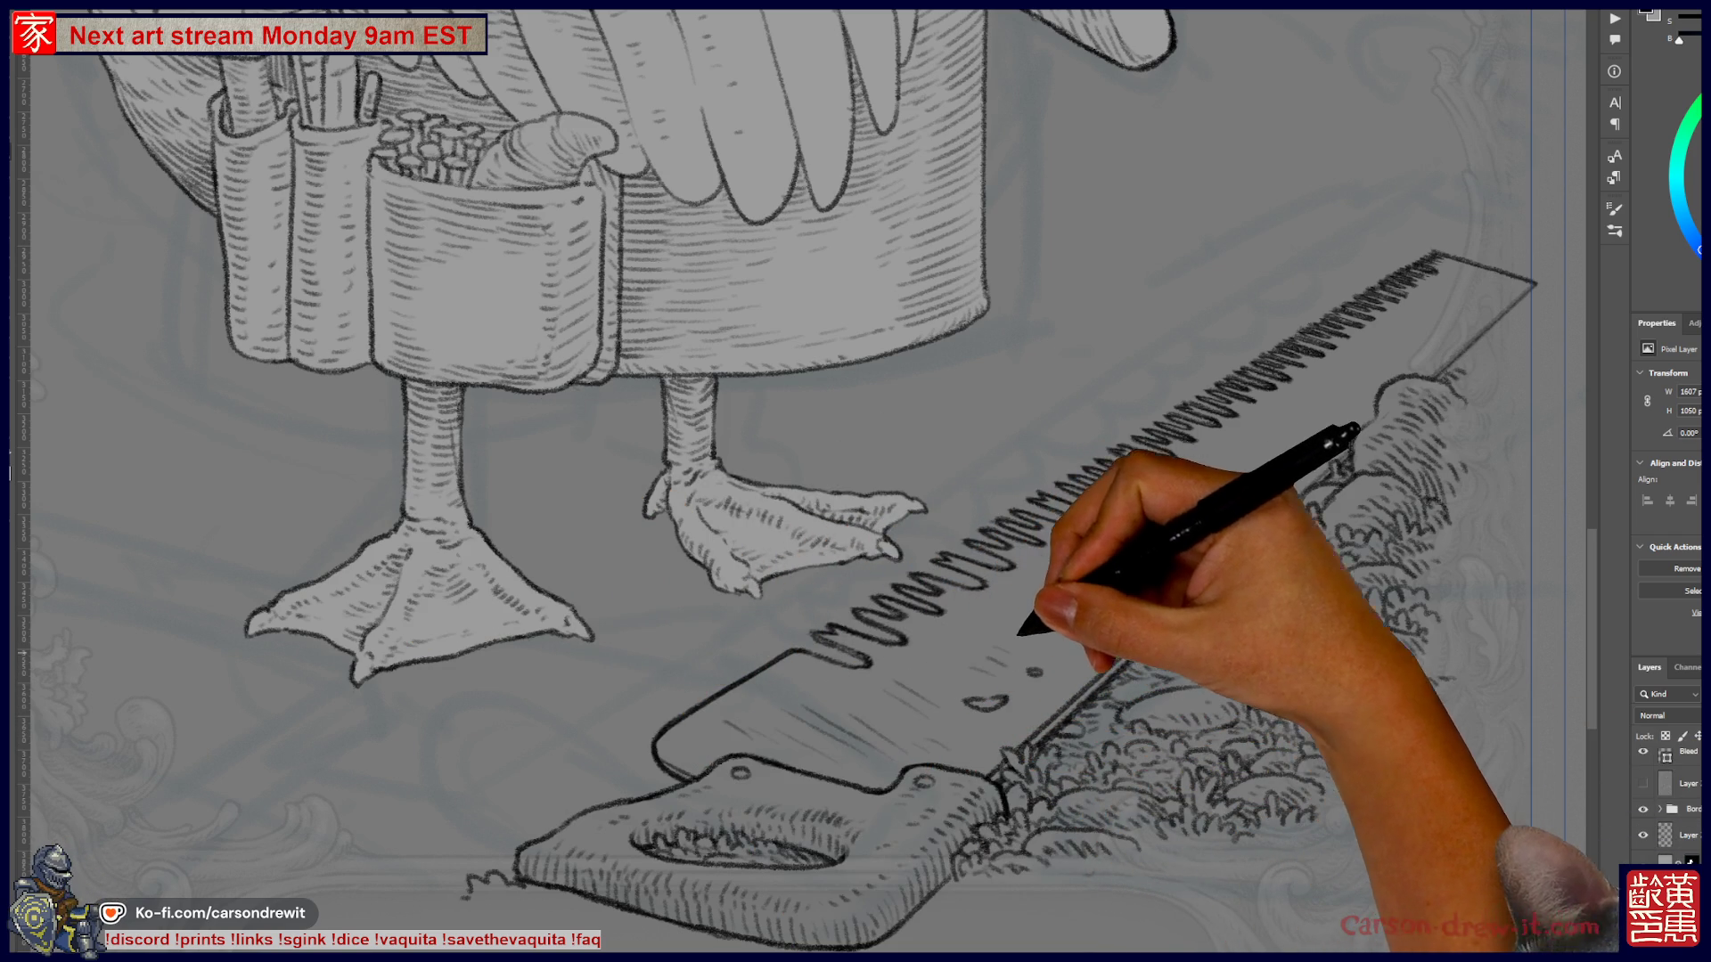
# - Hatch the saw blade from the handle to its far end, then zoom out on duck and saw
pyautogui.moveTo(1000, 699)
pyautogui.mouseDown()
pyautogui.moveTo(973, 709)
pyautogui.moveTo(1039, 673)
pyautogui.mouseUp()
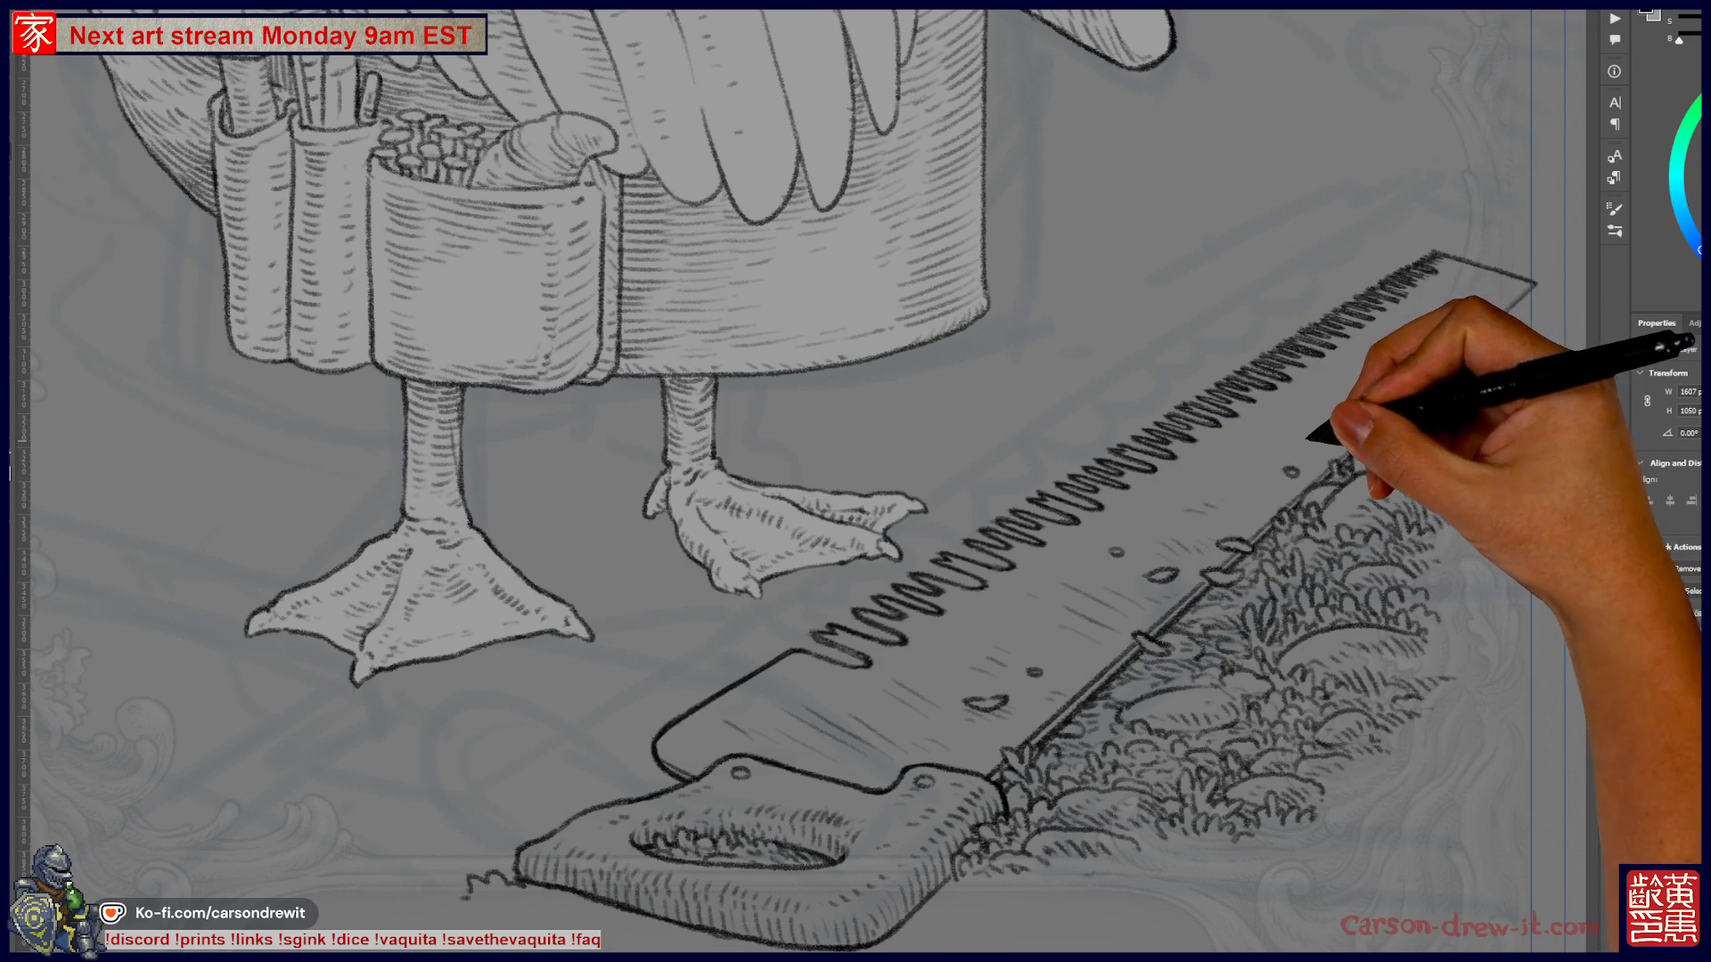
pyautogui.moveTo(1310, 403)
pyautogui.mouseDown()
pyautogui.moveTo(1363, 412)
pyautogui.moveTo(1381, 374)
pyautogui.moveTo(1434, 341)
pyautogui.mouseUp()
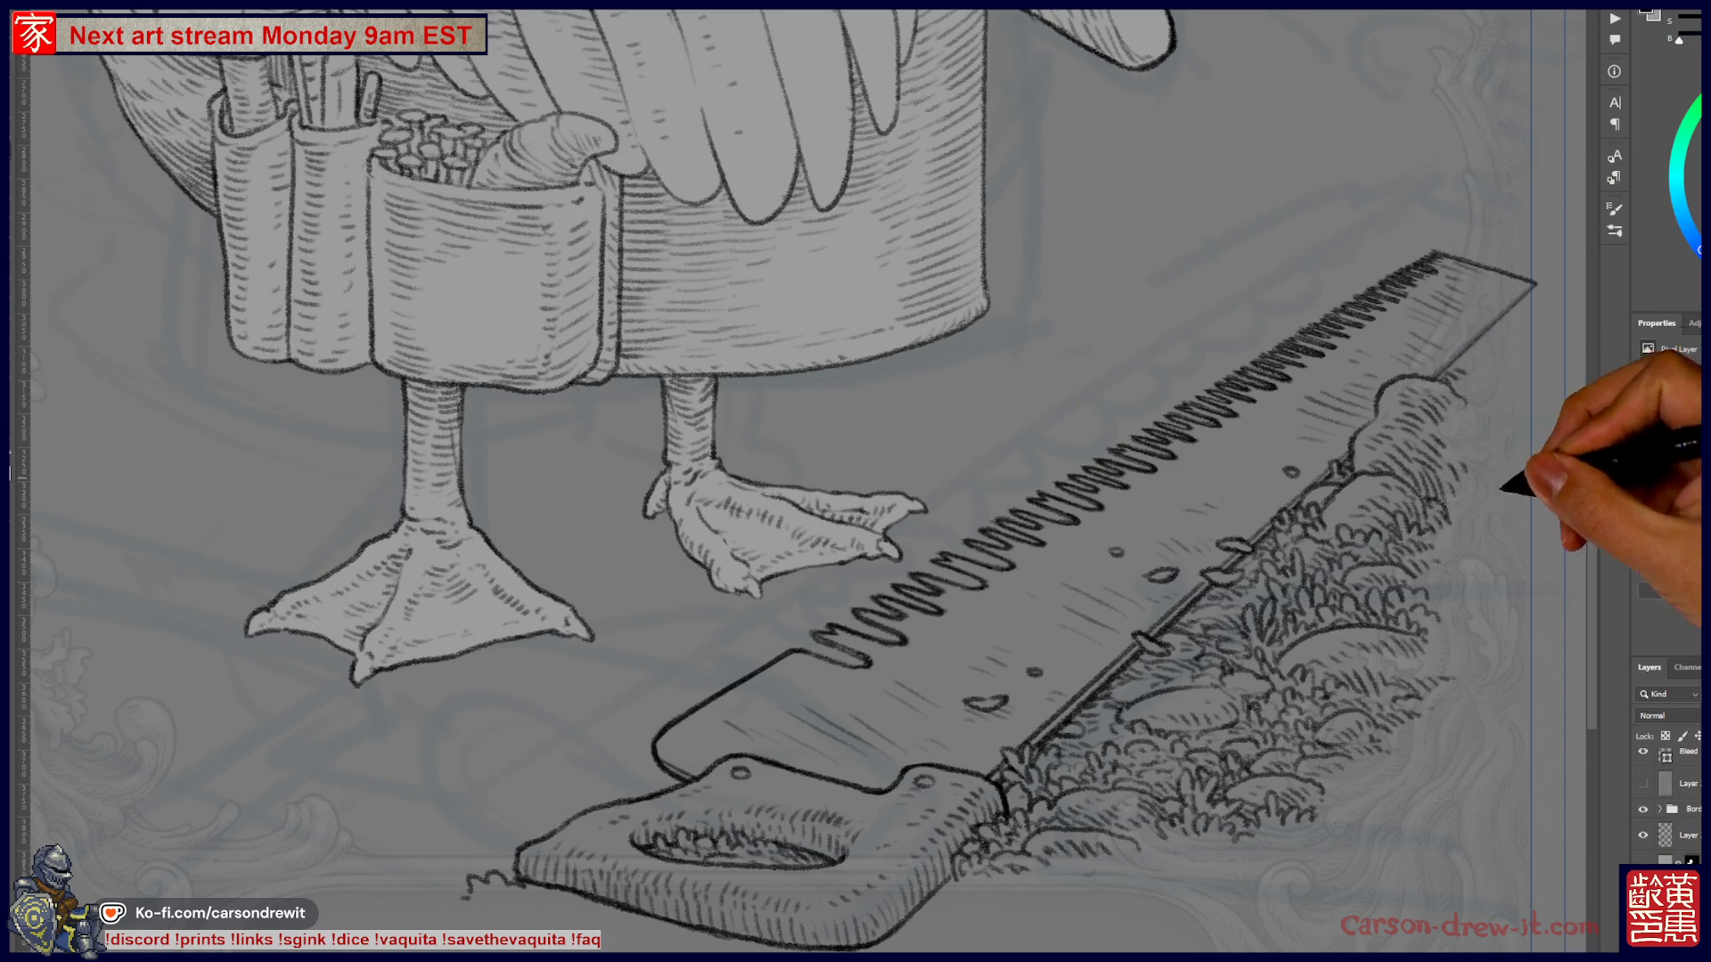
pyautogui.moveTo(1150, 570); pyautogui.dragTo(1167, 579)
pyautogui.click(1114, 552)
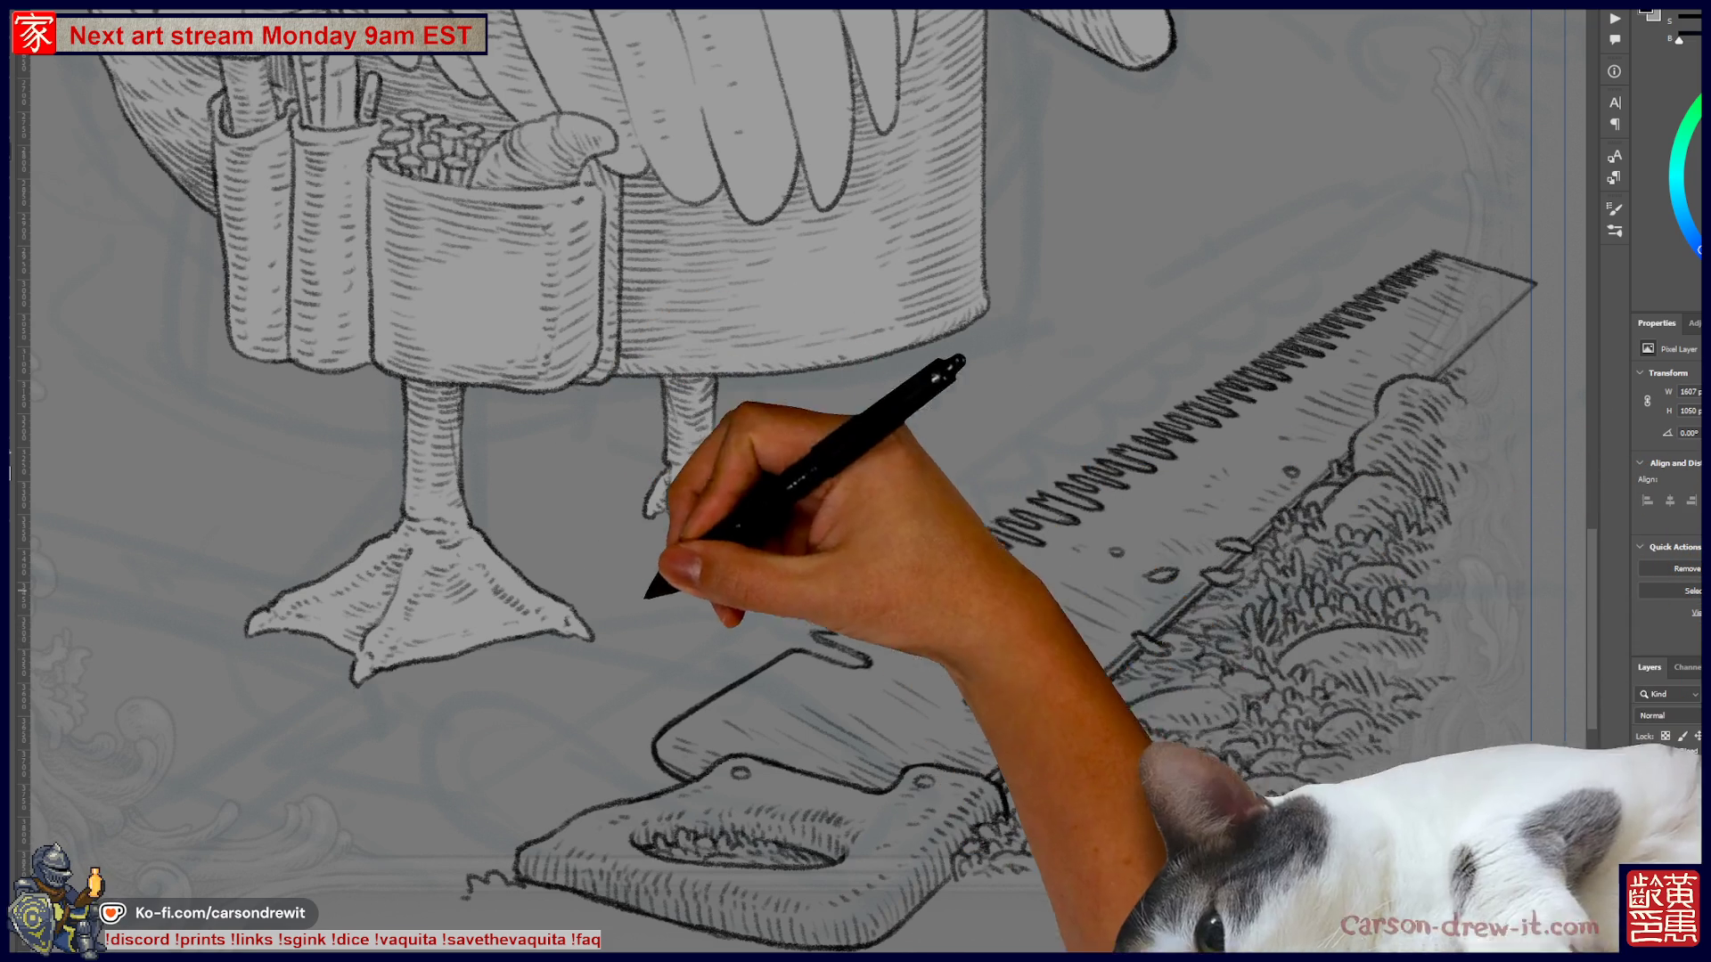
pyautogui.scroll(3, 807, 481)
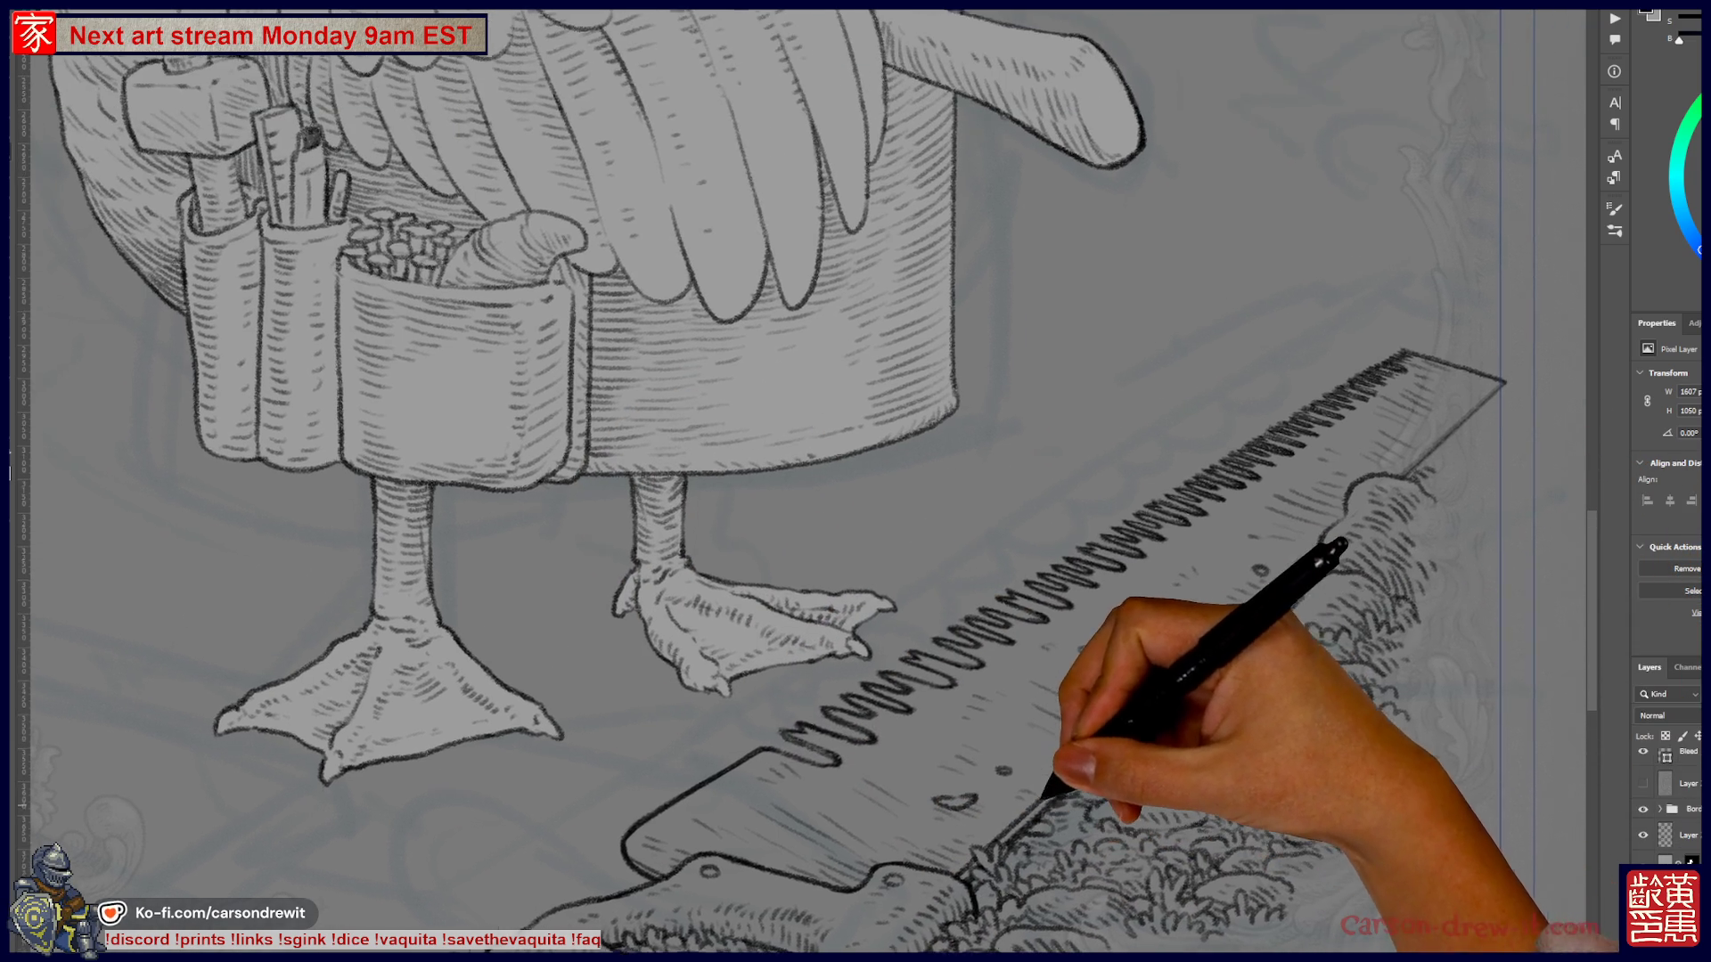
pyautogui.hotkey('ctrl', '-')
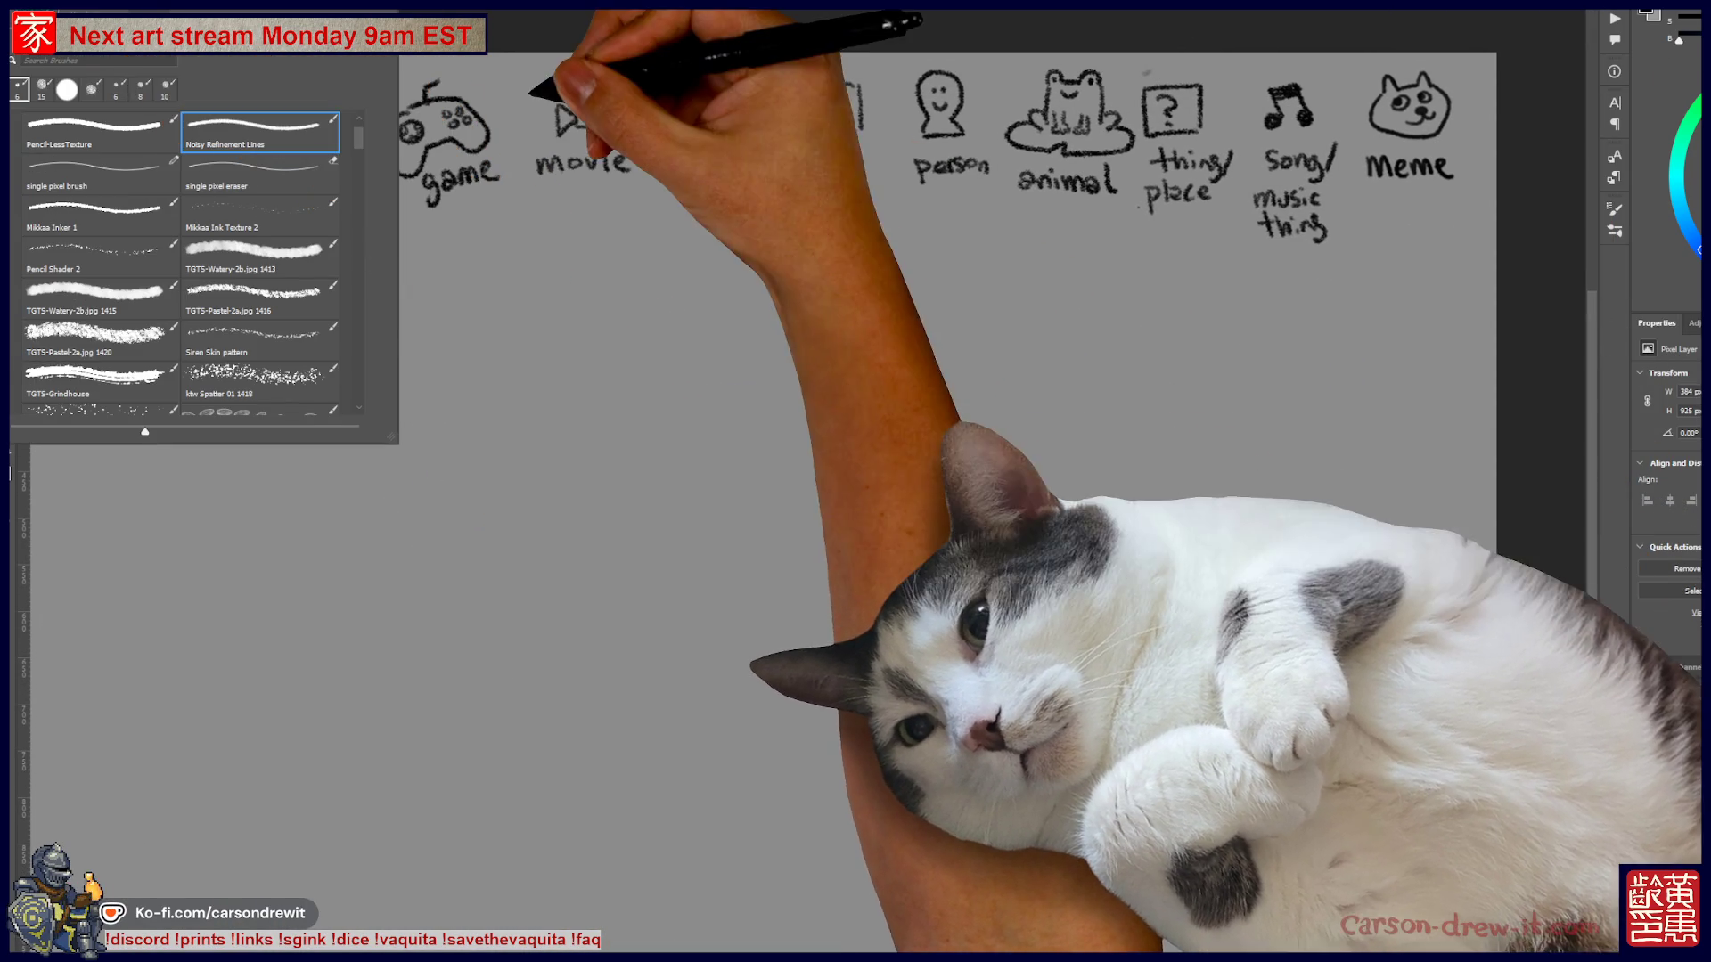
# - Brush a curved arrow from the two-blank bubble down to the man, then sketch the girl's kneeling legs
pyautogui.press('Escape')
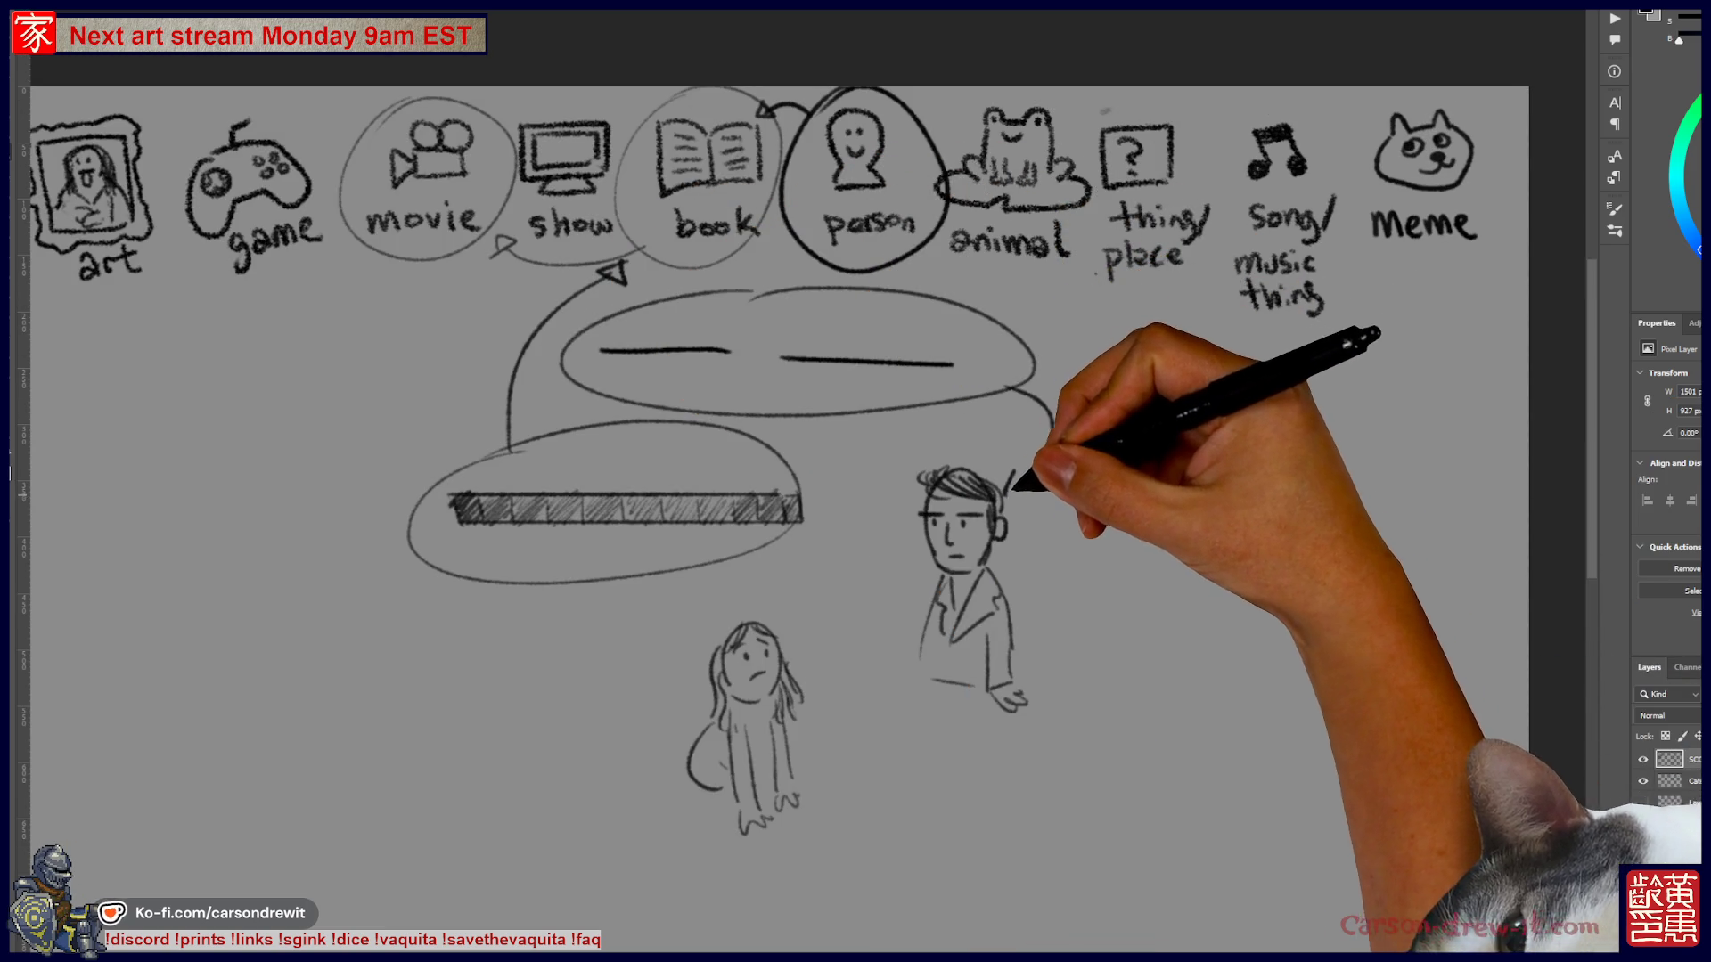
pyautogui.moveTo(1007, 386); pyautogui.dragTo(1012, 492)
pyautogui.moveTo(1005, 480); pyautogui.dragTo(1034, 488)
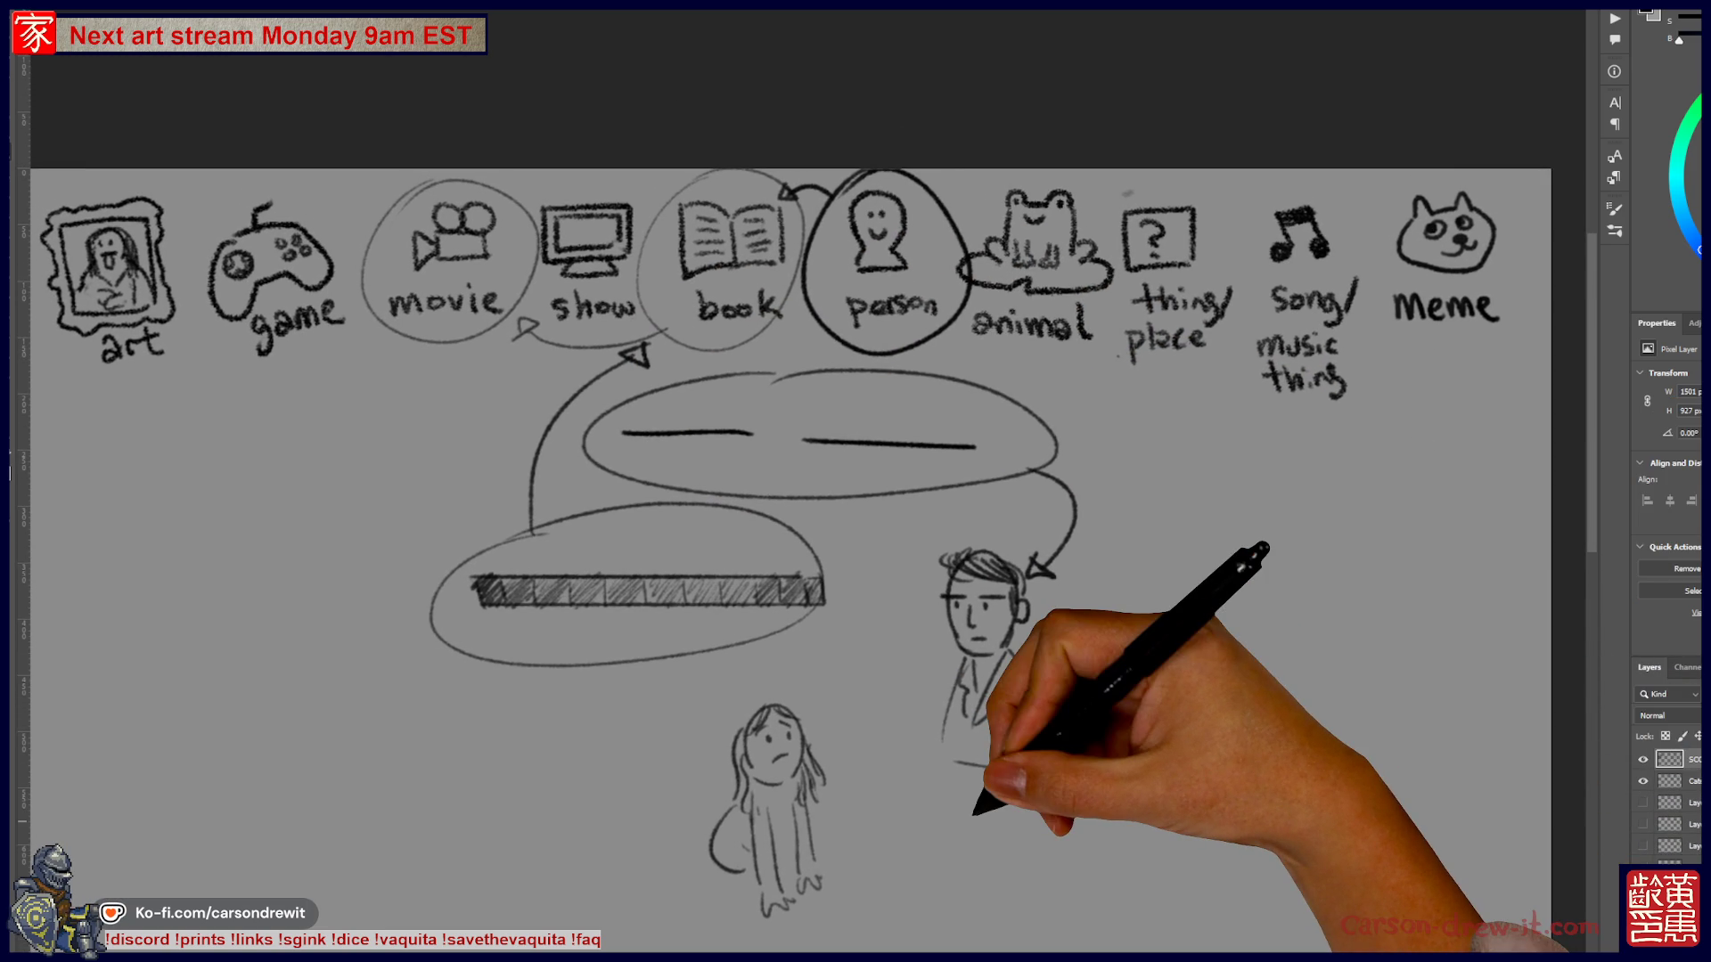
pyautogui.moveTo(887, 802); pyautogui.dragTo(894, 768)
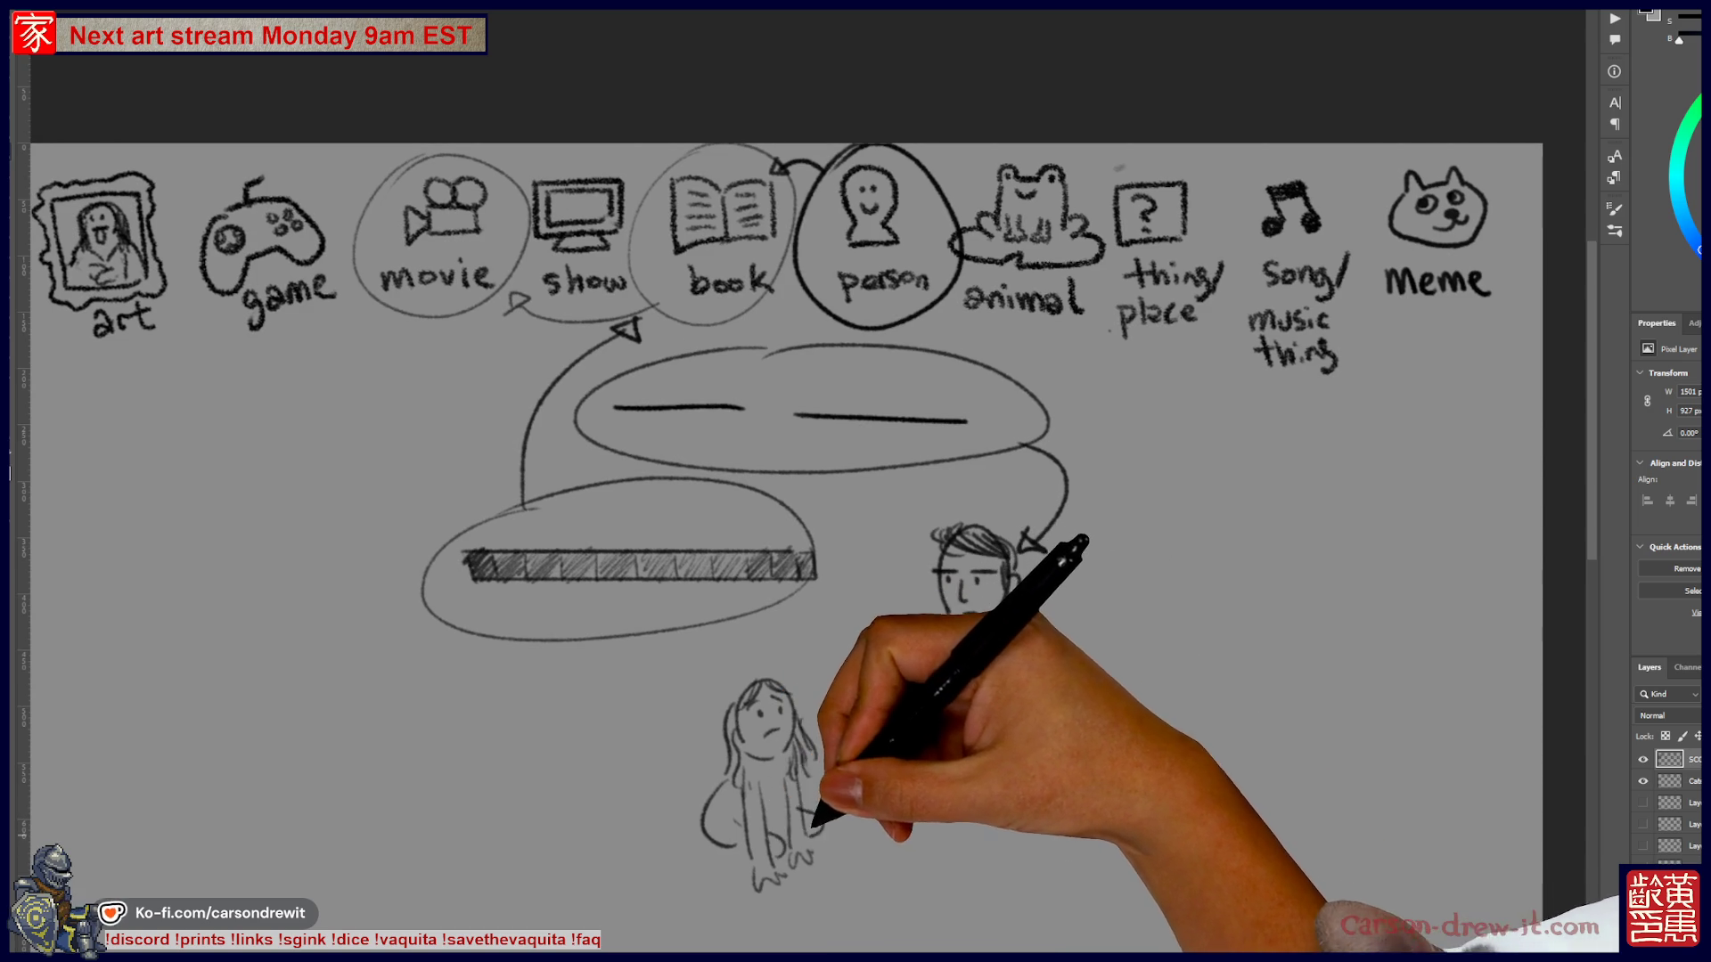
pyautogui.moveTo(726, 821); pyautogui.dragTo(720, 857)
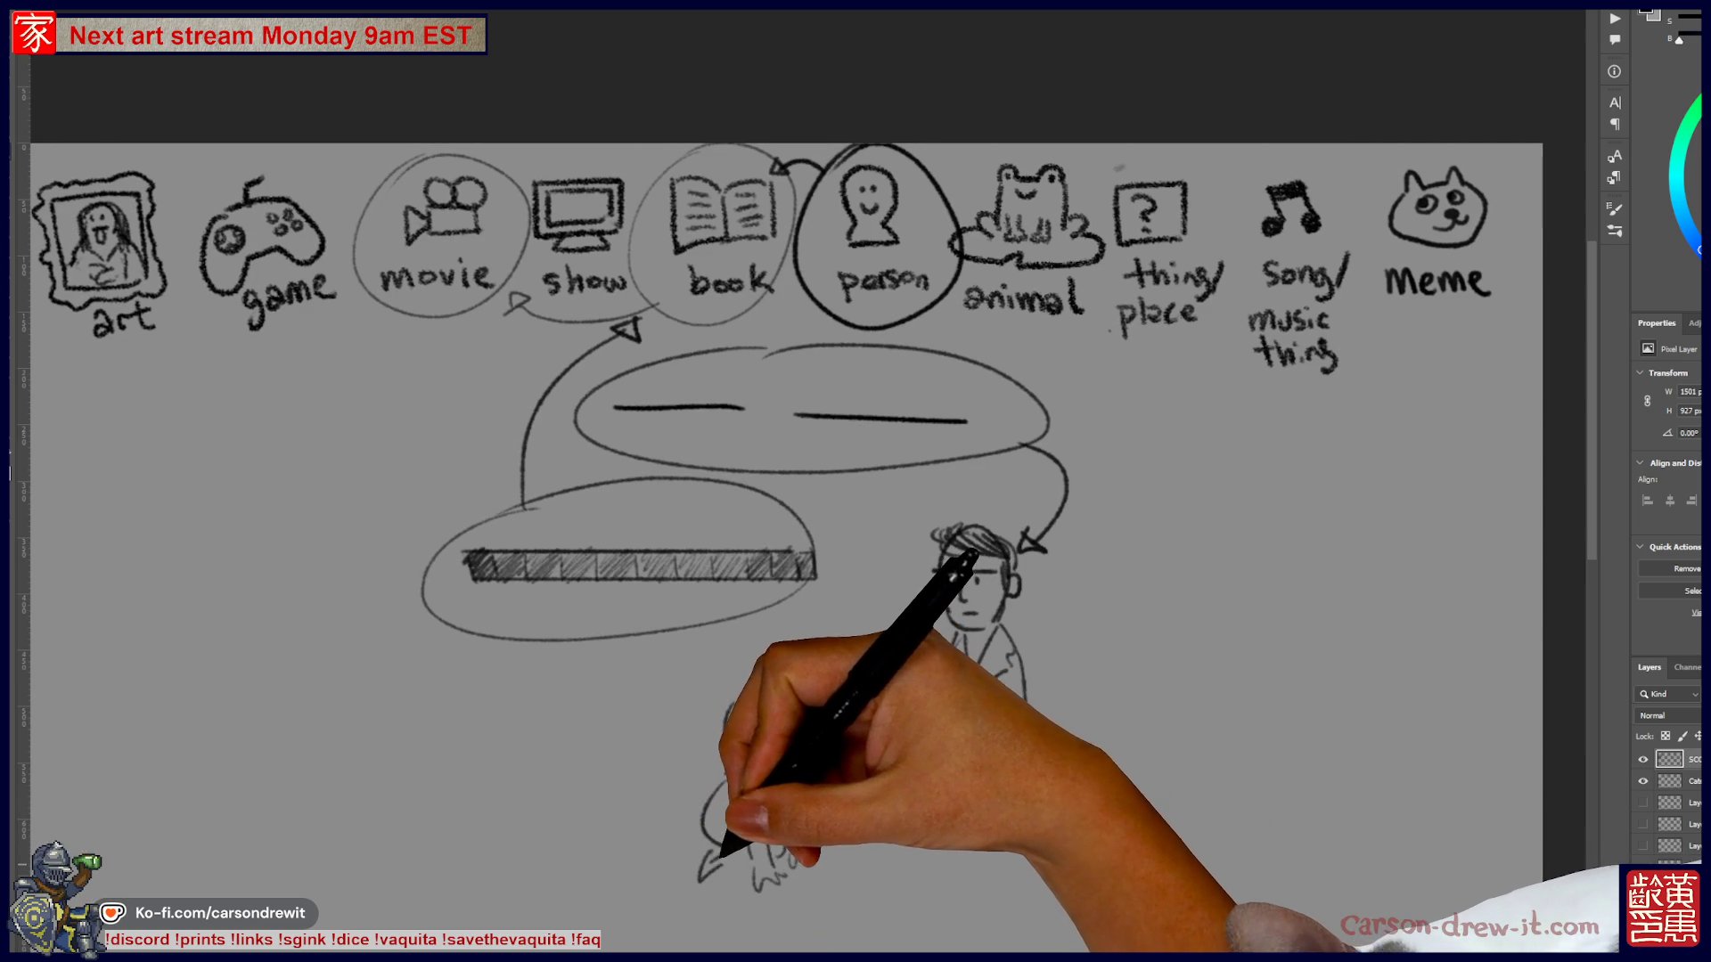
pyautogui.moveTo(1009, 825); pyautogui.dragTo(972, 801)
pyautogui.moveTo(929, 876); pyautogui.dragTo(909, 845)
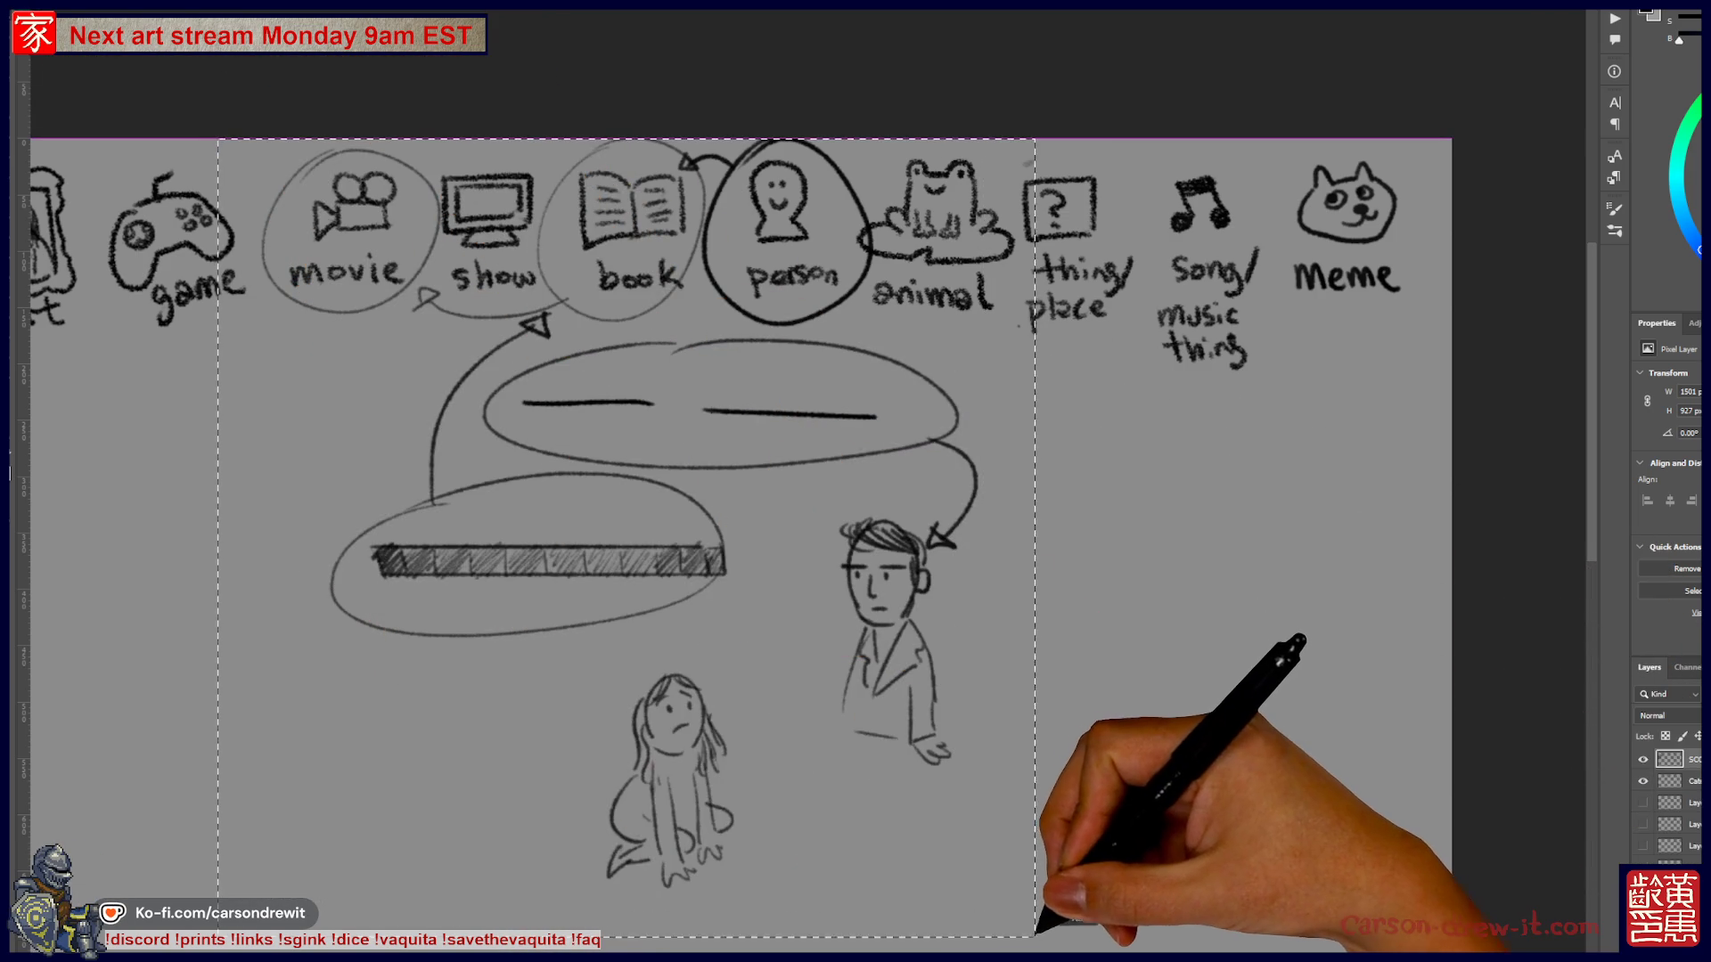
# - Drag a rectangular marquee around the speech bubbles and both figures
pyautogui.moveTo(1036, 931); pyautogui.dragTo(1049, 936)
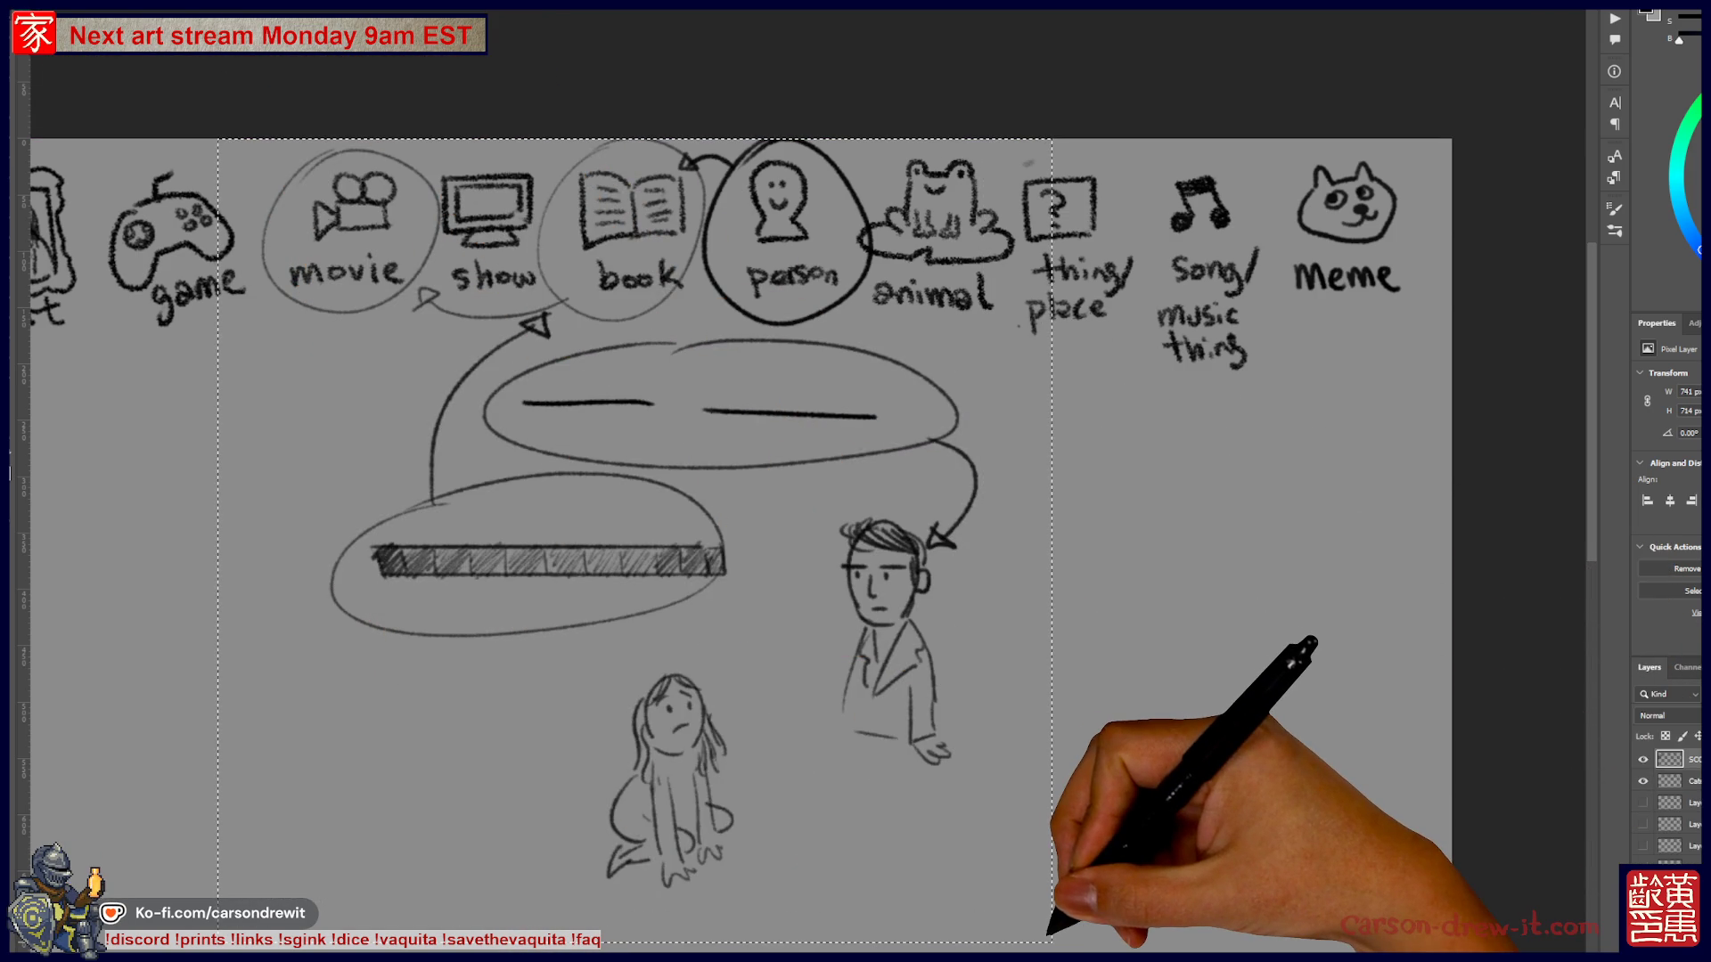
# - Erase the selected sketch, toggle the sketch layer's visibility, and circle the person category
pyautogui.press('Delete')
pyautogui.hotkey('ctrl', 'd')
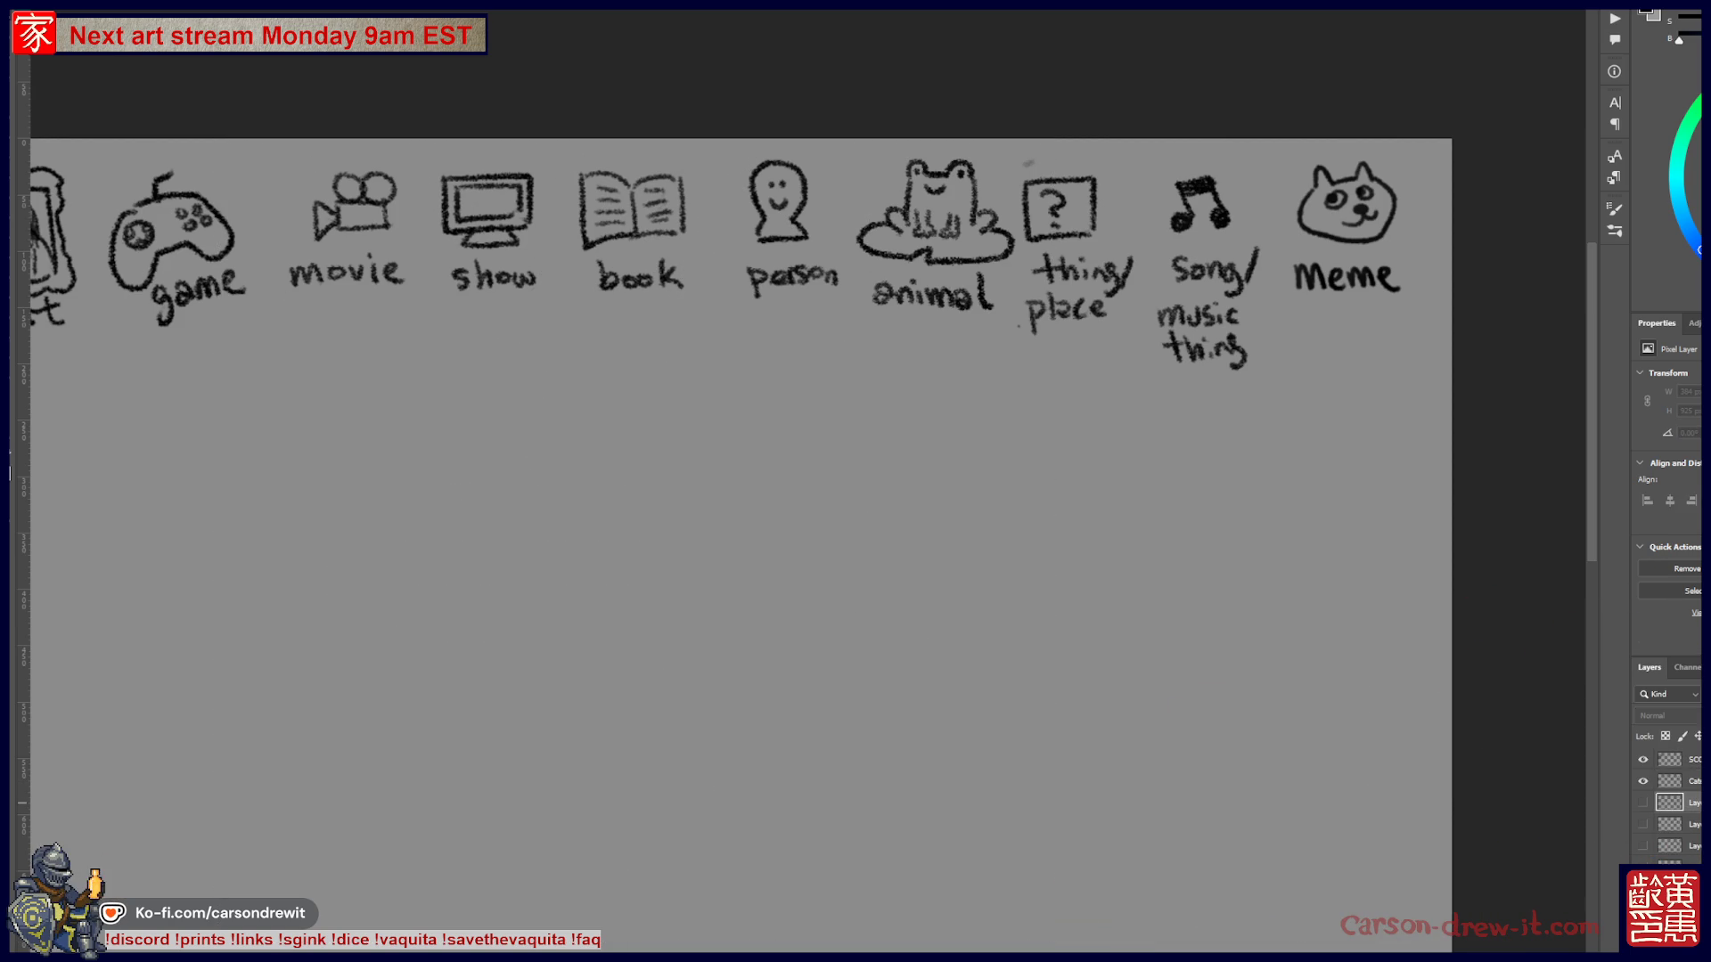
pyautogui.click(1642, 802)
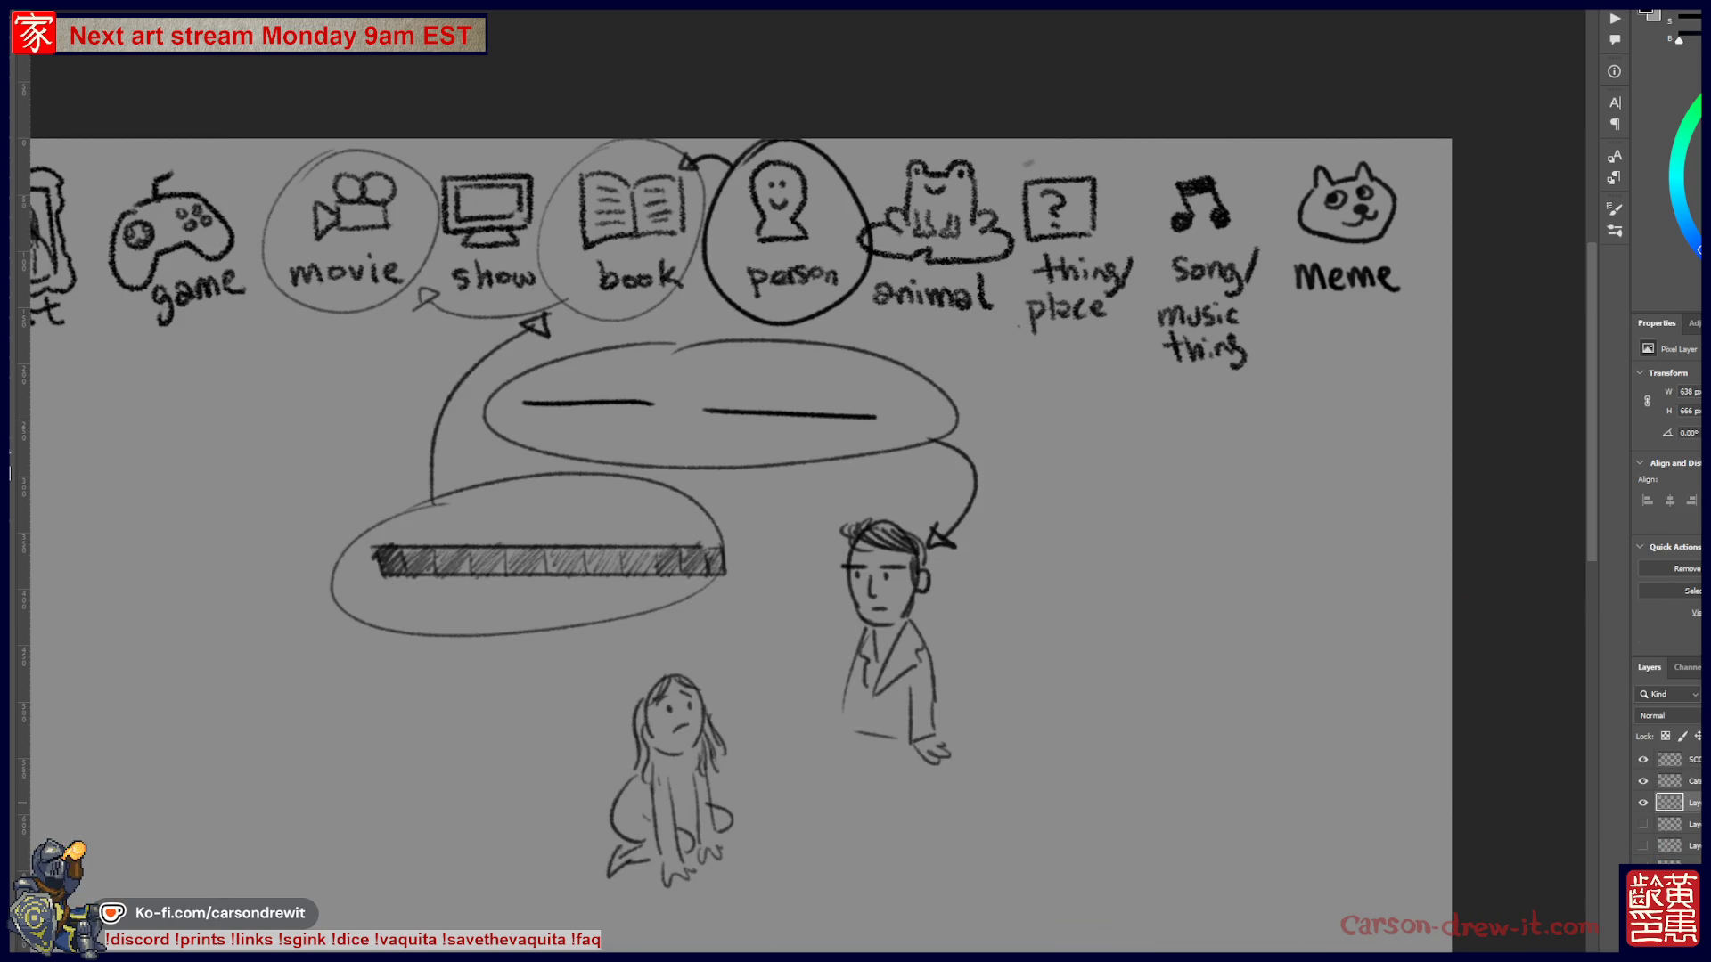
pyautogui.click(1642, 802)
pyautogui.click(1642, 802)
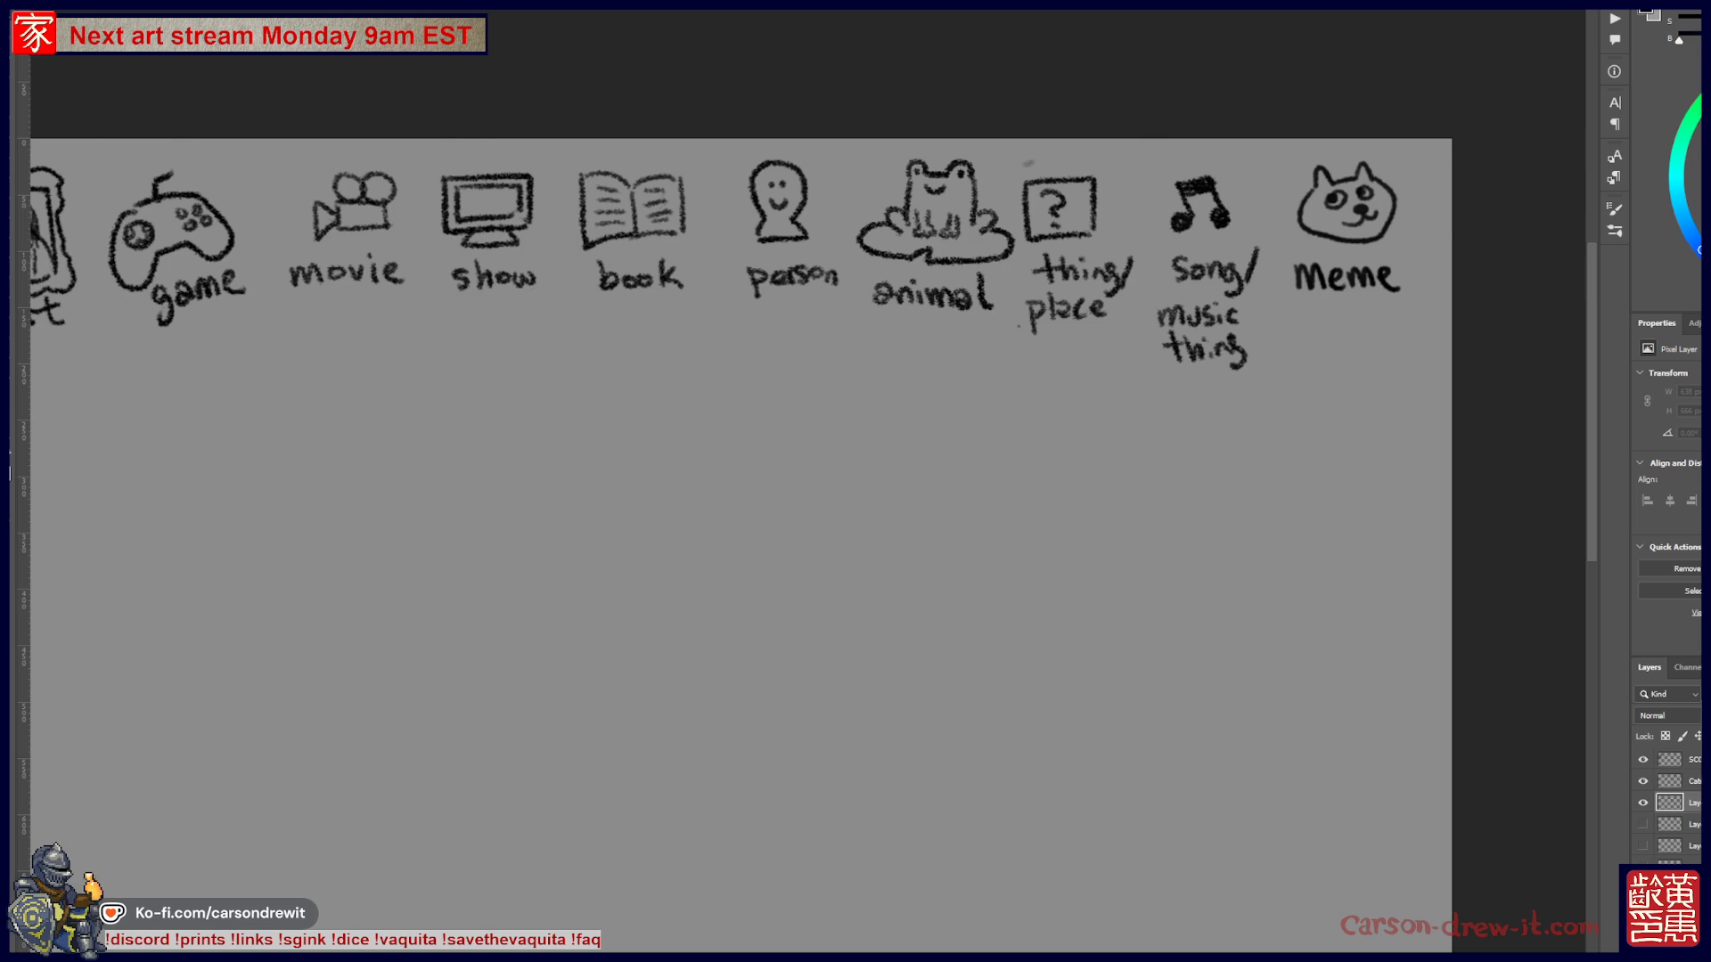
pyautogui.moveTo(825, 55); pyautogui.dragTo(829, 55)
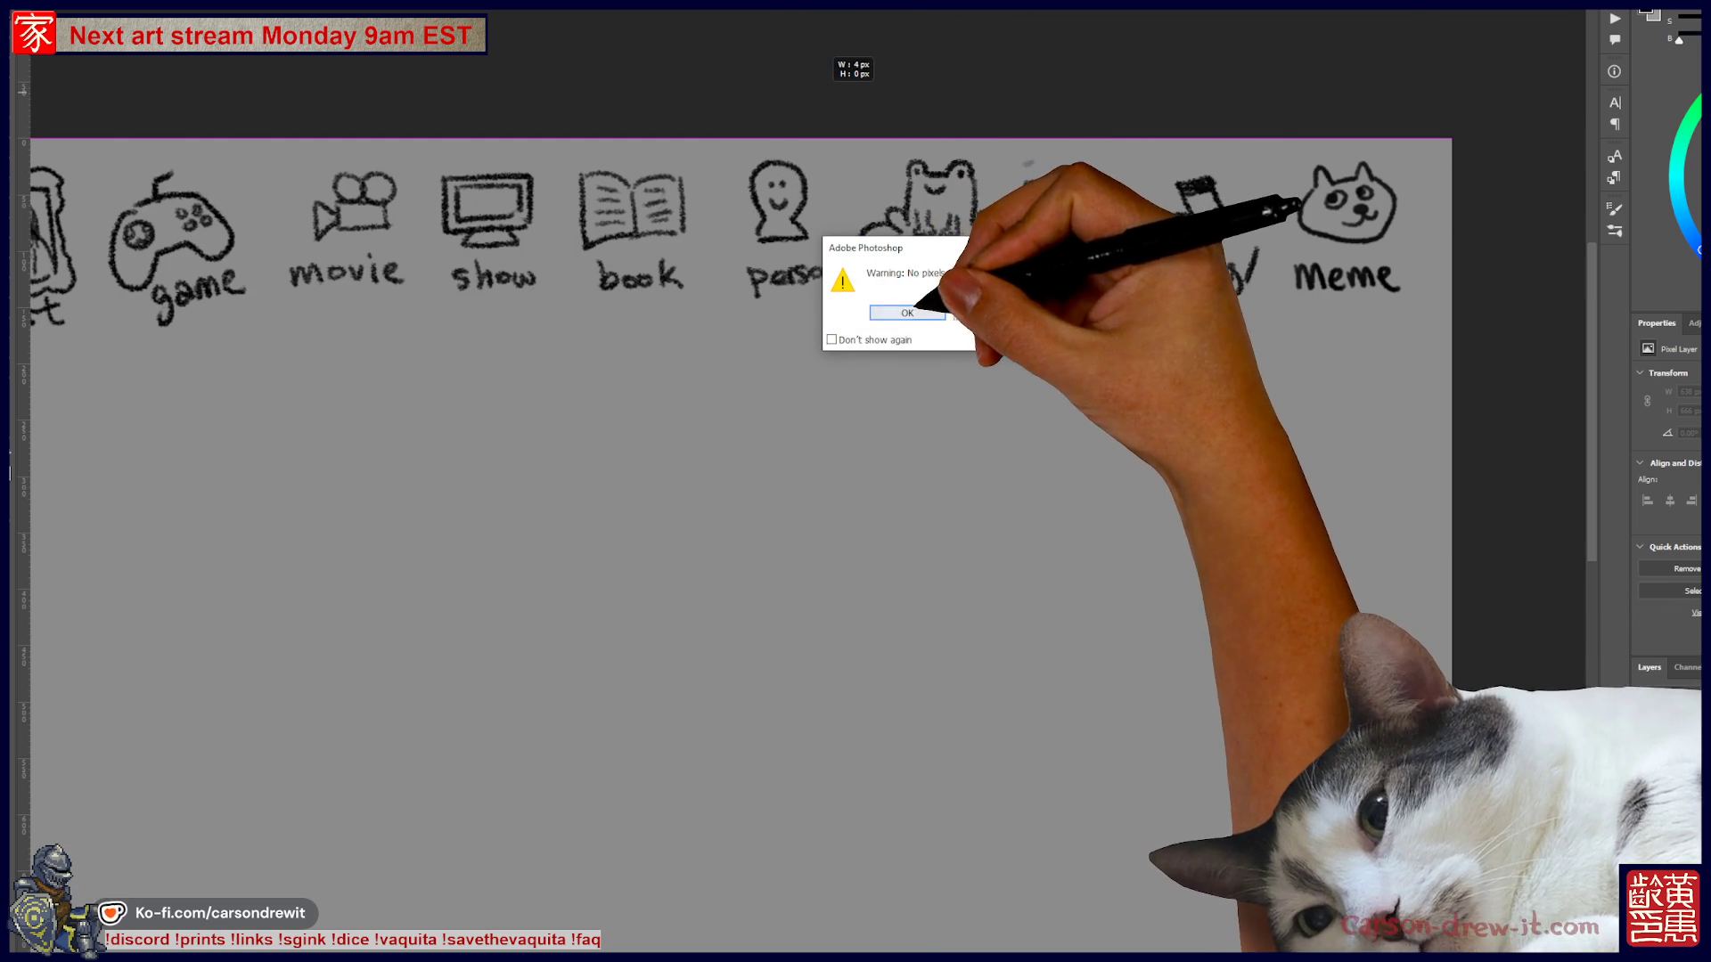
pyautogui.press('Return')
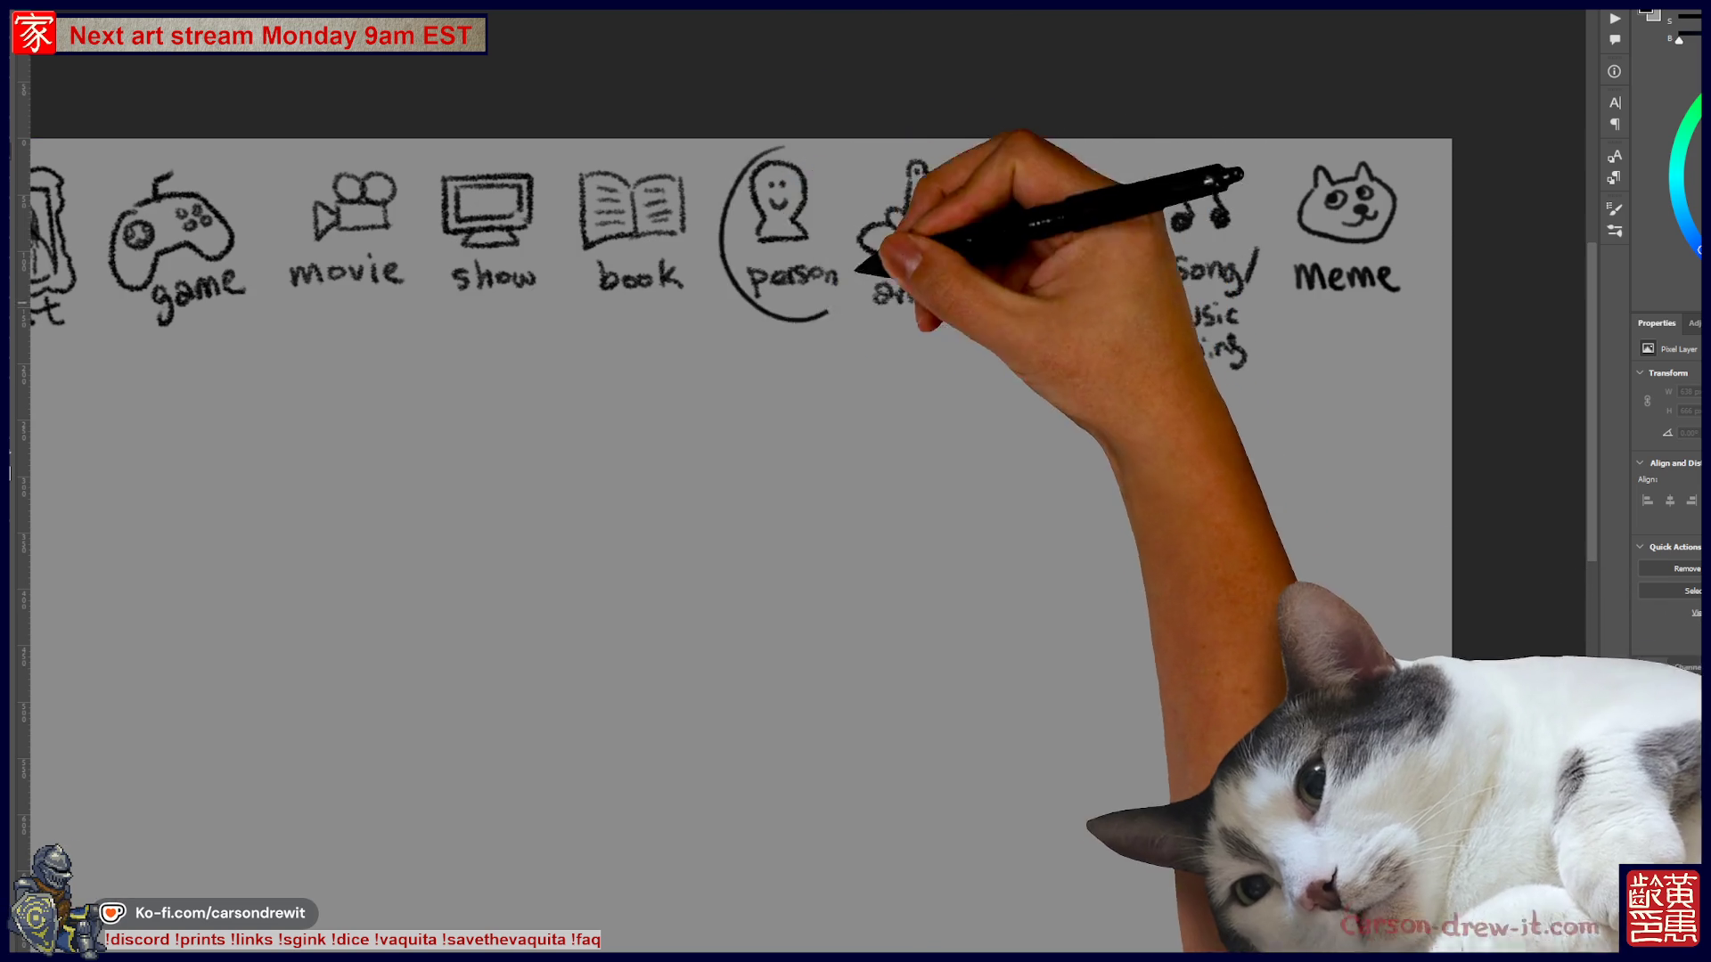
# - Draw two word blanks under the icons and sketch the fighter's head, face, hair and neck
pyautogui.moveTo(628, 405); pyautogui.dragTo(960, 406)
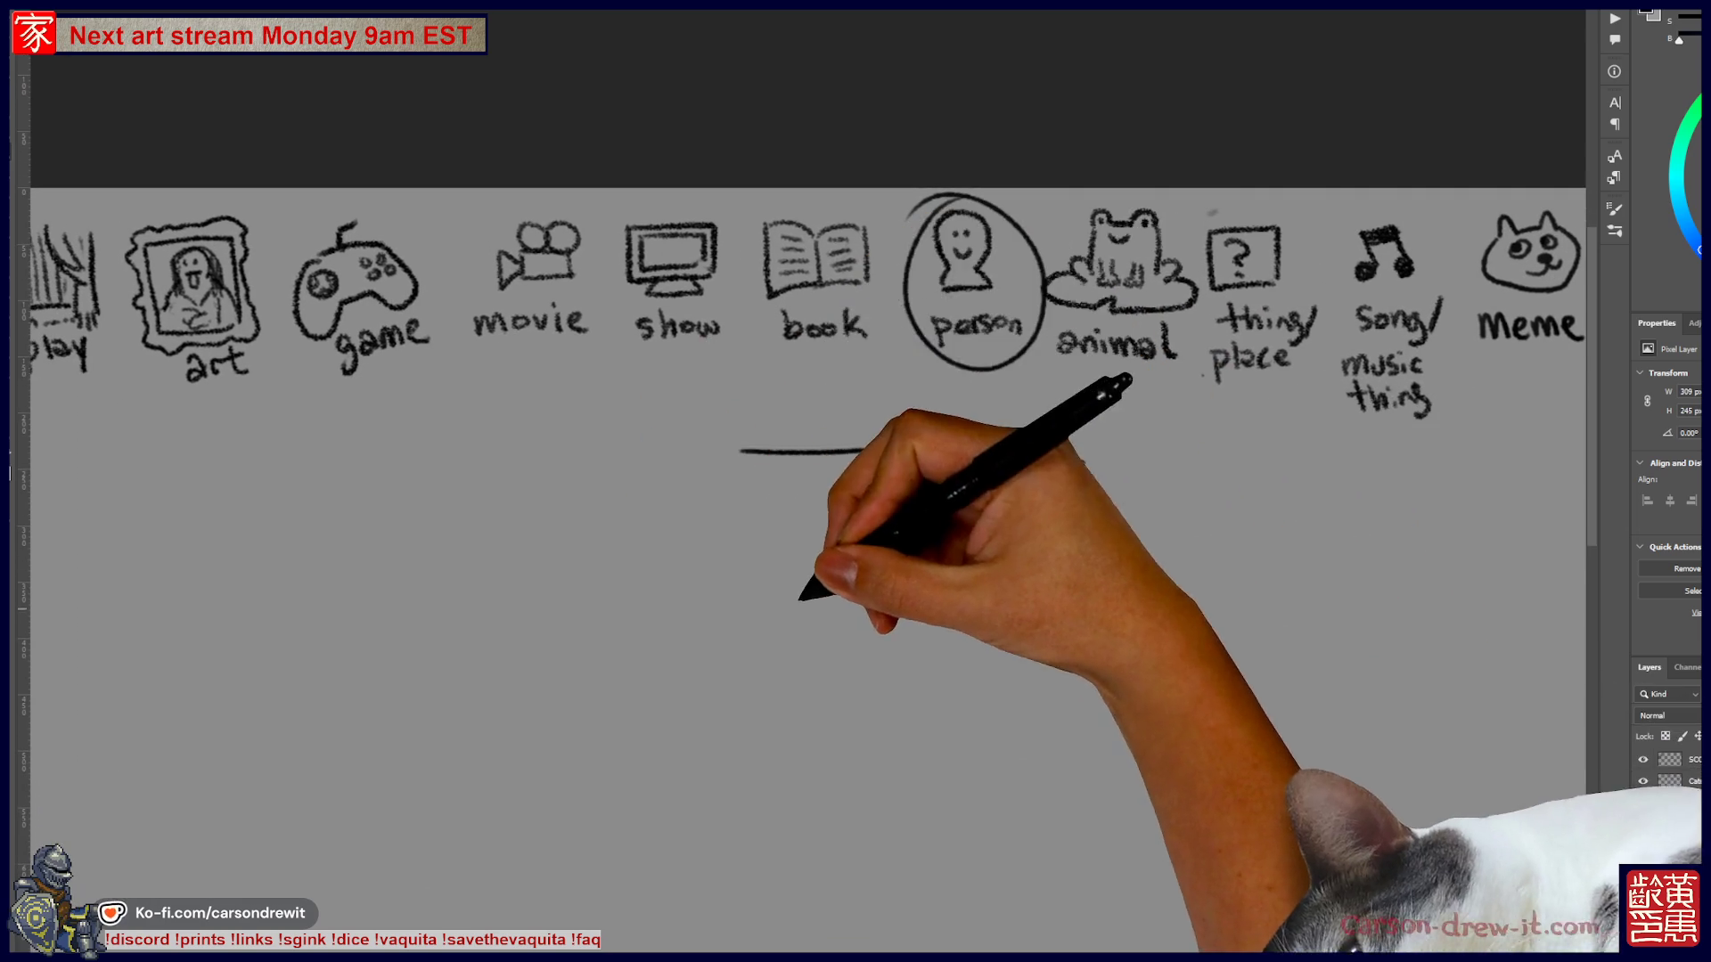
pyautogui.moveTo(782, 512)
pyautogui.mouseDown()
pyautogui.moveTo(759, 539)
pyautogui.moveTo(806, 532)
pyautogui.moveTo(757, 557)
pyautogui.mouseUp()
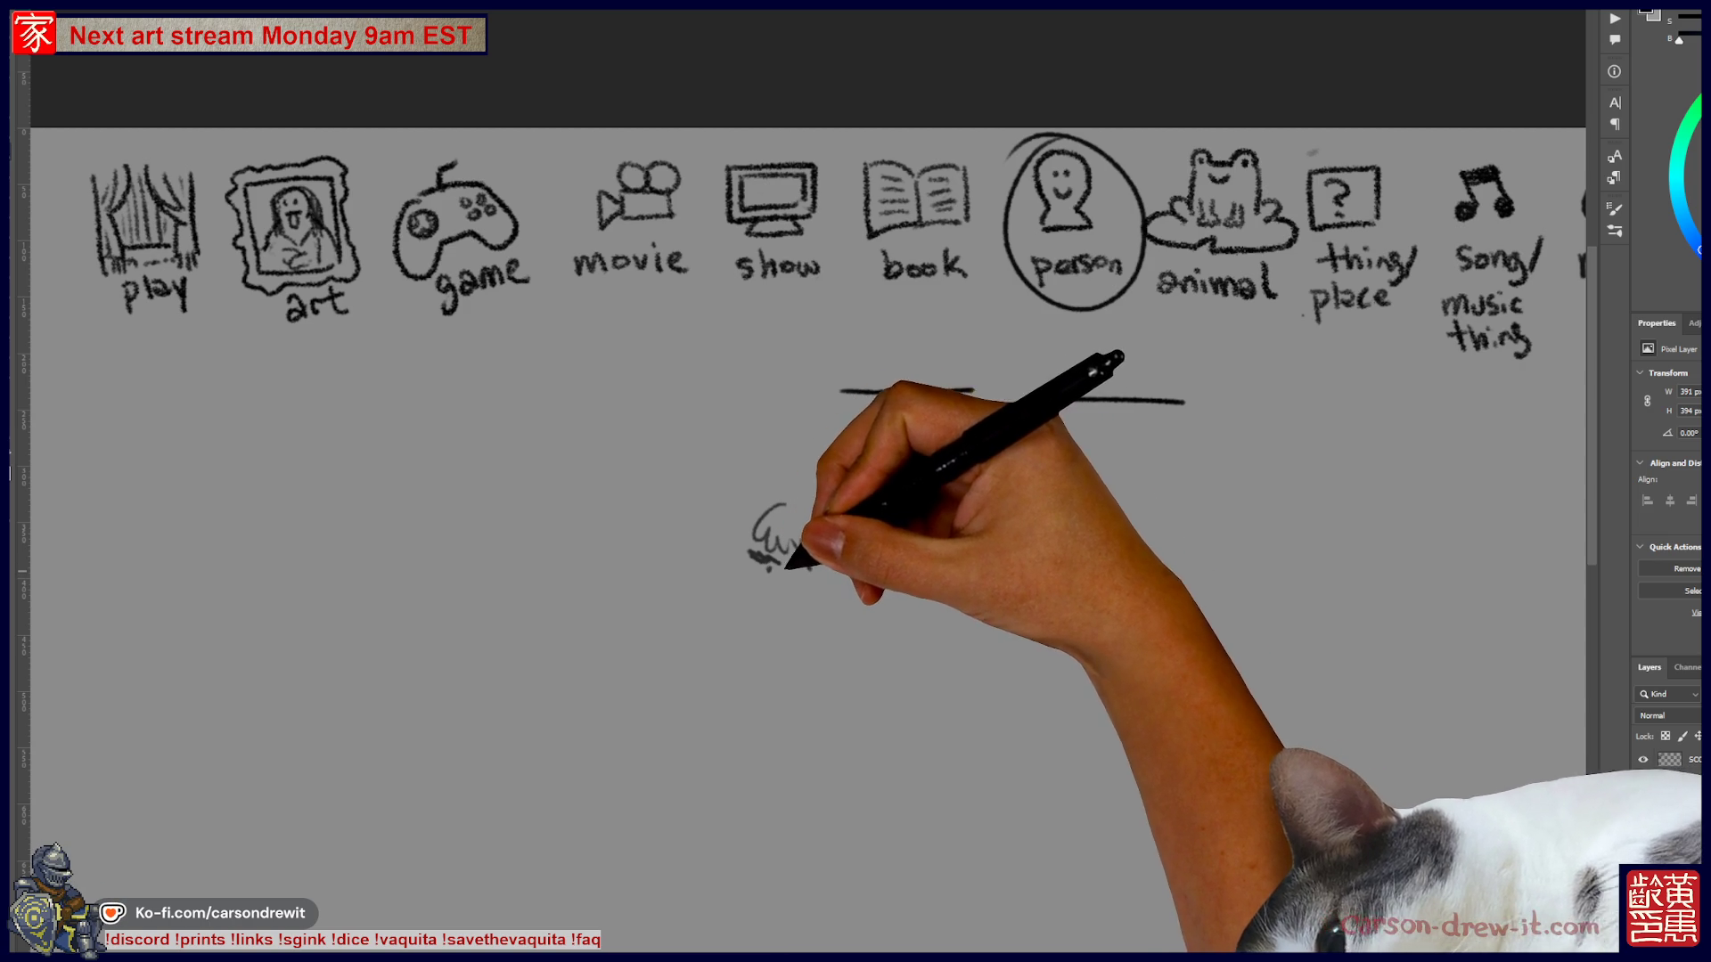
pyautogui.moveTo(802, 600); pyautogui.dragTo(816, 590)
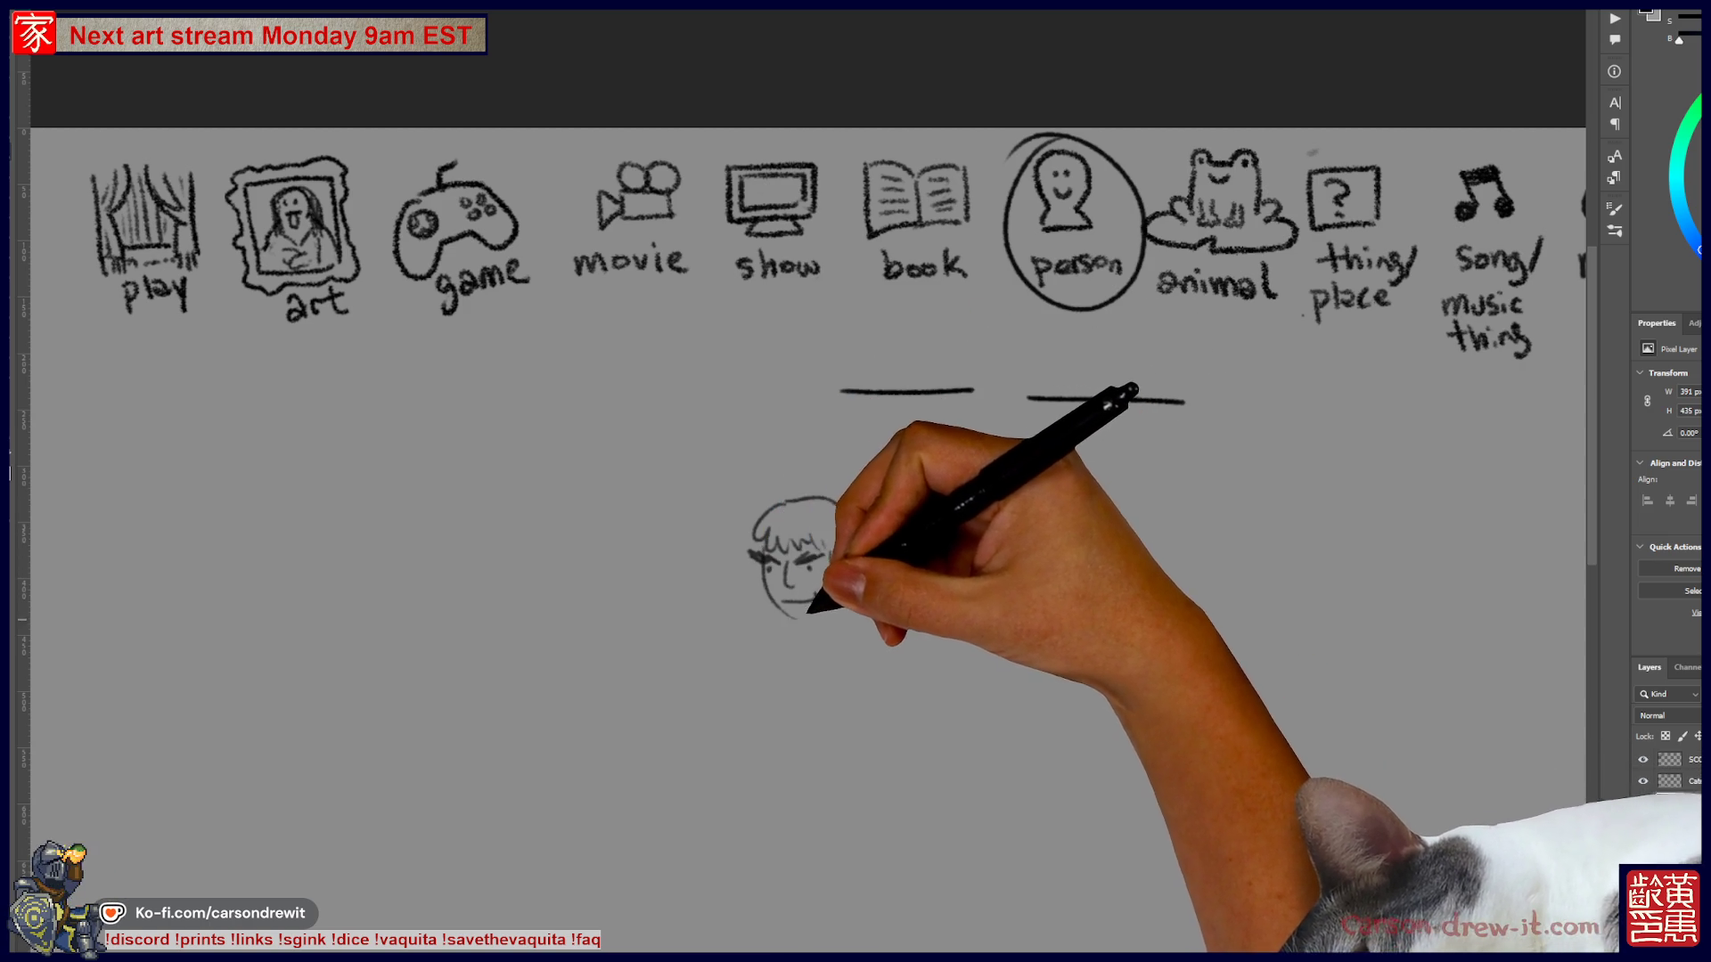
pyautogui.scroll(-3, 802, 437)
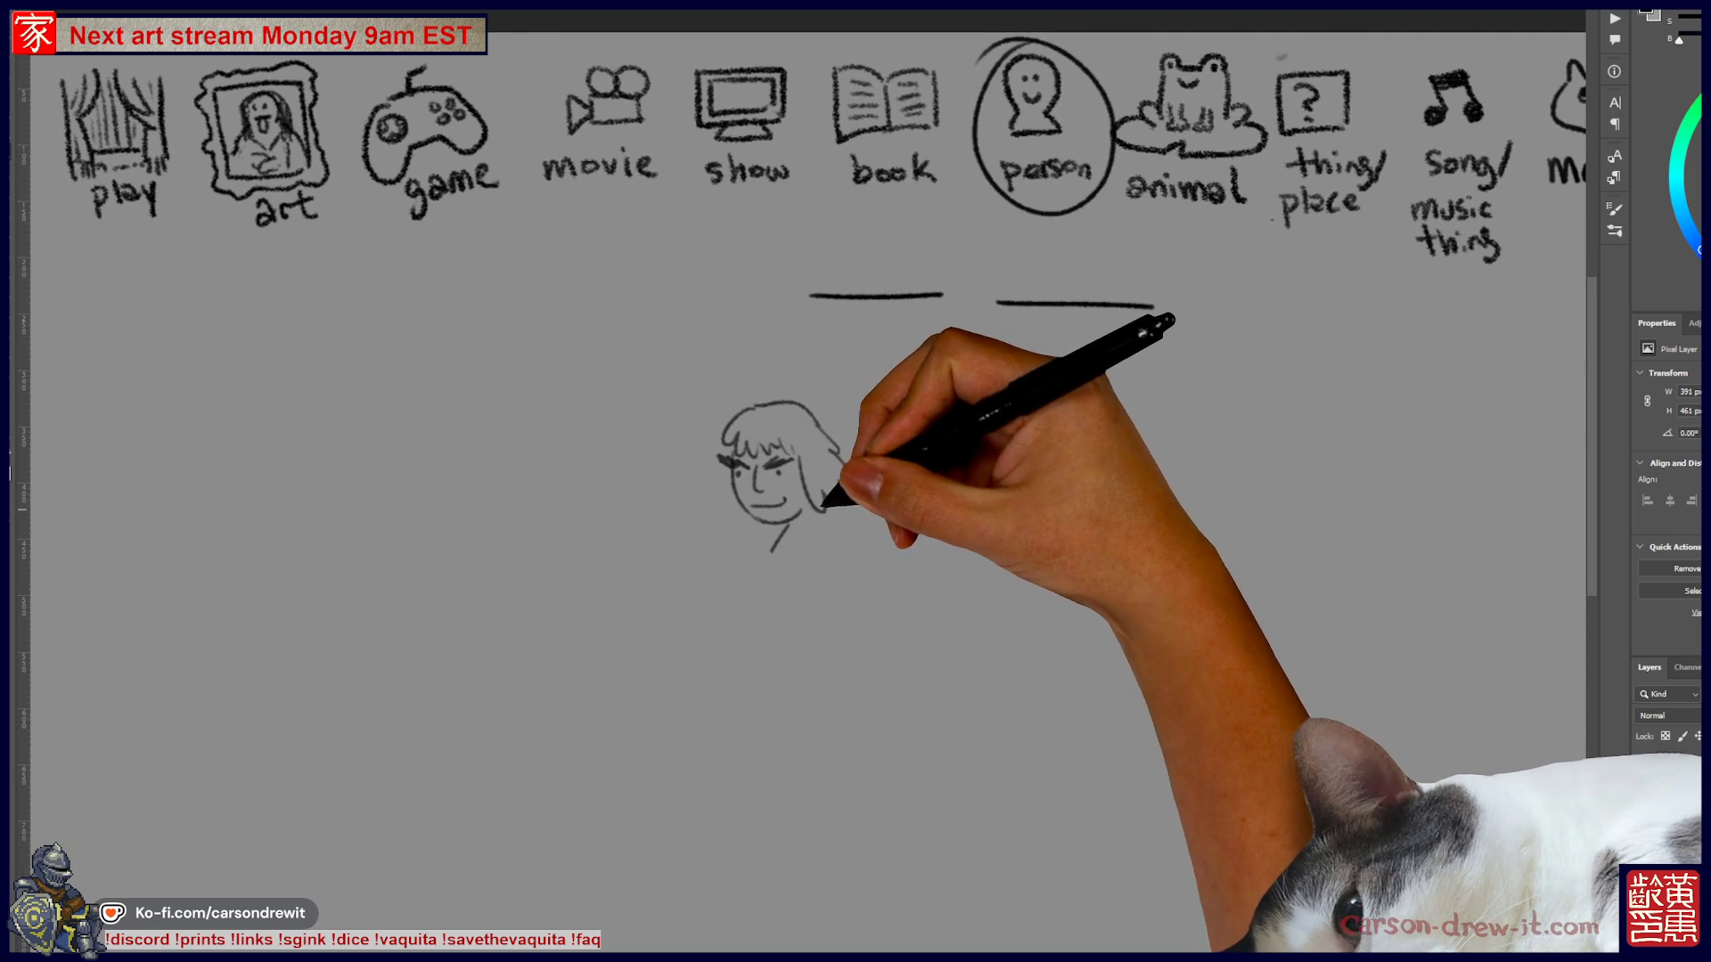
pyautogui.moveTo(812, 506)
pyautogui.mouseDown()
pyautogui.moveTo(890, 520)
pyautogui.moveTo(818, 563)
pyautogui.moveTo(887, 592)
pyautogui.moveTo(823, 588)
pyautogui.mouseUp()
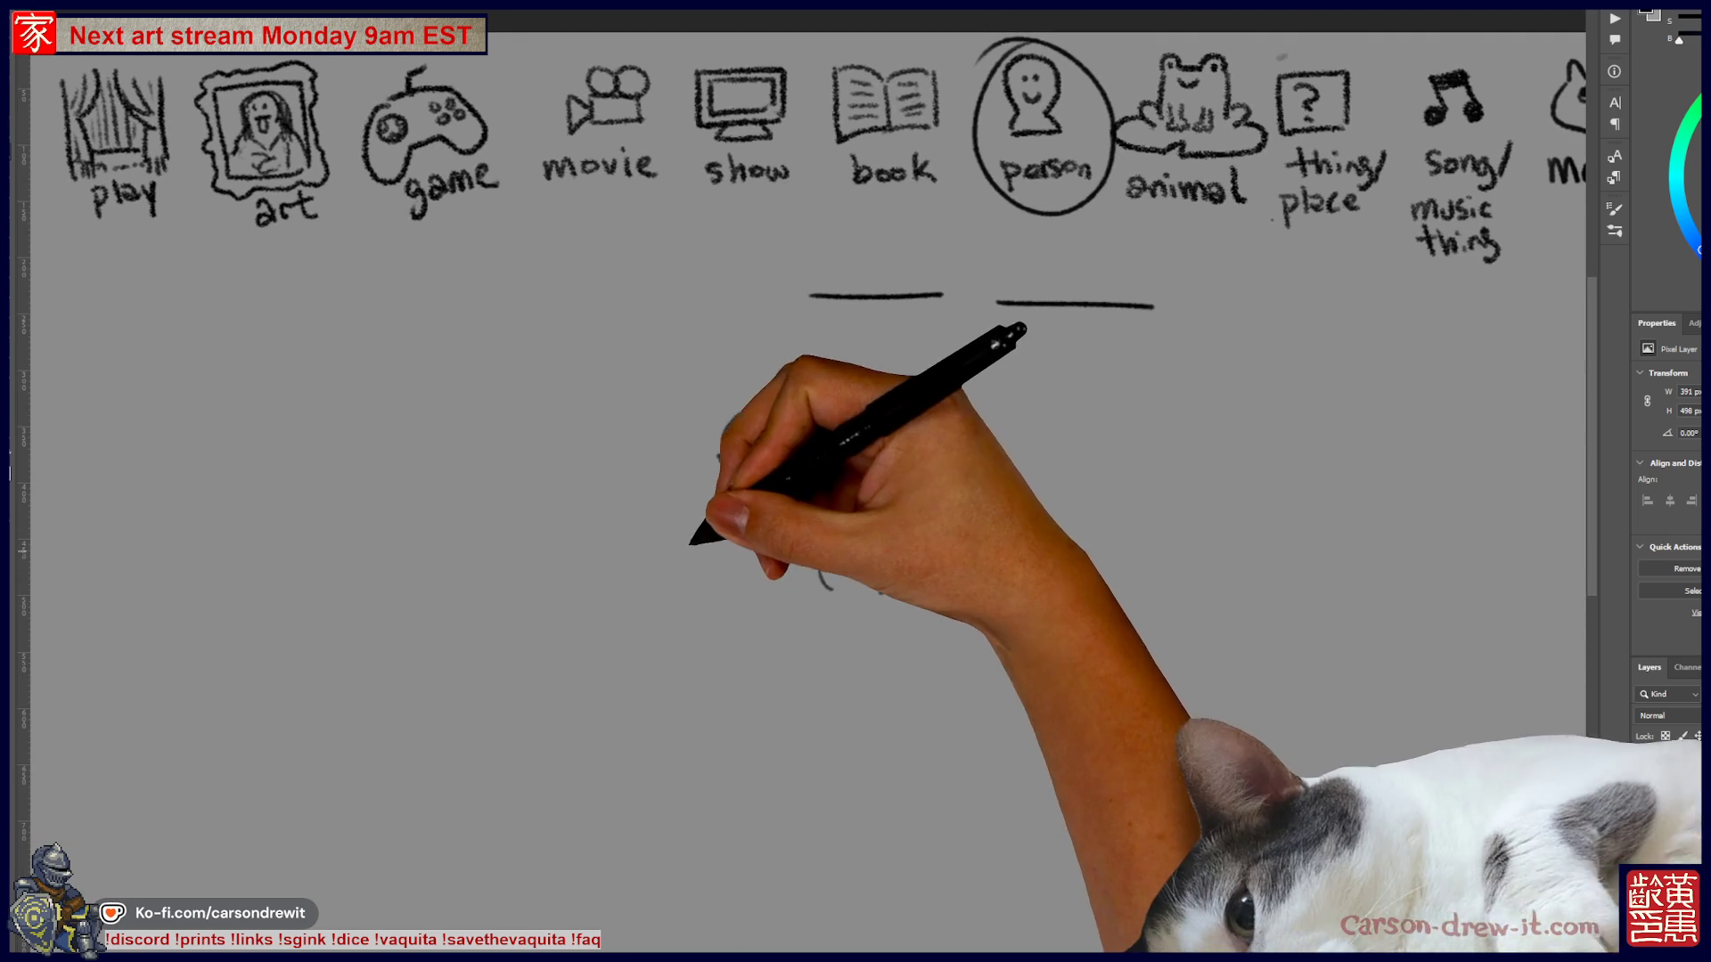
pyautogui.moveTo(748, 515)
pyautogui.mouseDown()
pyautogui.moveTo(777, 474)
pyautogui.moveTo(802, 535)
pyautogui.moveTo(784, 570)
pyautogui.moveTo(759, 545)
pyautogui.mouseUp()
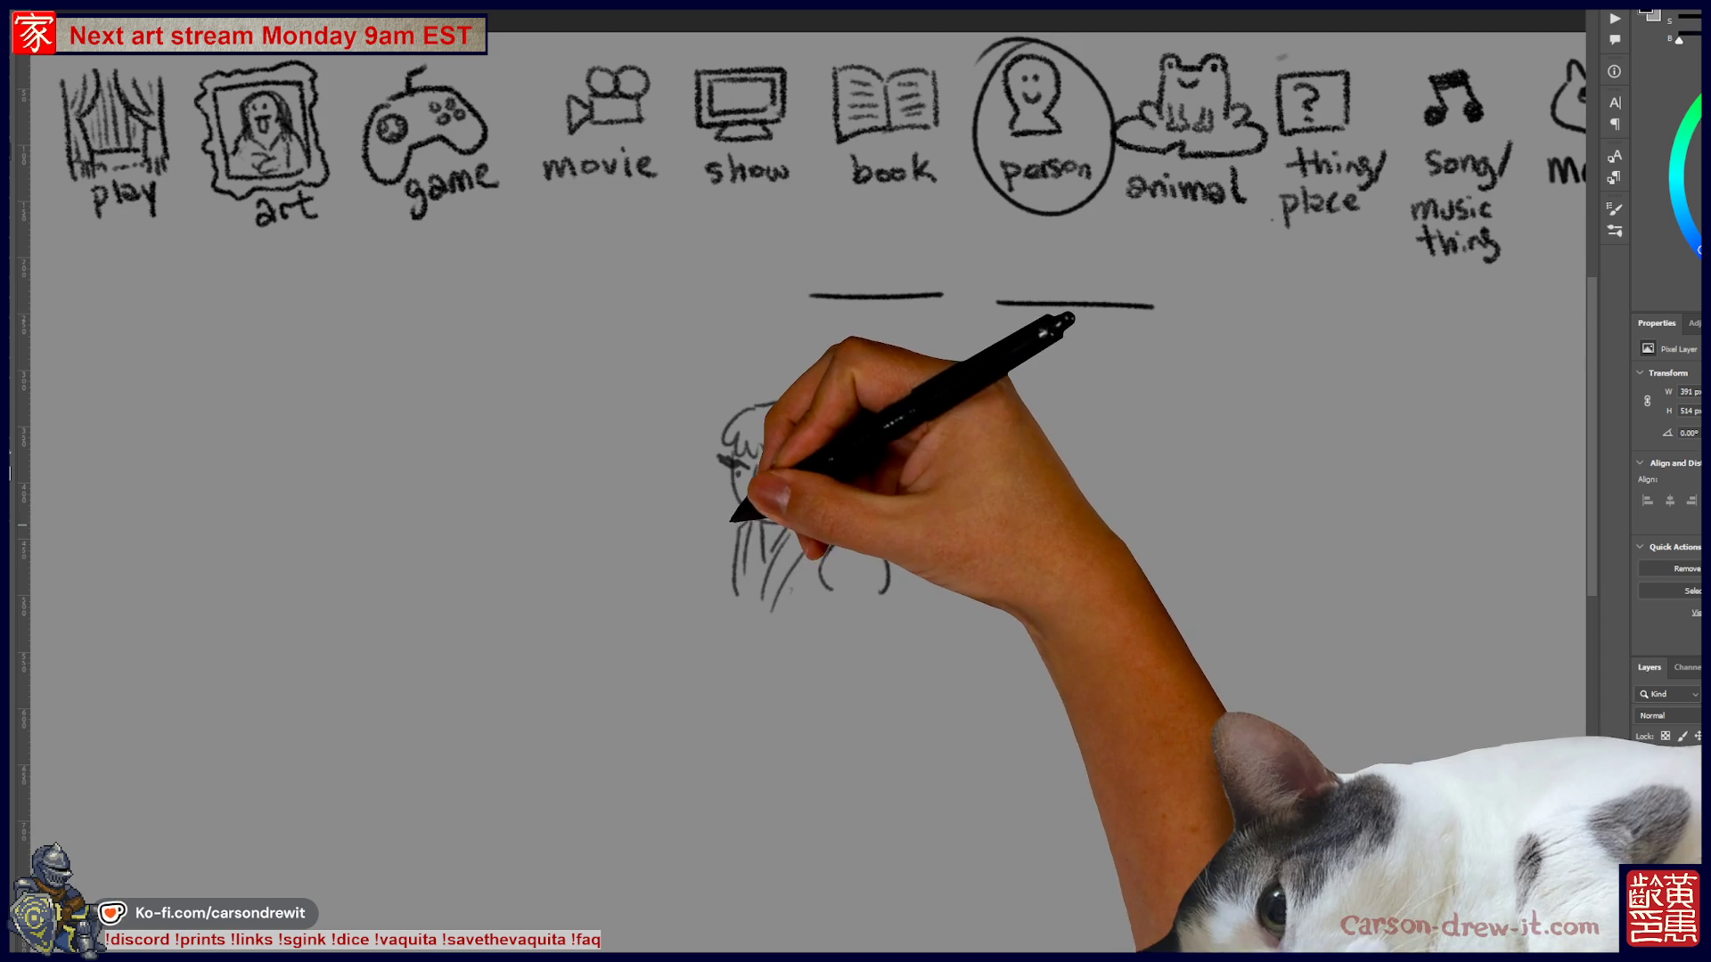
# - Draw the fighter's raised and lower fists, arm detail, legs and both feet
pyautogui.moveTo(687, 538)
pyautogui.mouseDown()
pyautogui.moveTo(635, 577)
pyautogui.moveTo(705, 590)
pyautogui.moveTo(708, 631)
pyautogui.moveTo(760, 592)
pyautogui.mouseUp()
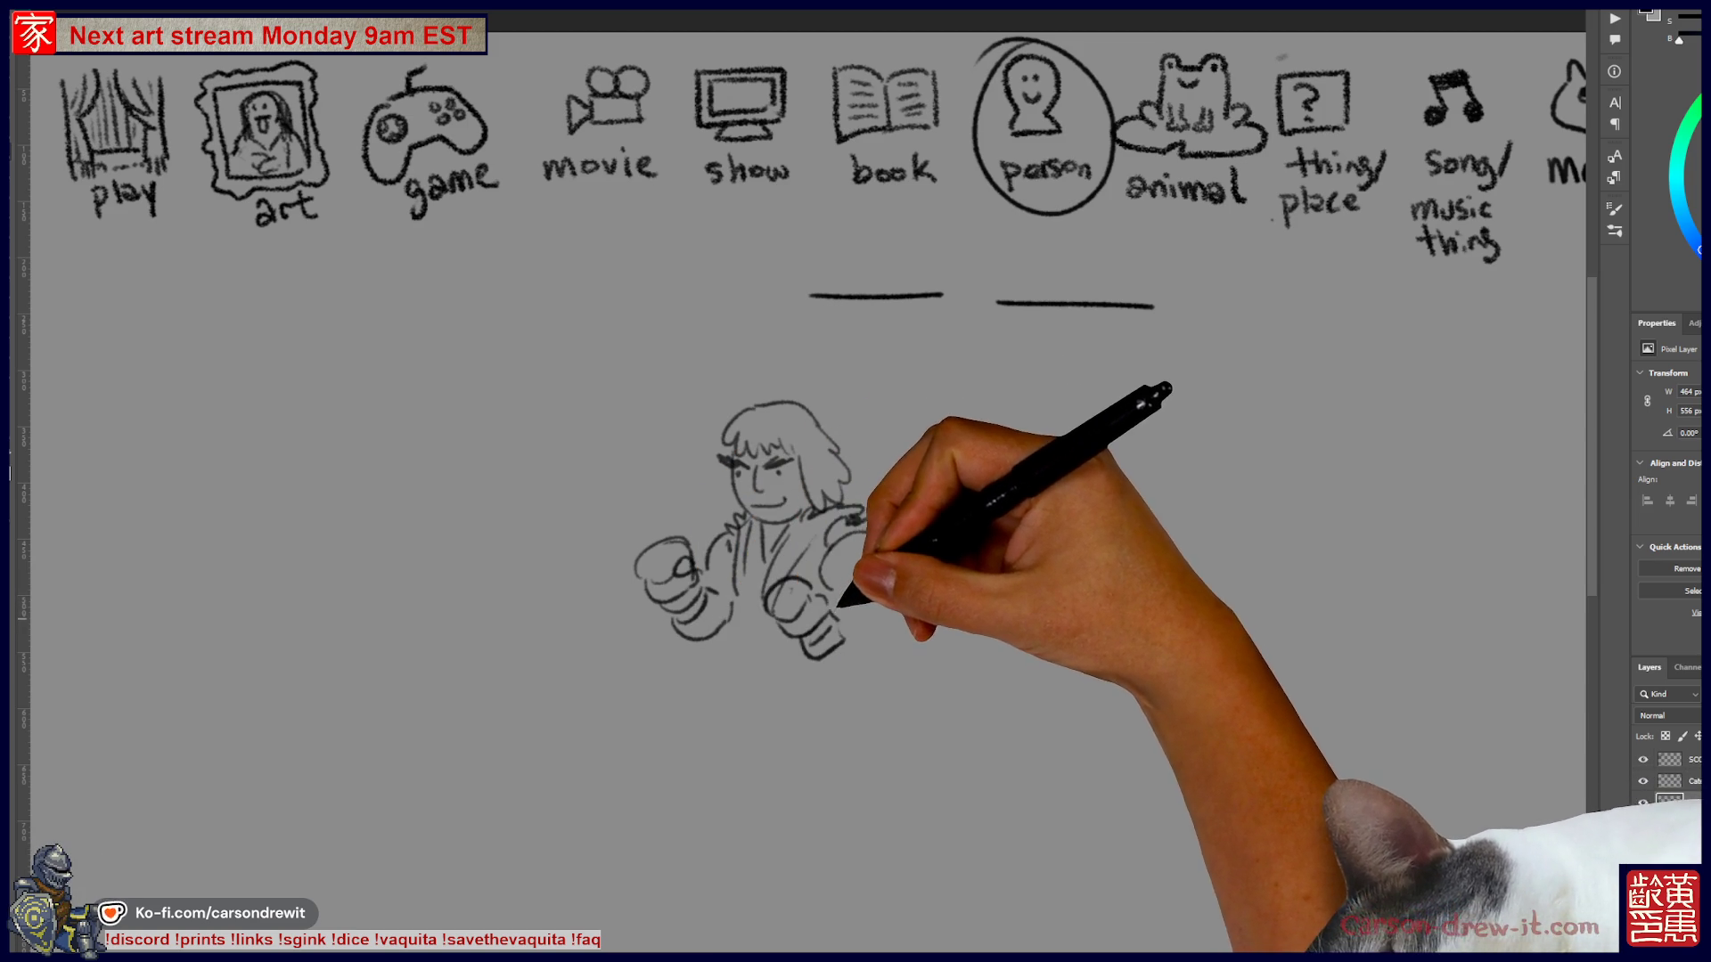
pyautogui.moveTo(817, 653); pyautogui.dragTo(882, 661)
pyautogui.moveTo(744, 626); pyautogui.dragTo(791, 635)
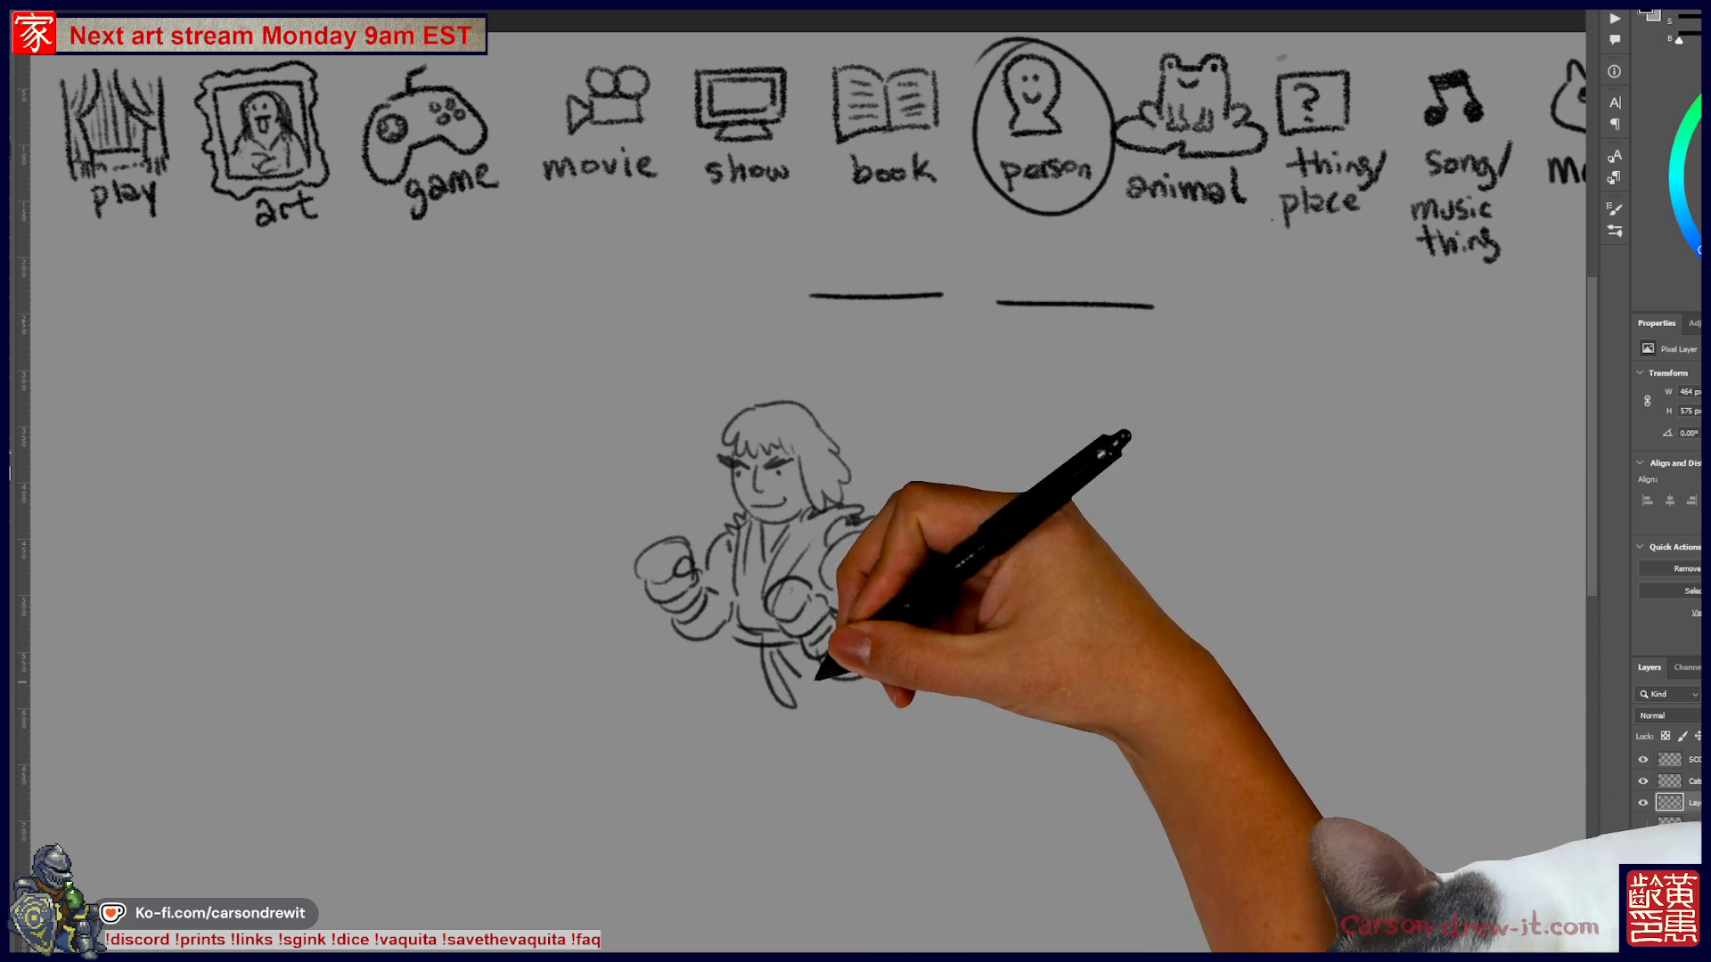
pyautogui.scroll(-3, 815, 628)
pyautogui.moveTo(737, 546)
pyautogui.mouseDown()
pyautogui.moveTo(712, 691)
pyautogui.moveTo(764, 617)
pyautogui.mouseUp()
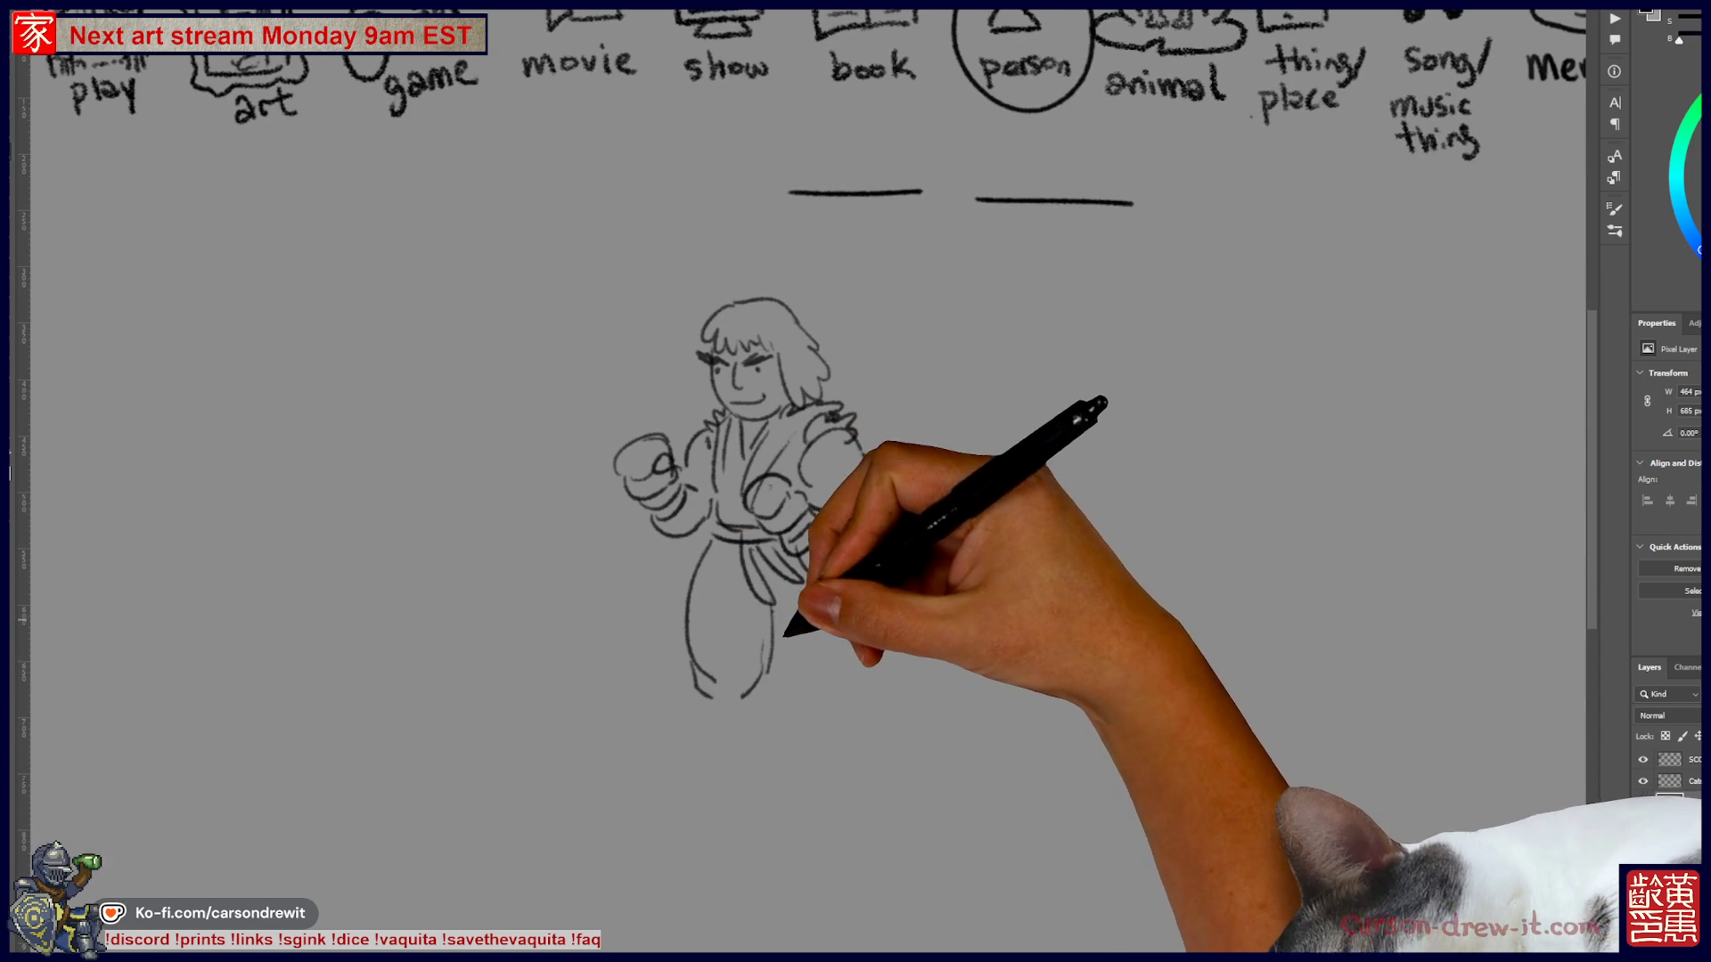
pyautogui.moveTo(707, 680)
pyautogui.mouseDown()
pyautogui.moveTo(656, 718)
pyautogui.moveTo(745, 707)
pyautogui.mouseUp()
pyautogui.moveTo(844, 688); pyautogui.dragTo(850, 668)
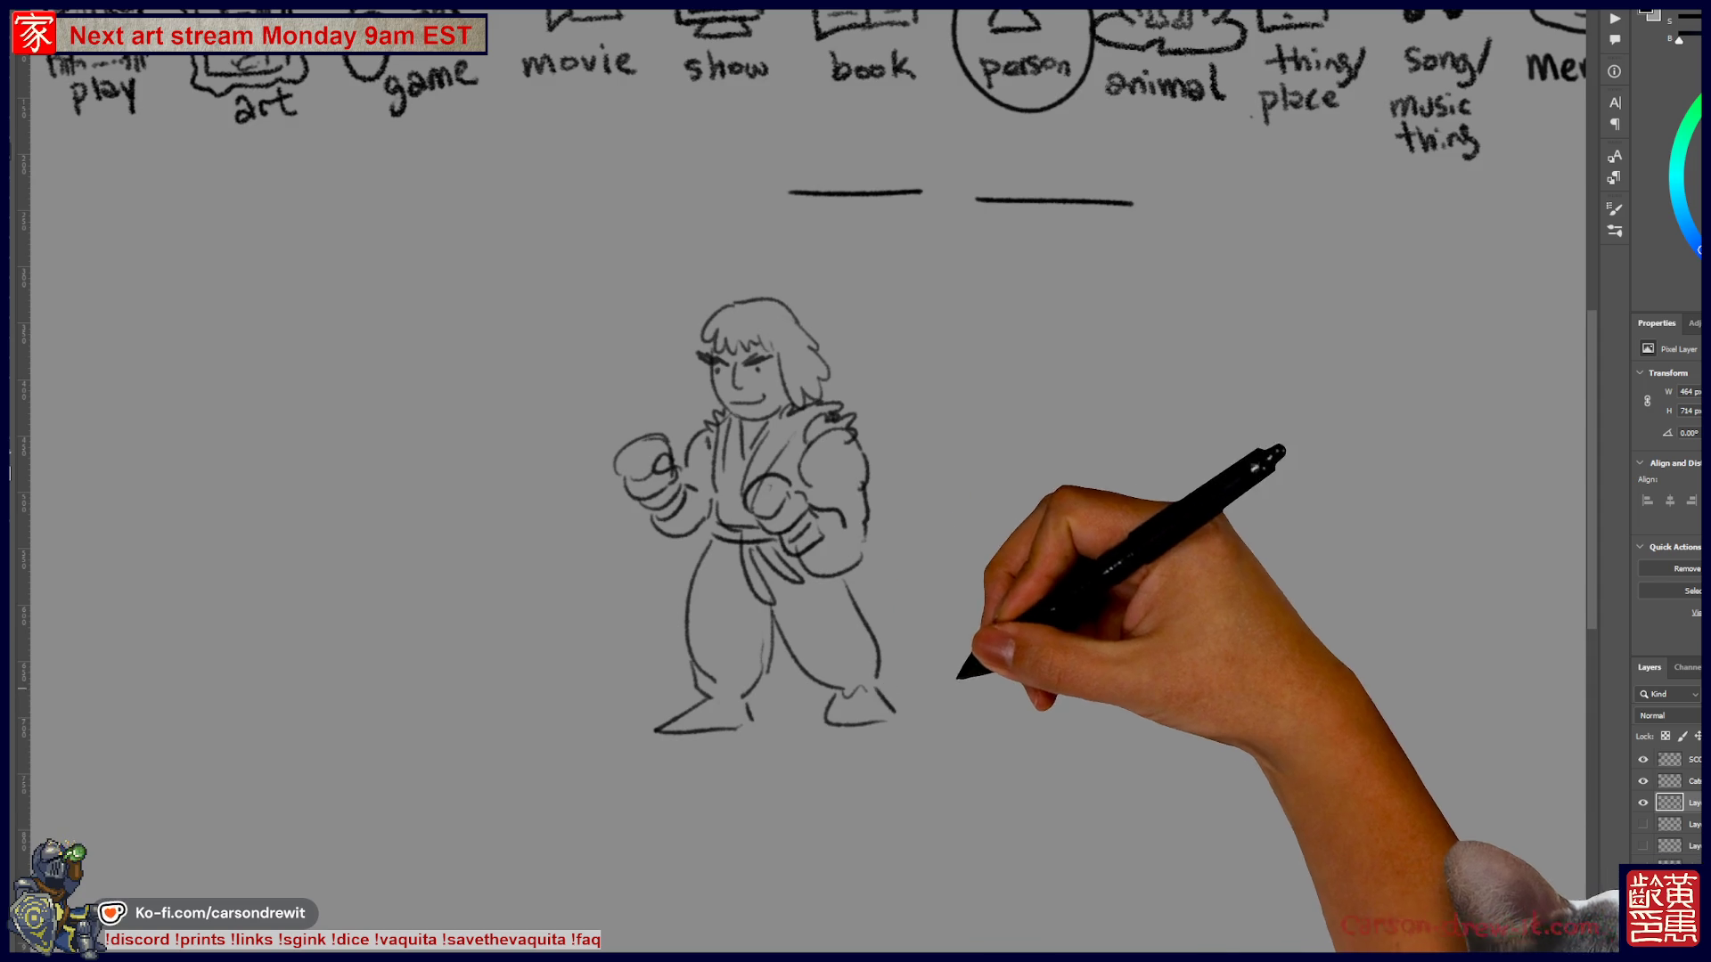
pyautogui.scroll(2, 928, 672)
pyautogui.hscroll(3, 928, 672)
pyautogui.hscroll(3, 621, 265)
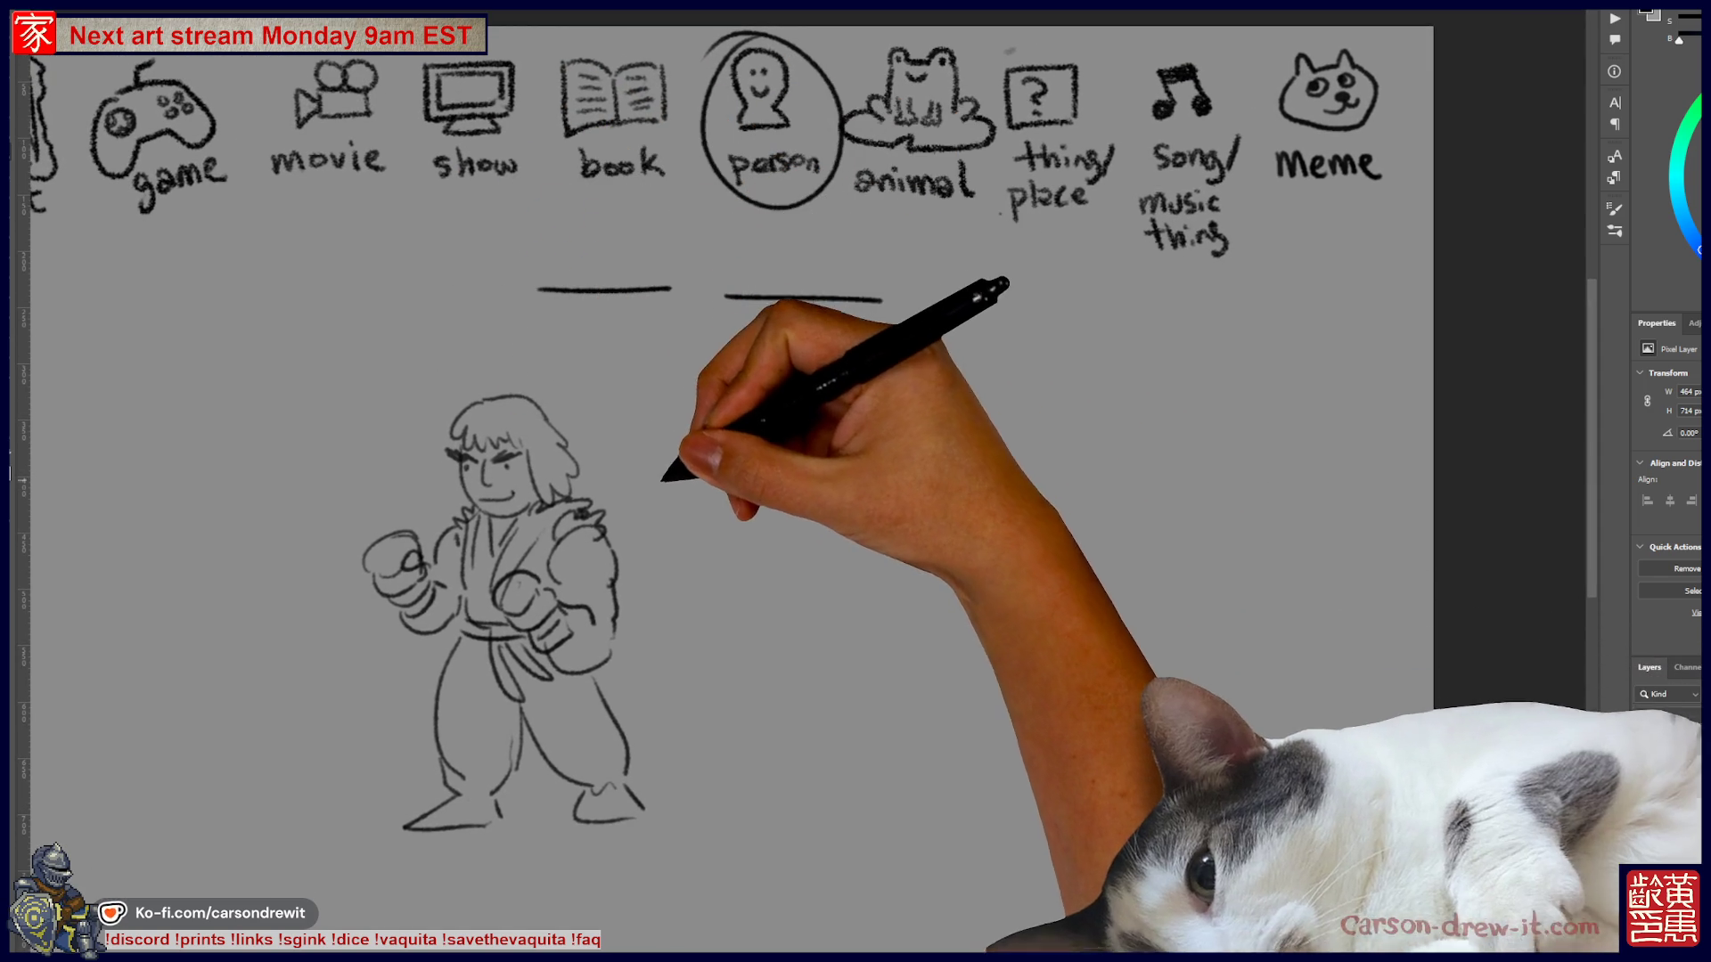
# - Circle the first blank with an arrow to the fighter, doodle a spiky furry creature, then hide the drawings
pyautogui.moveTo(574, 242)
pyautogui.mouseDown()
pyautogui.moveTo(534, 305)
pyautogui.moveTo(546, 356)
pyautogui.mouseUp()
pyautogui.moveTo(838, 250); pyautogui.dragTo(746, 250)
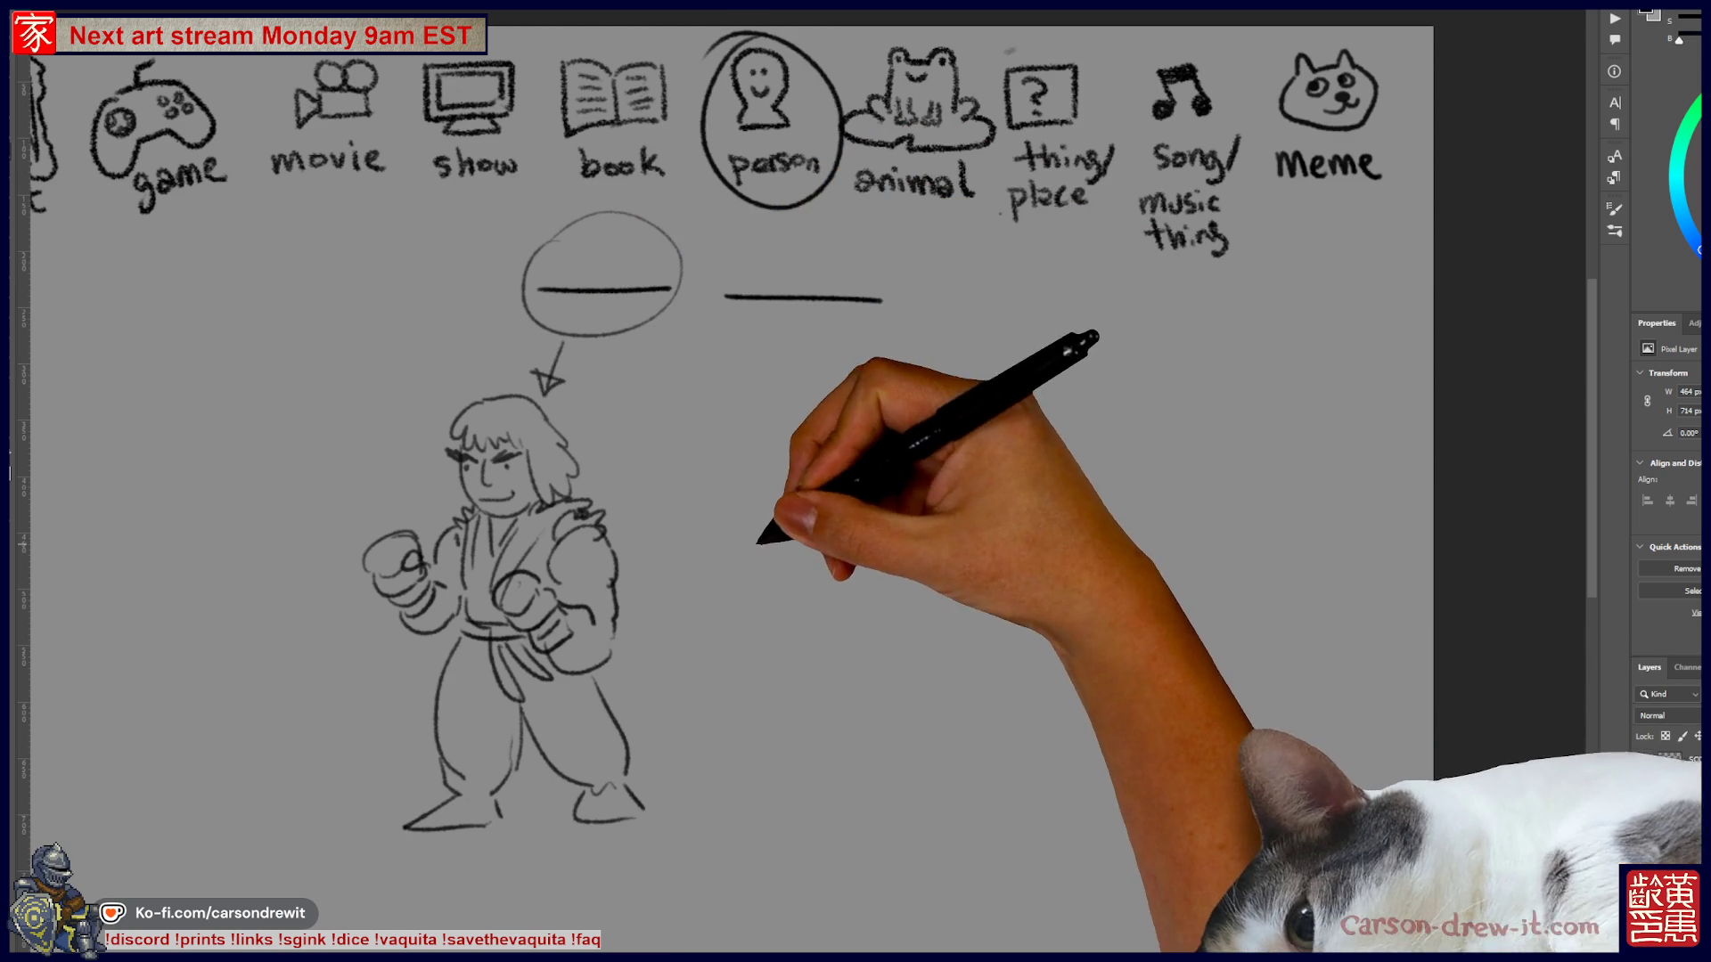
pyautogui.moveTo(895, 448)
pyautogui.mouseDown()
pyautogui.moveTo(866, 463)
pyautogui.moveTo(889, 472)
pyautogui.mouseUp()
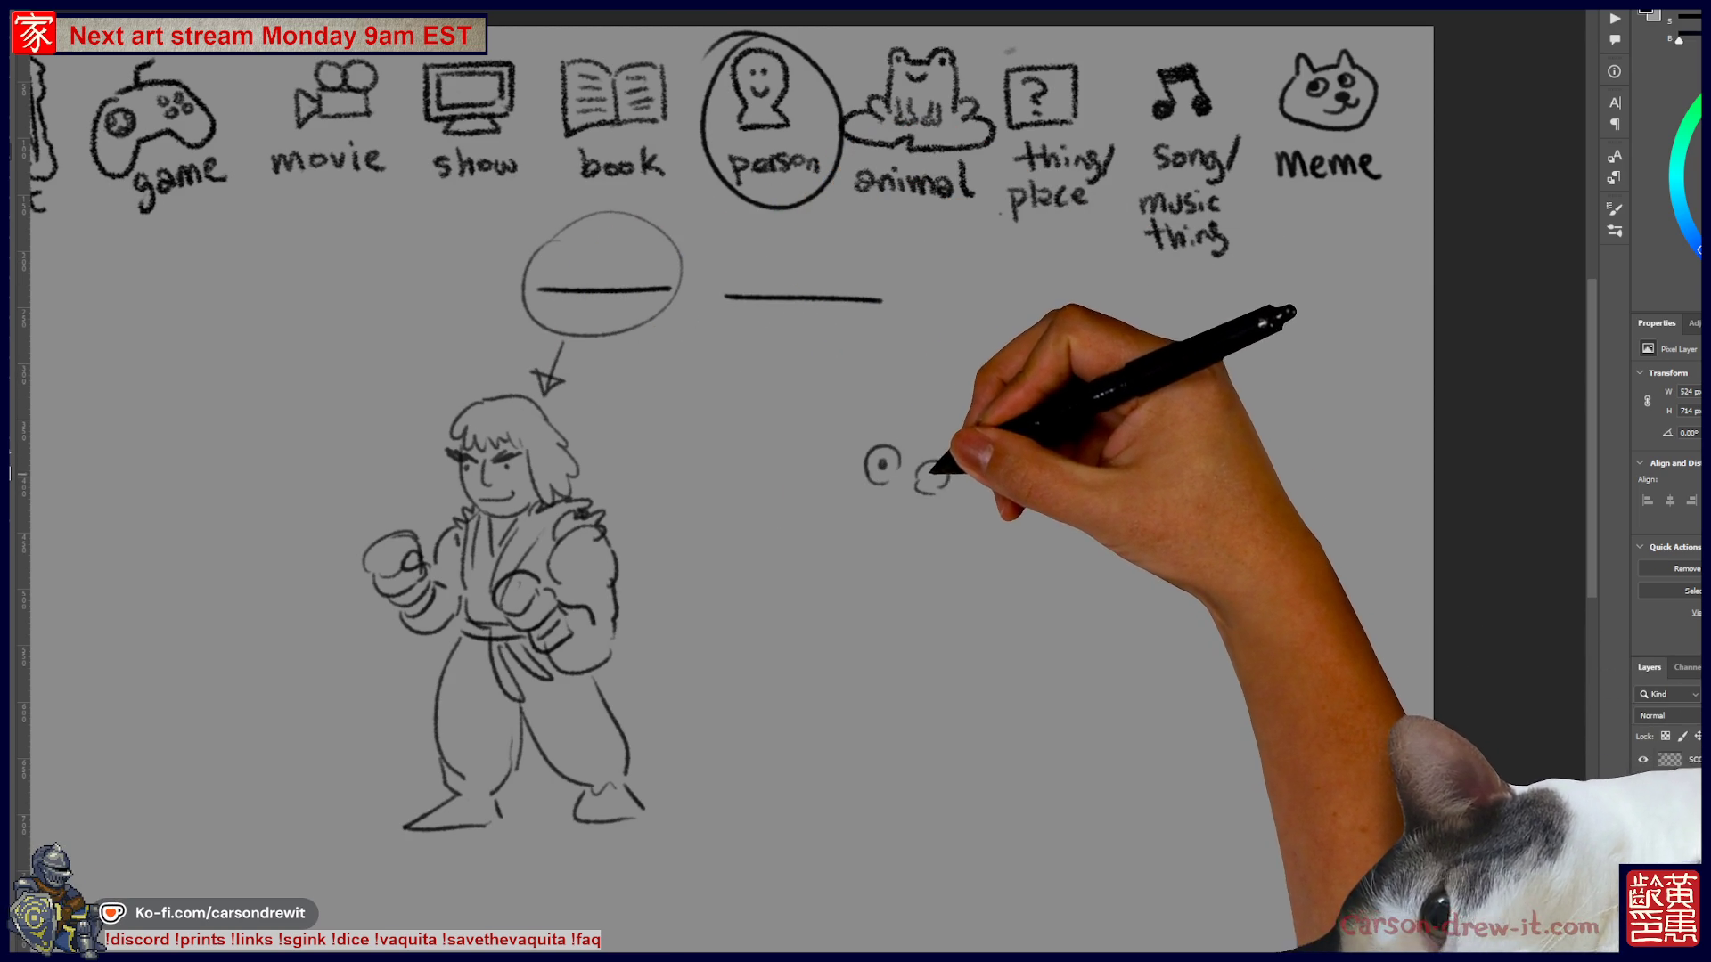
pyautogui.moveTo(898, 481)
pyautogui.mouseDown()
pyautogui.moveTo(870, 473)
pyautogui.moveTo(868, 504)
pyautogui.mouseUp()
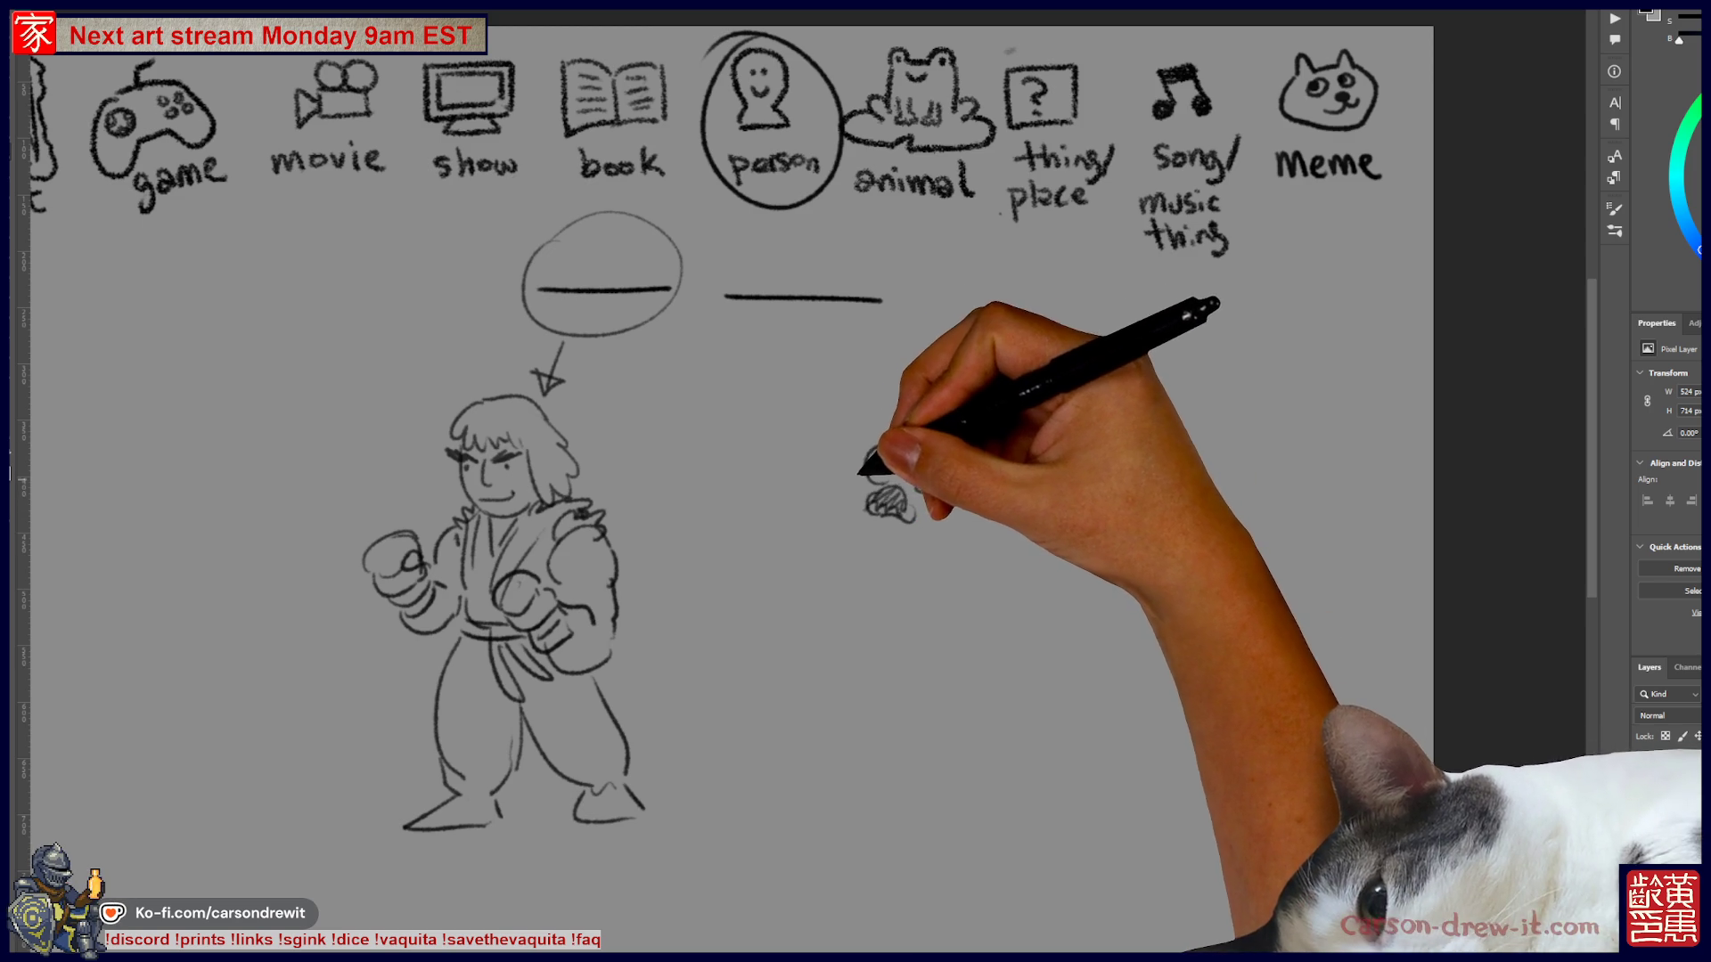
pyautogui.moveTo(966, 435)
pyautogui.mouseDown()
pyautogui.moveTo(997, 472)
pyautogui.moveTo(909, 428)
pyautogui.moveTo(925, 395)
pyautogui.moveTo(1024, 382)
pyautogui.moveTo(1051, 400)
pyautogui.moveTo(1005, 463)
pyautogui.moveTo(985, 393)
pyautogui.moveTo(1016, 396)
pyautogui.moveTo(1088, 279)
pyautogui.moveTo(1088, 431)
pyautogui.moveTo(1031, 305)
pyautogui.moveTo(1102, 401)
pyautogui.mouseUp()
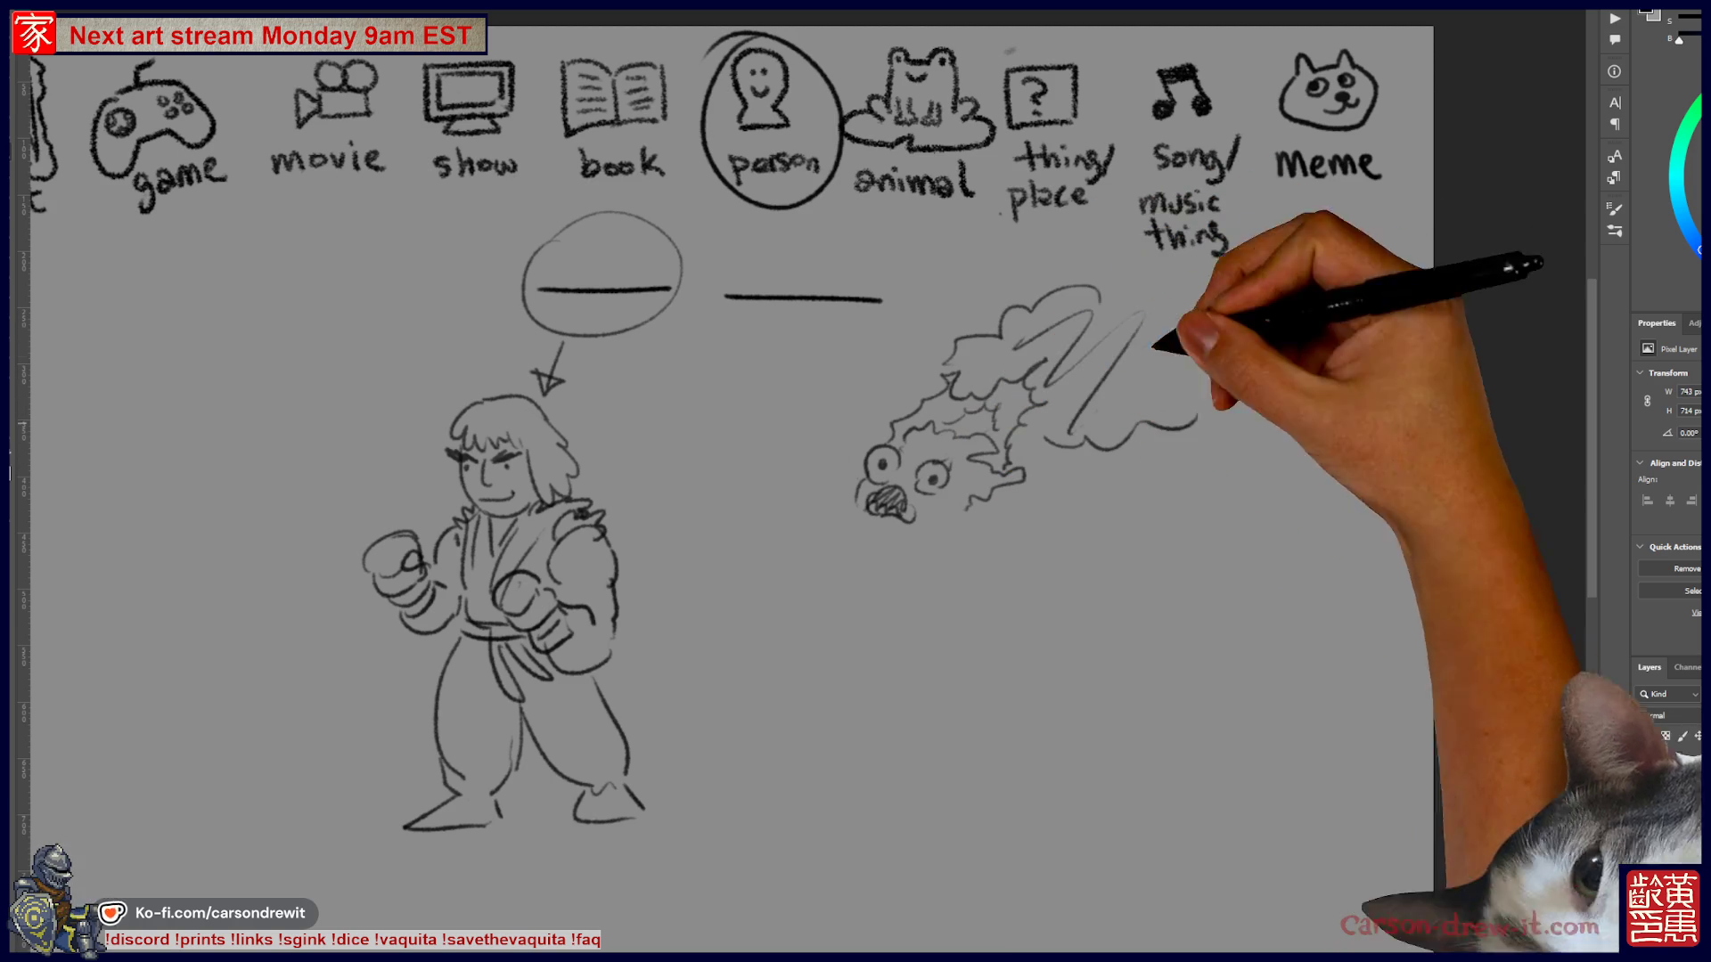
pyautogui.moveTo(905, 538)
pyautogui.mouseDown()
pyautogui.moveTo(977, 498)
pyautogui.moveTo(1033, 515)
pyautogui.mouseUp()
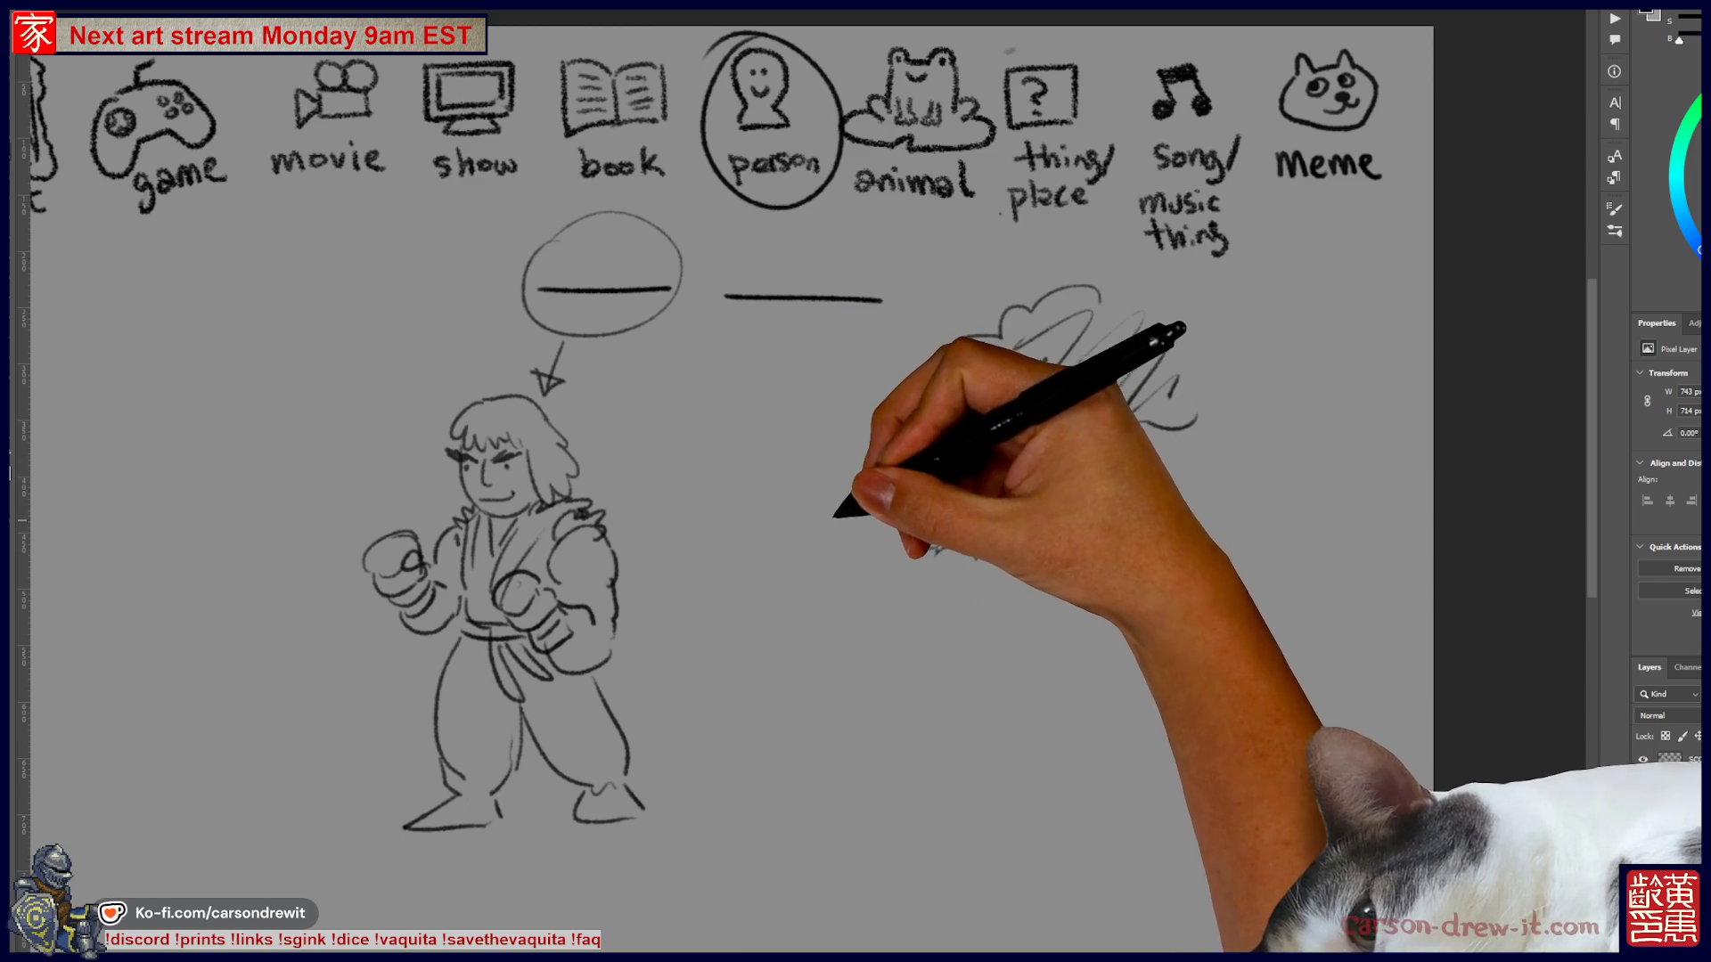
pyautogui.moveTo(833, 489); pyautogui.dragTo(828, 570)
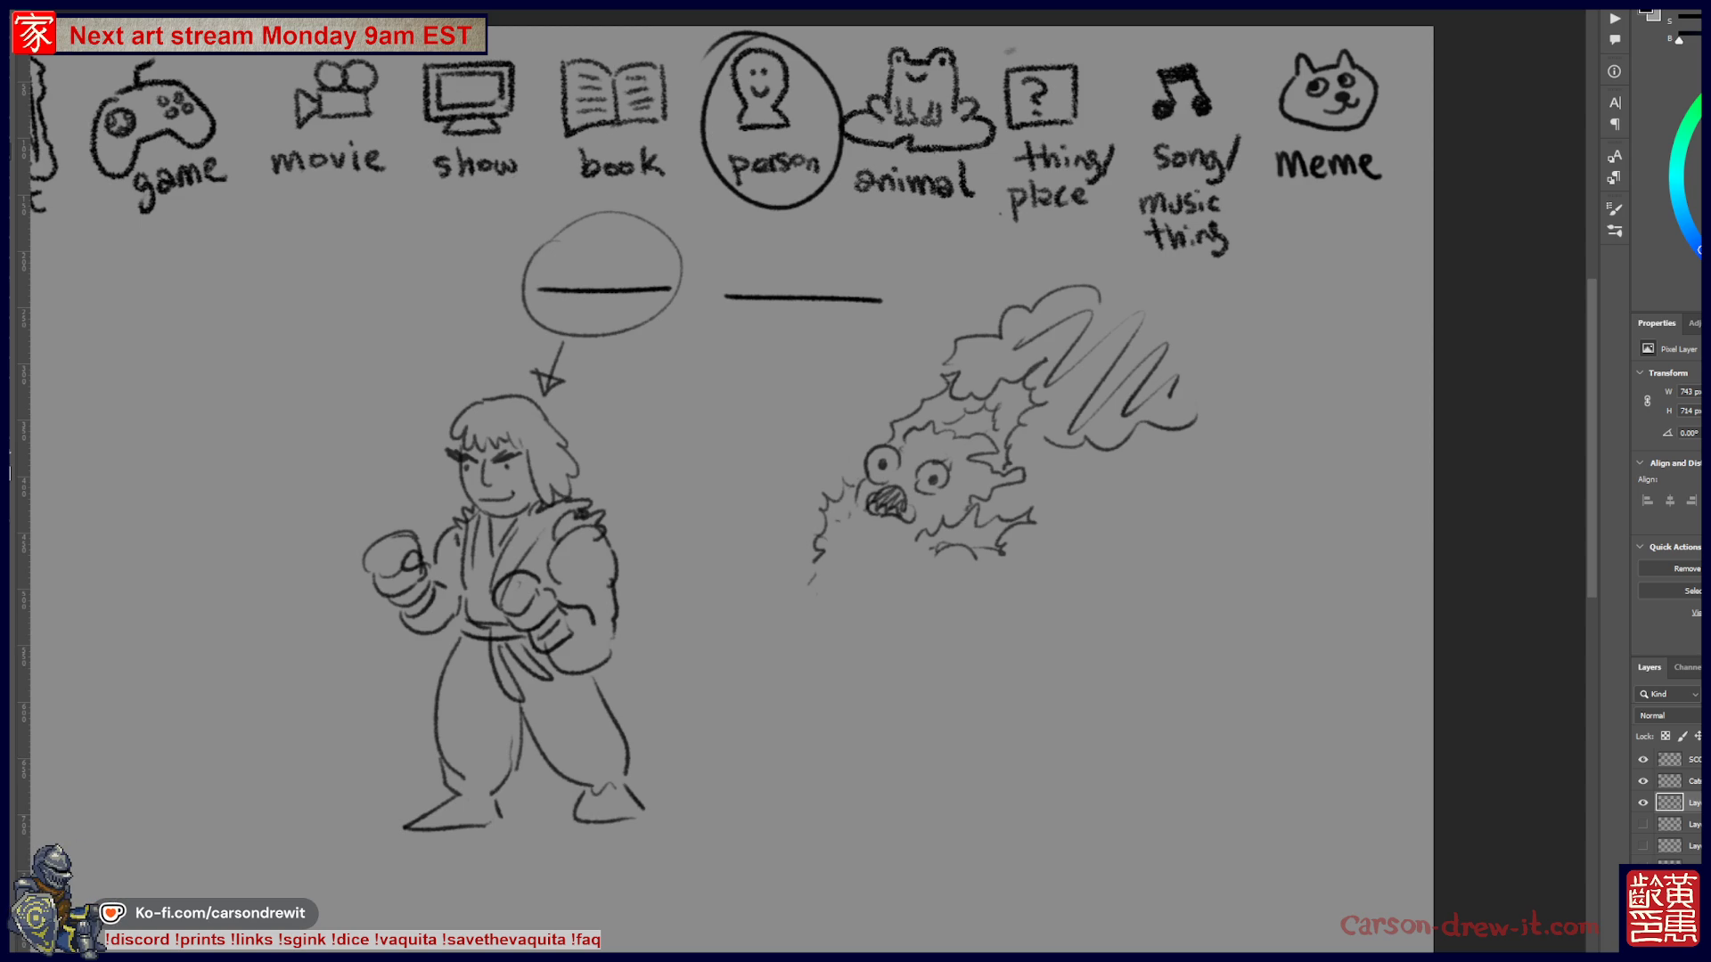
pyautogui.click(1642, 802)
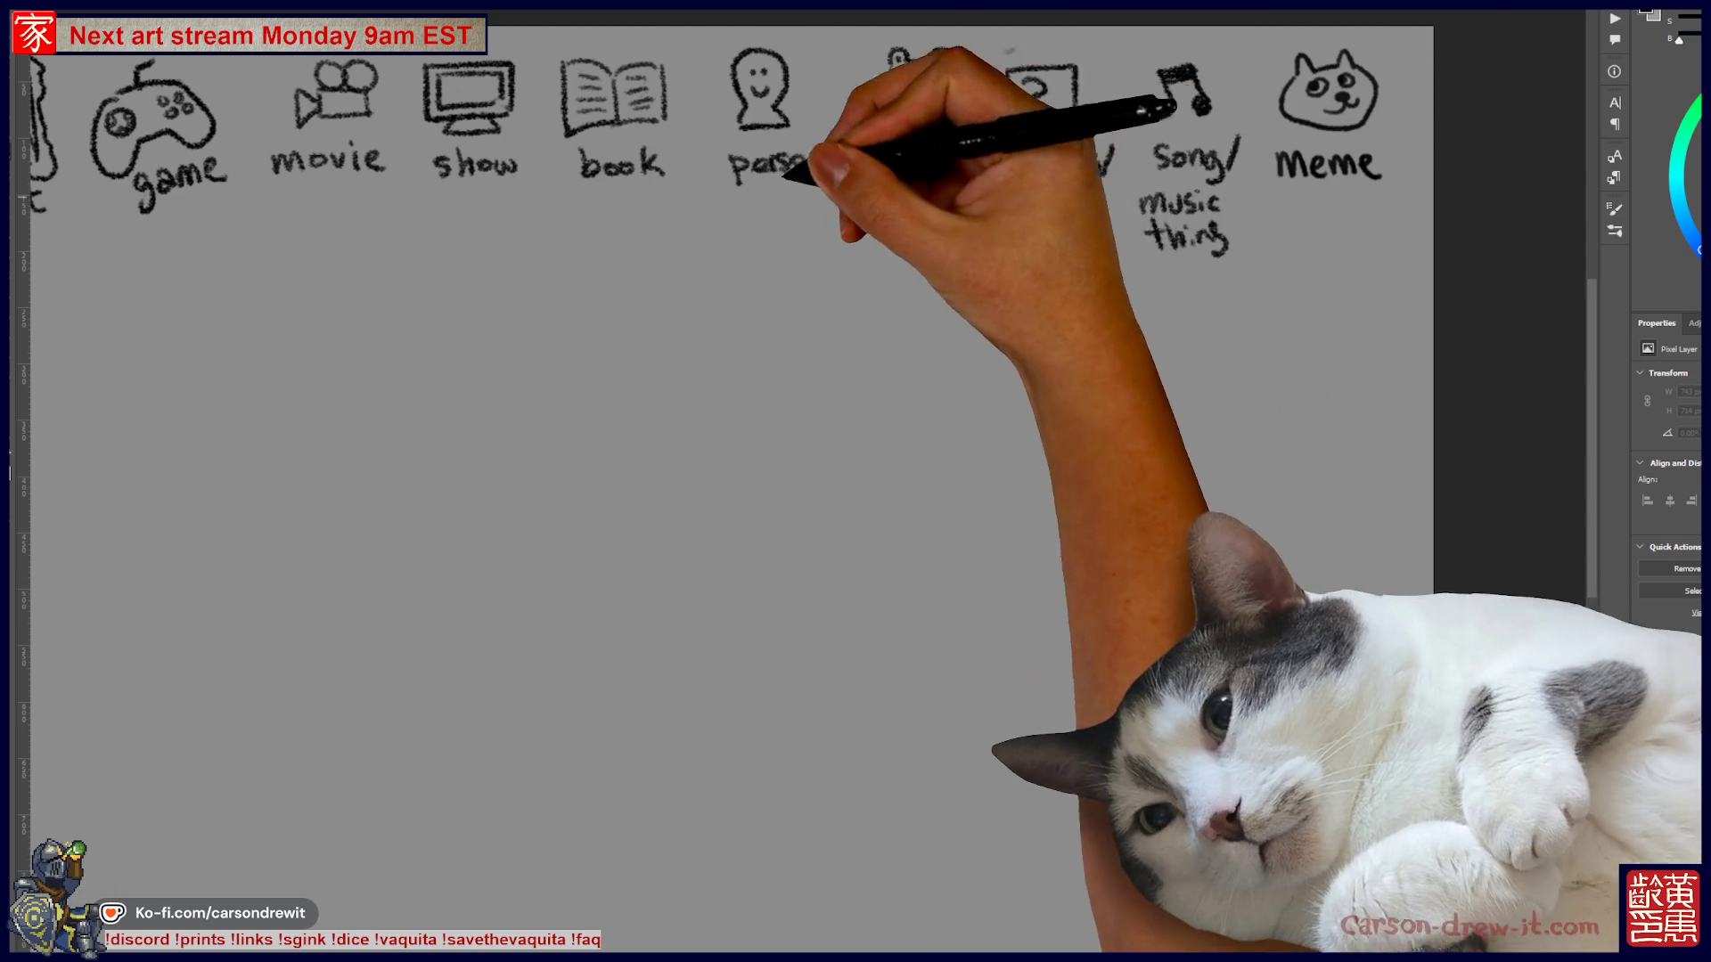
# - Circle the thing/place category in the icon row
pyautogui.scroll(2, 730, 445)
pyautogui.hscroll(-2, 802, 534)
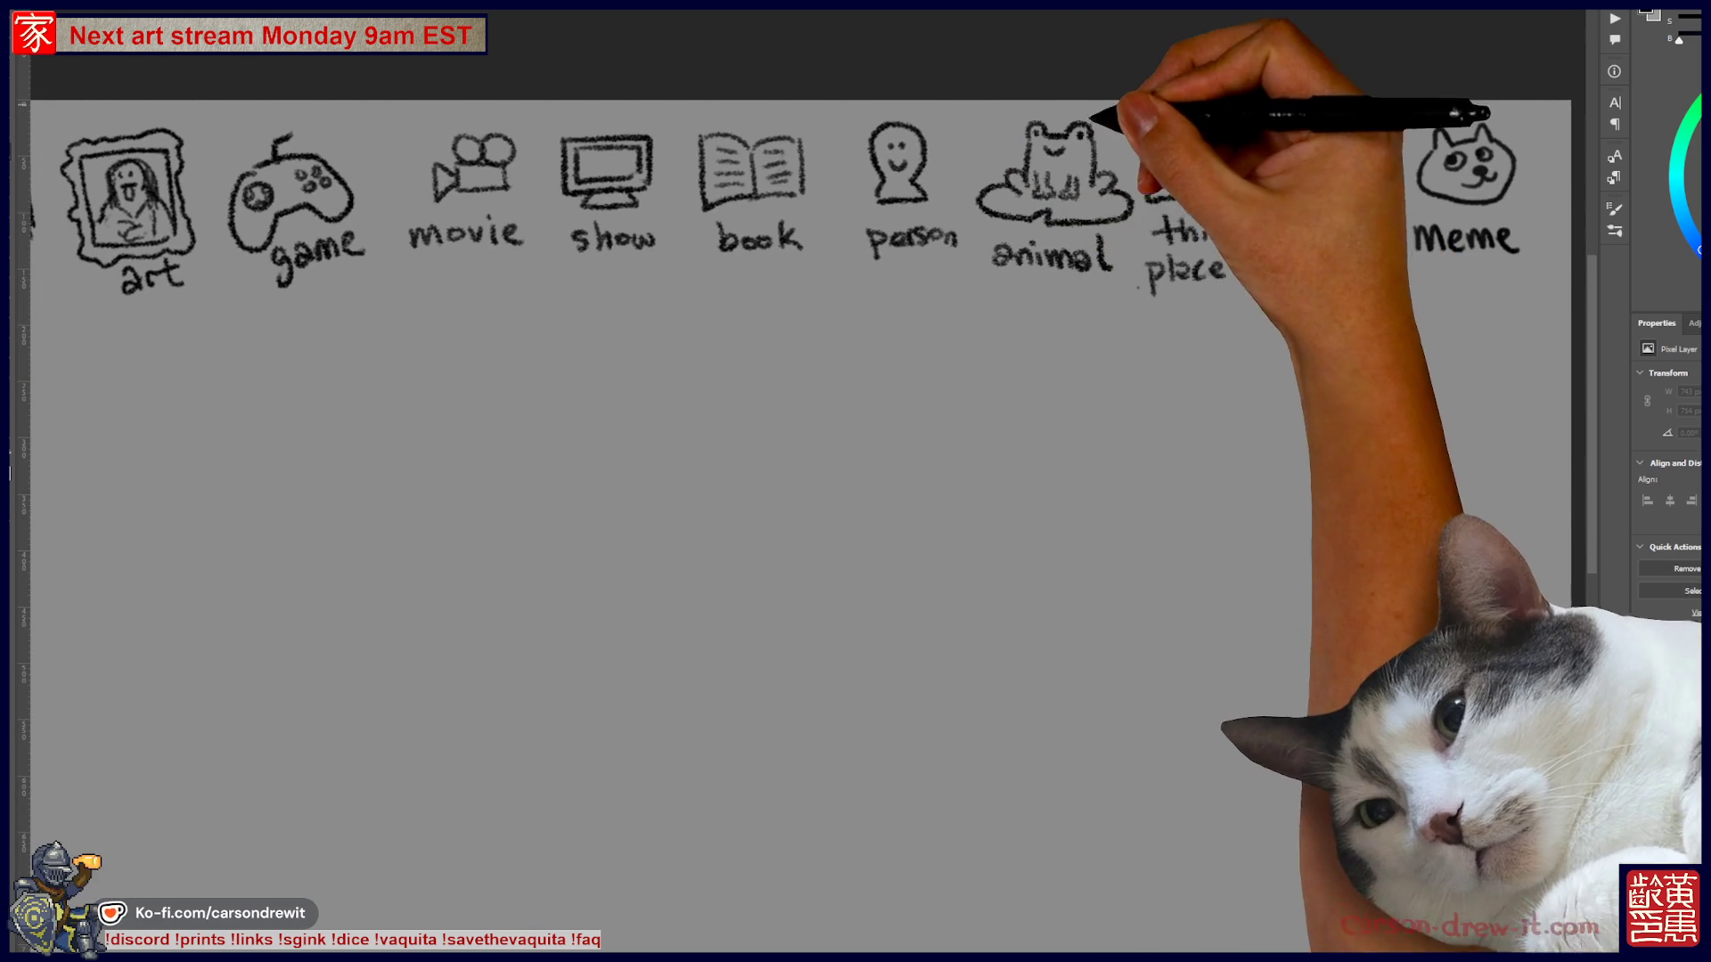
pyautogui.scroll(2, 802, 534)
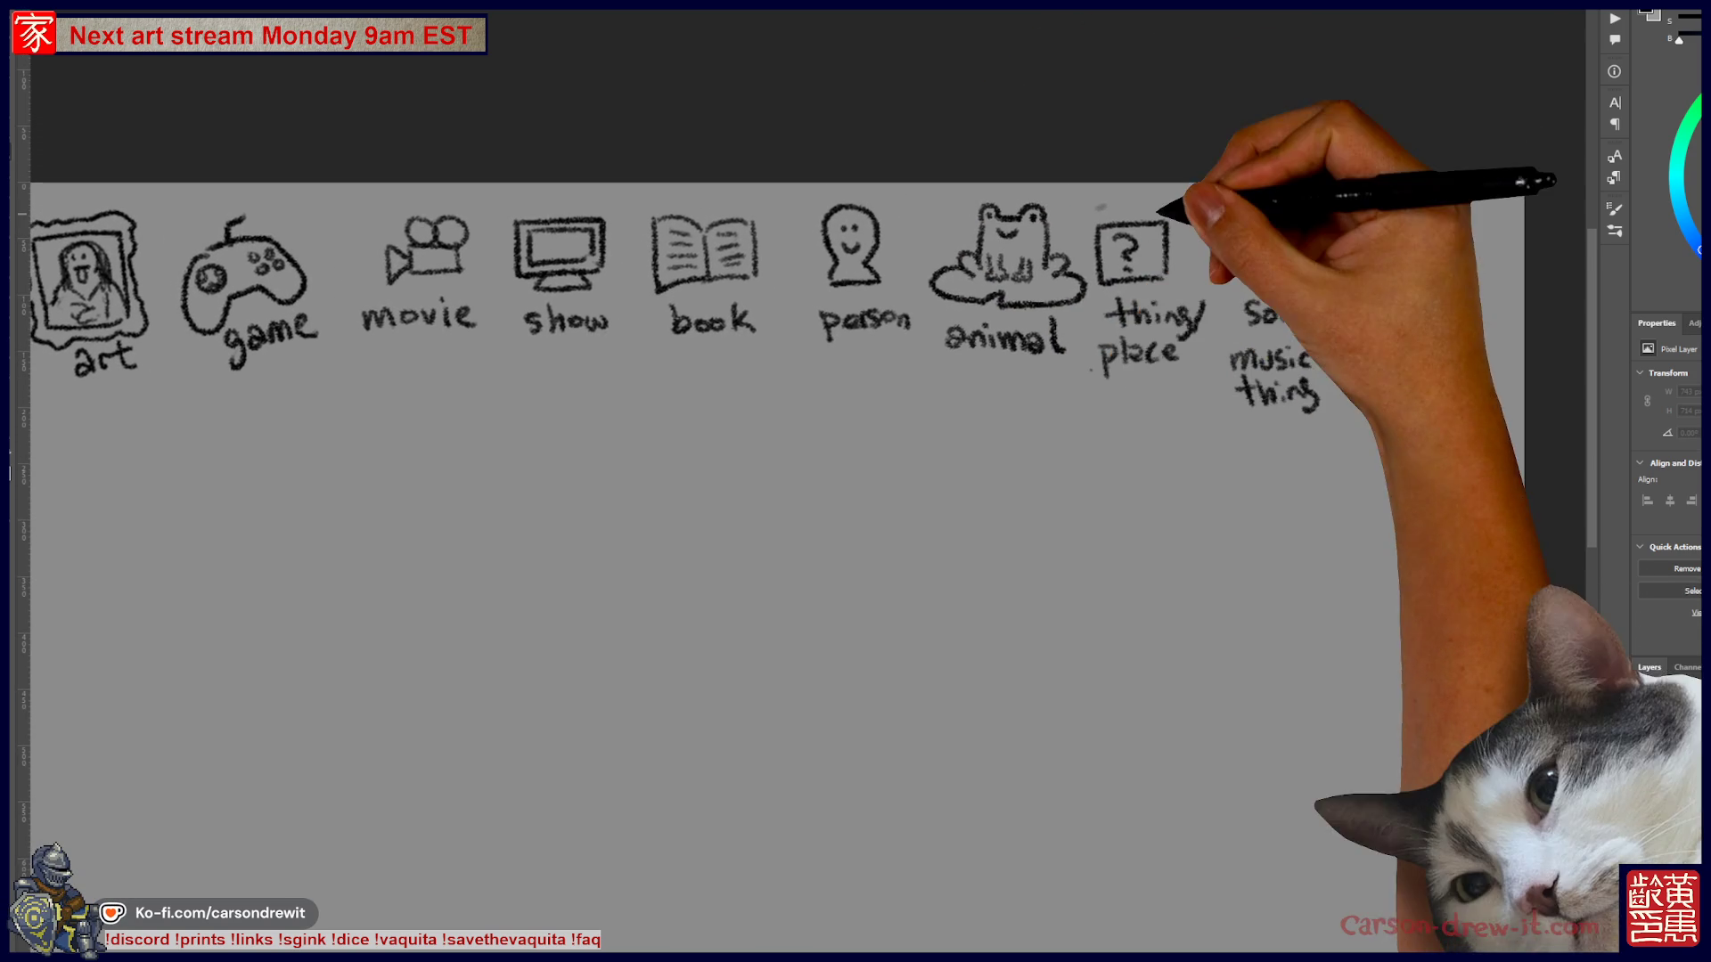
pyautogui.moveTo(1158, 200)
pyautogui.mouseDown()
pyautogui.moveTo(1105, 375)
pyautogui.moveTo(1149, 196)
pyautogui.mouseUp()
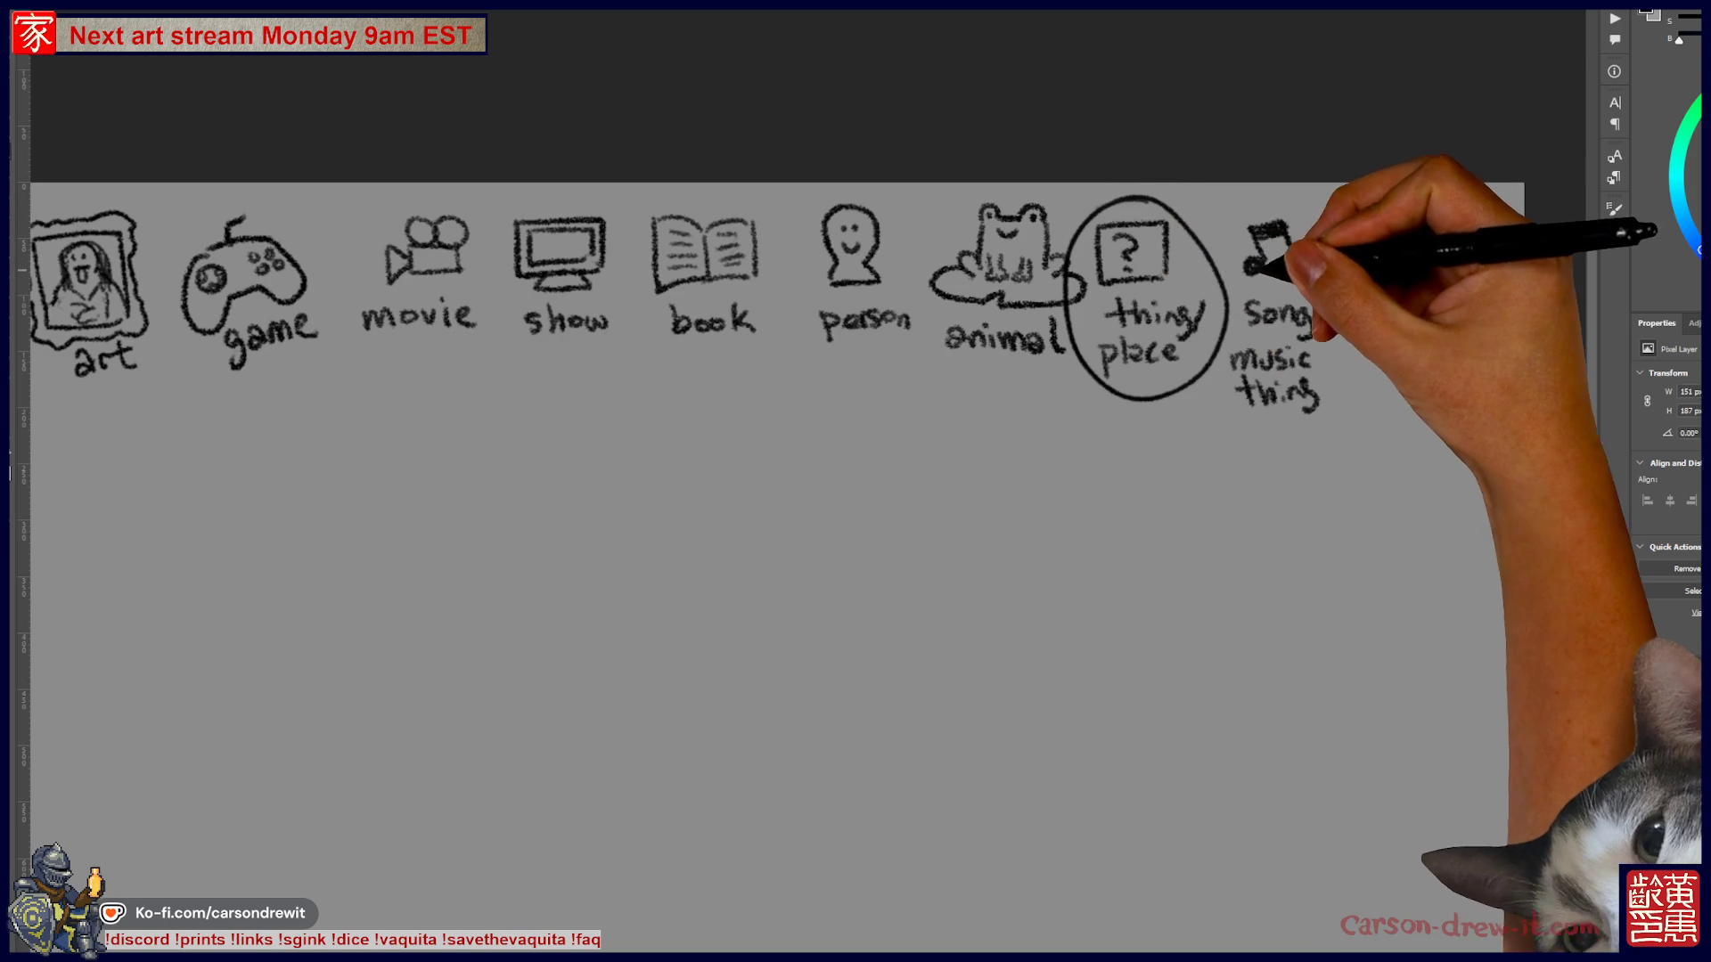
# - Draw three word blanks beneath the icons and begin a new figure's rounded head
pyautogui.hscroll(-2, 802, 534)
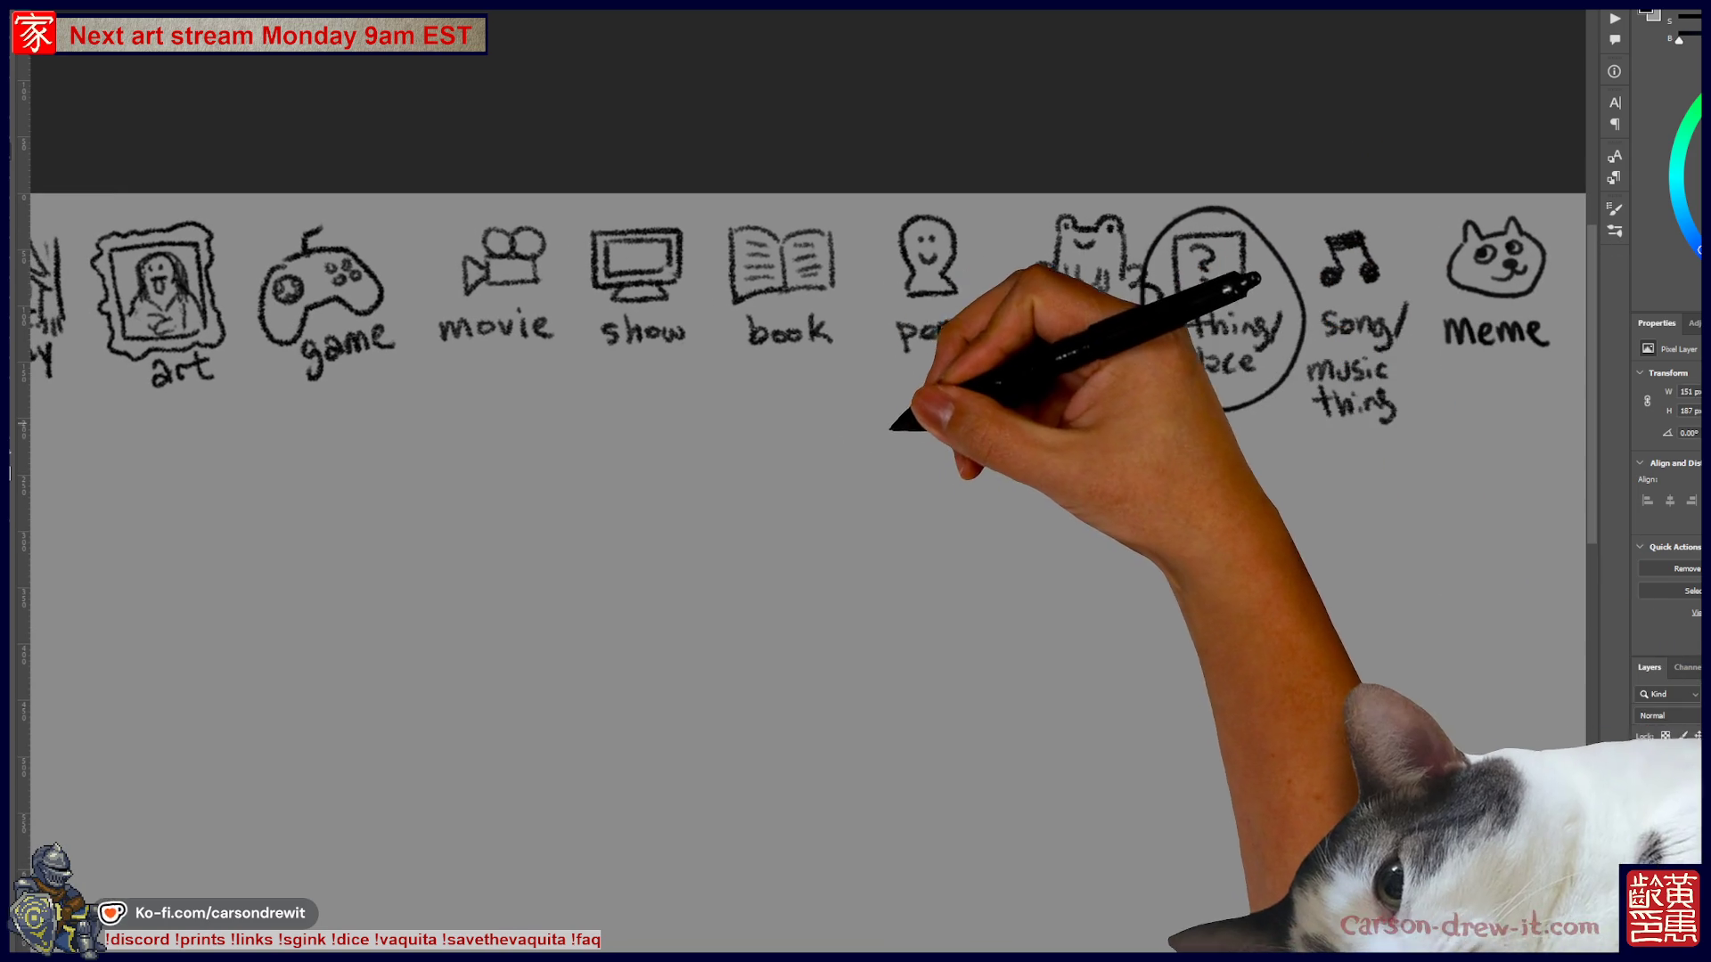
pyautogui.moveTo(836, 431); pyautogui.dragTo(1082, 427)
pyautogui.scroll(-3, 999, 534)
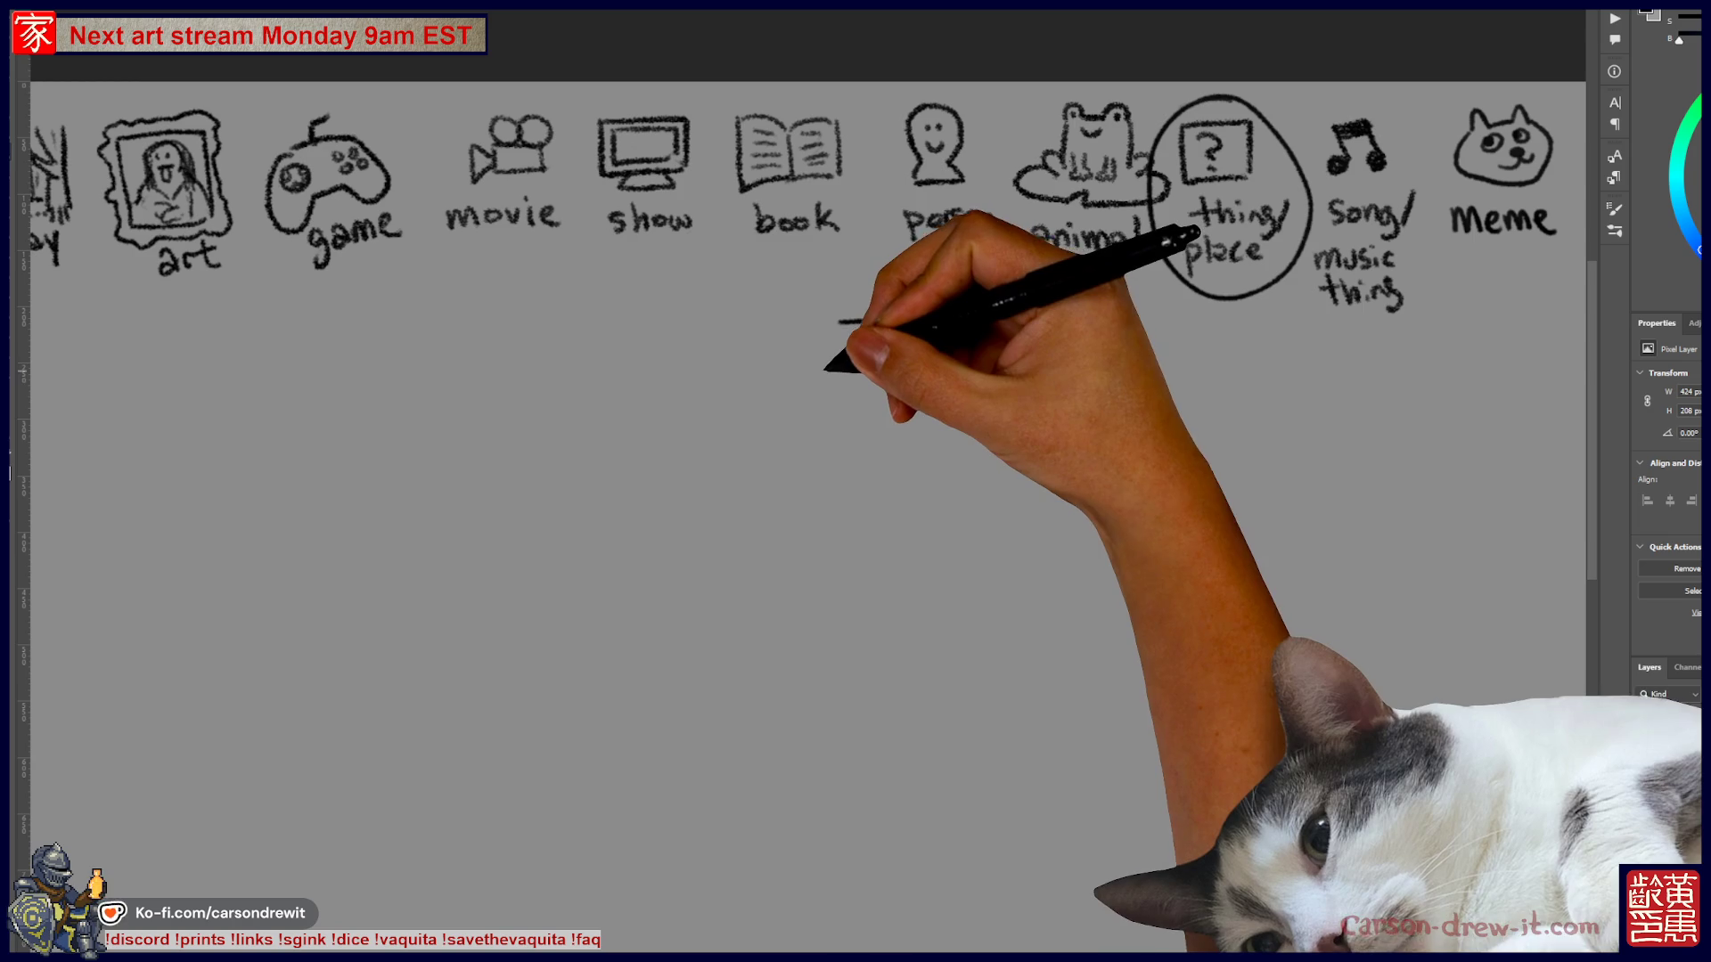
pyautogui.moveTo(687, 328); pyautogui.dragTo(953, 317)
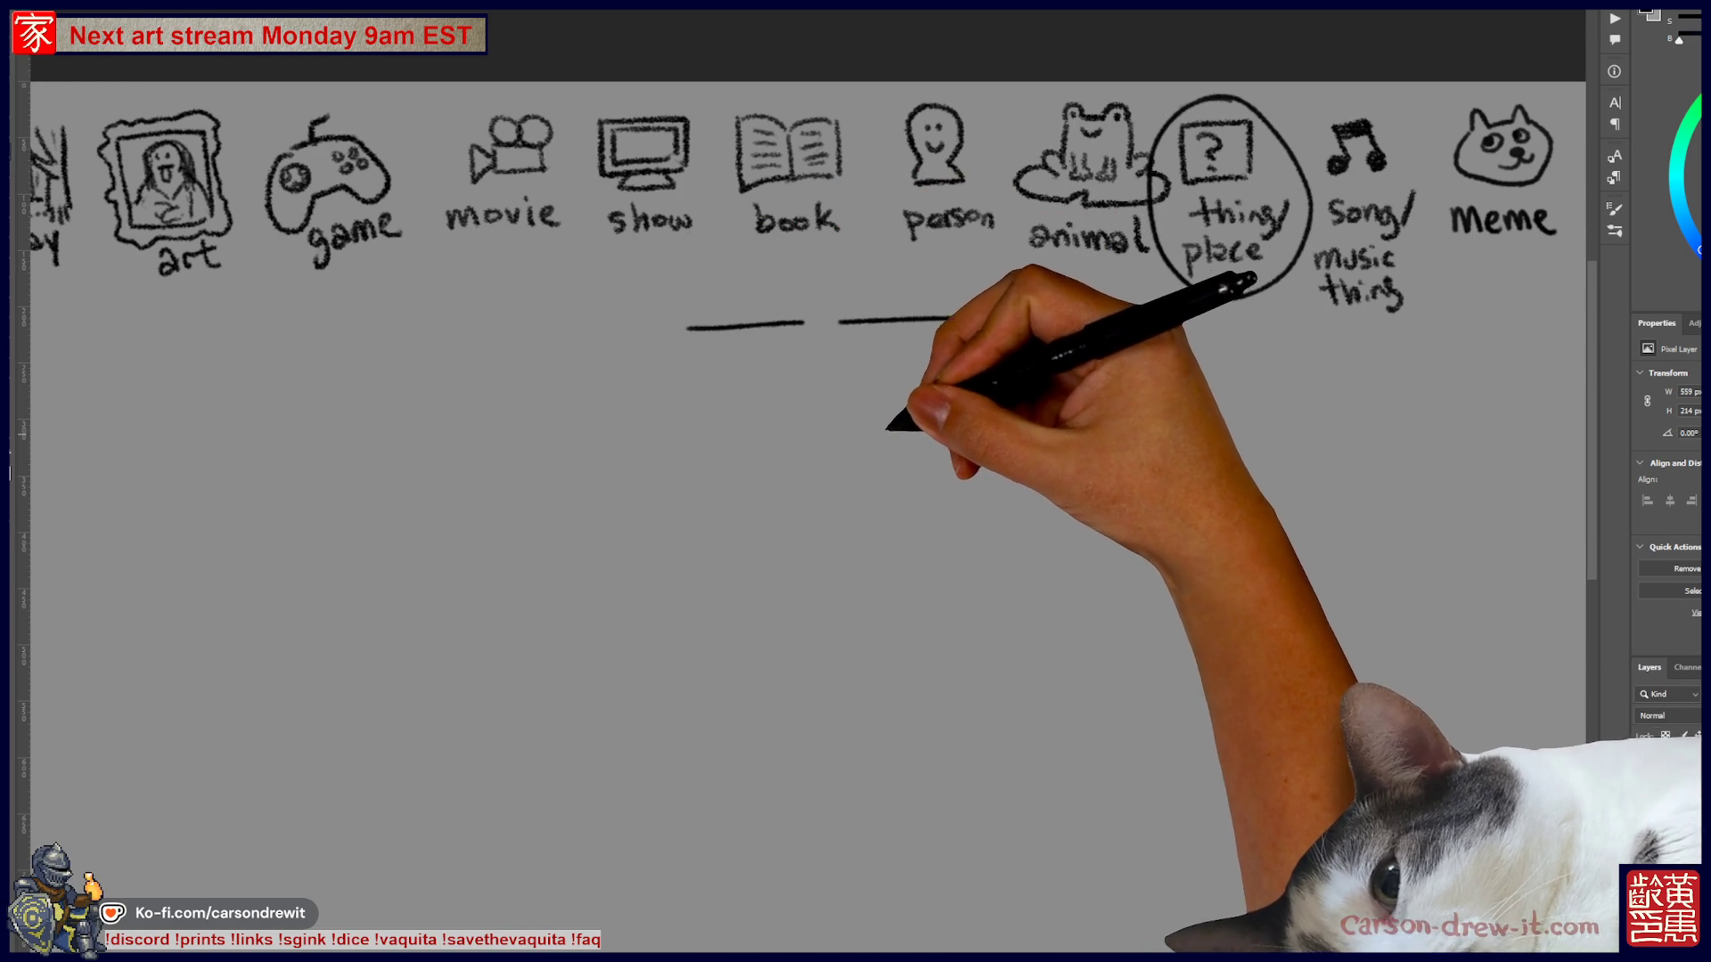
pyautogui.moveTo(986, 317); pyautogui.dragTo(1087, 320)
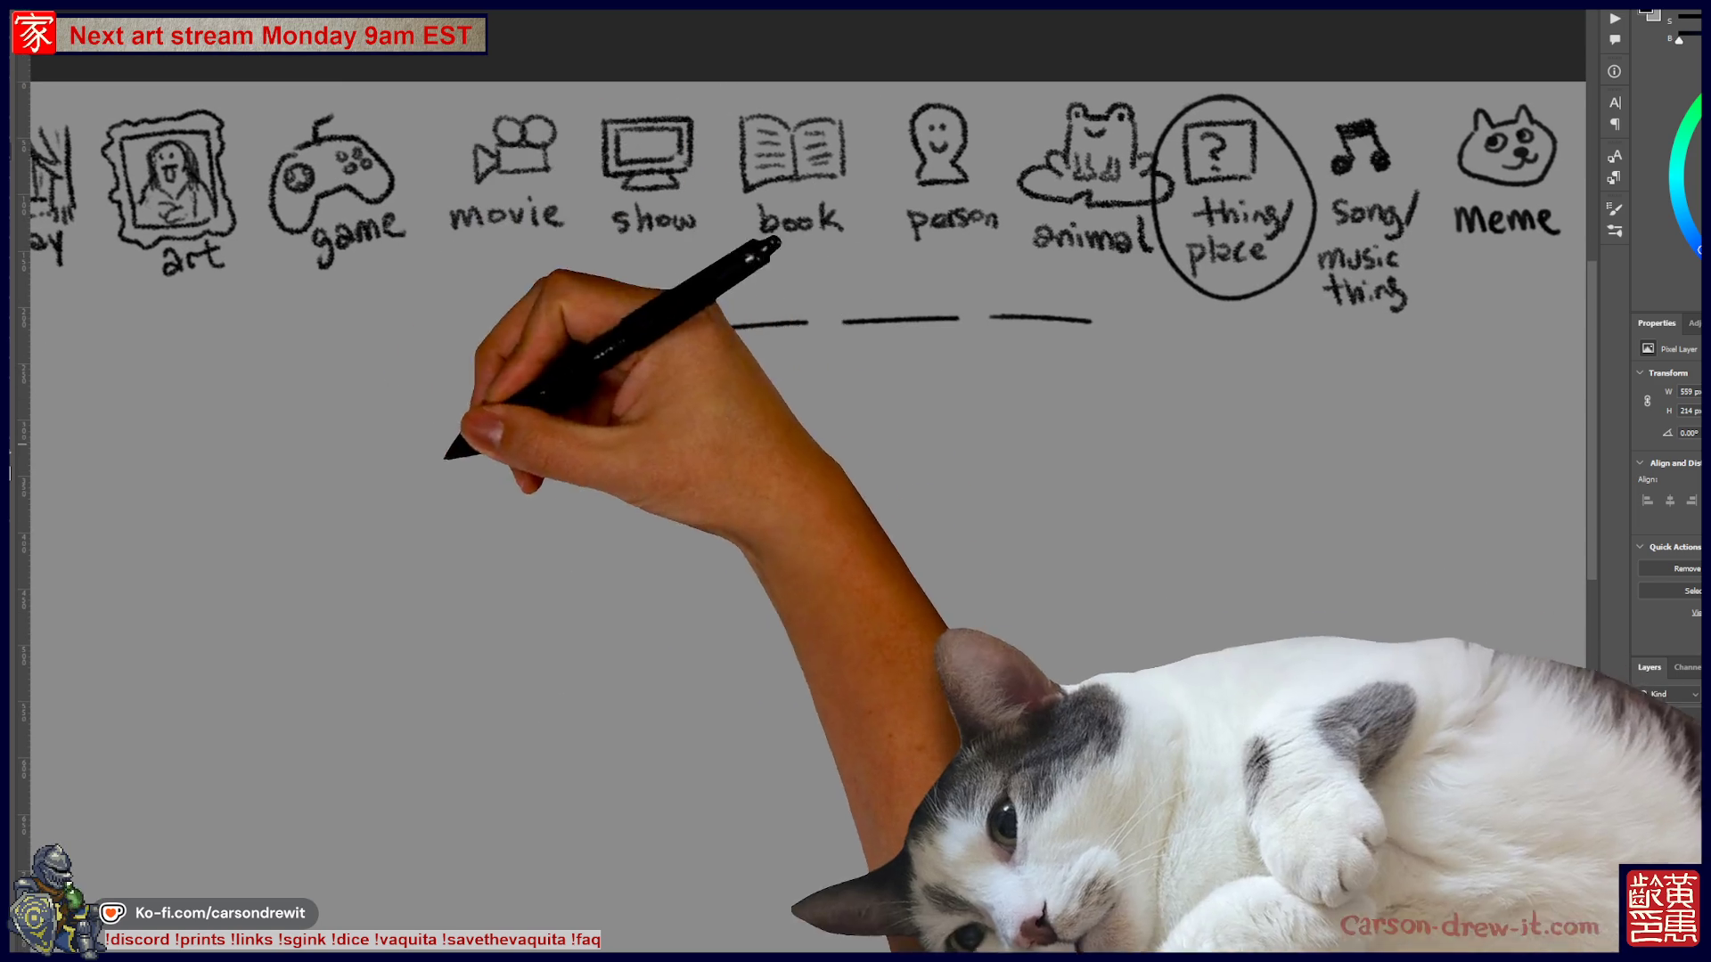
pyautogui.moveTo(552, 443); pyautogui.dragTo(524, 530)
pyautogui.moveTo(555, 443)
pyautogui.mouseDown()
pyautogui.moveTo(584, 527)
pyautogui.moveTo(574, 500)
pyautogui.moveTo(505, 597)
pyautogui.mouseUp()
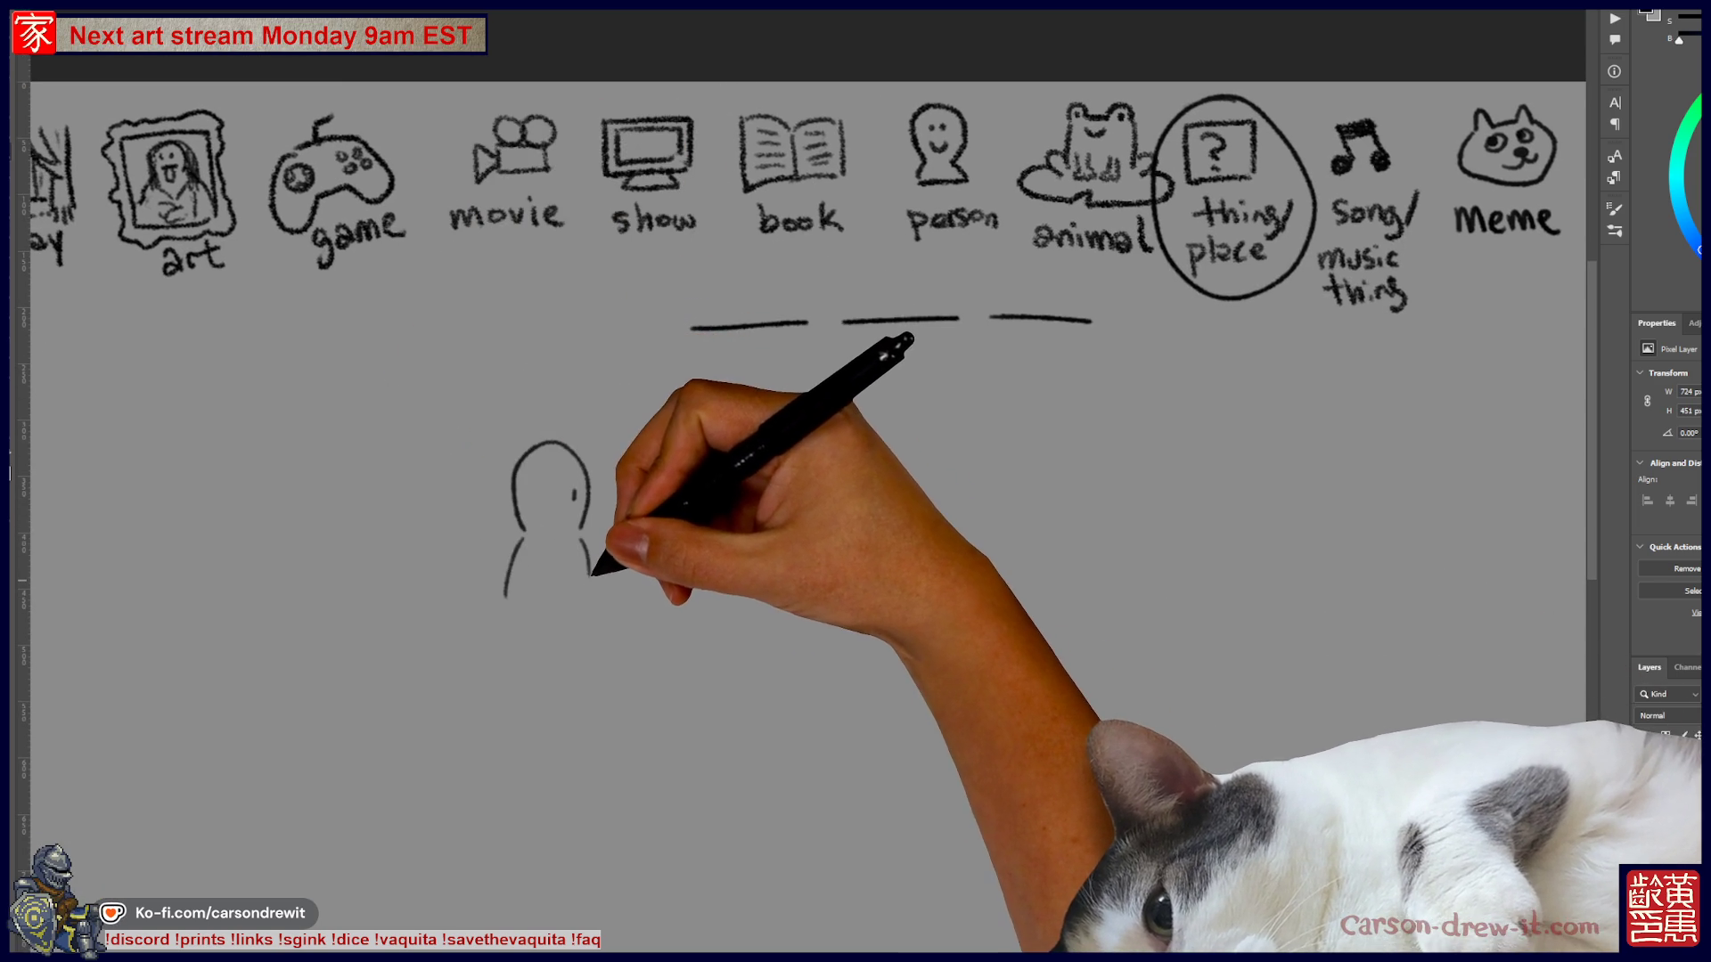
# - Draw the figure's arm and hand, then redraw the phone it holds after undoing the first attempt
pyautogui.moveTo(642, 577); pyautogui.dragTo(606, 613)
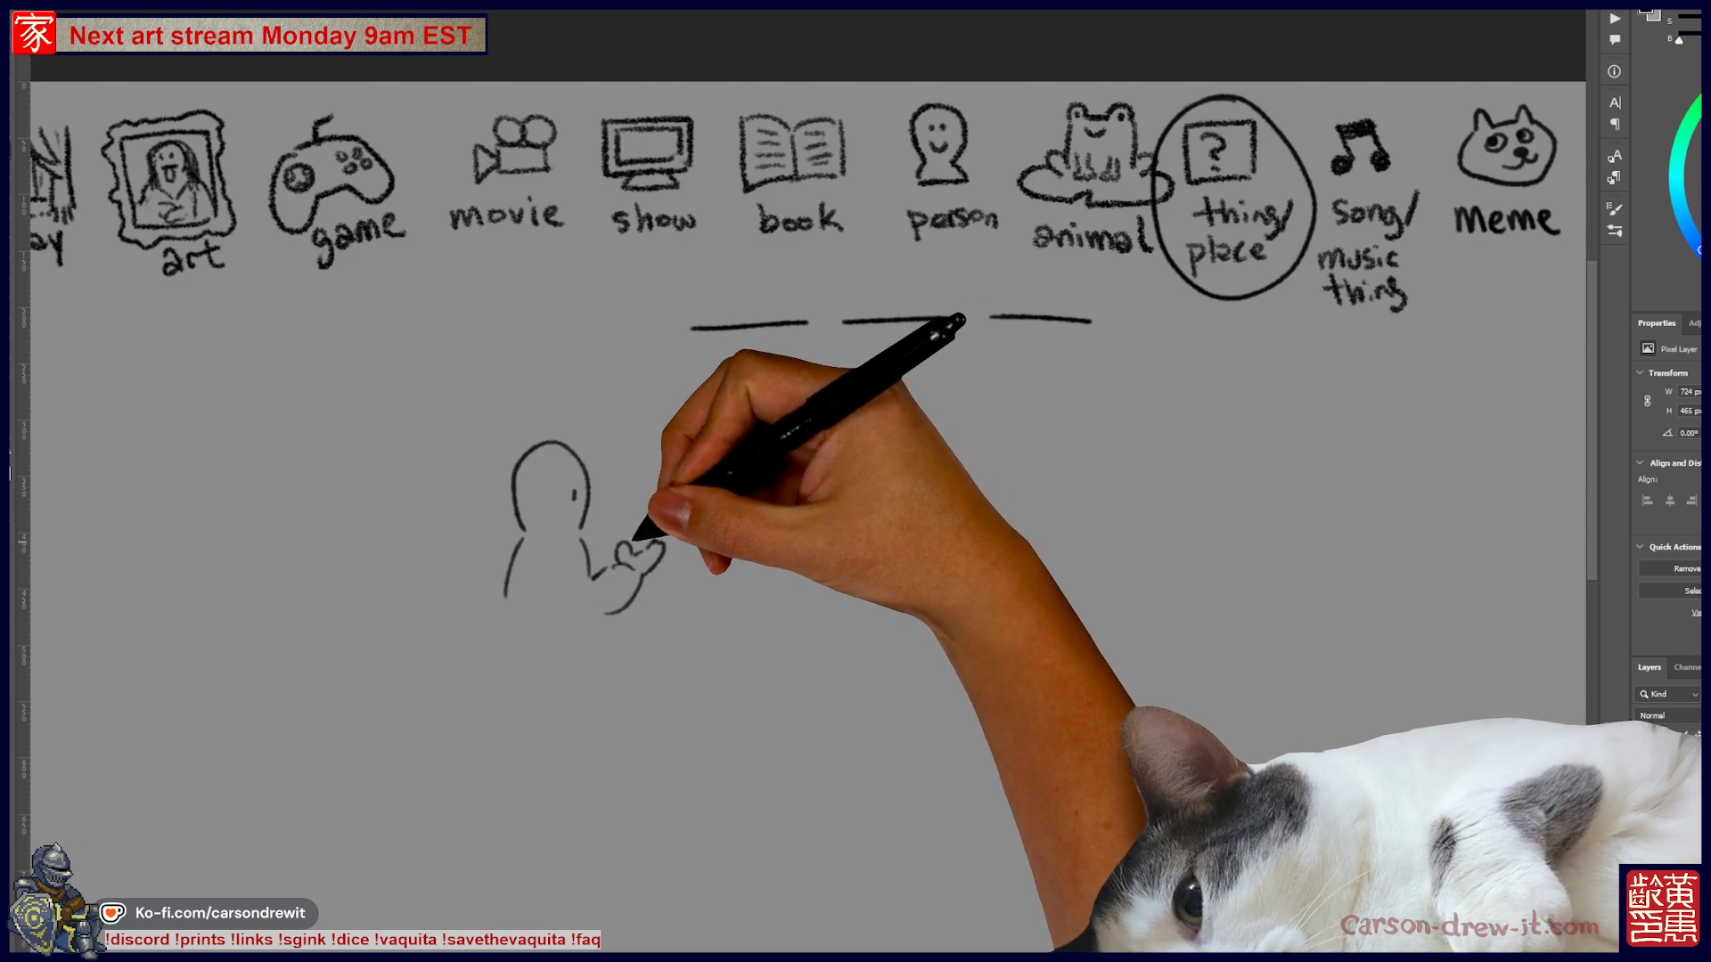
pyautogui.moveTo(597, 548)
pyautogui.mouseDown()
pyautogui.moveTo(641, 493)
pyautogui.moveTo(657, 501)
pyautogui.mouseUp()
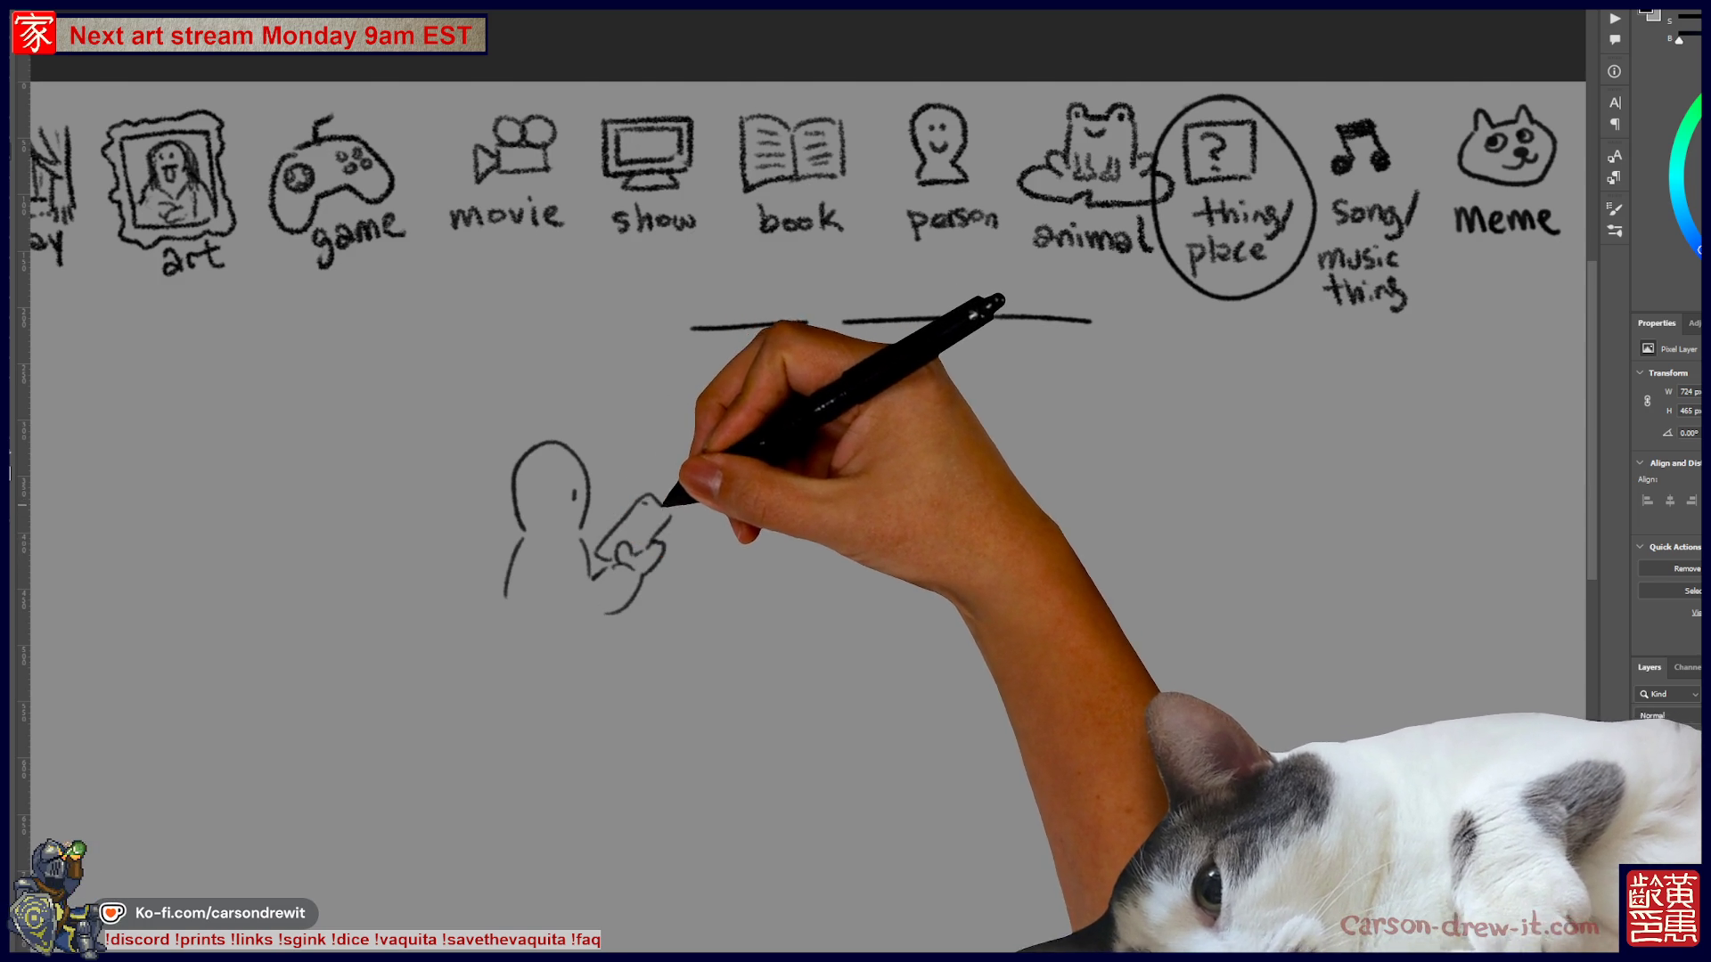
pyautogui.hotkey('ctrl', 'z')
pyautogui.hotkey('ctrl', 'z')
pyautogui.moveTo(613, 546); pyautogui.dragTo(641, 502)
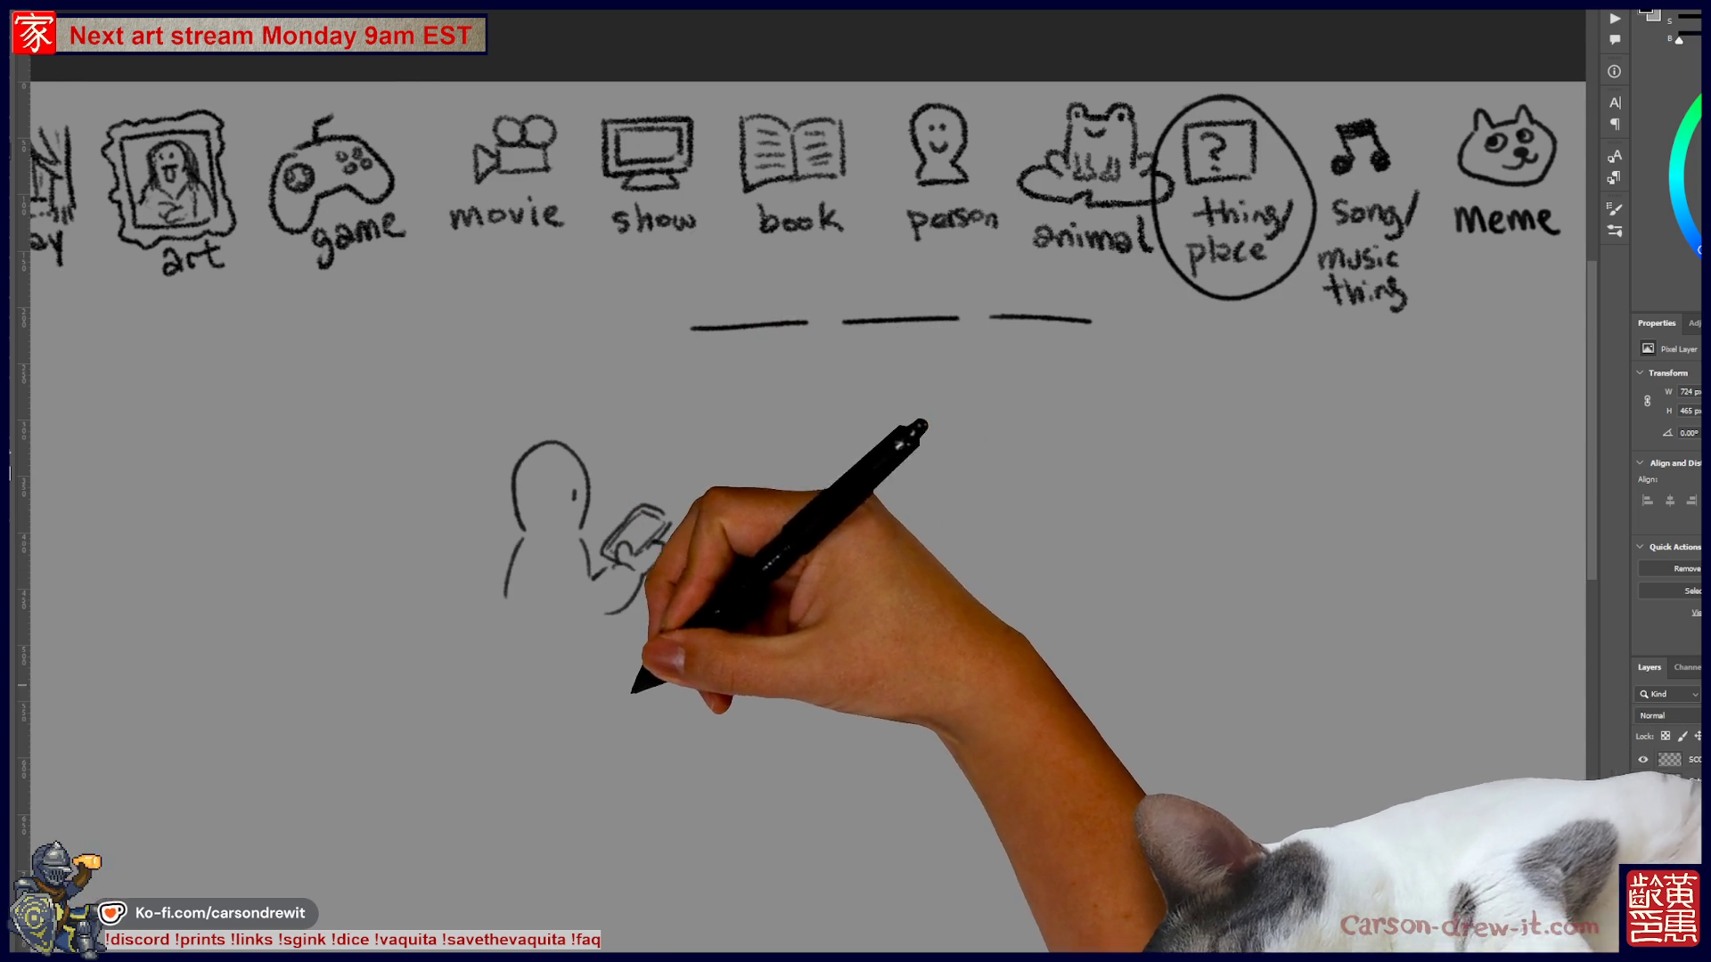
# - Draw a speech bubble above the phone with "!?" marks and a tail
pyautogui.scroll(1, 802, 445)
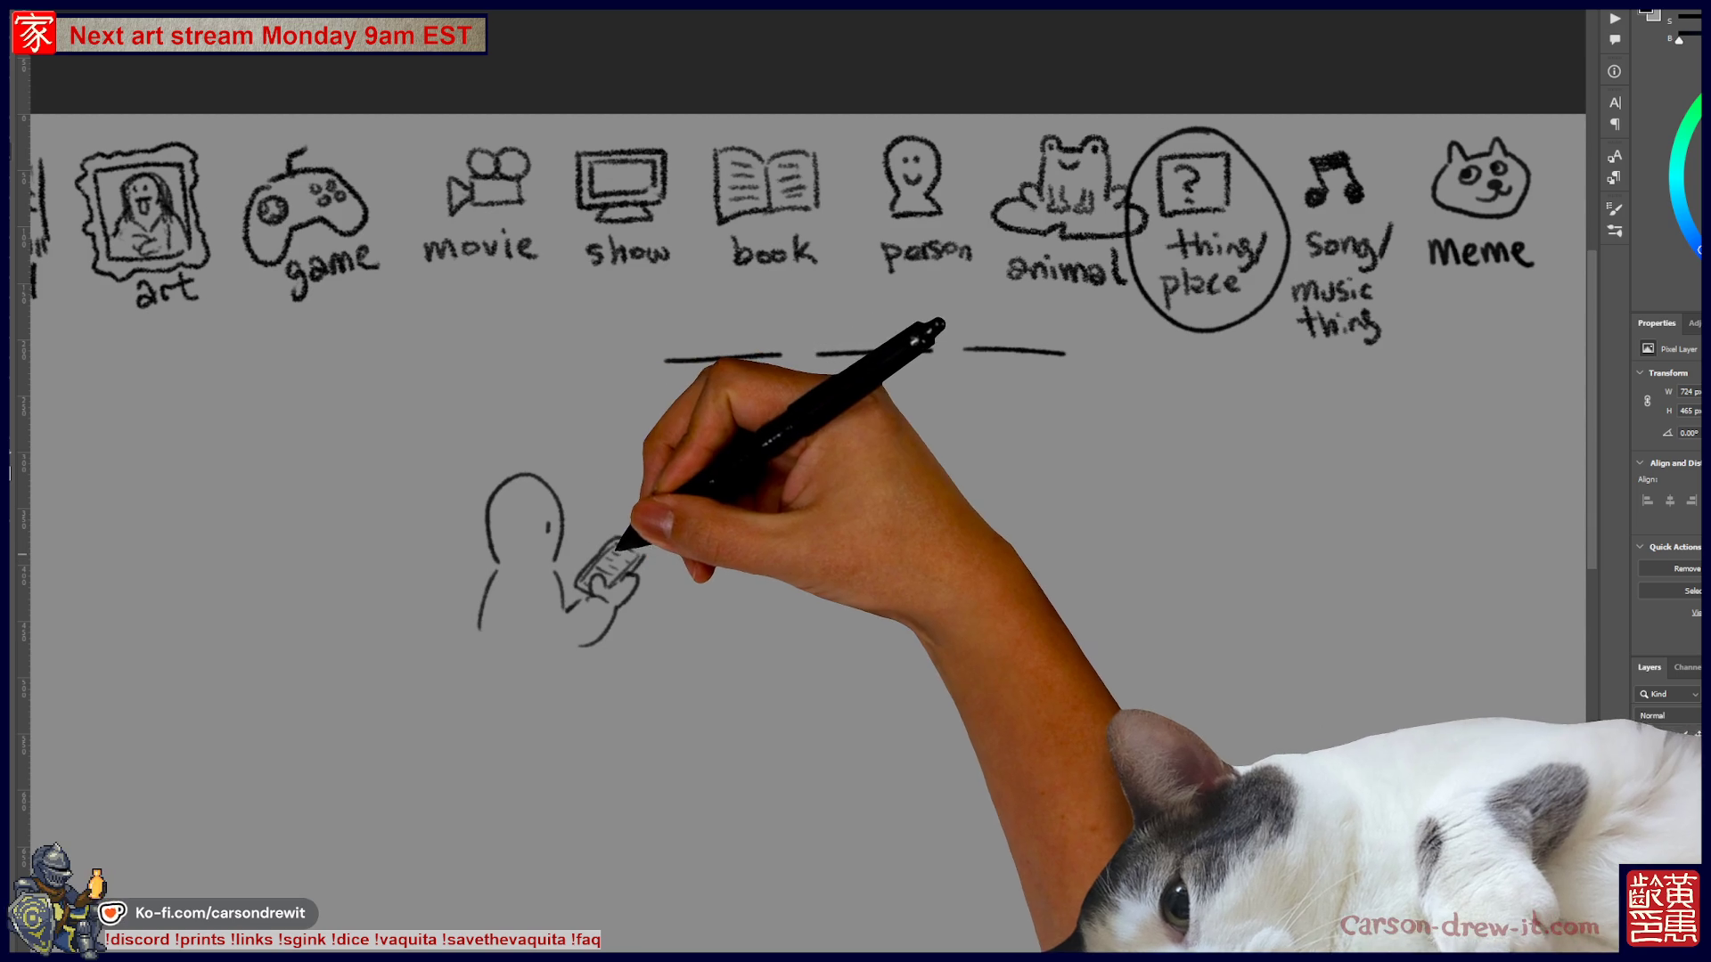
pyautogui.moveTo(602, 521)
pyautogui.mouseDown()
pyautogui.moveTo(579, 463)
pyautogui.moveTo(634, 468)
pyautogui.moveTo(610, 490)
pyautogui.moveTo(598, 479)
pyautogui.mouseUp()
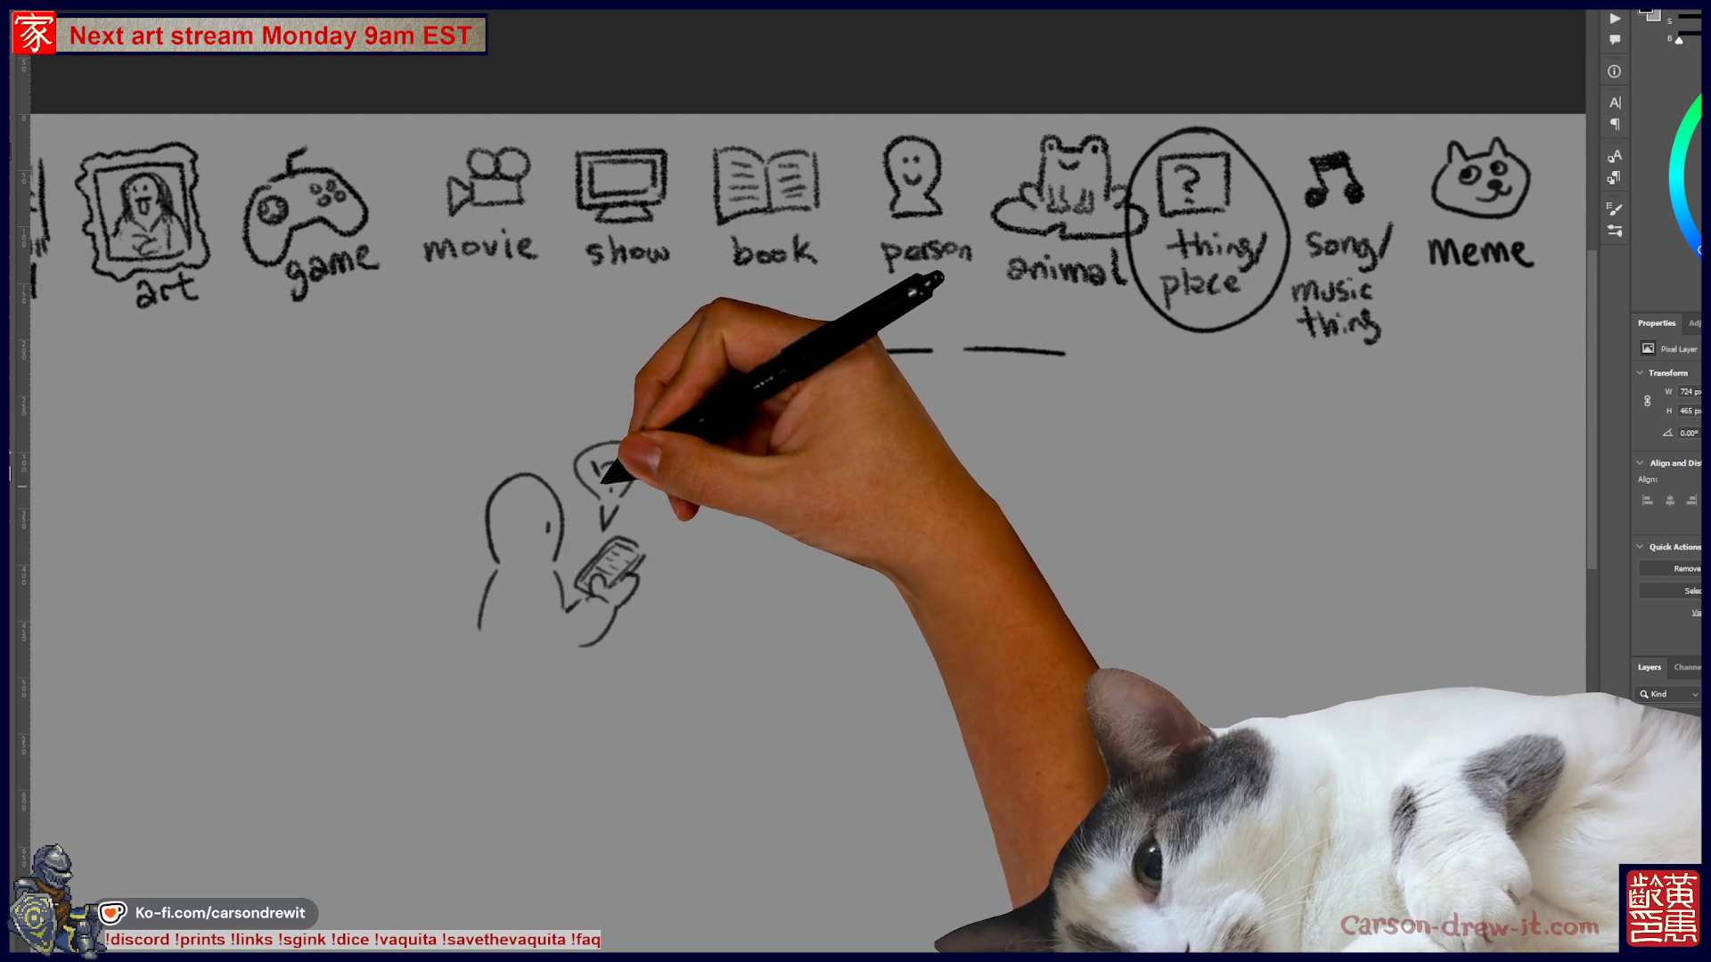
pyautogui.moveTo(577, 459)
pyautogui.mouseDown()
pyautogui.moveTo(614, 503)
pyautogui.moveTo(604, 528)
pyautogui.mouseUp()
pyautogui.moveTo(595, 453)
pyautogui.mouseDown()
pyautogui.moveTo(613, 481)
pyautogui.moveTo(557, 518)
pyautogui.mouseUp()
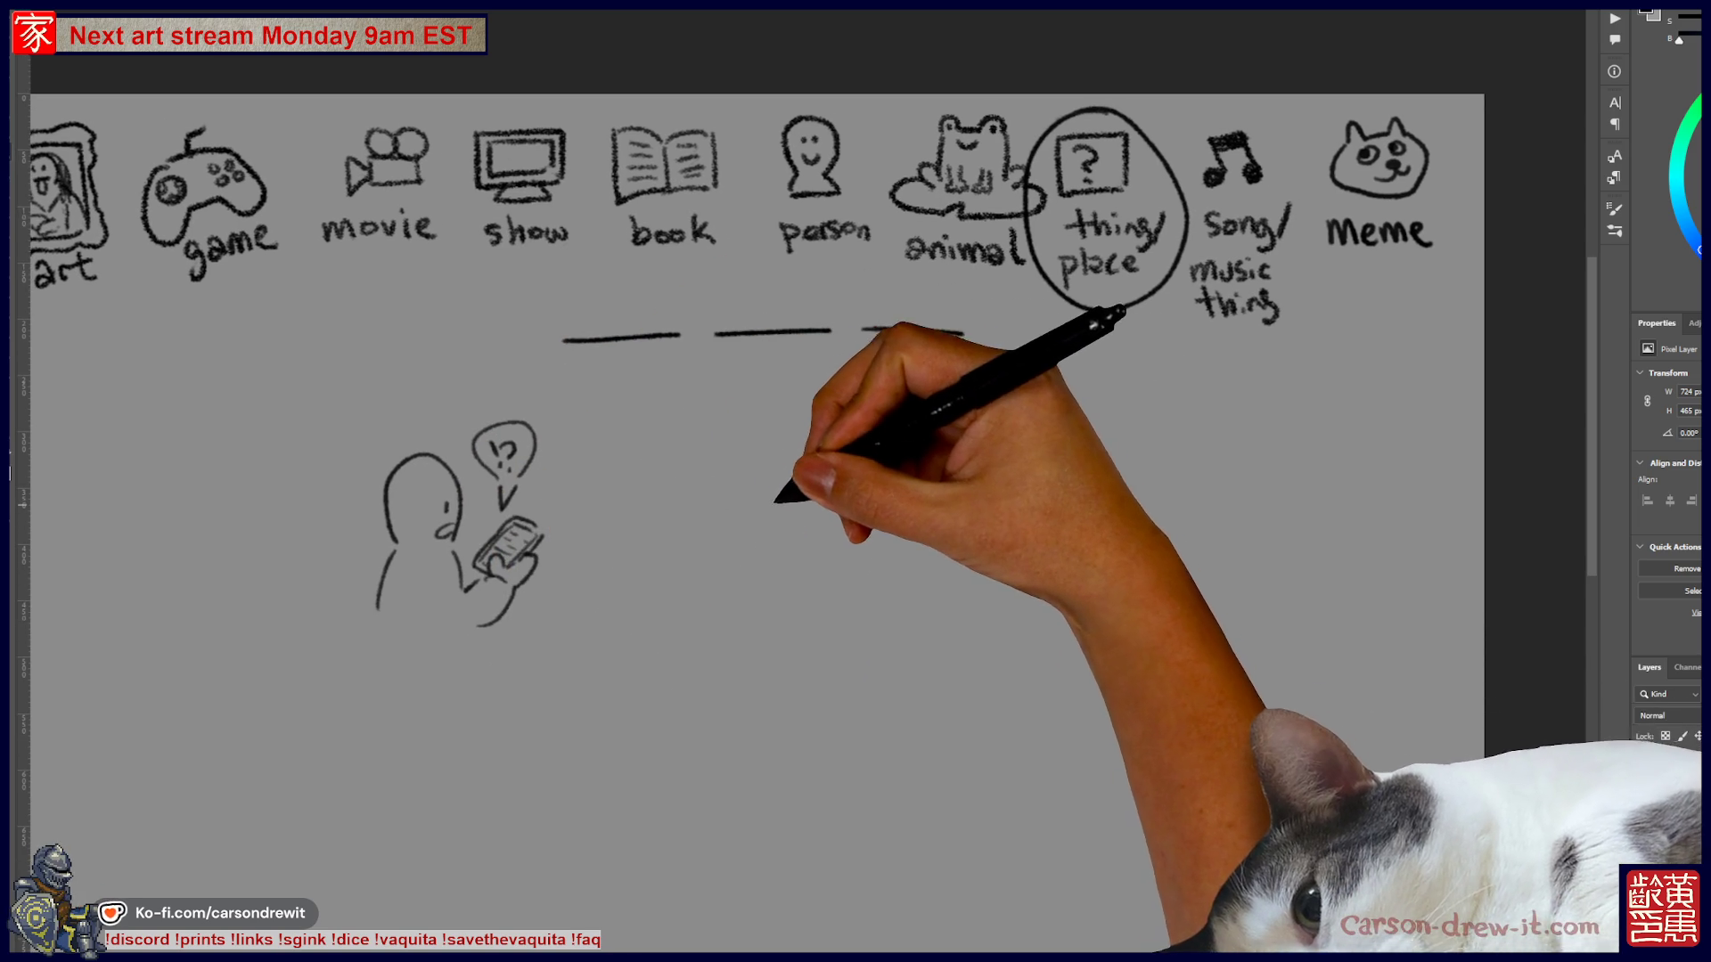
# - Sketch a shrugging second figure with head, raised arm and leg
pyautogui.moveTo(802, 444); pyautogui.dragTo(829, 512)
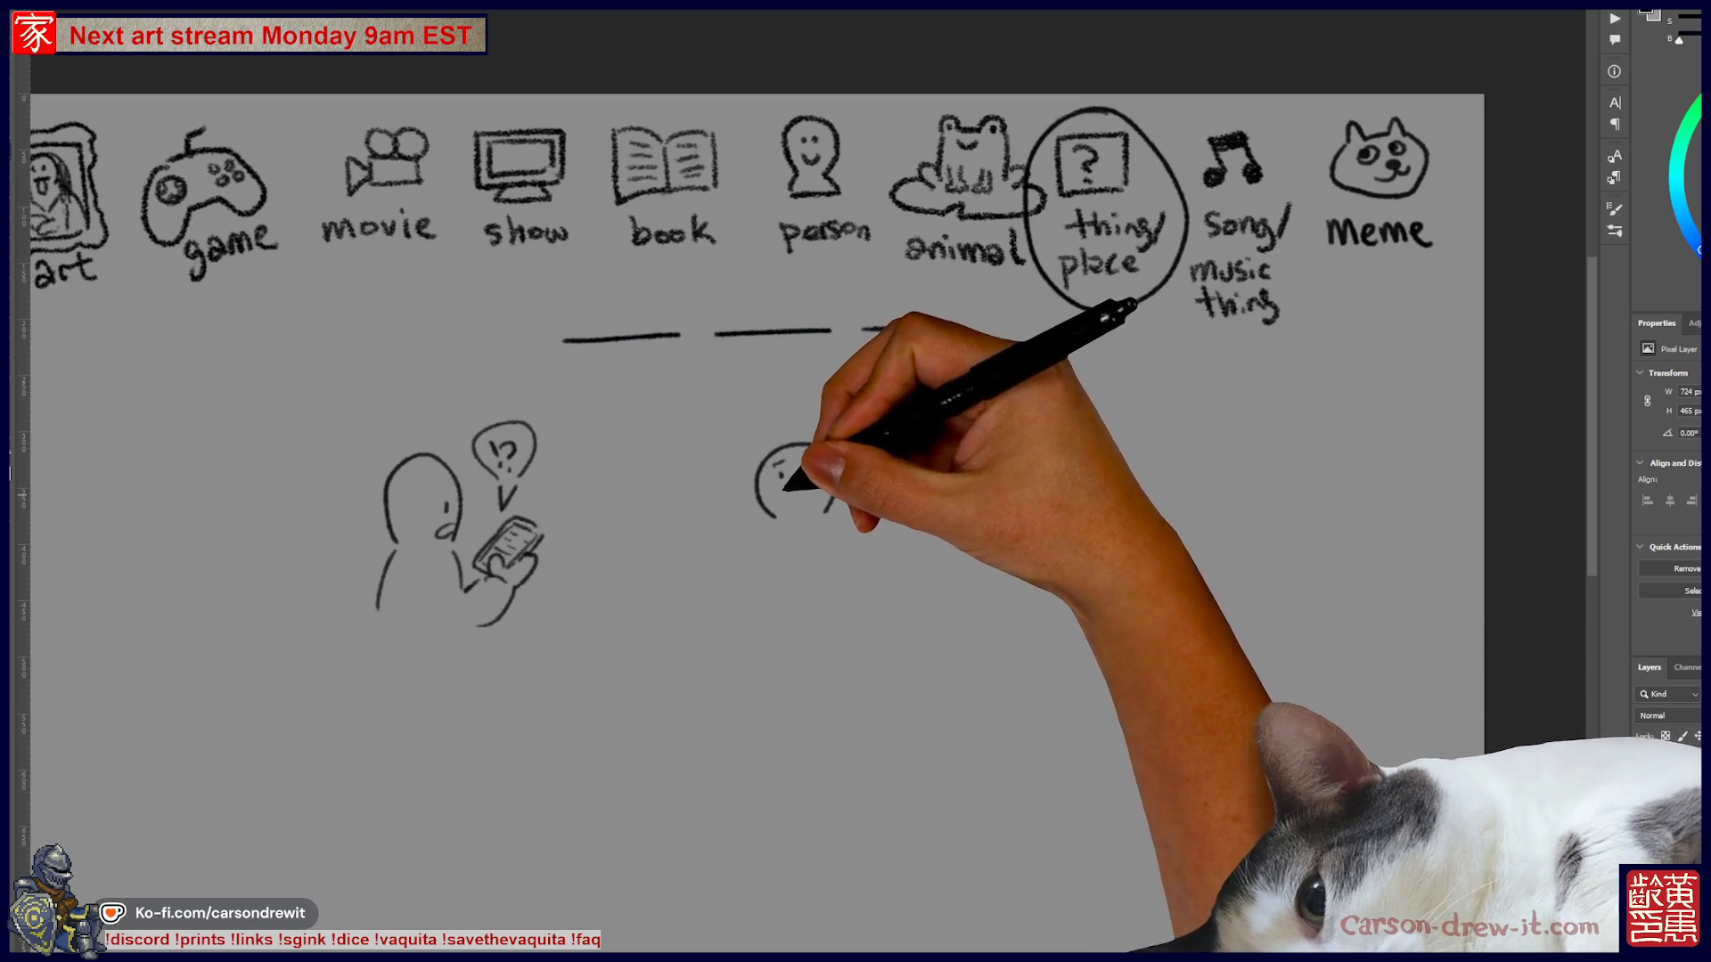
pyautogui.moveTo(729, 489); pyautogui.dragTo(713, 507)
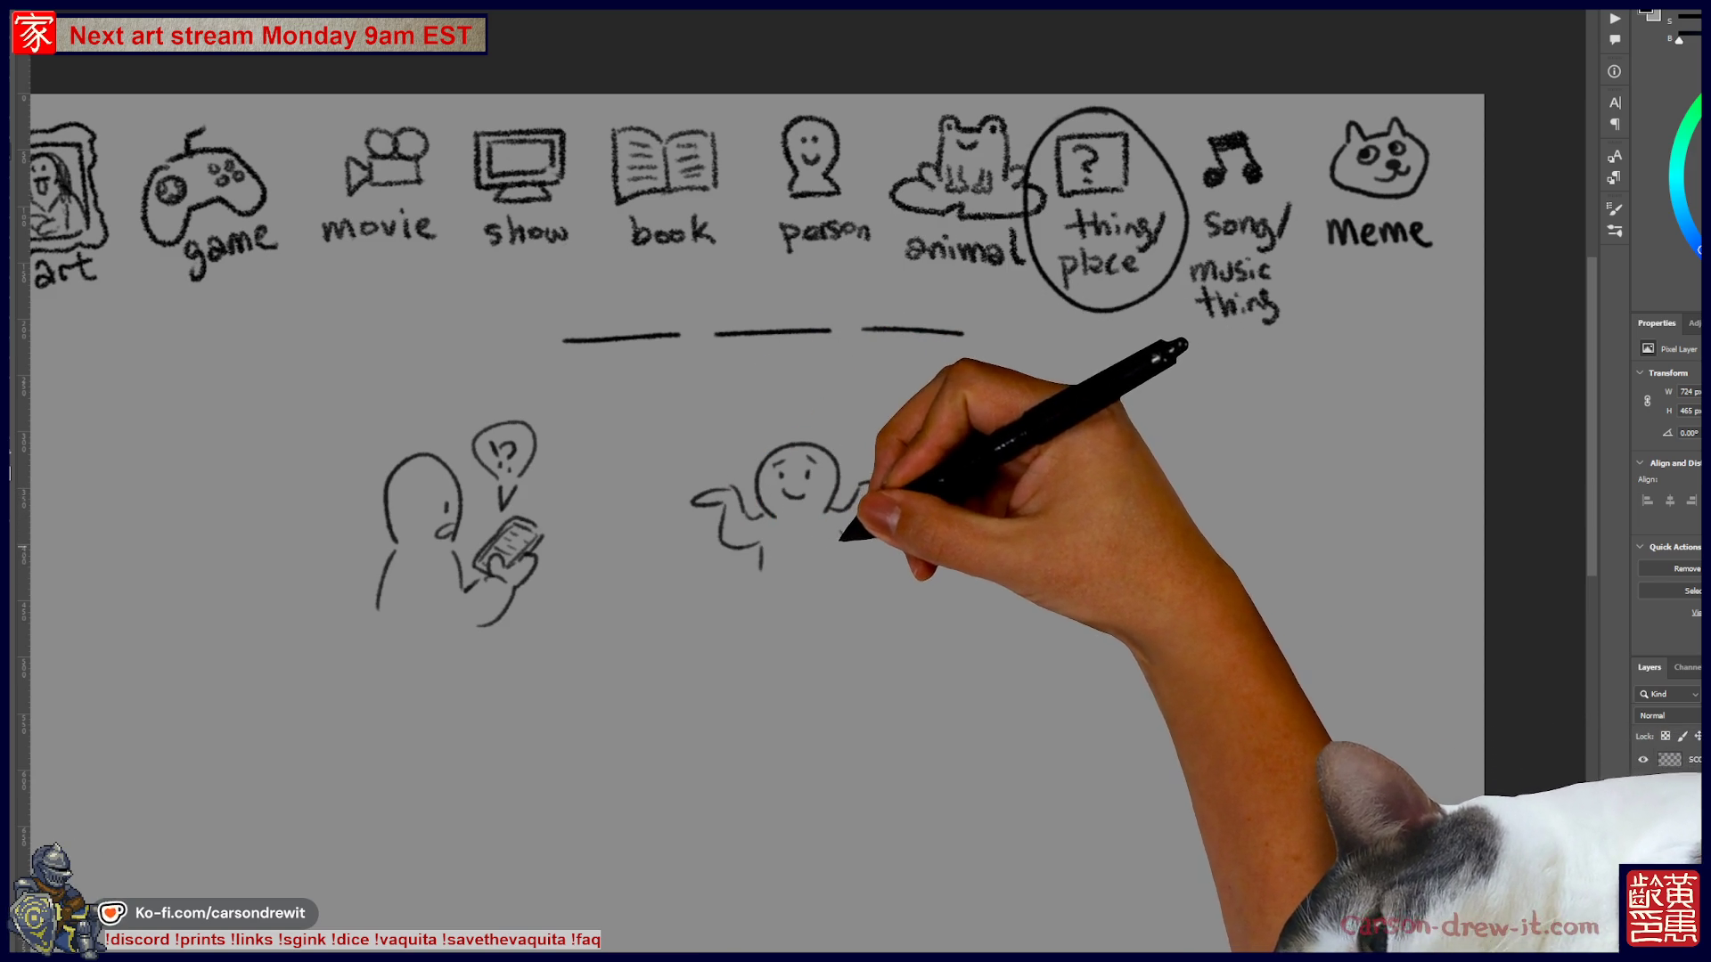
pyautogui.moveTo(840, 547); pyautogui.dragTo(839, 563)
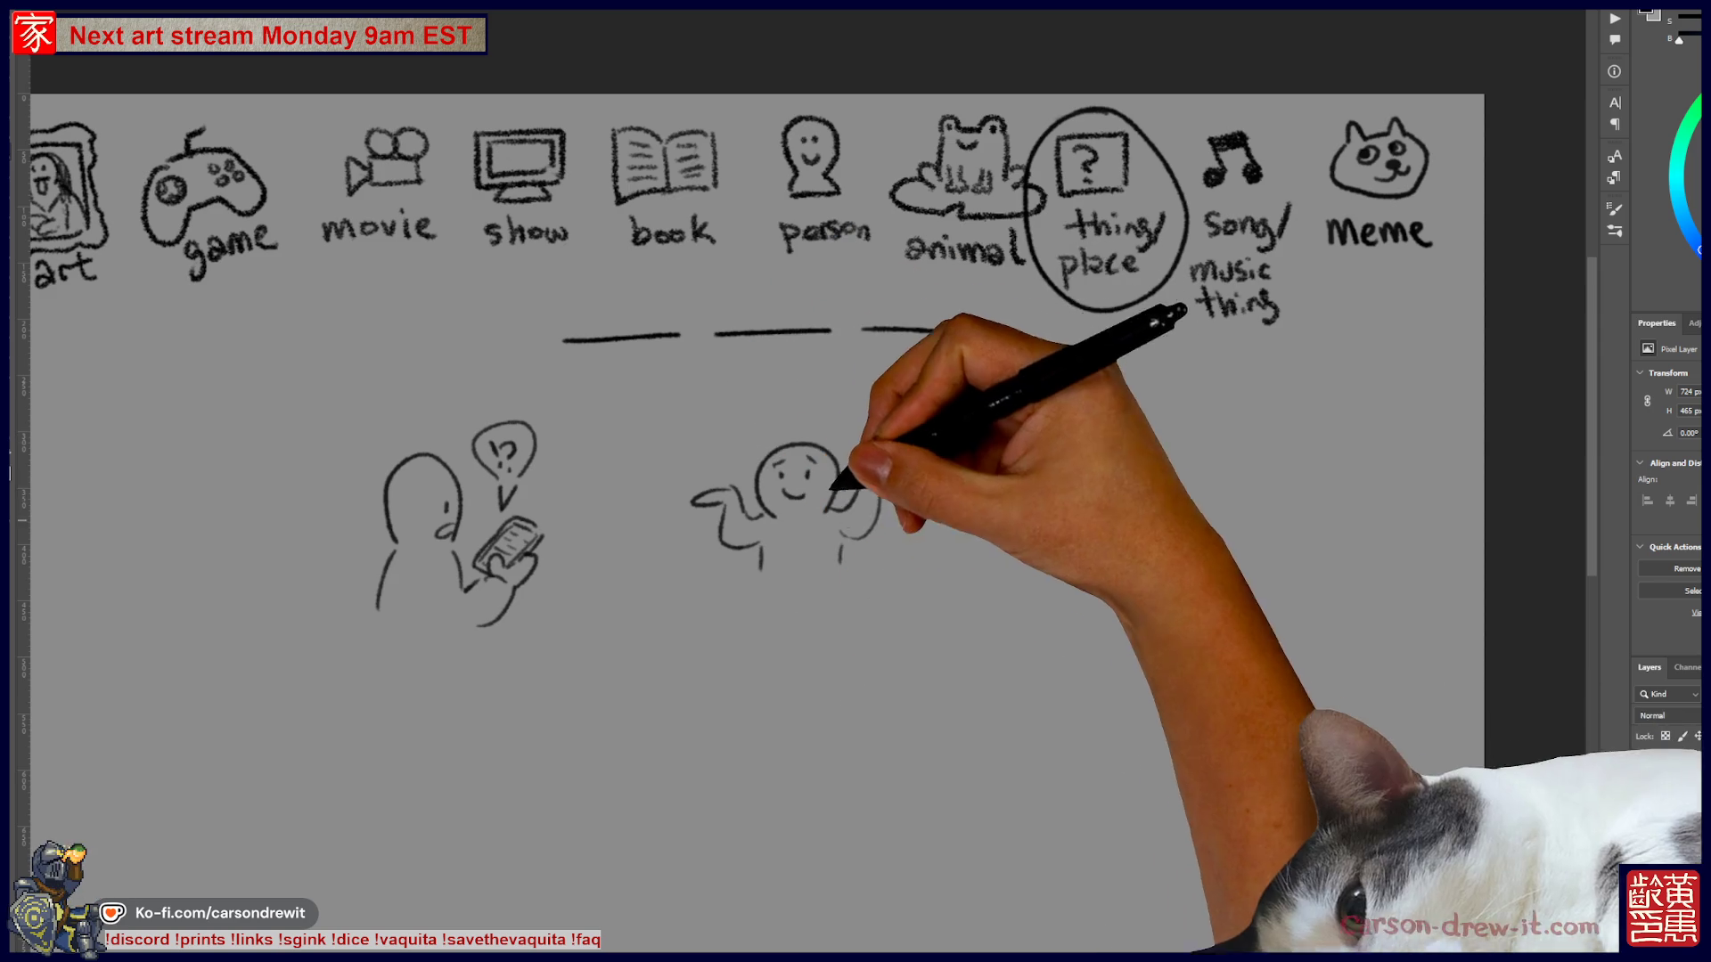
# - Draw a thought cloud around the shrugging figure, with trailing strokes beside it
pyautogui.moveTo(802, 445); pyautogui.dragTo(662, 478)
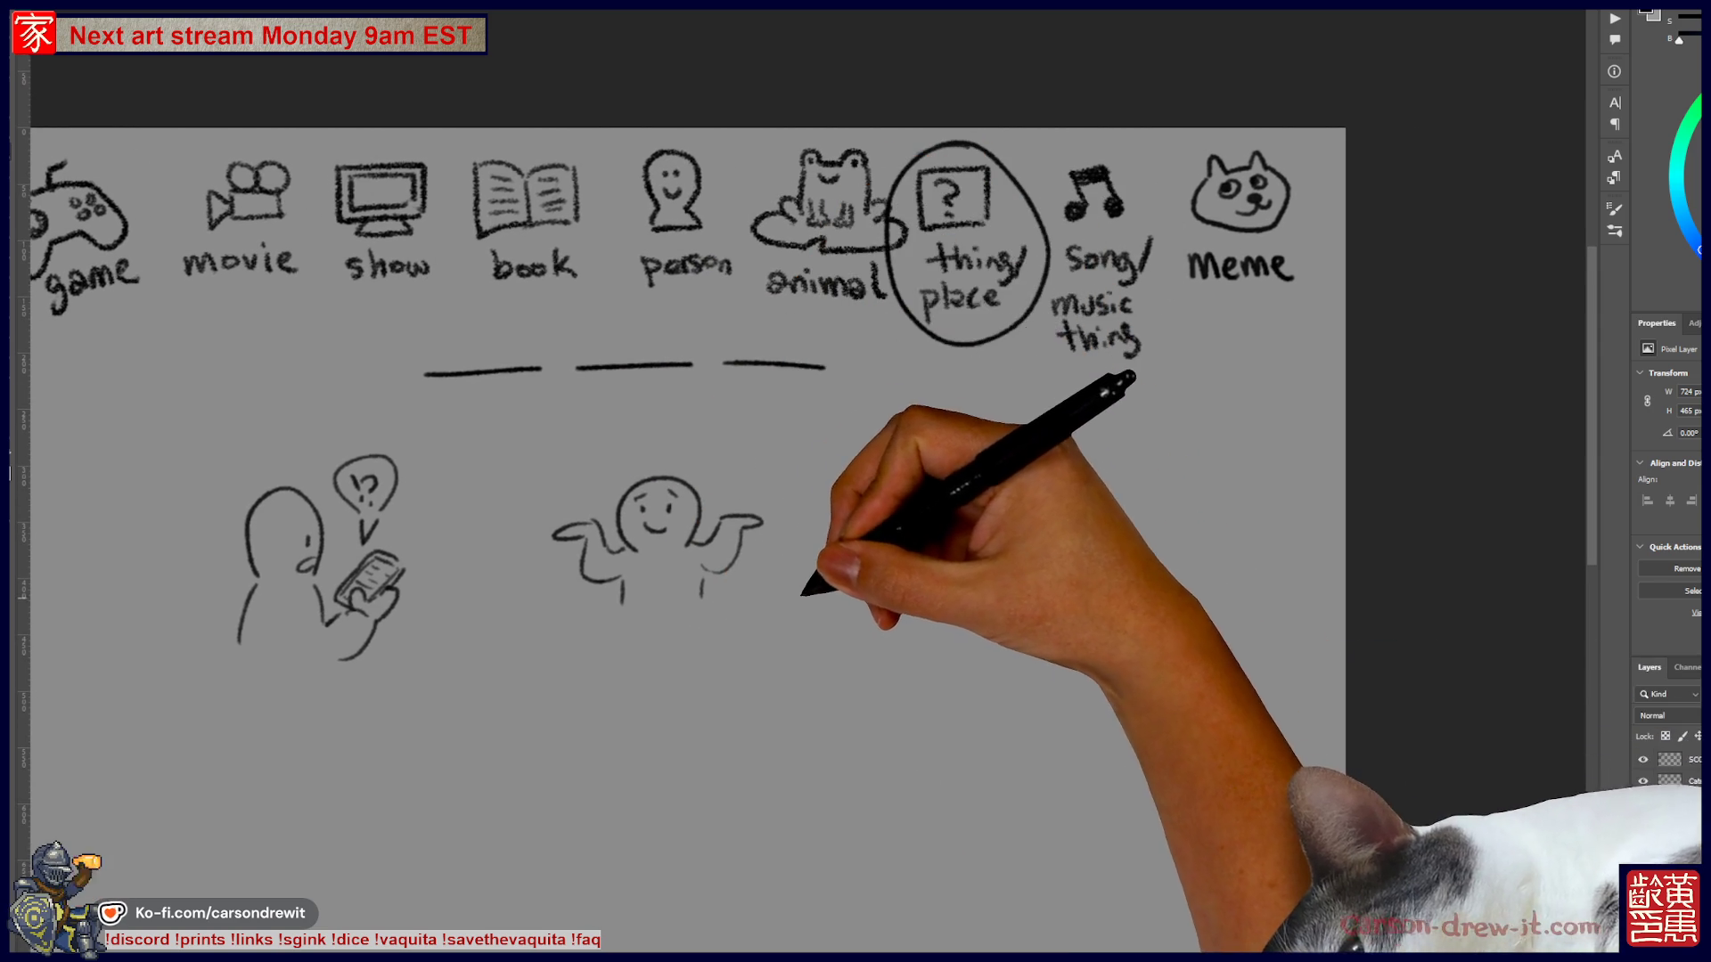
pyautogui.moveTo(767, 463); pyautogui.dragTo(718, 470)
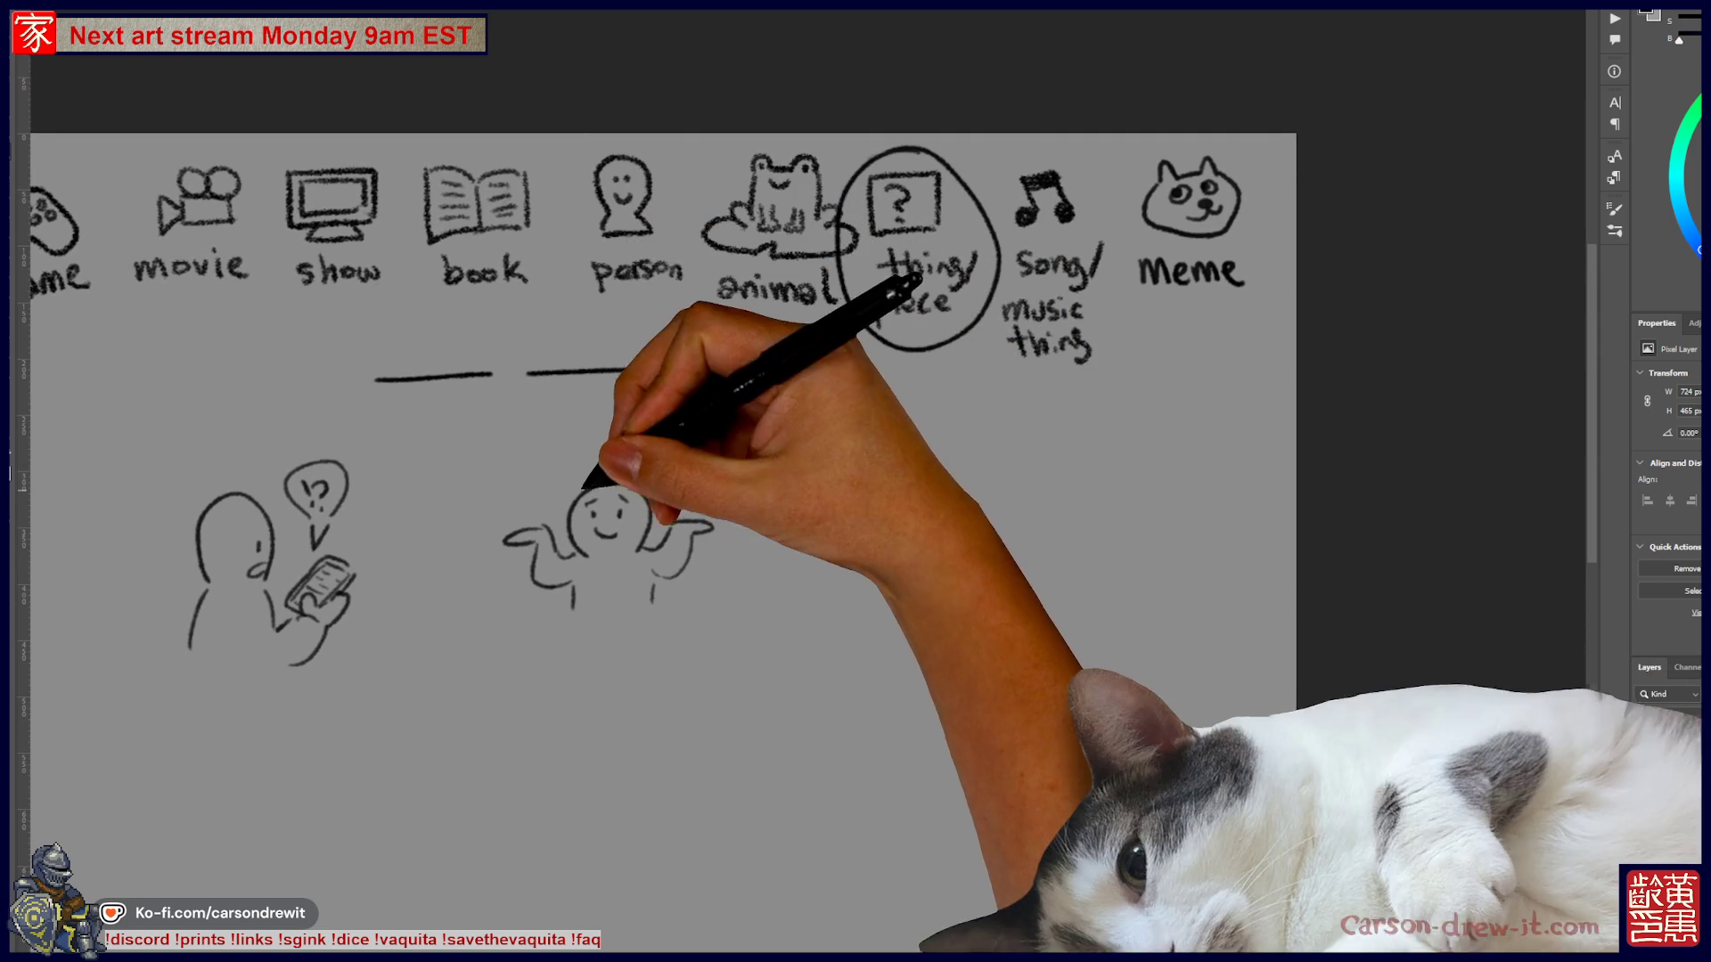
pyautogui.moveTo(532, 469)
pyautogui.mouseDown()
pyautogui.moveTo(535, 606)
pyautogui.moveTo(745, 517)
pyautogui.moveTo(592, 450)
pyautogui.mouseUp()
pyautogui.moveTo(674, 370); pyautogui.dragTo(775, 370)
pyautogui.moveTo(747, 573)
pyautogui.mouseDown()
pyautogui.moveTo(780, 615)
pyautogui.moveTo(777, 684)
pyautogui.mouseUp()
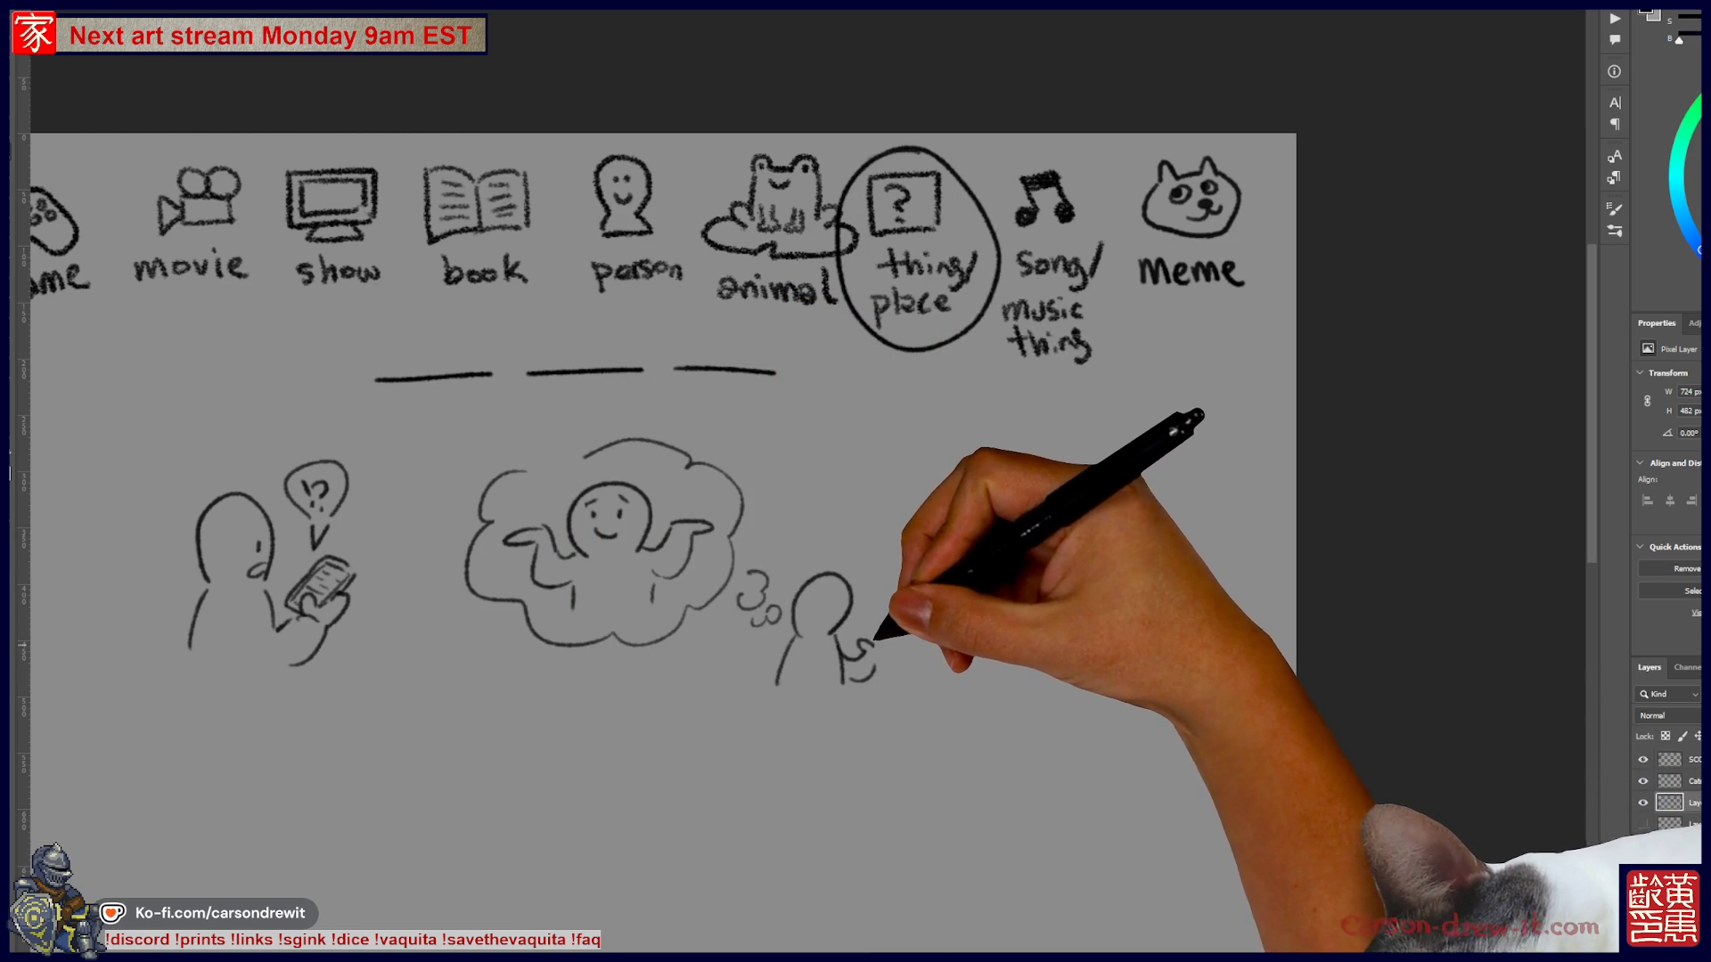
pyautogui.moveTo(882, 590); pyautogui.dragTo(891, 627)
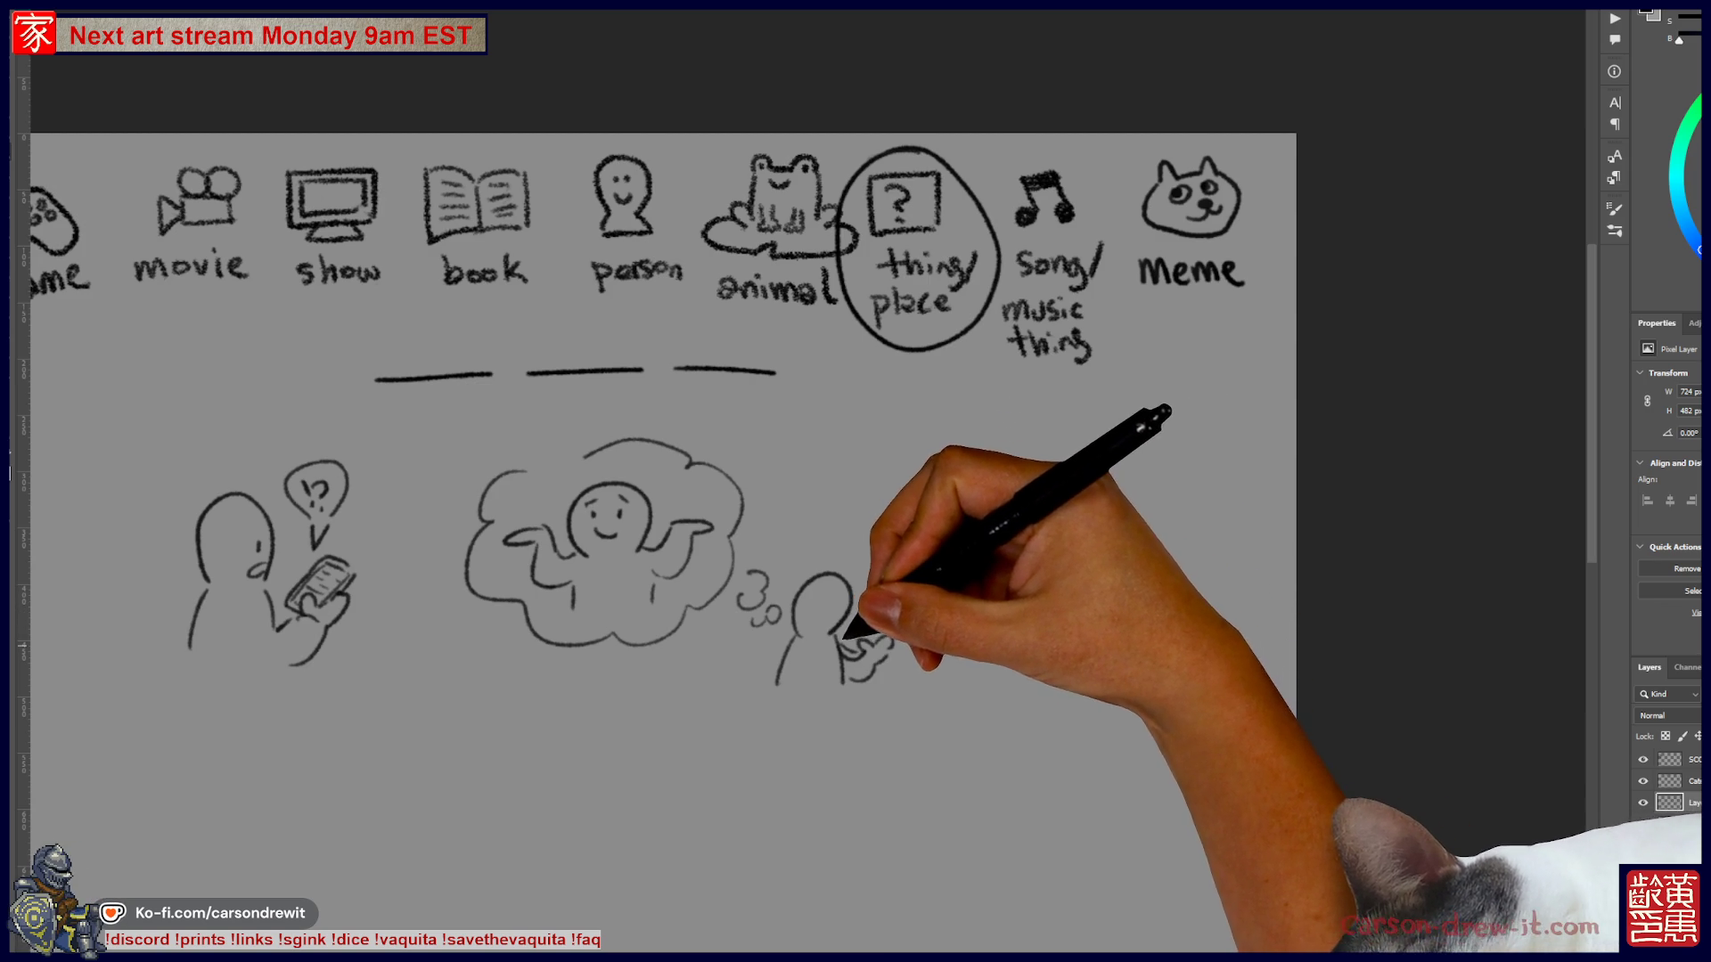
pyautogui.moveTo(844, 617); pyautogui.dragTo(847, 625)
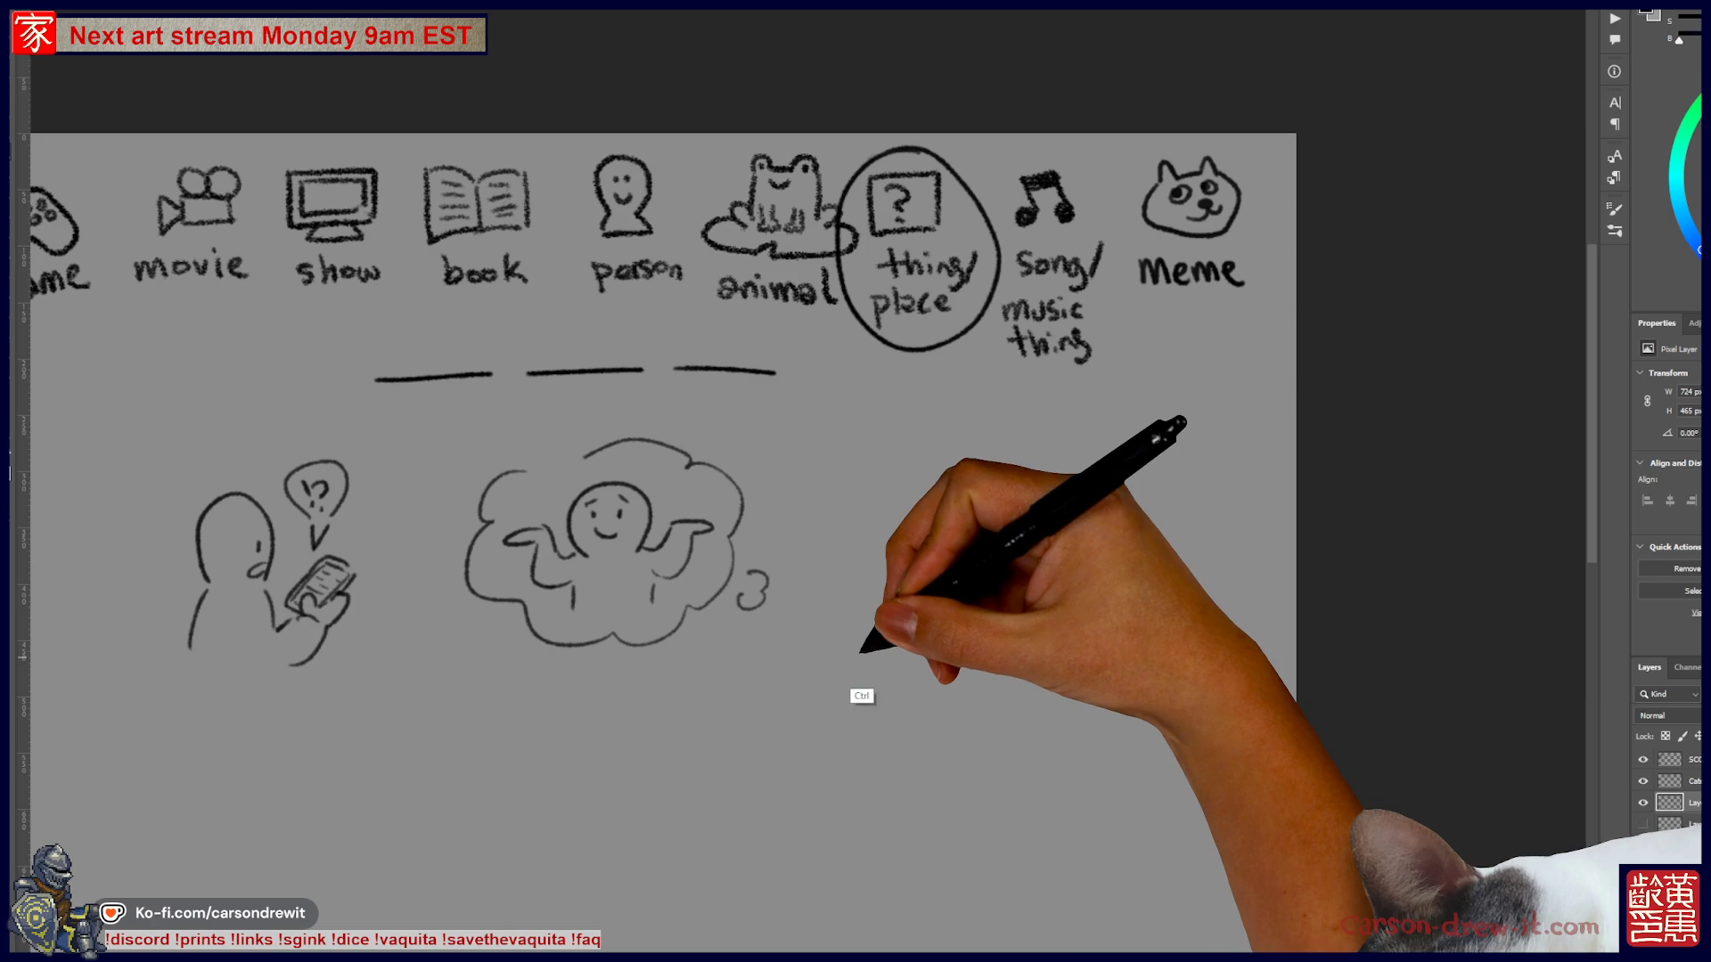
# - Draw a small thinking figure, then a hand typing on a keyboard grid with motion marks
pyautogui.moveTo(815, 599)
pyautogui.mouseDown()
pyautogui.moveTo(807, 625)
pyautogui.moveTo(848, 635)
pyautogui.mouseUp()
pyautogui.moveTo(794, 634)
pyautogui.mouseDown()
pyautogui.moveTo(788, 675)
pyautogui.moveTo(840, 679)
pyautogui.mouseUp()
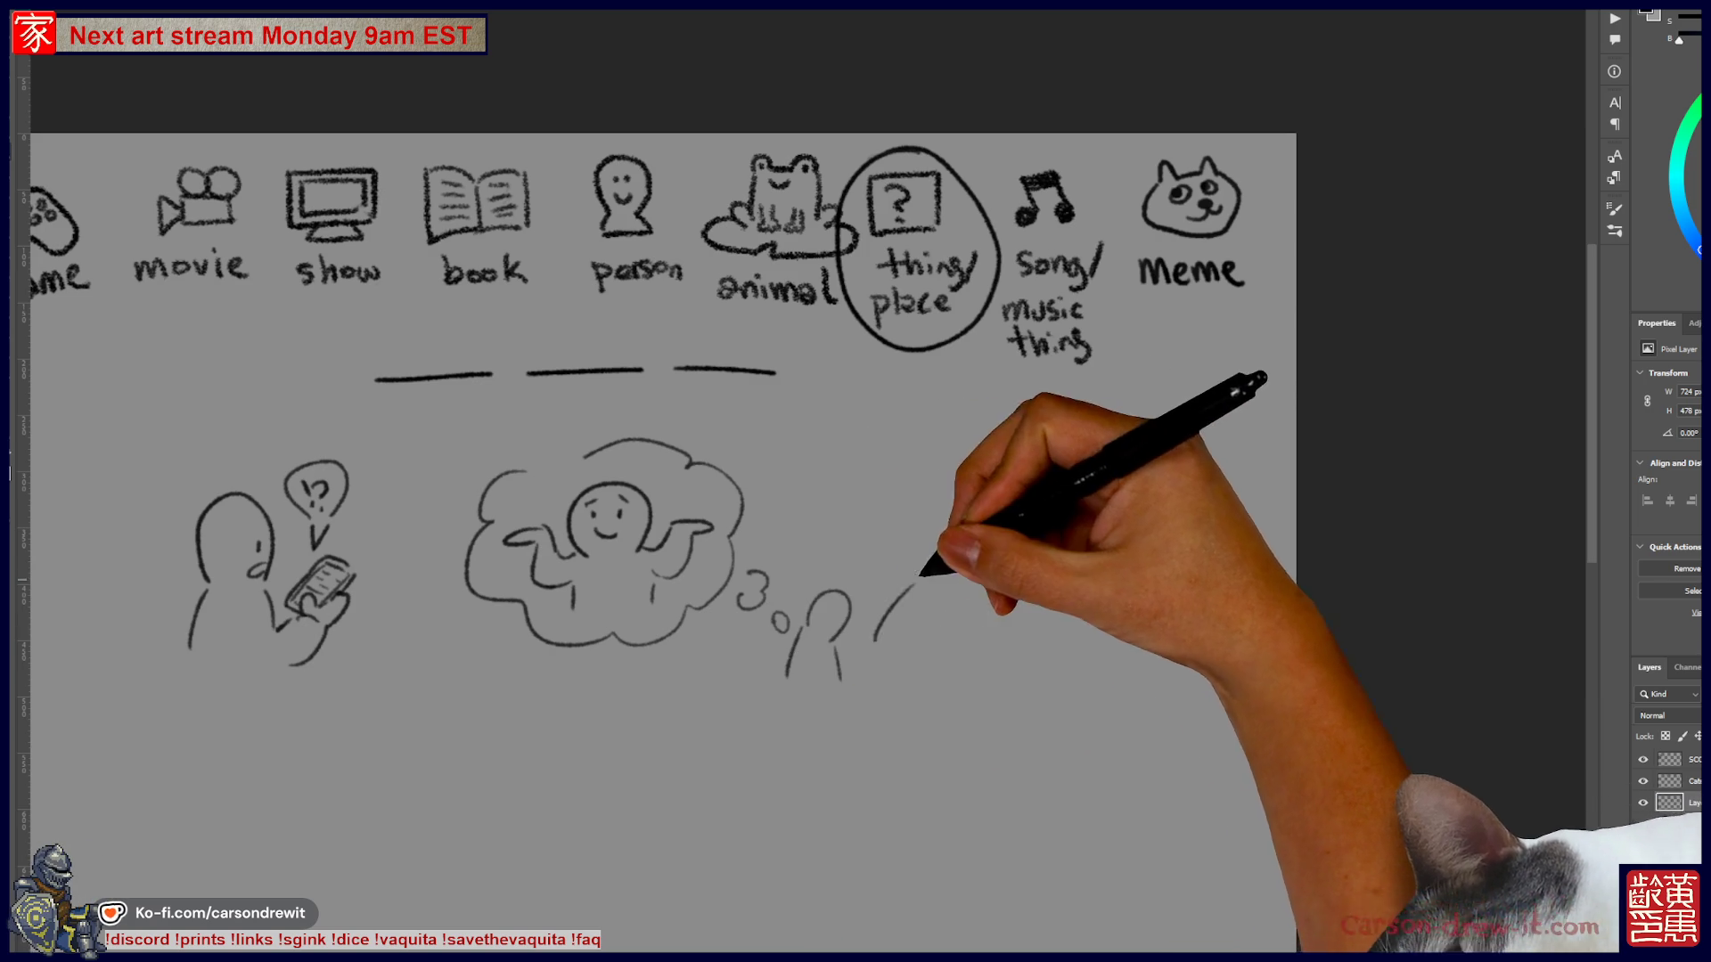
pyautogui.moveTo(915, 583); pyautogui.dragTo(878, 639)
pyautogui.moveTo(882, 648); pyautogui.dragTo(956, 623)
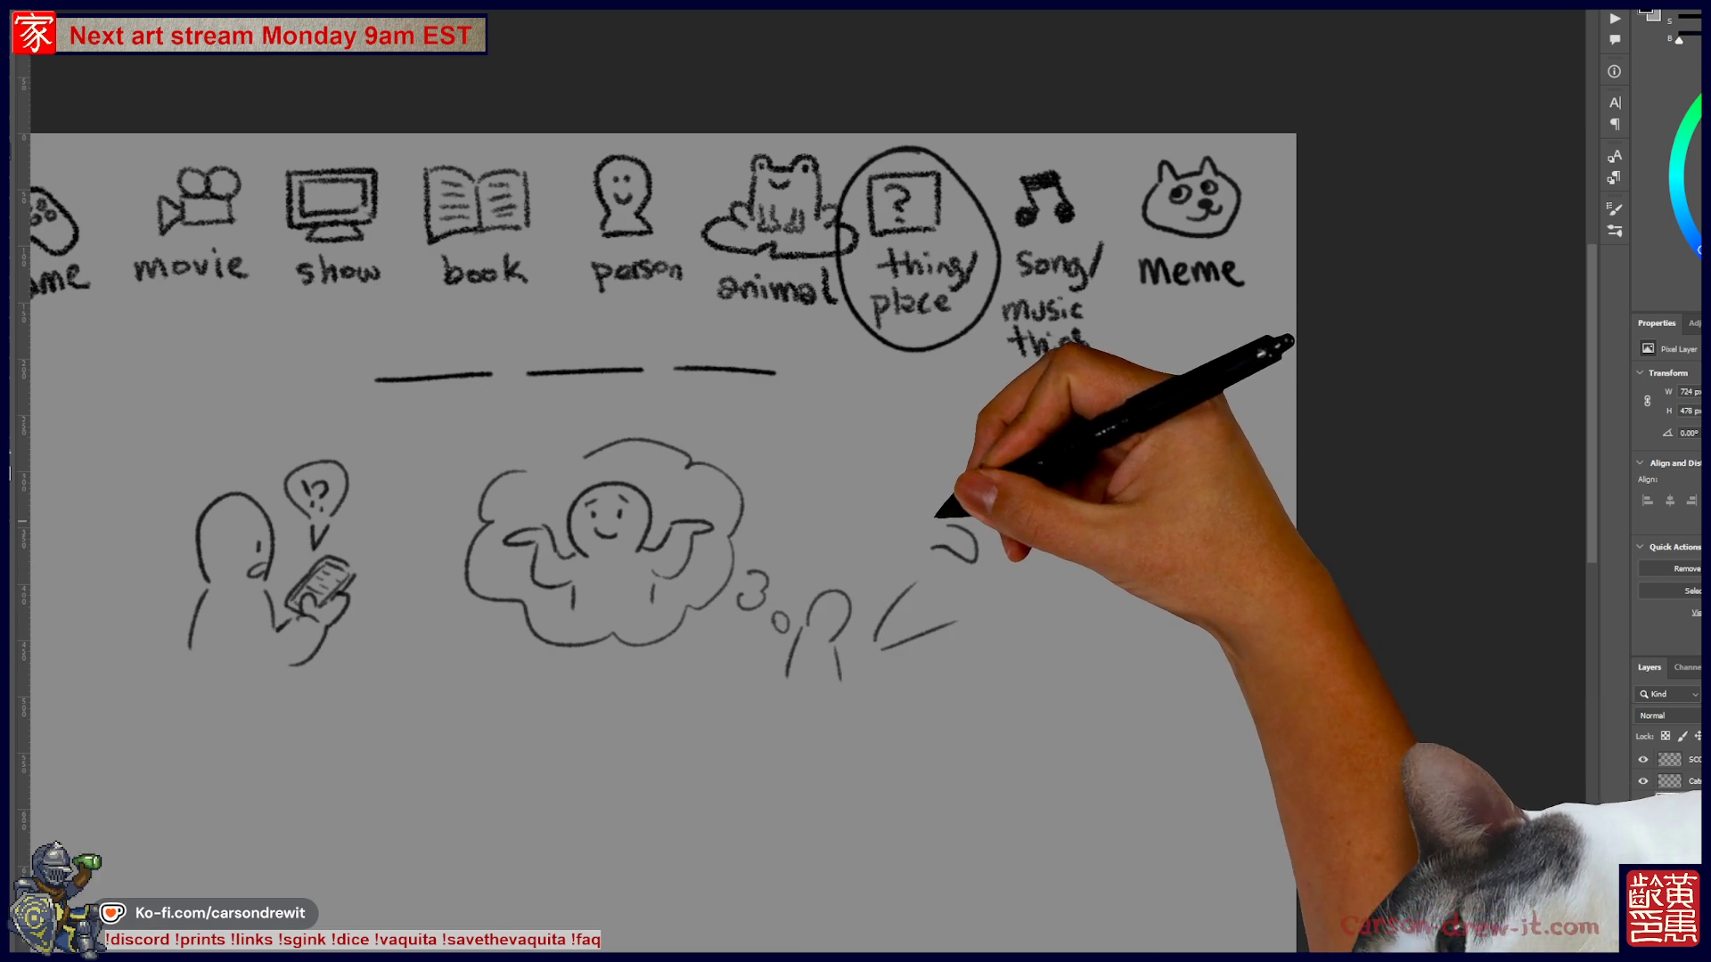
pyautogui.moveTo(940, 577)
pyautogui.mouseDown()
pyautogui.moveTo(980, 613)
pyautogui.moveTo(1013, 599)
pyautogui.moveTo(973, 592)
pyautogui.mouseUp()
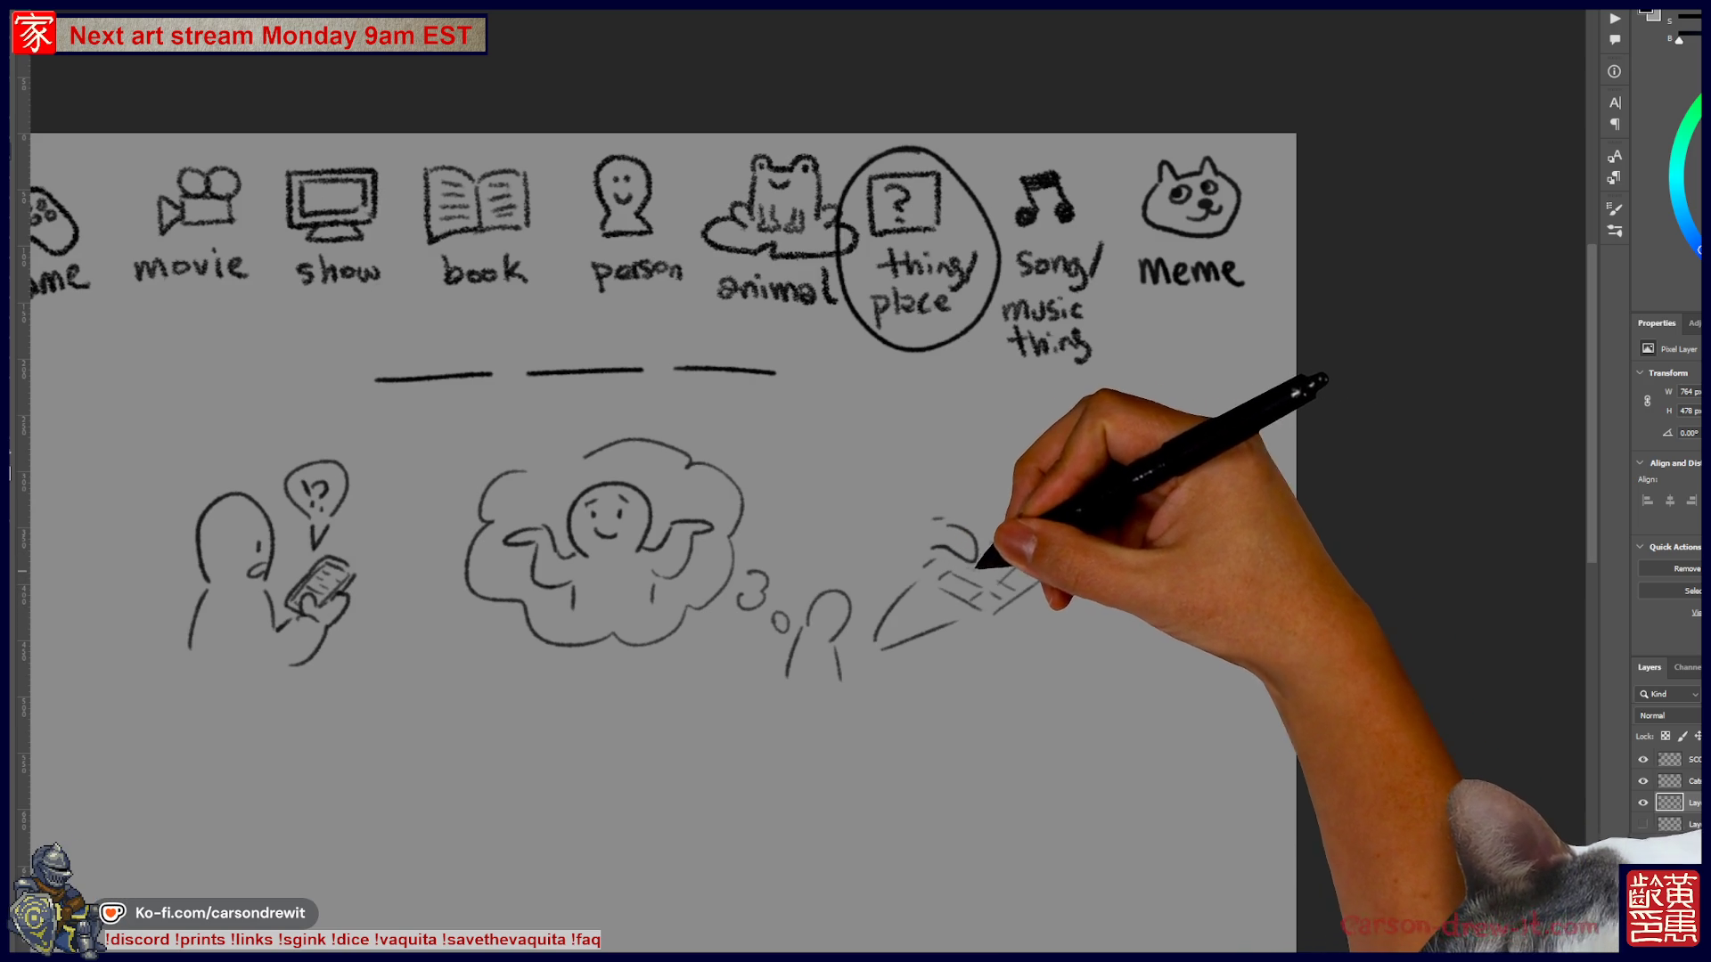
pyautogui.moveTo(904, 525); pyautogui.dragTo(953, 526)
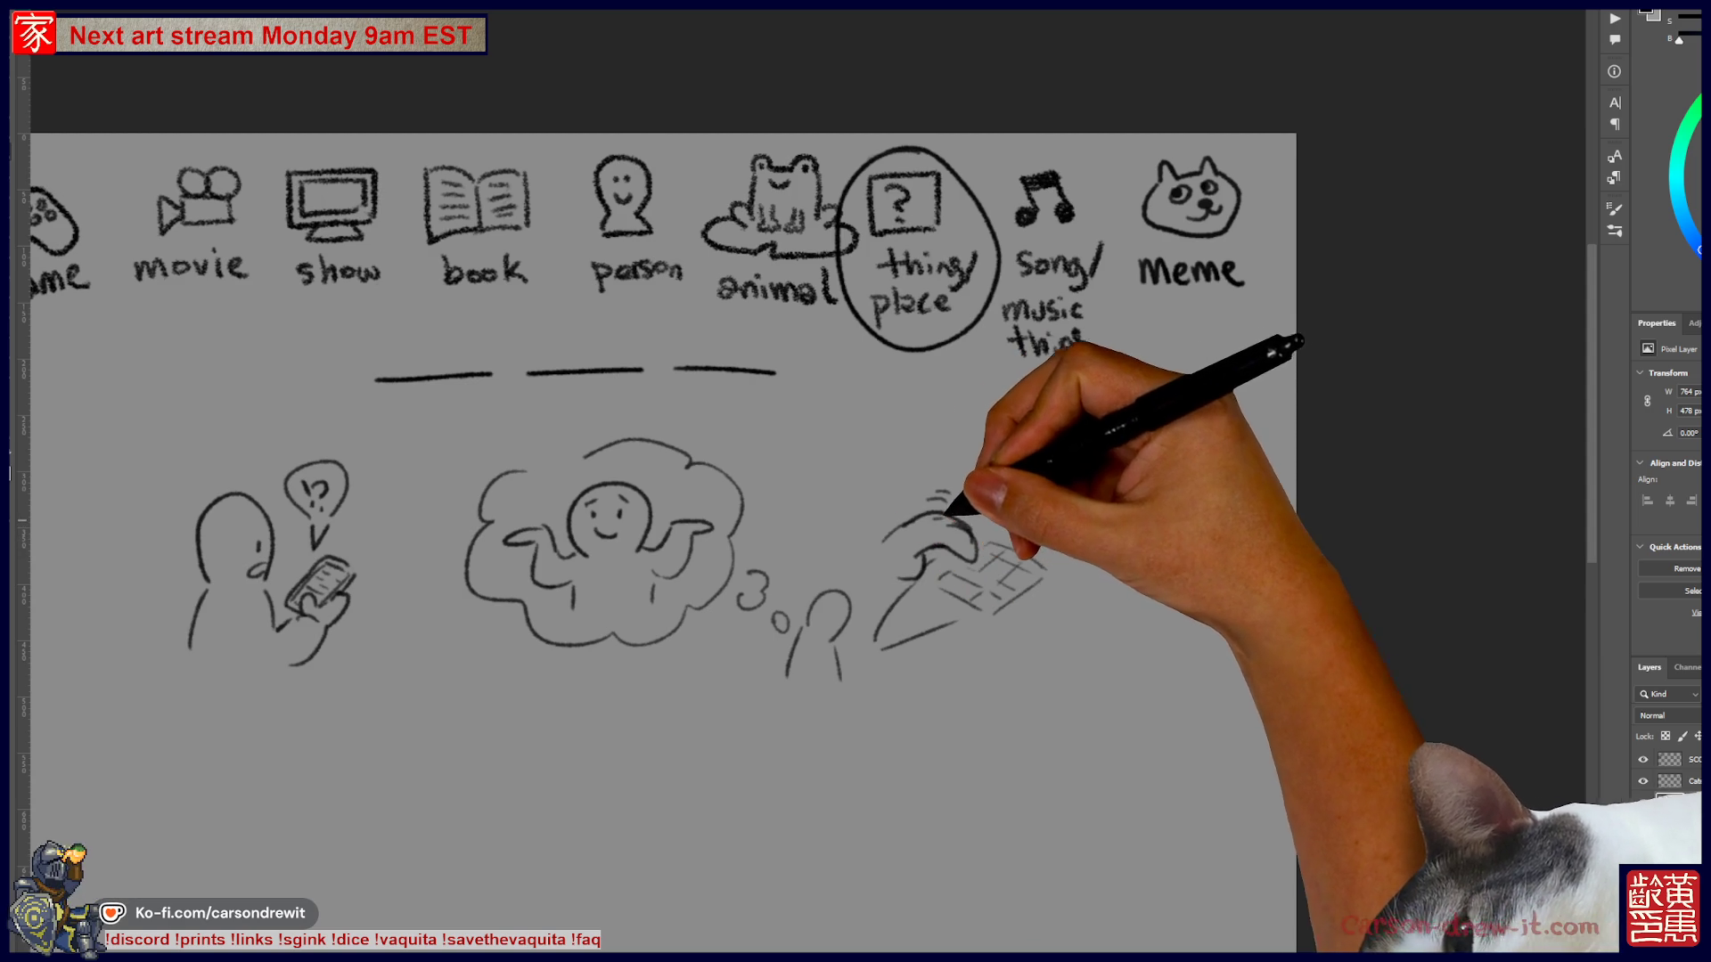
# - Bring the left-hand categories back into view and start circling the first word blank
pyautogui.moveTo(655, 477); pyautogui.dragTo(707, 494)
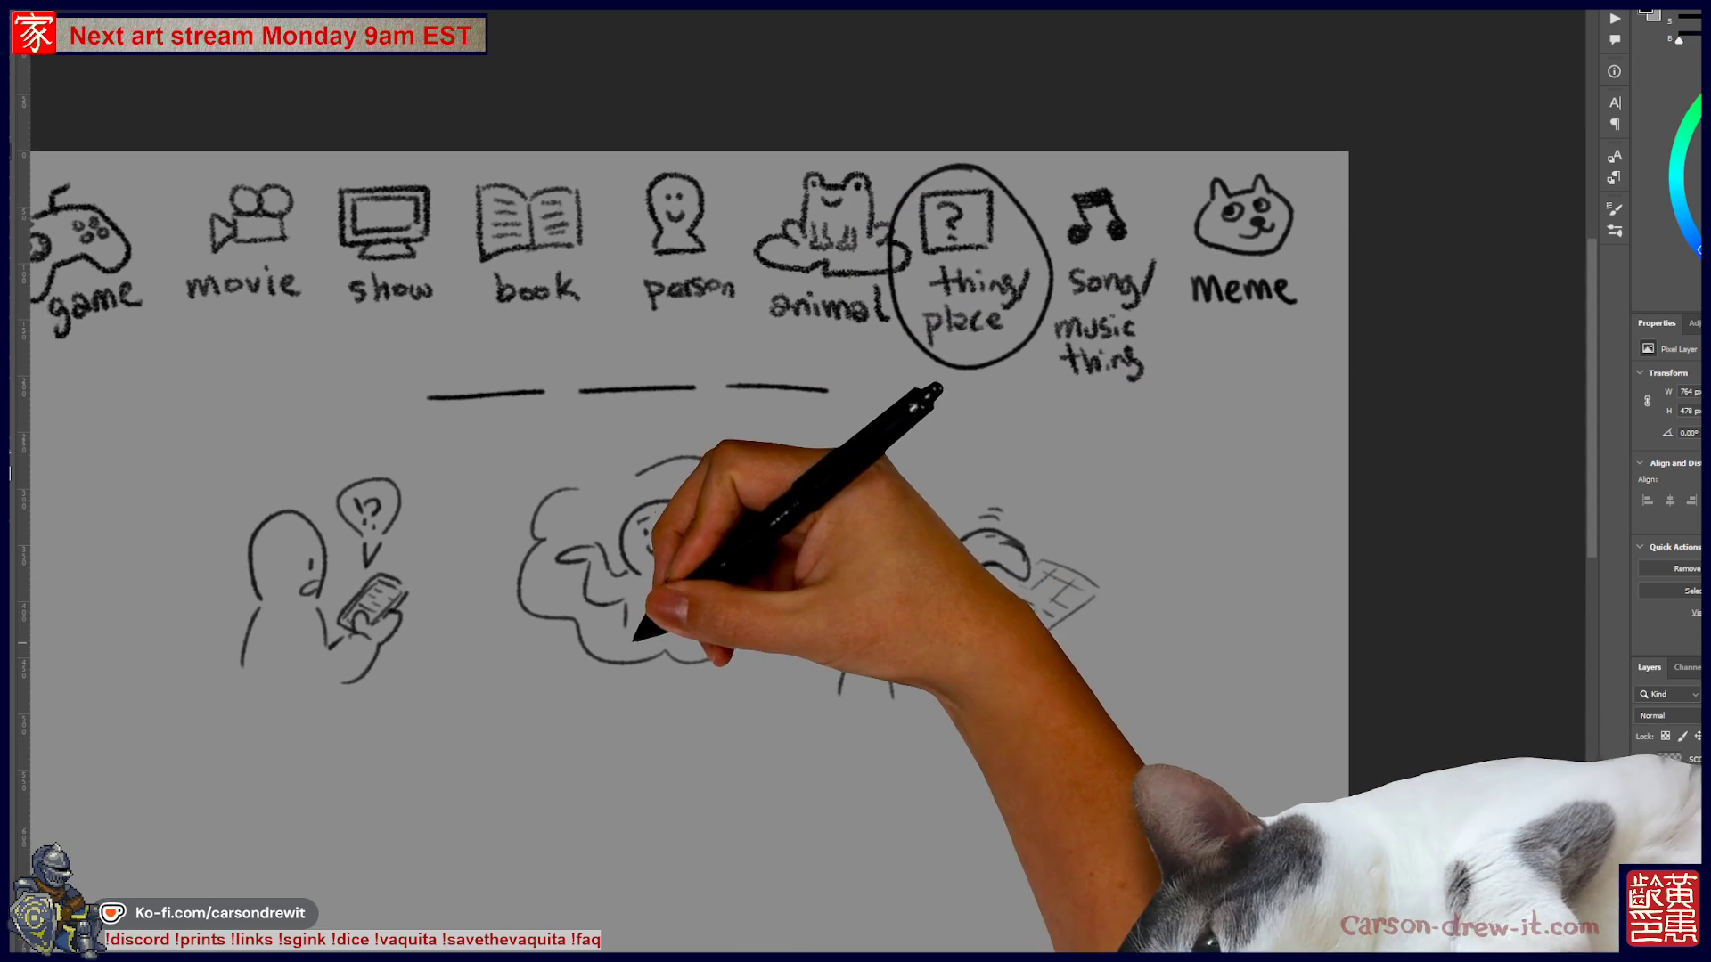
pyautogui.moveTo(708, 494)
pyautogui.mouseDown()
pyautogui.moveTo(836, 549)
pyautogui.moveTo(895, 460)
pyautogui.moveTo(1075, 497)
pyautogui.mouseUp()
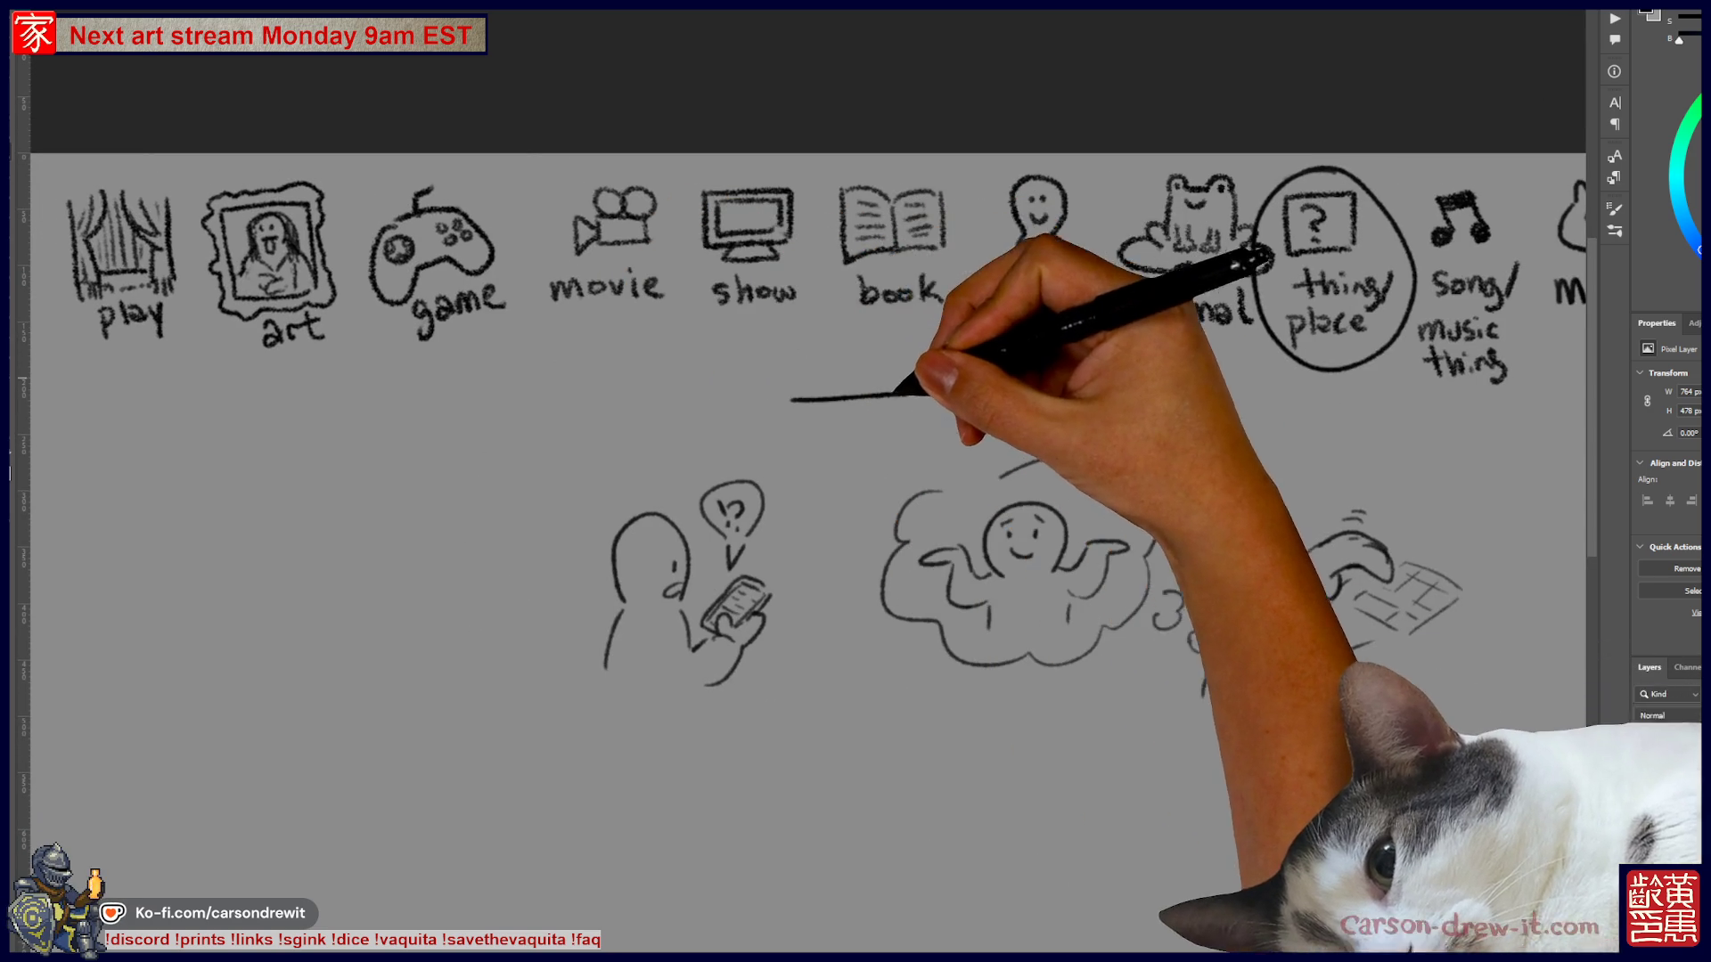
pyautogui.moveTo(851, 340); pyautogui.dragTo(809, 406)
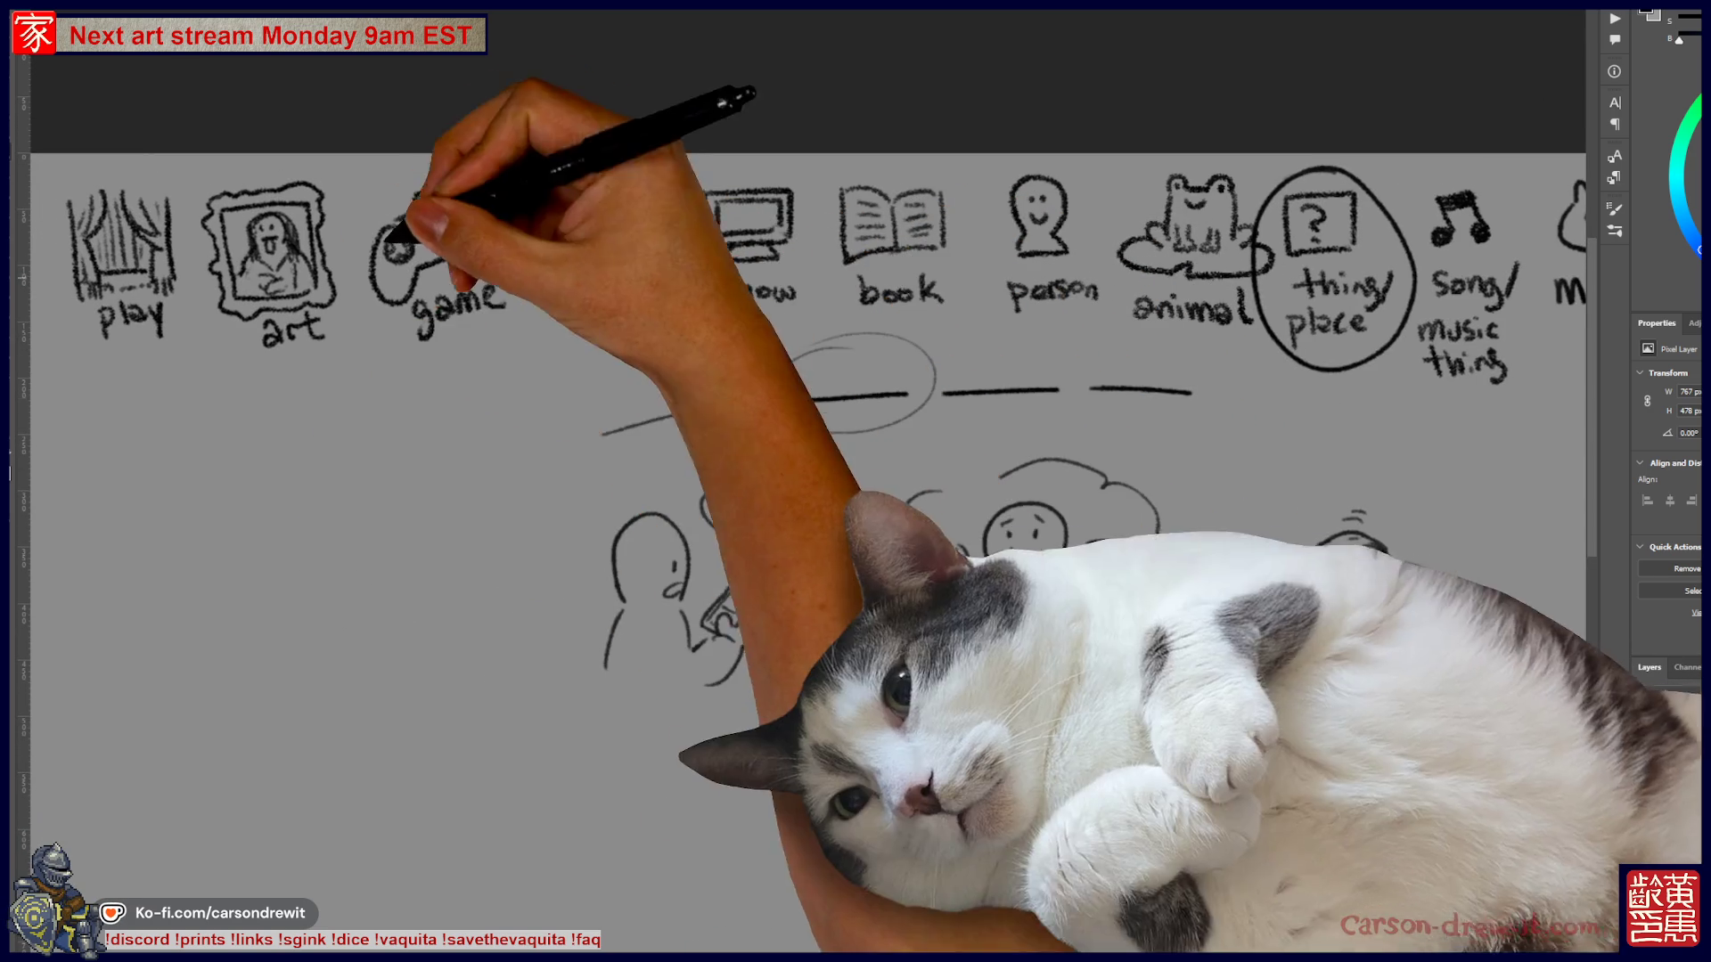
# - Circle the first word blank after undoing two misdrawn attempts, and begin the symbol clue with a dash
pyautogui.moveTo(588, 424)
pyautogui.mouseDown()
pyautogui.moveTo(604, 436)
pyautogui.moveTo(757, 397)
pyautogui.mouseUp()
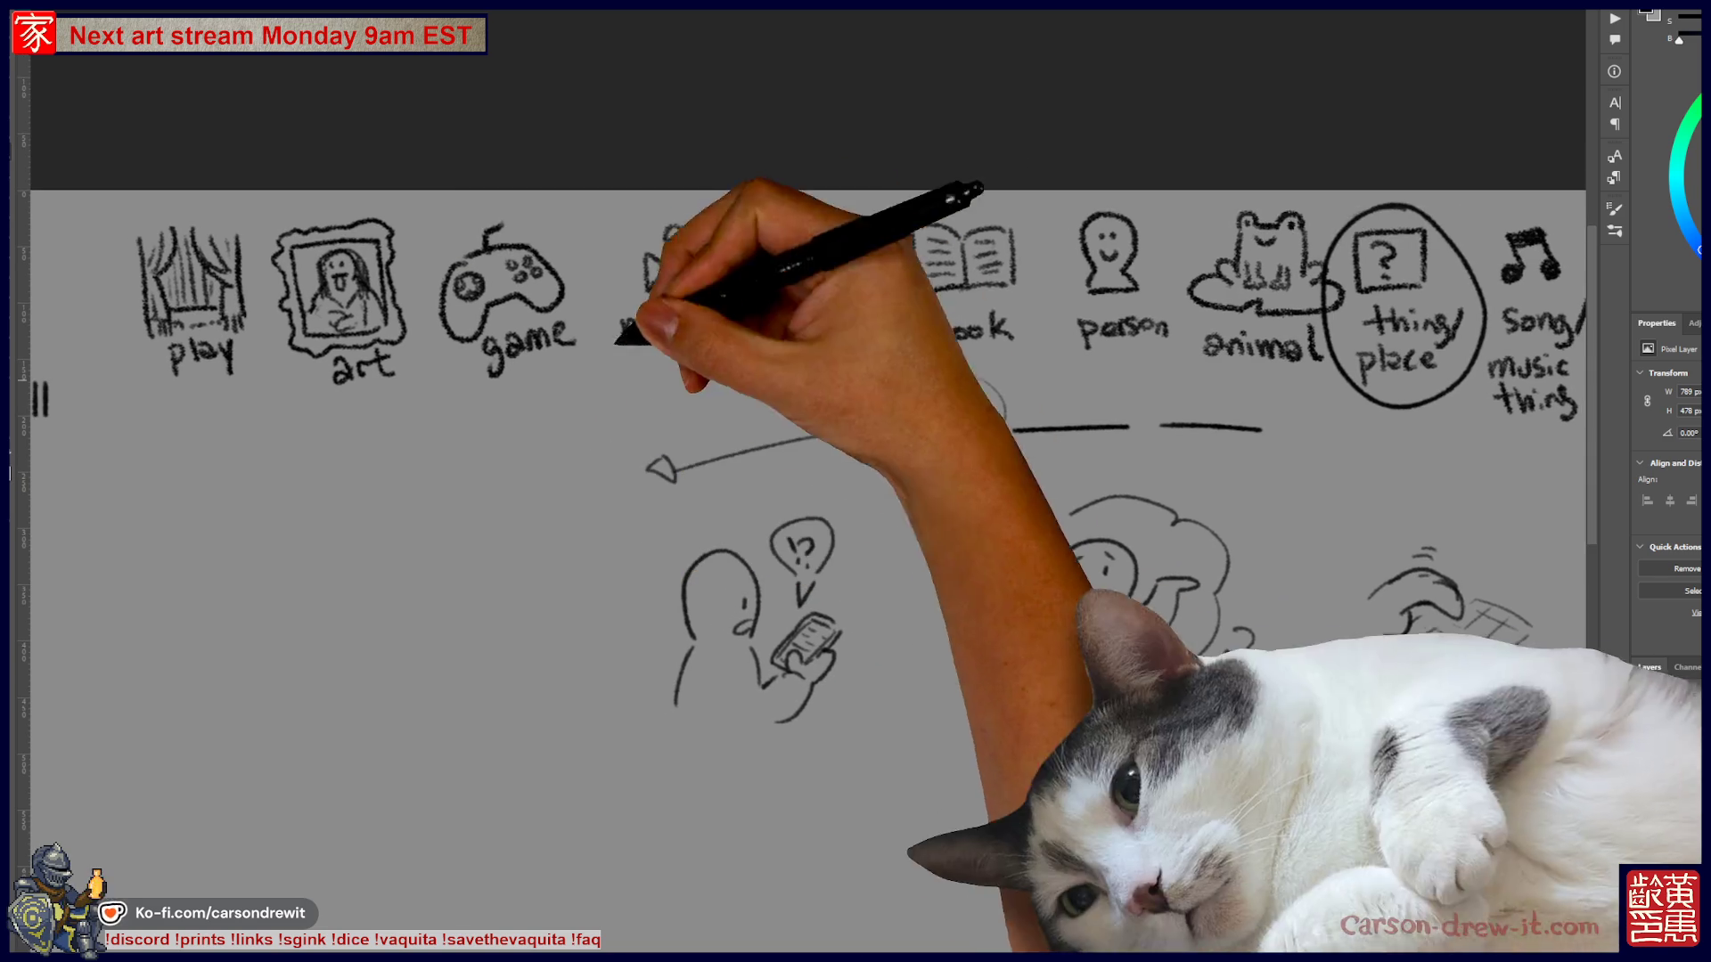
pyautogui.hotkey('ctrl', 'z')
pyautogui.hotkey('ctrl', 'z')
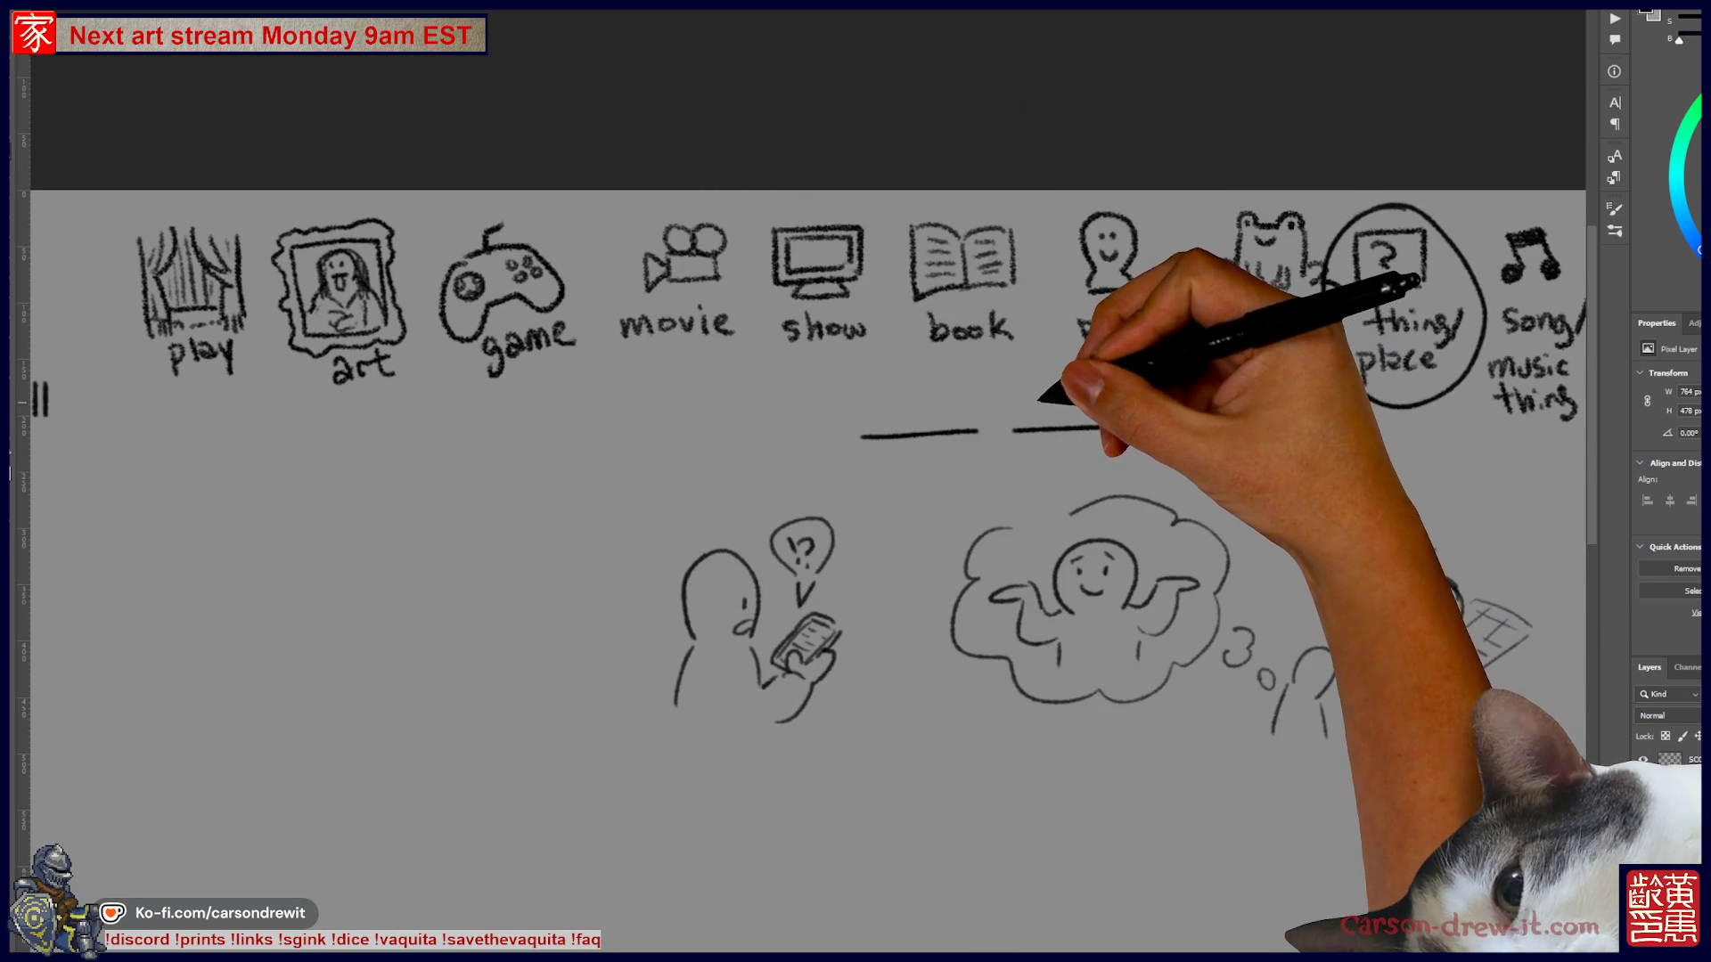
pyautogui.moveTo(1081, 381)
pyautogui.mouseDown()
pyautogui.moveTo(1037, 367)
pyautogui.moveTo(1107, 446)
pyautogui.moveTo(1062, 503)
pyautogui.moveTo(1115, 611)
pyautogui.moveTo(1001, 718)
pyautogui.mouseUp()
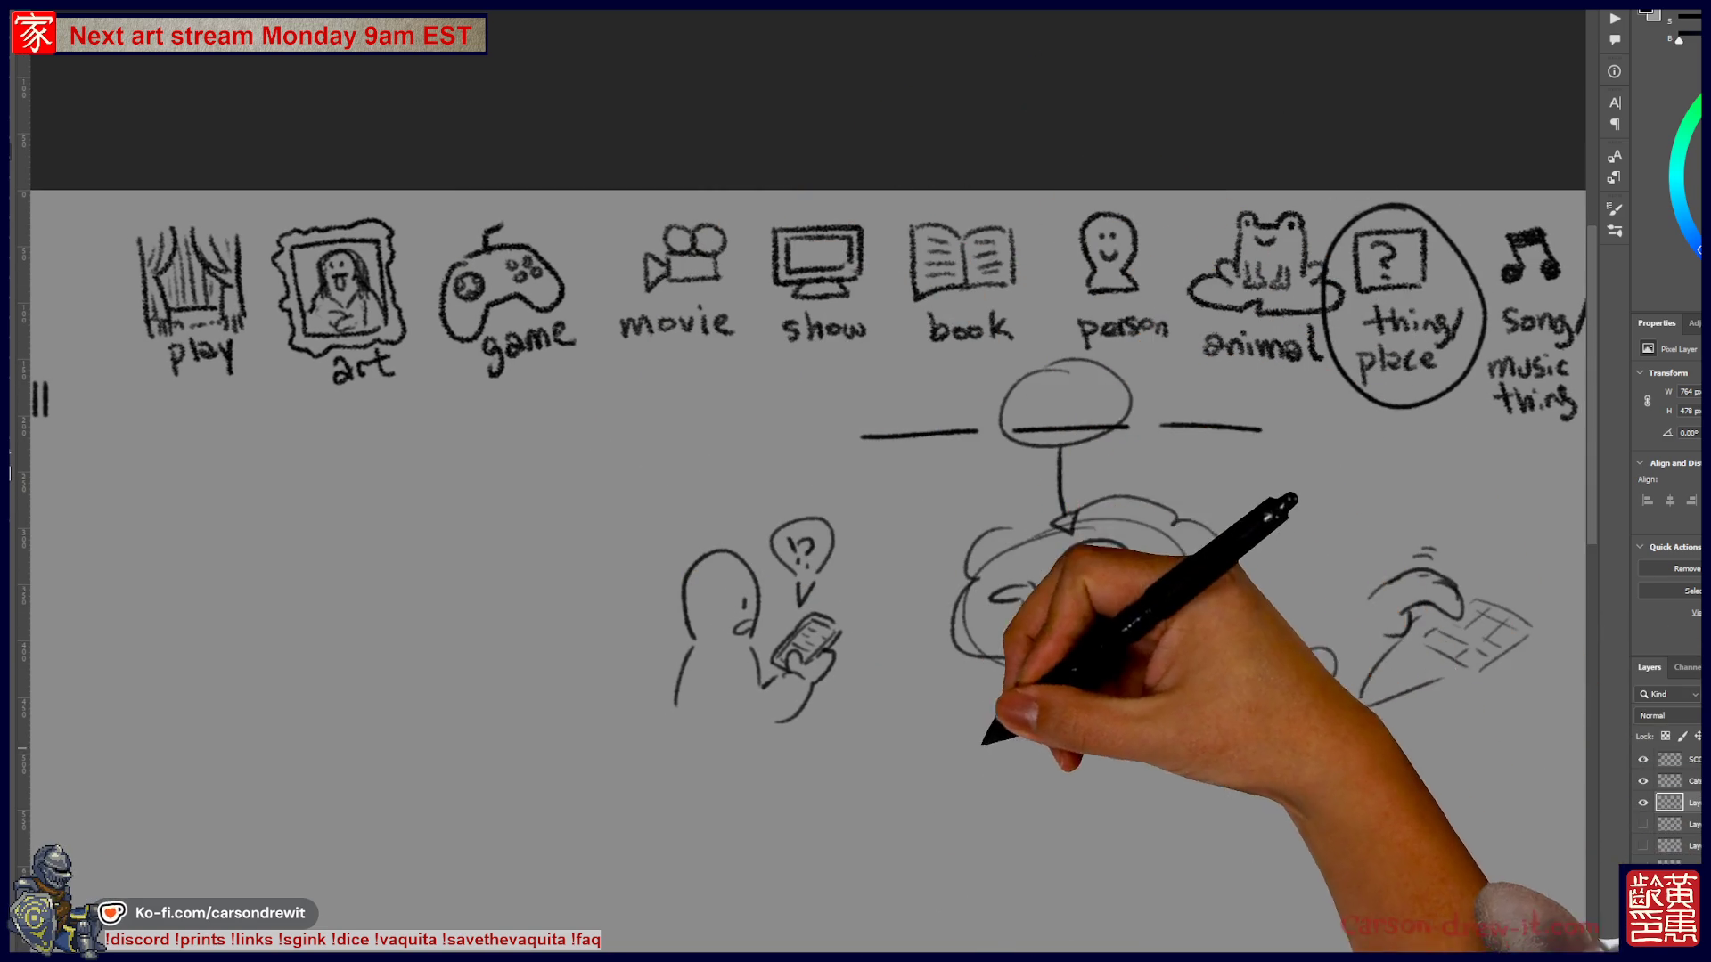
pyautogui.hotkey('ctrl', 'z')
pyautogui.hotkey('ctrl', 'z')
pyautogui.hotkey('ctrl', 'z')
pyautogui.moveTo(900, 392); pyautogui.dragTo(692, 456)
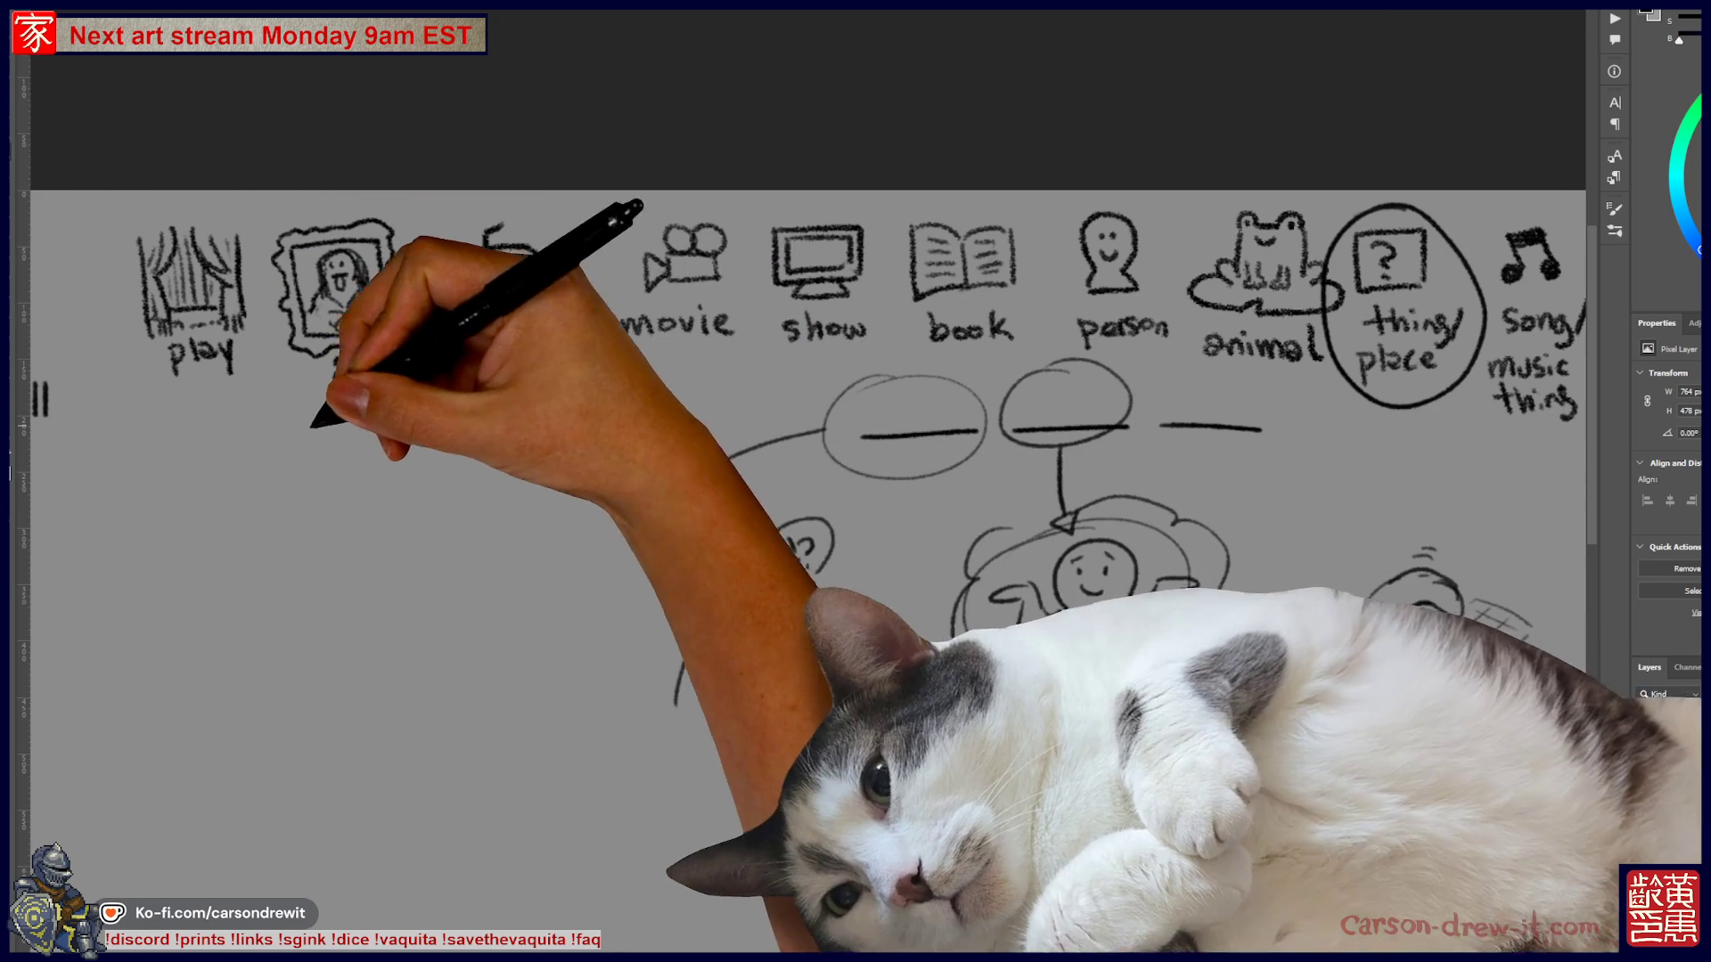
pyautogui.moveTo(453, 464); pyautogui.dragTo(477, 464)
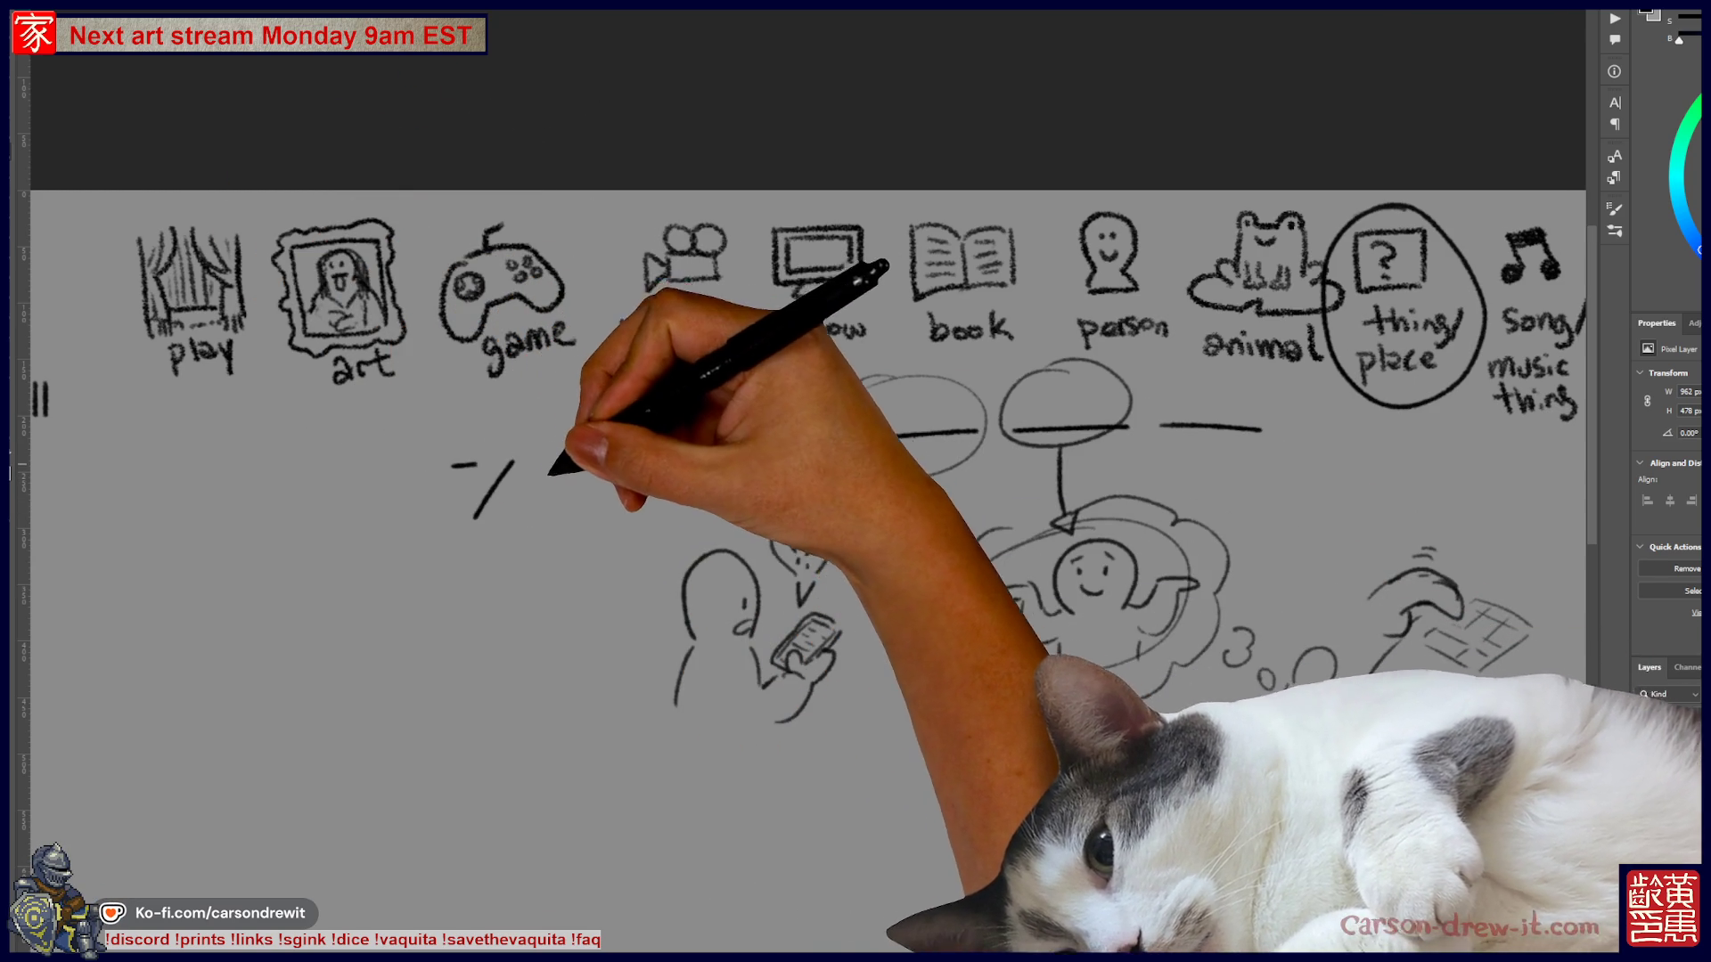
# - Add a percent sign and a zero to the symbol cluster, undoing a stray ellipse and stroke
pyautogui.moveTo(536, 467)
pyautogui.mouseDown()
pyautogui.moveTo(541, 502)
pyautogui.moveTo(606, 461)
pyautogui.moveTo(631, 499)
pyautogui.moveTo(709, 481)
pyautogui.moveTo(657, 495)
pyautogui.mouseUp()
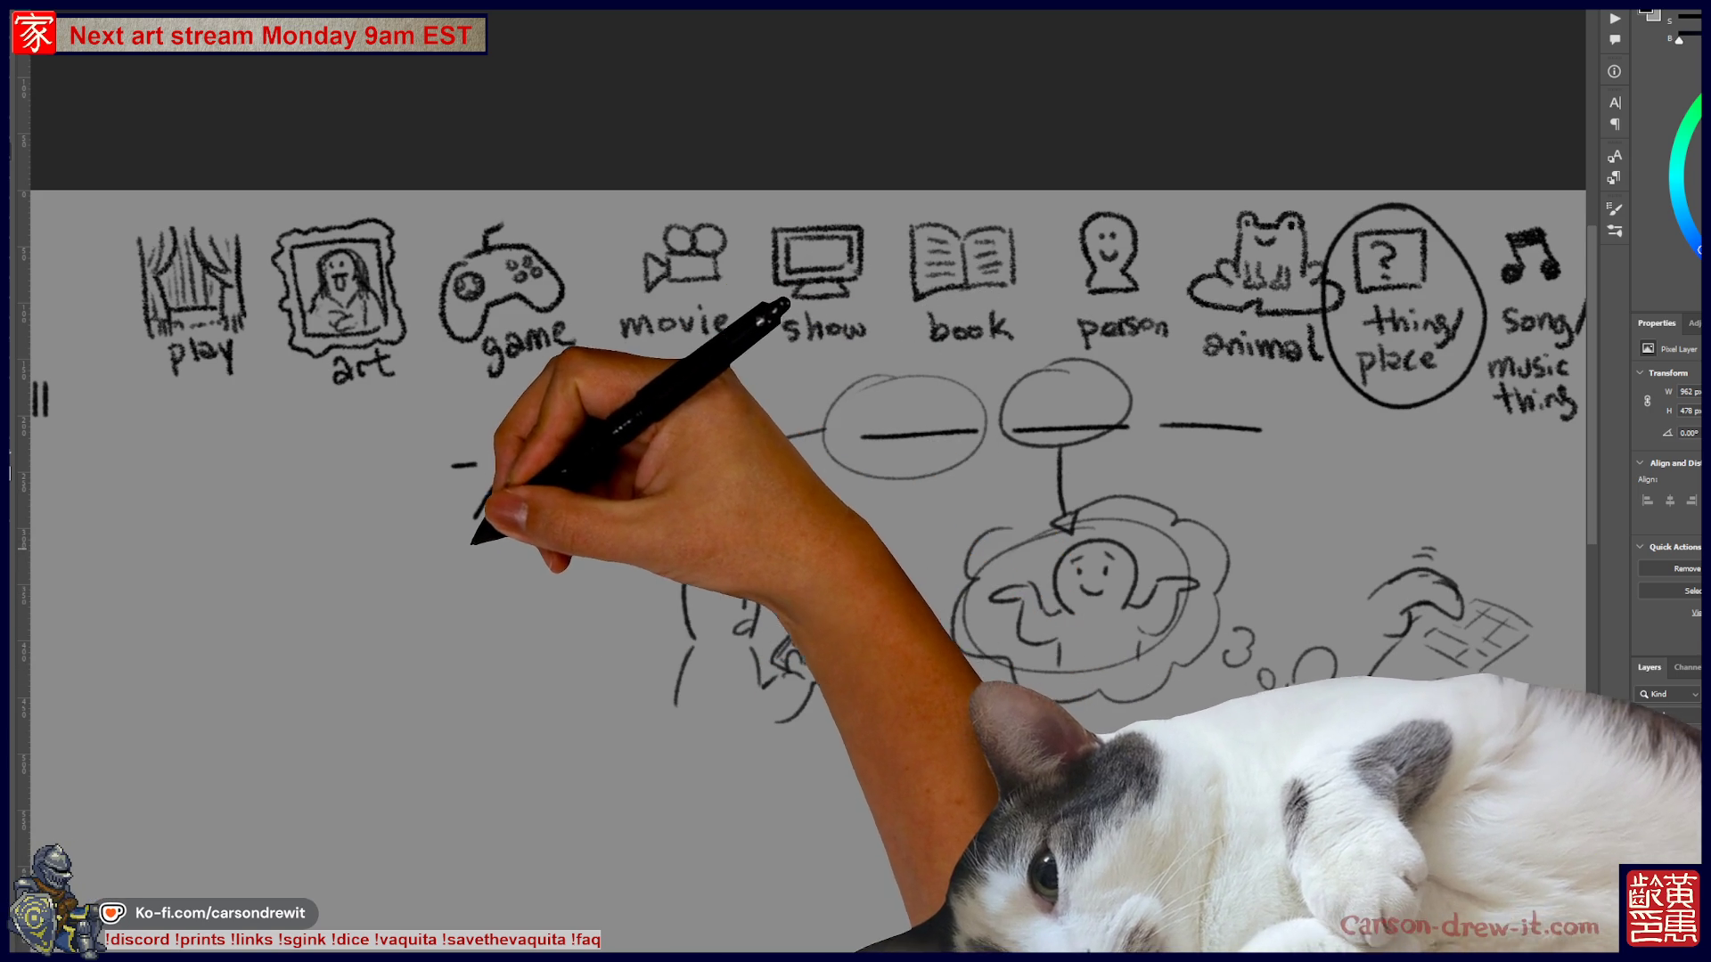
pyautogui.moveTo(597, 419); pyautogui.dragTo(499, 591)
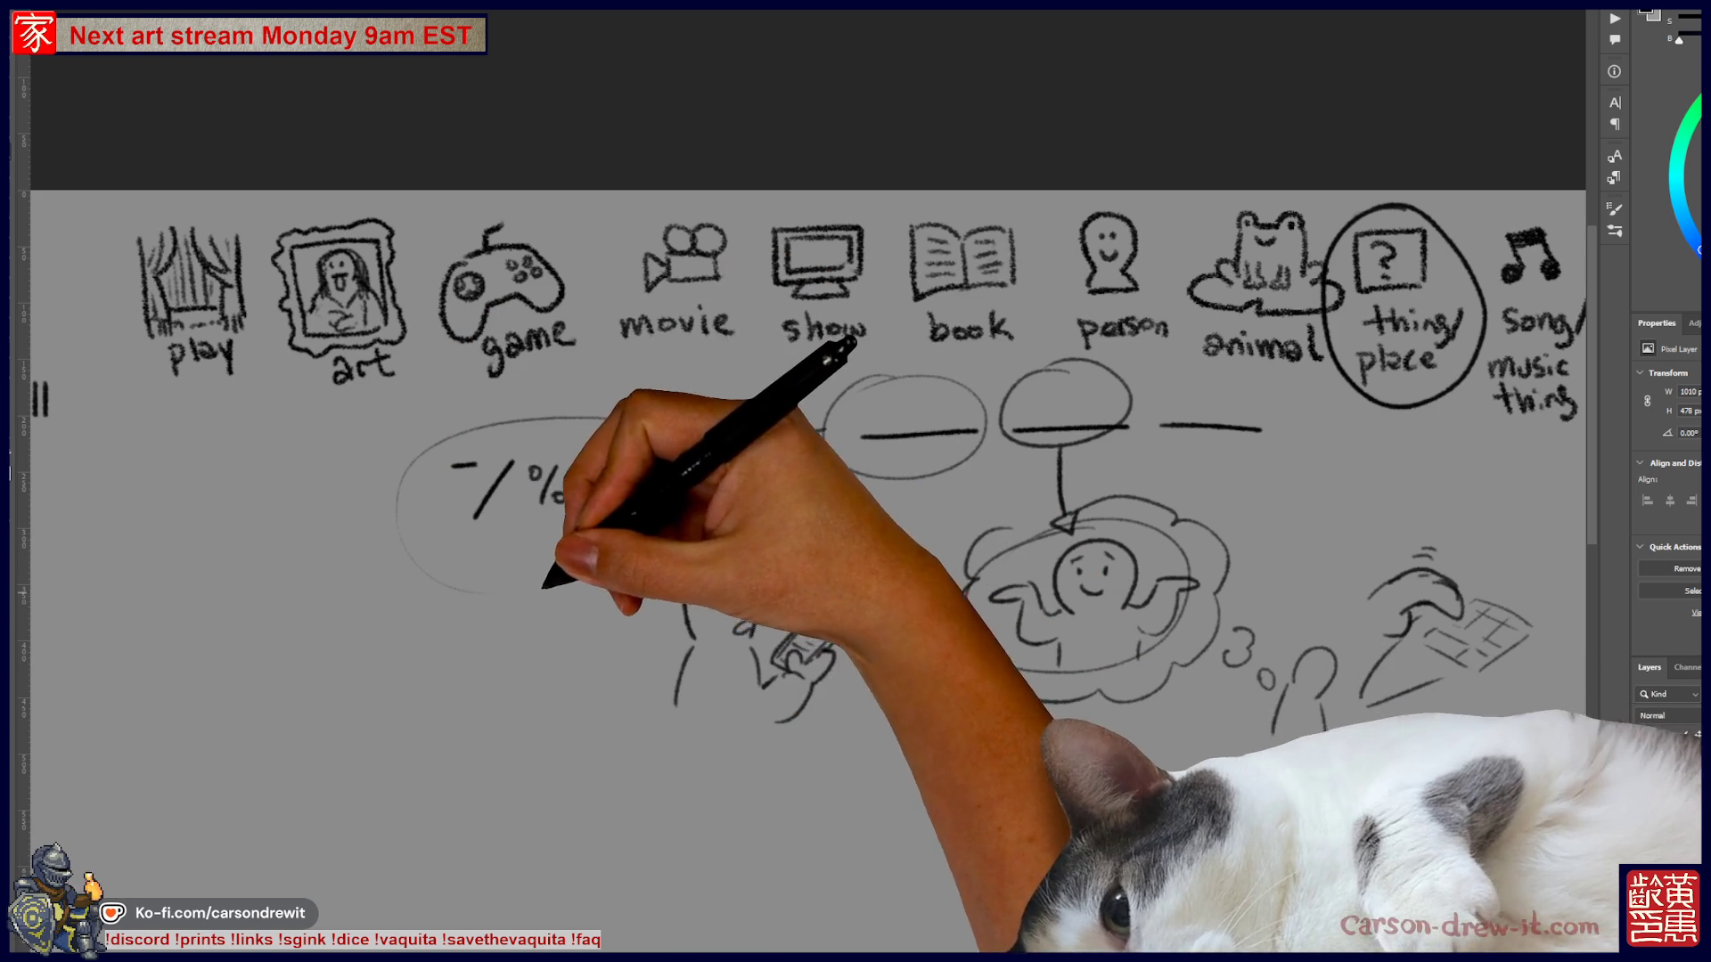
pyautogui.hotkey('ctrl', 'z')
pyautogui.moveTo(472, 534); pyautogui.dragTo(451, 578)
pyautogui.hotkey('ctrl', 'z')
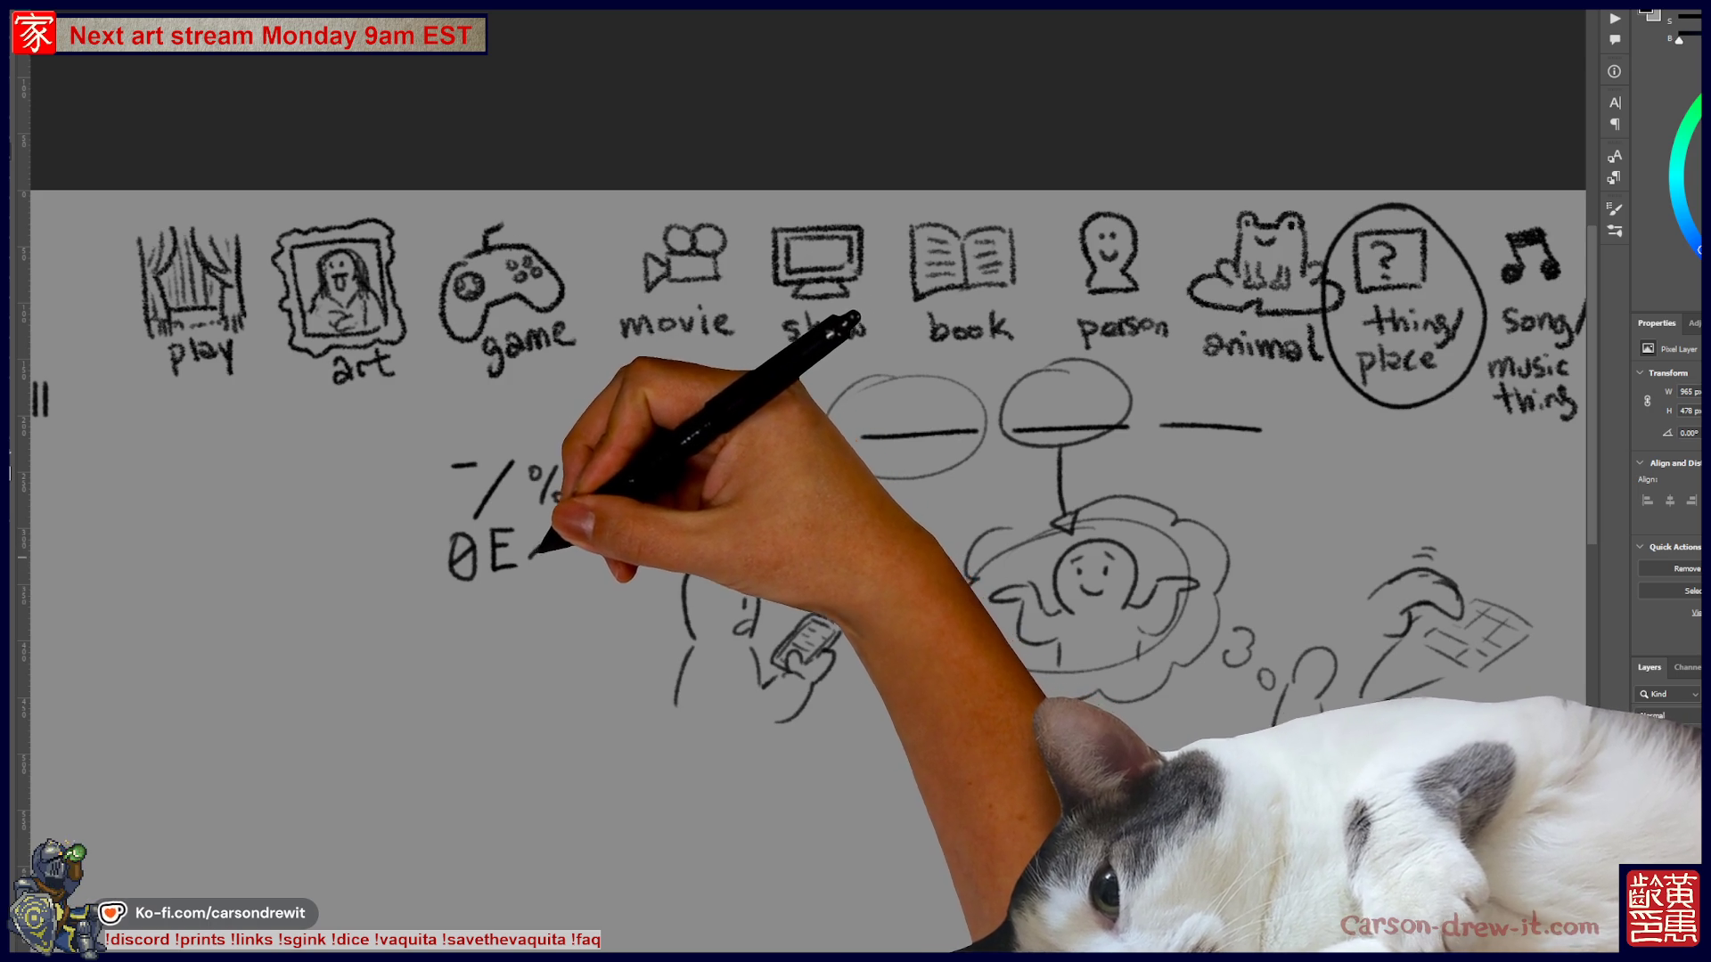
# - Add an asterisk and sunburst marks, then an arrow from the first blank to the symbols
pyautogui.moveTo(543, 526); pyautogui.dragTo(554, 515)
pyautogui.moveTo(585, 456); pyautogui.dragTo(597, 469)
pyautogui.moveTo(602, 529); pyautogui.dragTo(446, 593)
pyautogui.moveTo(485, 496); pyautogui.dragTo(610, 455)
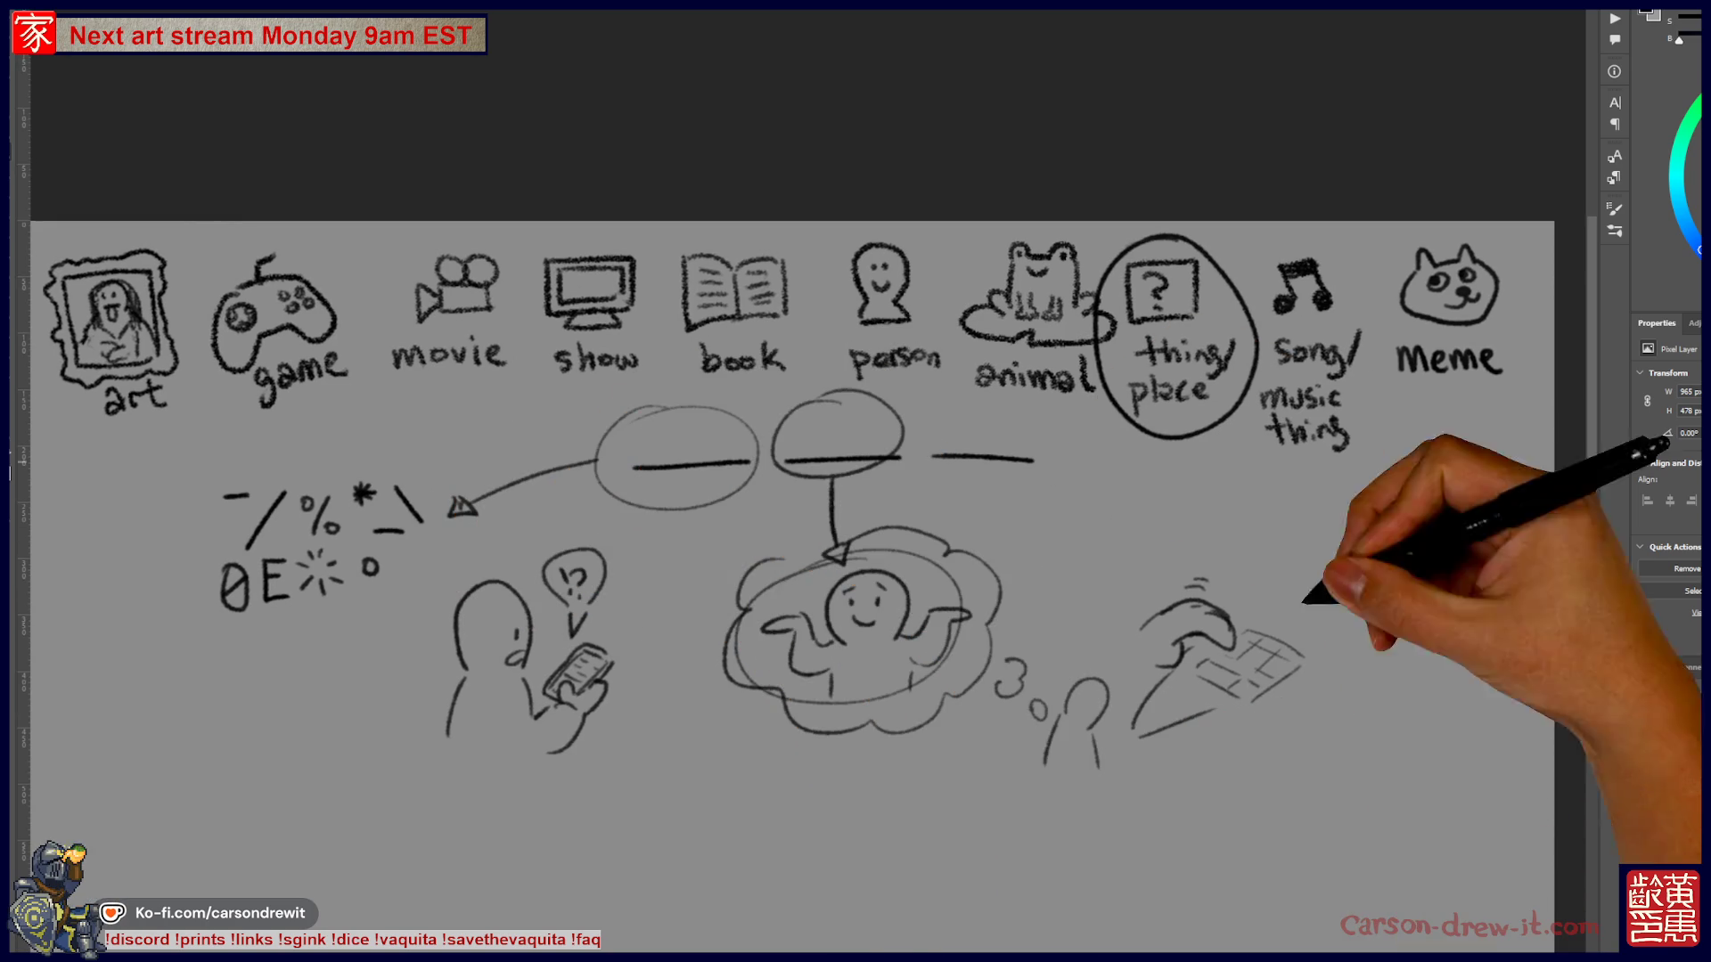
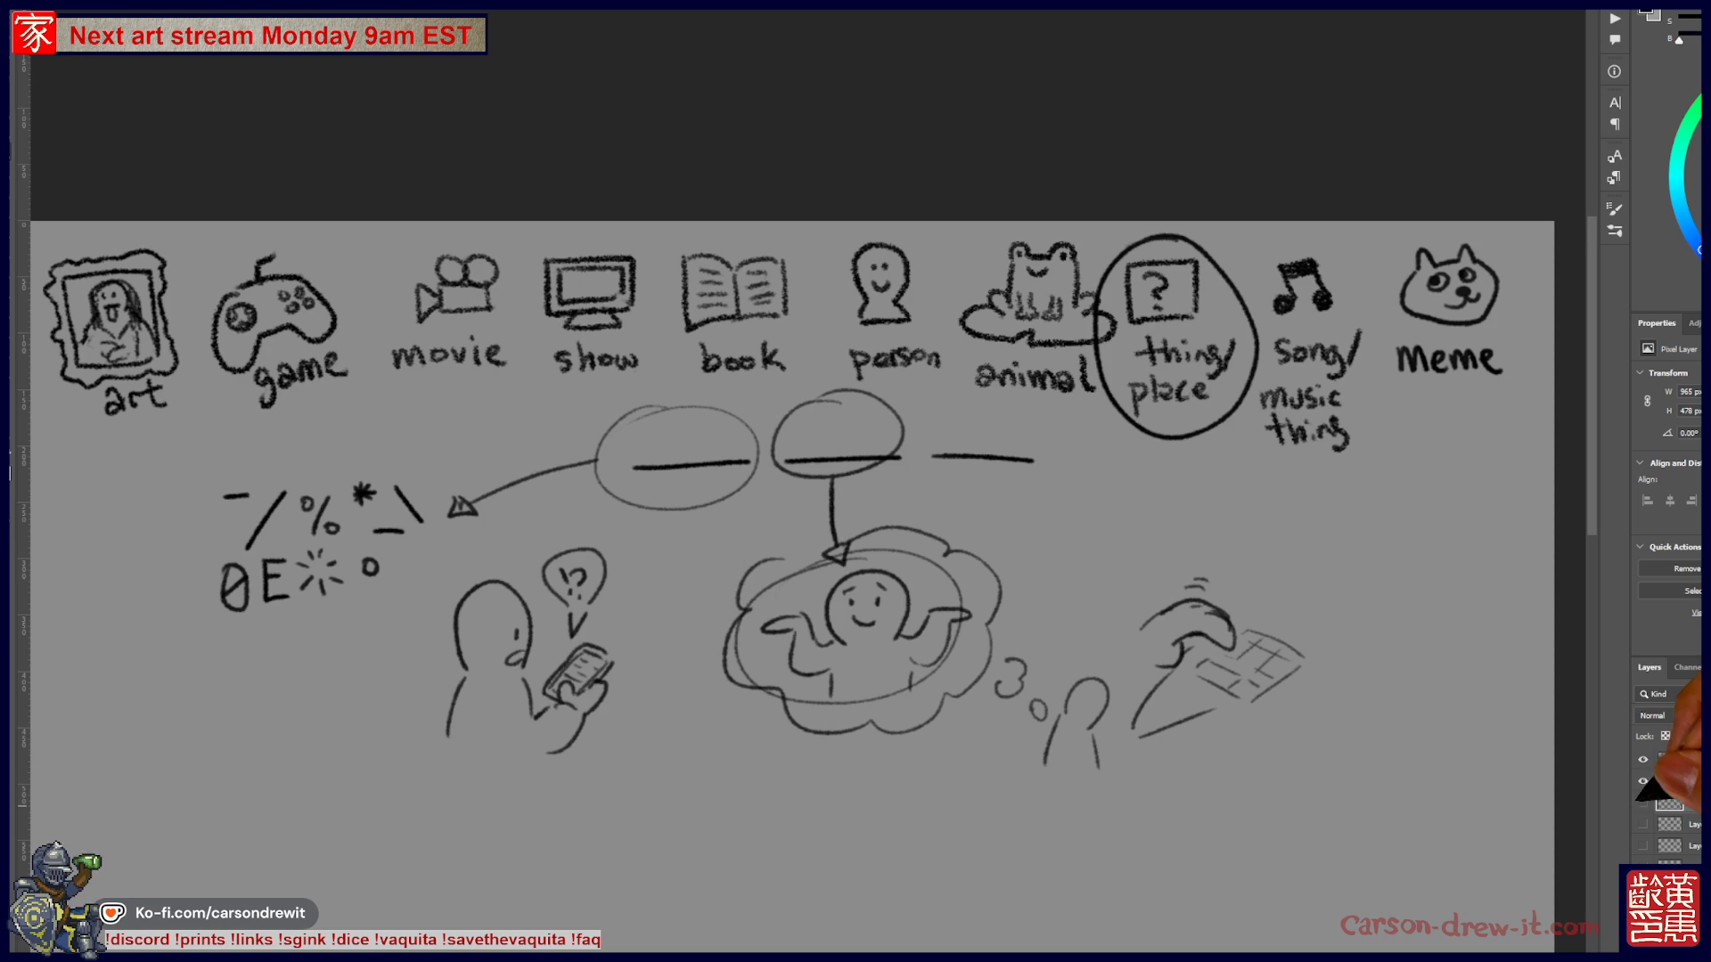
# - Hide the old guessing-sketch layers, including the middle sketches and the fighter-and-creature sketch
pyautogui.click(1642, 802)
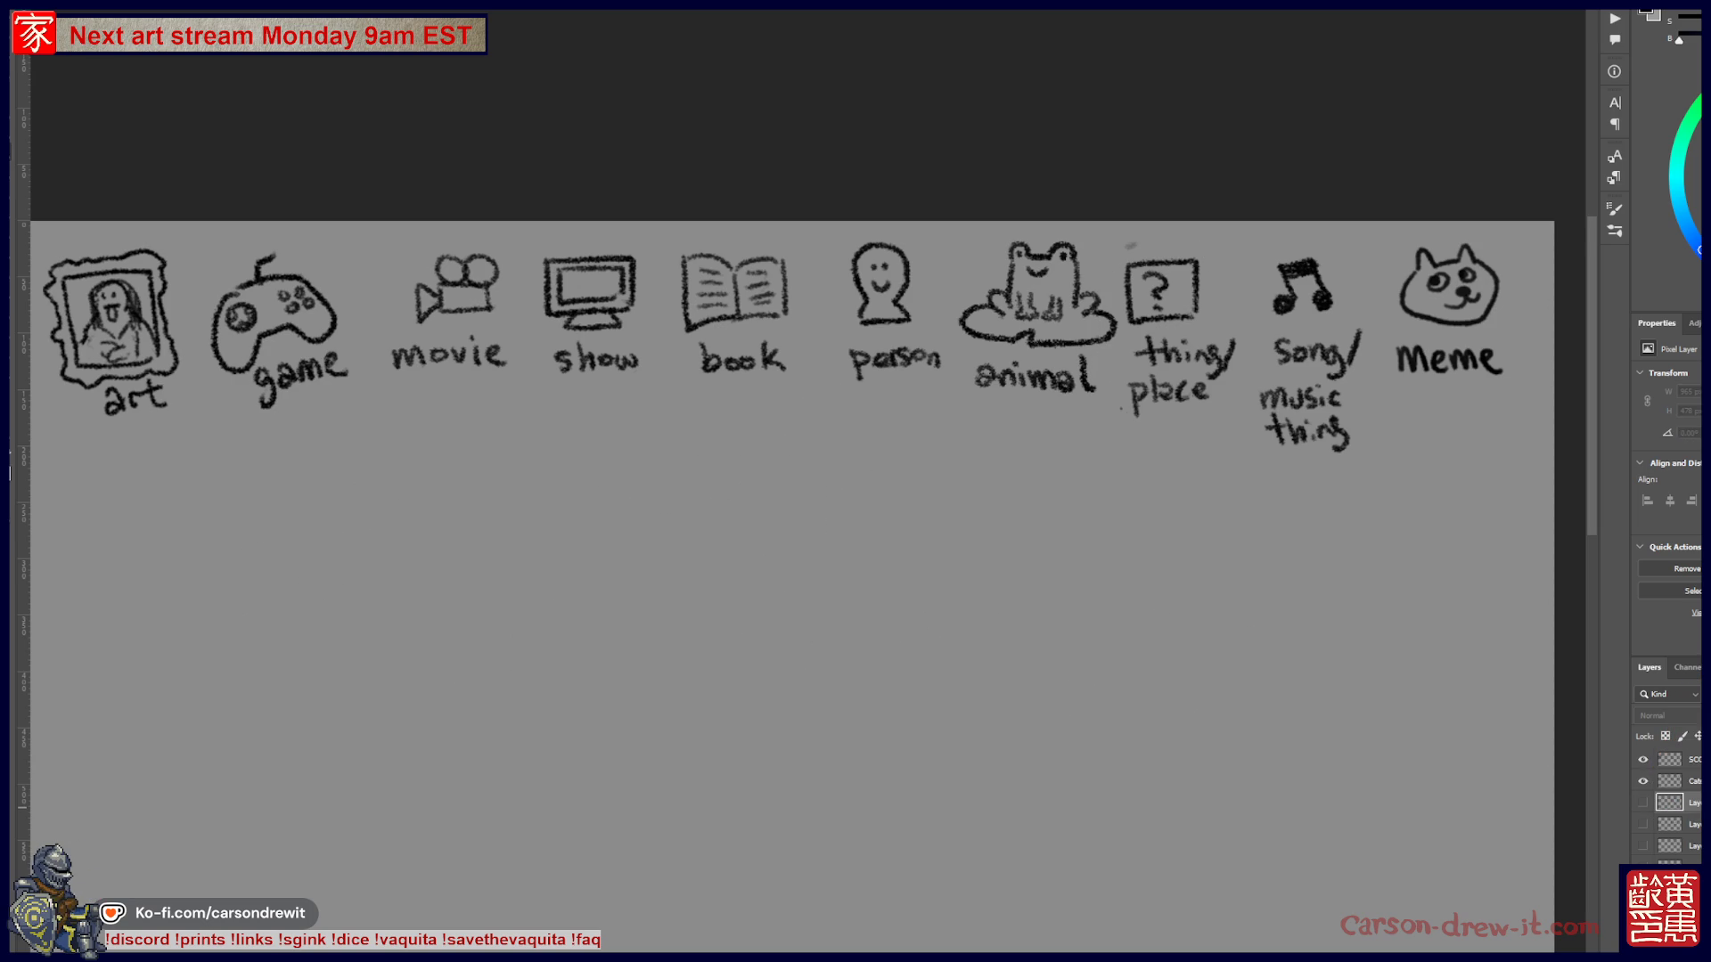
pyautogui.click(1642, 845)
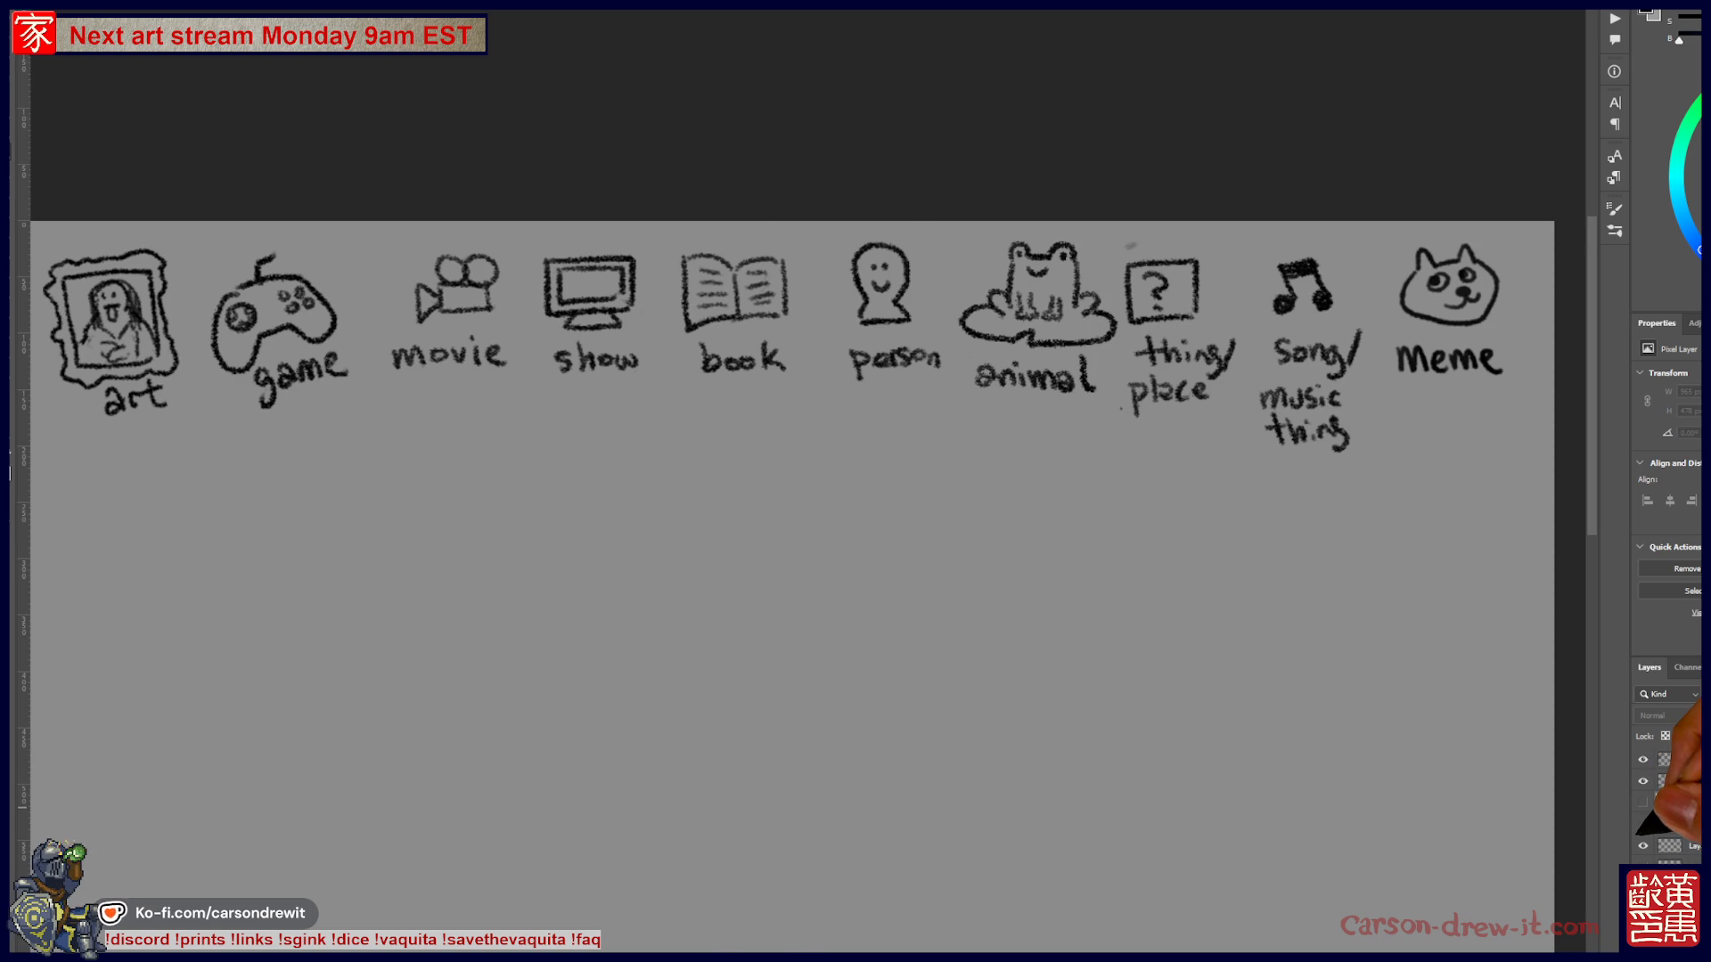
pyautogui.click(1642, 802)
pyautogui.click(1642, 802)
pyautogui.click(1642, 824)
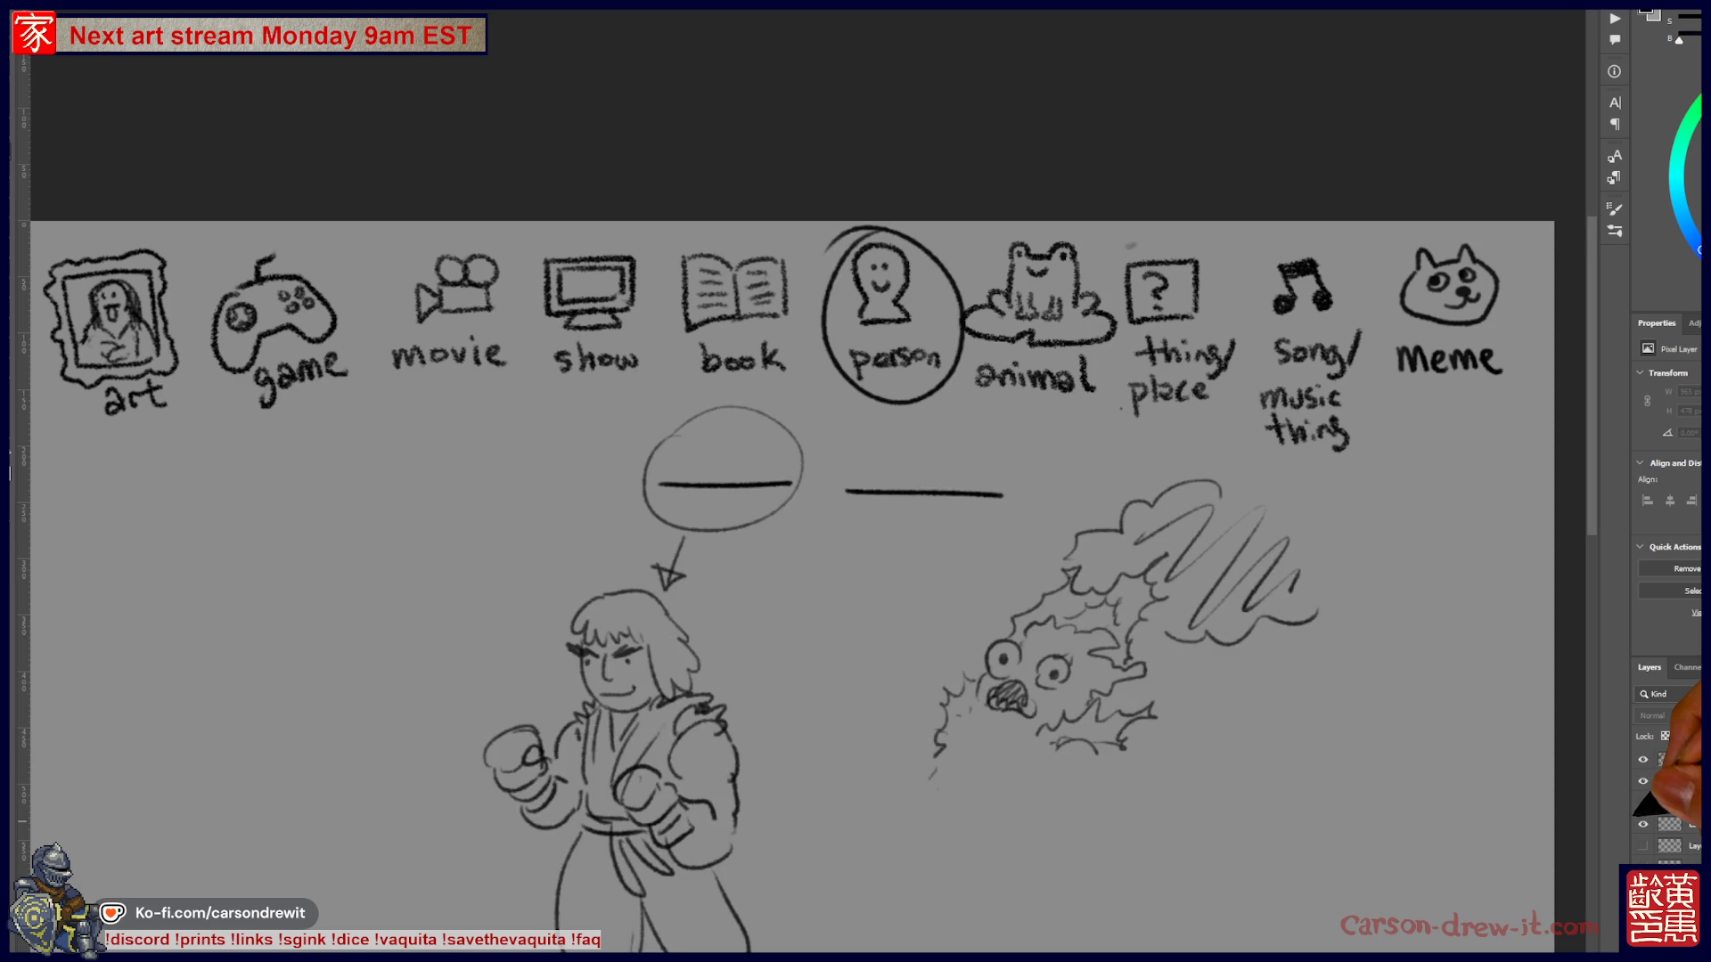
pyautogui.click(1641, 824)
pyautogui.click(1642, 802)
pyautogui.click(1641, 802)
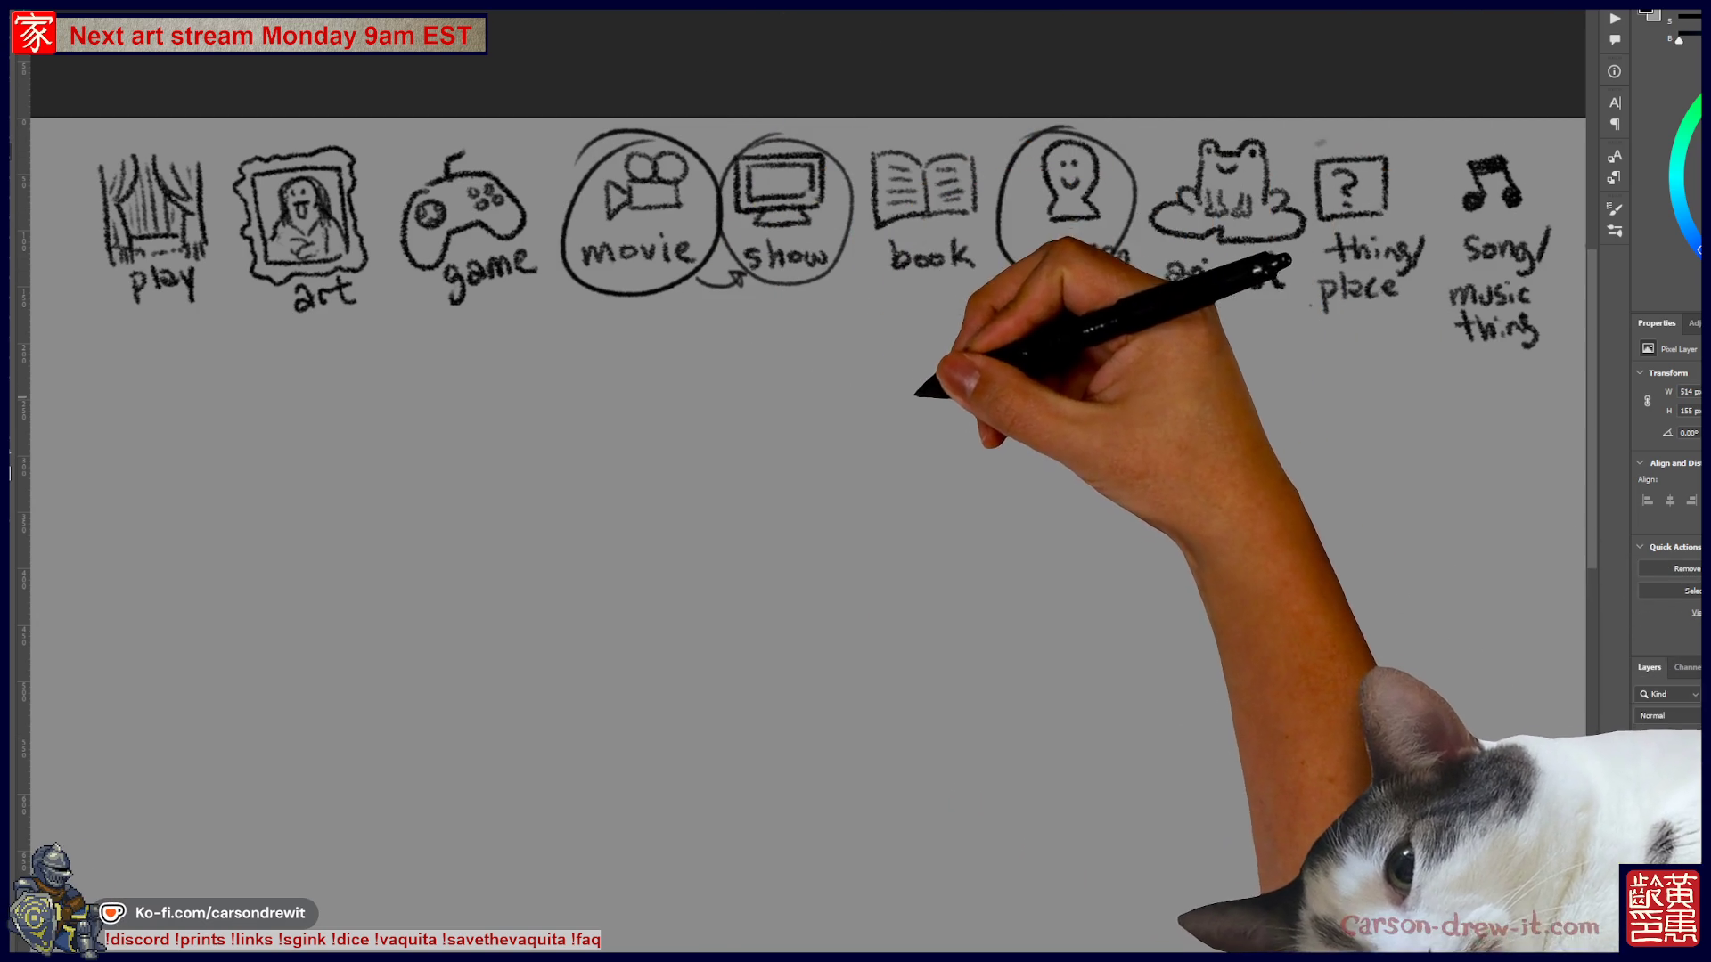
# - Draw a blank answer line under the category icons
pyautogui.hscroll(2, 802, 445)
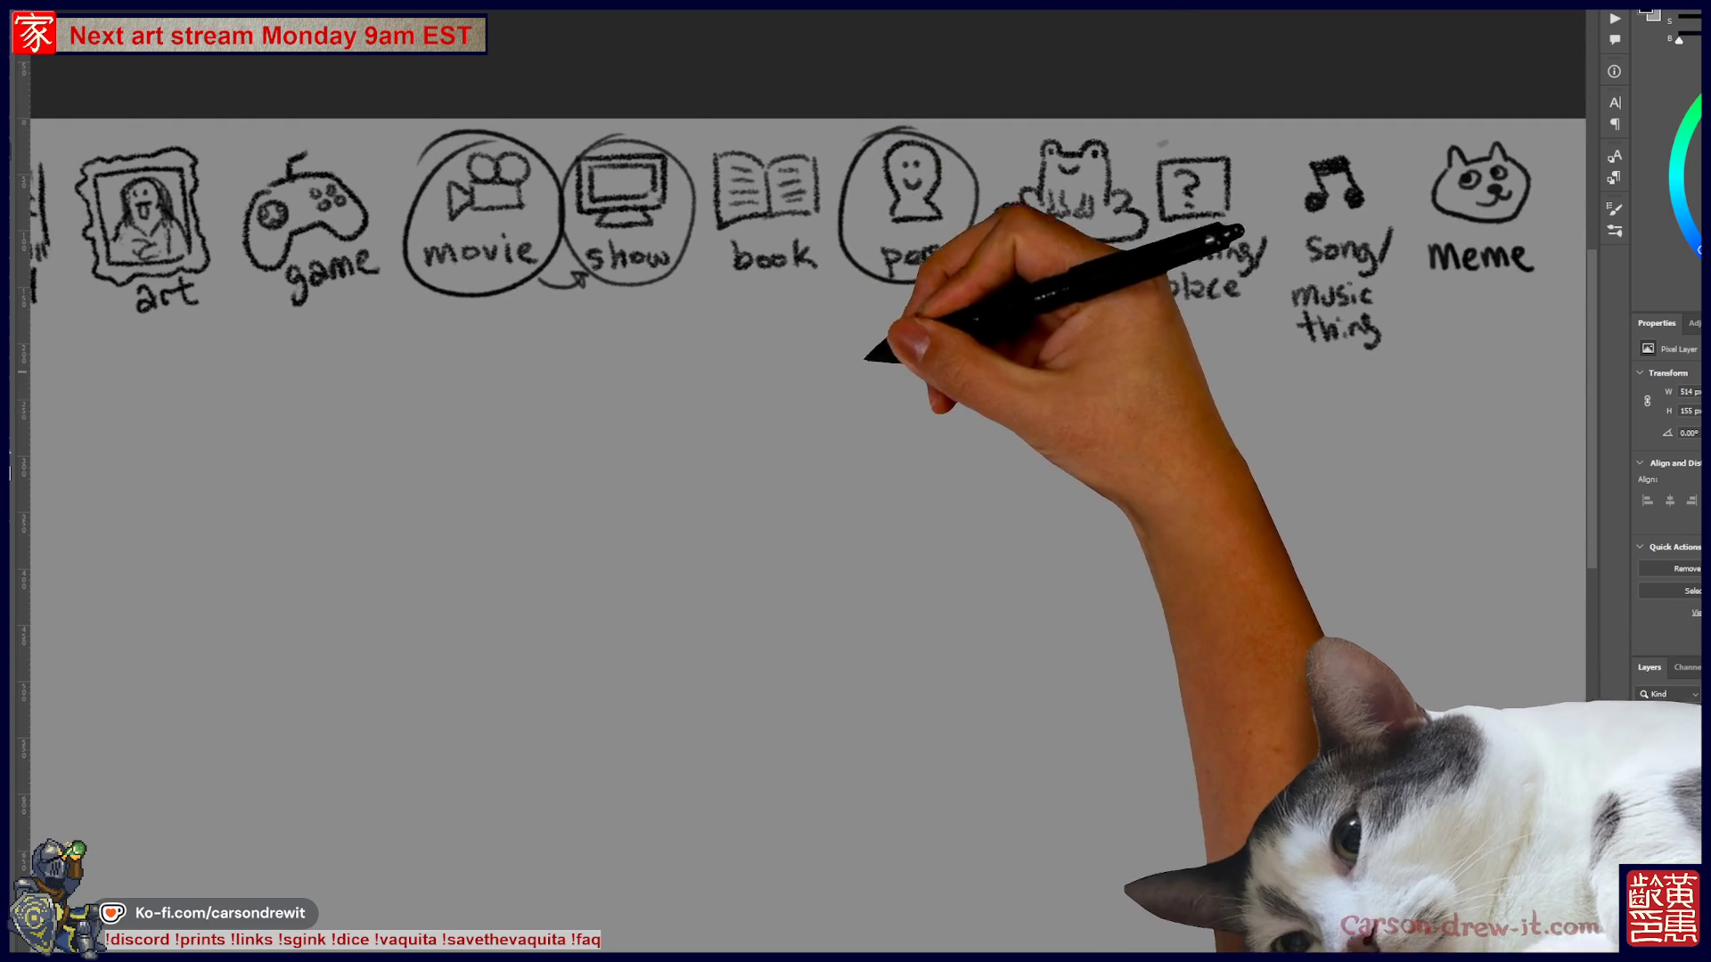
pyautogui.scroll(-1, 802, 445)
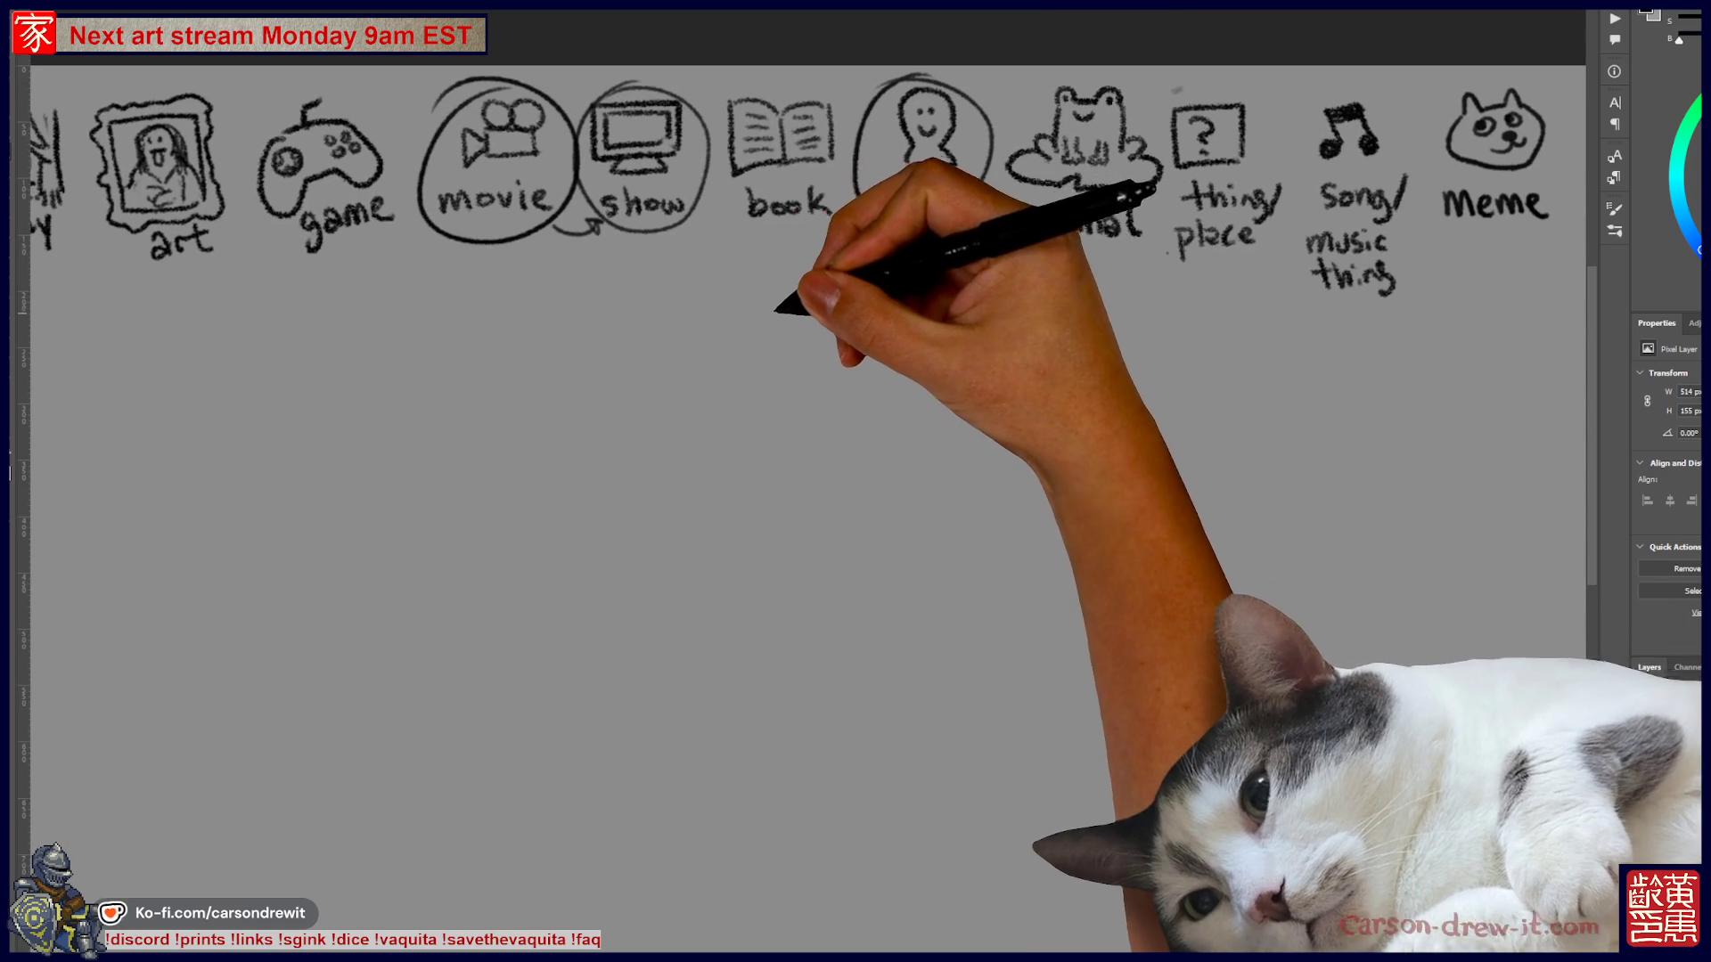
pyautogui.moveTo(666, 296)
pyautogui.mouseDown()
pyautogui.moveTo(844, 295)
pyautogui.moveTo(757, 324)
pyautogui.moveTo(775, 413)
pyautogui.moveTo(793, 351)
pyautogui.mouseUp()
pyautogui.scroll(-2, 802, 446)
pyautogui.hscroll(-1, 801, 446)
pyautogui.scroll(-1, 802, 445)
pyautogui.hscroll(-1, 801, 445)
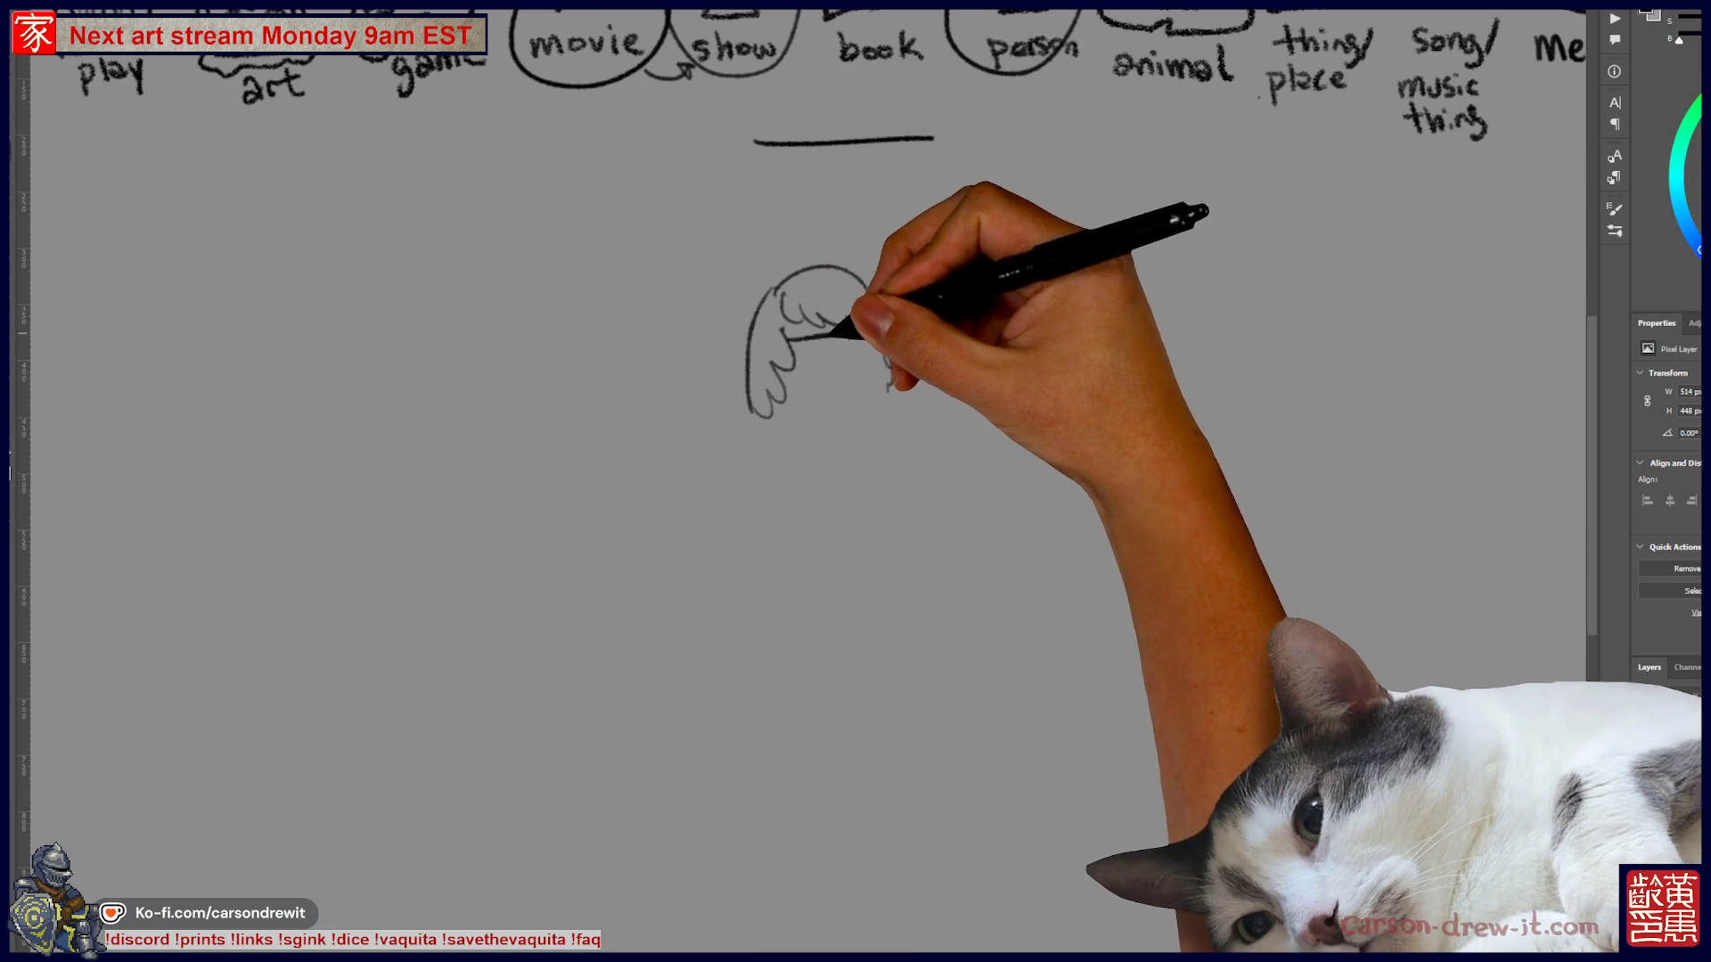
# - Sketch the long-haired face with sunglasses and mouth, and outline the body and arm
pyautogui.moveTo(829, 342); pyautogui.dragTo(858, 357)
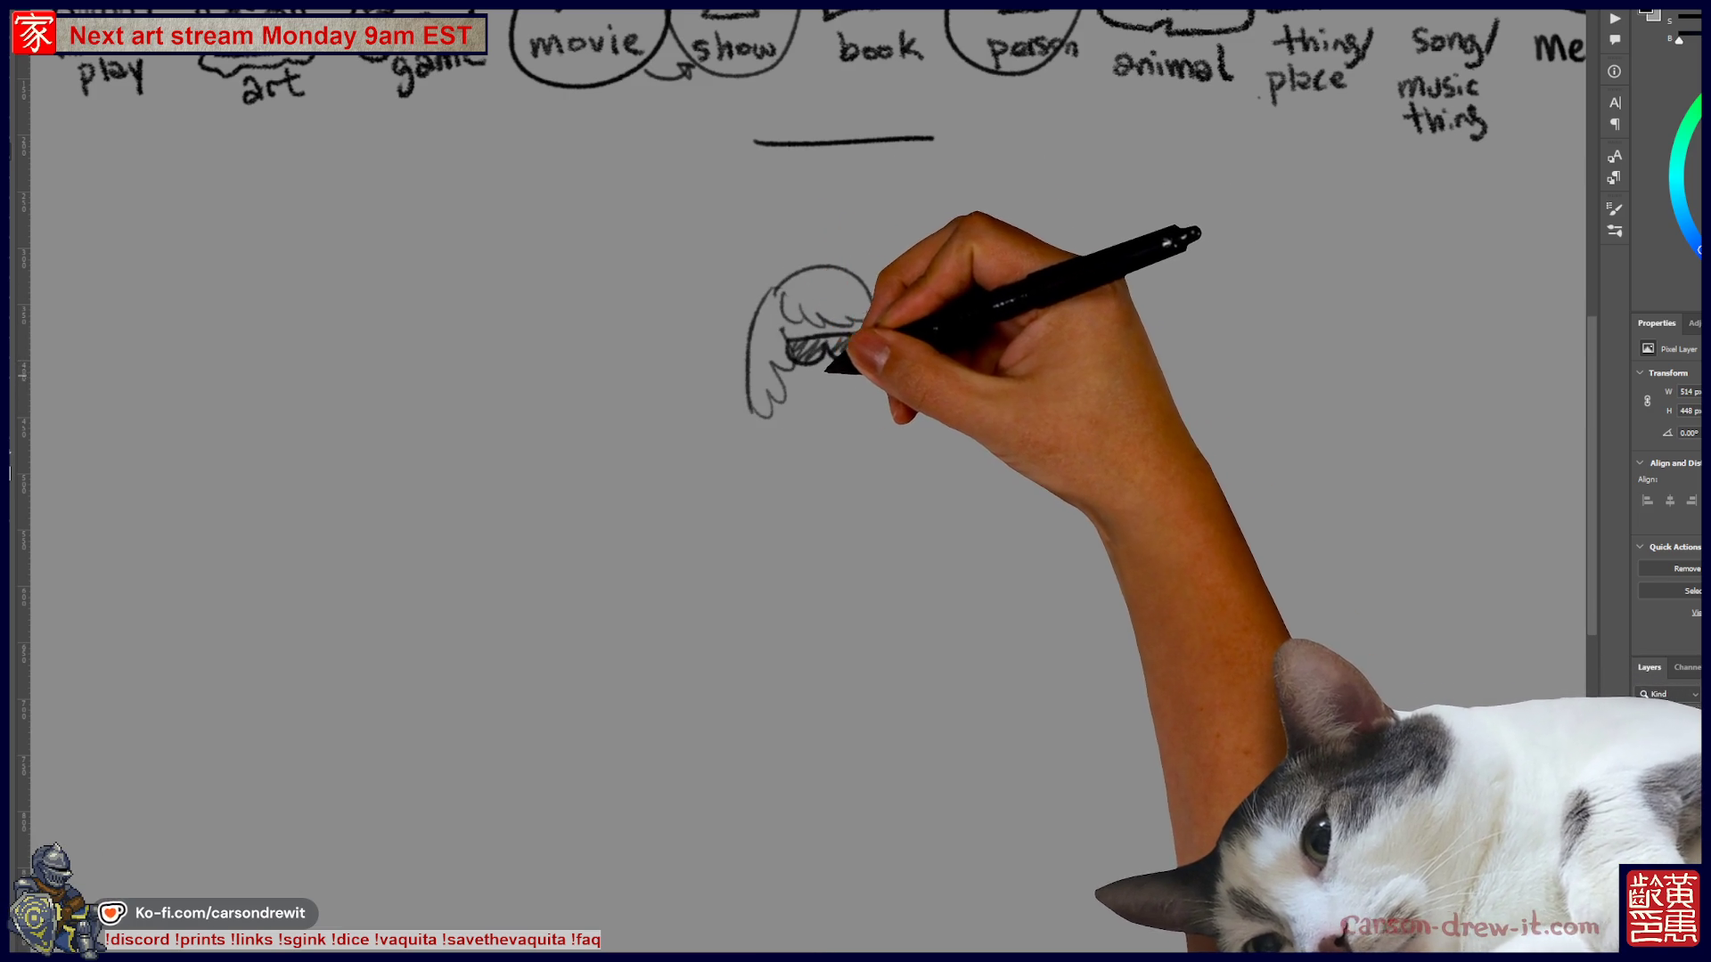
pyautogui.moveTo(806, 385)
pyautogui.mouseDown()
pyautogui.moveTo(802, 362)
pyautogui.moveTo(847, 351)
pyautogui.moveTo(855, 372)
pyautogui.mouseUp()
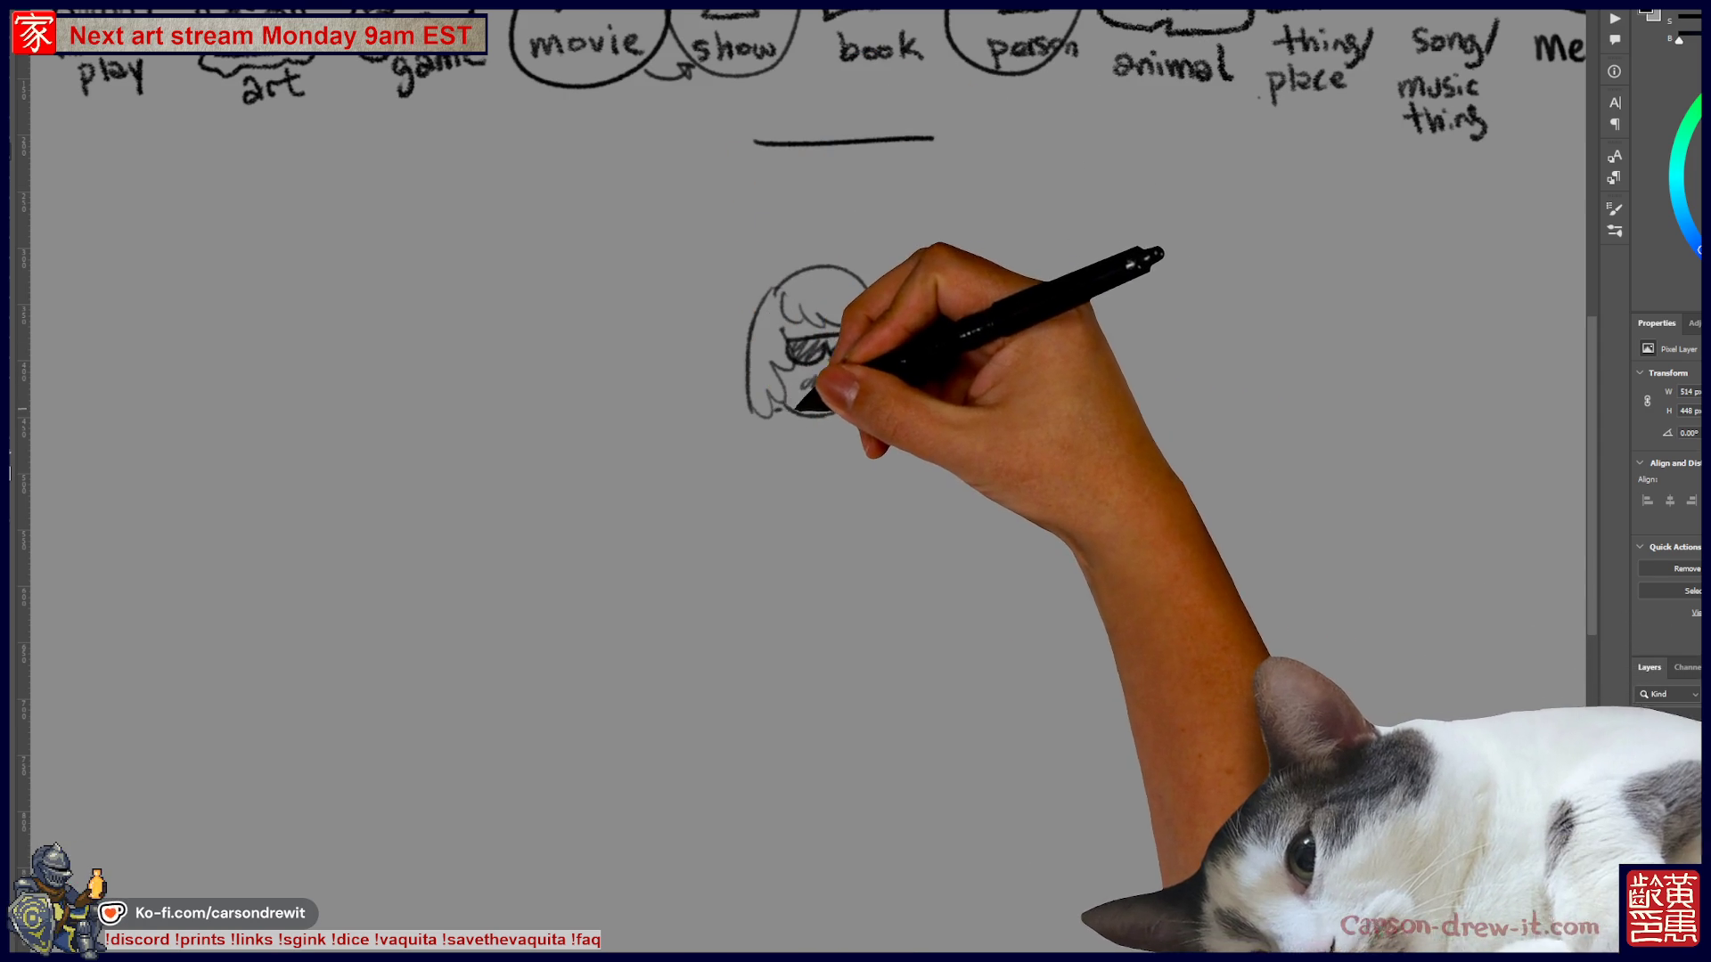
pyautogui.moveTo(766, 421); pyautogui.dragTo(768, 419)
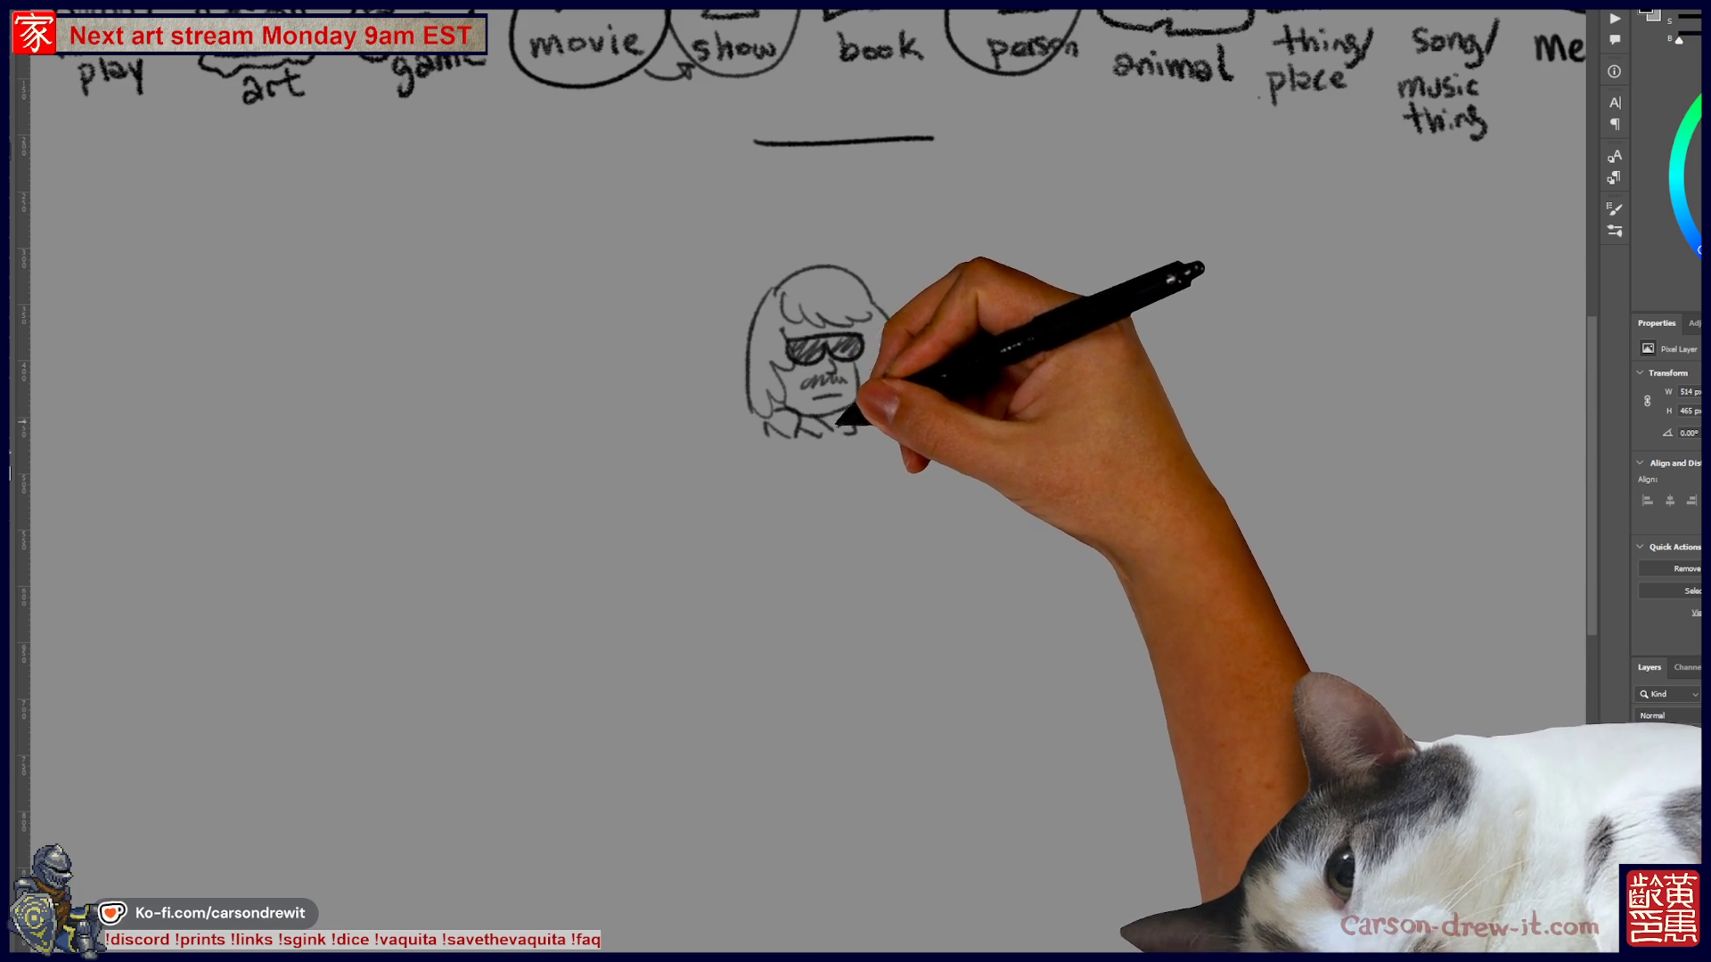
pyautogui.moveTo(799, 437); pyautogui.dragTo(831, 579)
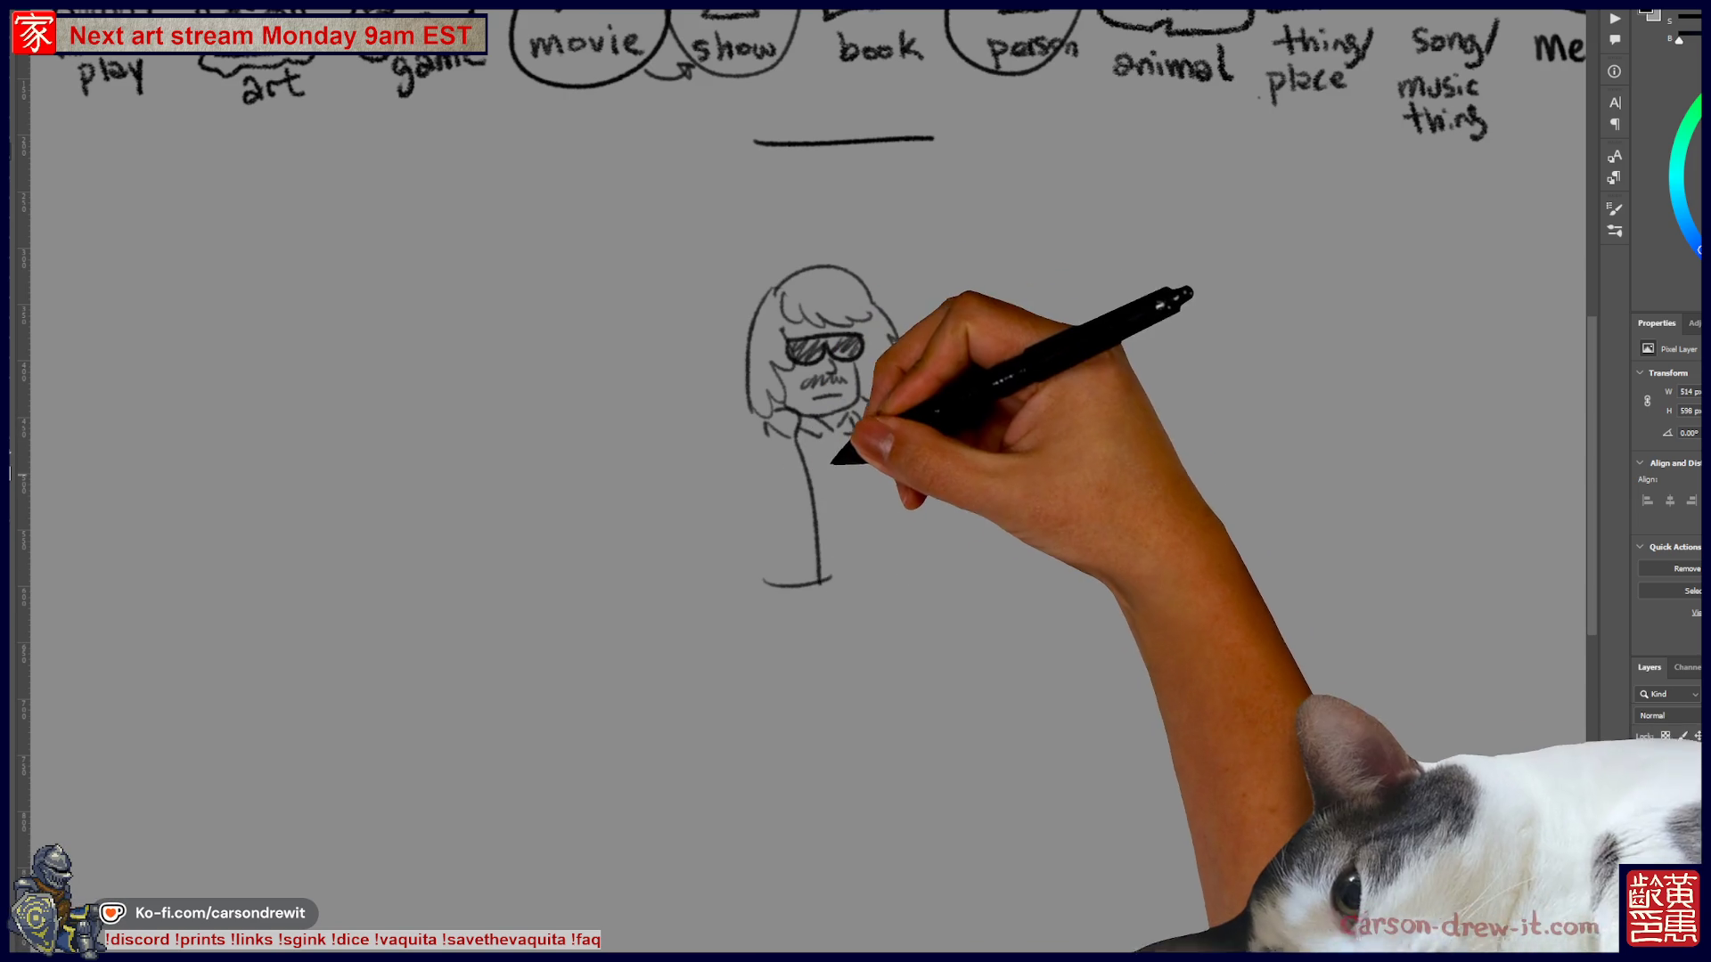
pyautogui.moveTo(891, 490); pyautogui.dragTo(891, 562)
pyautogui.moveTo(702, 459)
pyautogui.mouseDown()
pyautogui.moveTo(670, 504)
pyautogui.moveTo(735, 525)
pyautogui.mouseUp()
# - Shade the sunglasses dark and add the body's left side and plaid shirt folds
pyautogui.moveTo(784, 343); pyautogui.dragTo(851, 347)
pyautogui.moveTo(753, 513); pyautogui.dragTo(753, 583)
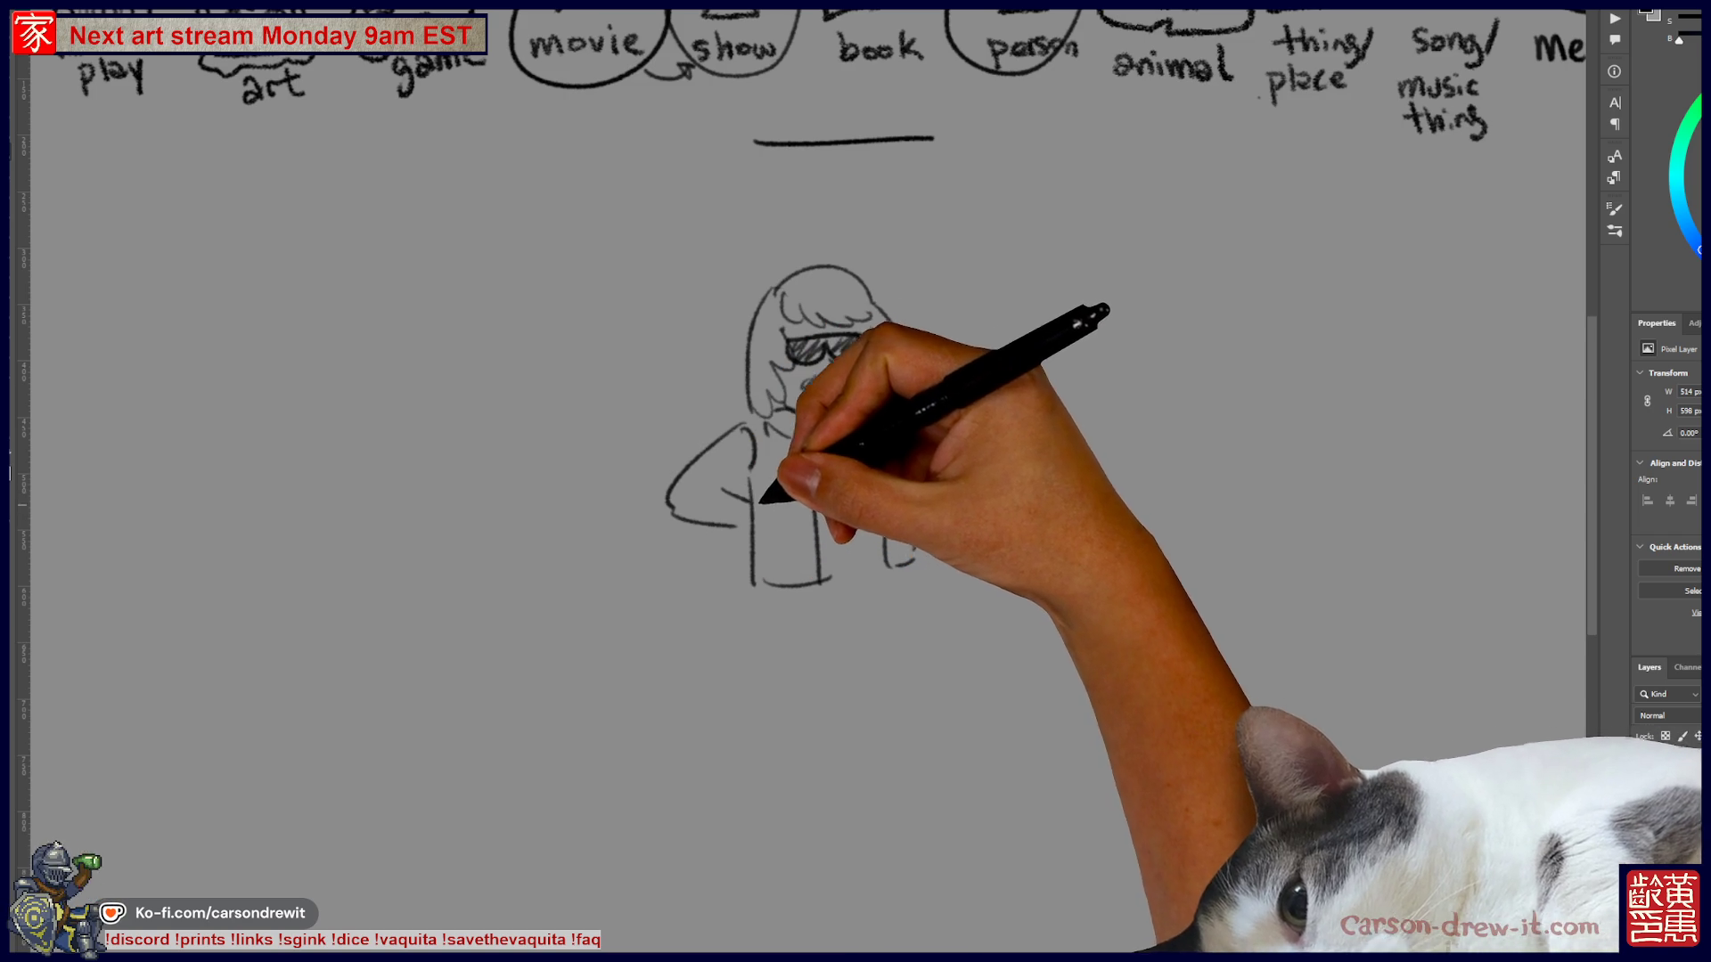
pyautogui.moveTo(758, 506); pyautogui.dragTo(777, 546)
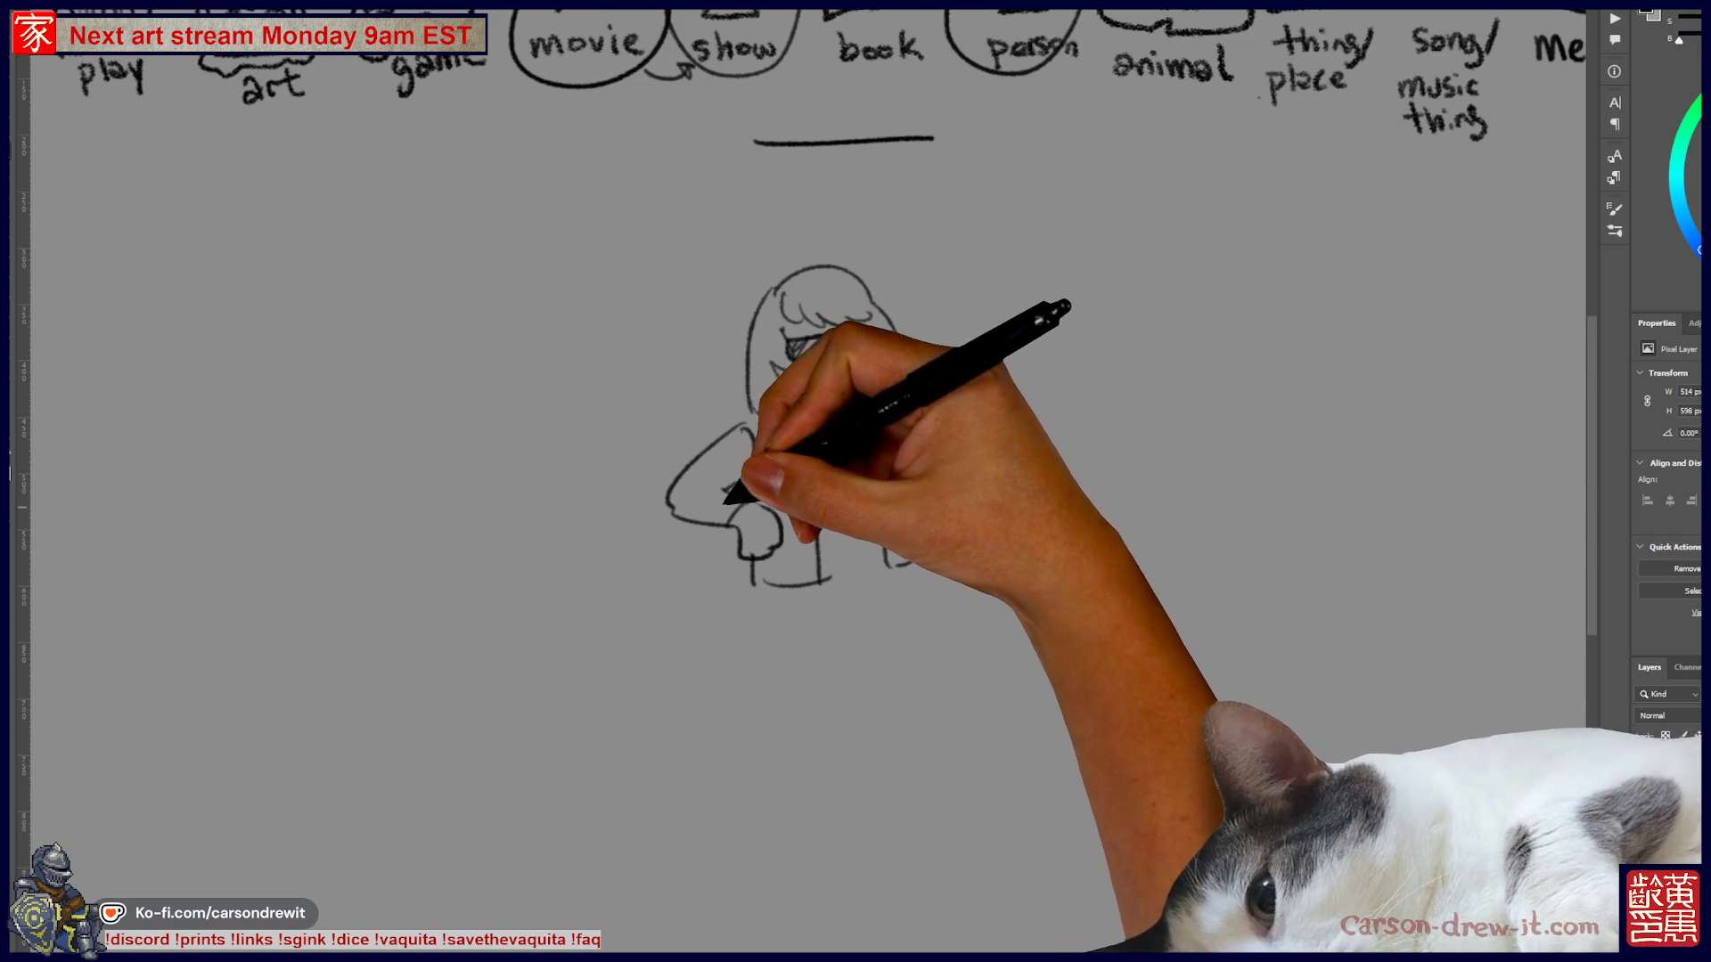
pyautogui.moveTo(686, 515)
pyautogui.mouseDown()
pyautogui.moveTo(737, 485)
pyautogui.moveTo(718, 446)
pyautogui.moveTo(758, 429)
pyautogui.moveTo(729, 472)
pyautogui.moveTo(737, 428)
pyautogui.moveTo(687, 485)
pyautogui.moveTo(748, 485)
pyautogui.moveTo(847, 427)
pyautogui.moveTo(879, 535)
pyautogui.moveTo(848, 451)
pyautogui.moveTo(810, 481)
pyautogui.moveTo(855, 489)
pyautogui.moveTo(886, 534)
pyautogui.moveTo(924, 397)
pyautogui.moveTo(927, 472)
pyautogui.moveTo(917, 451)
pyautogui.moveTo(933, 457)
pyautogui.mouseUp()
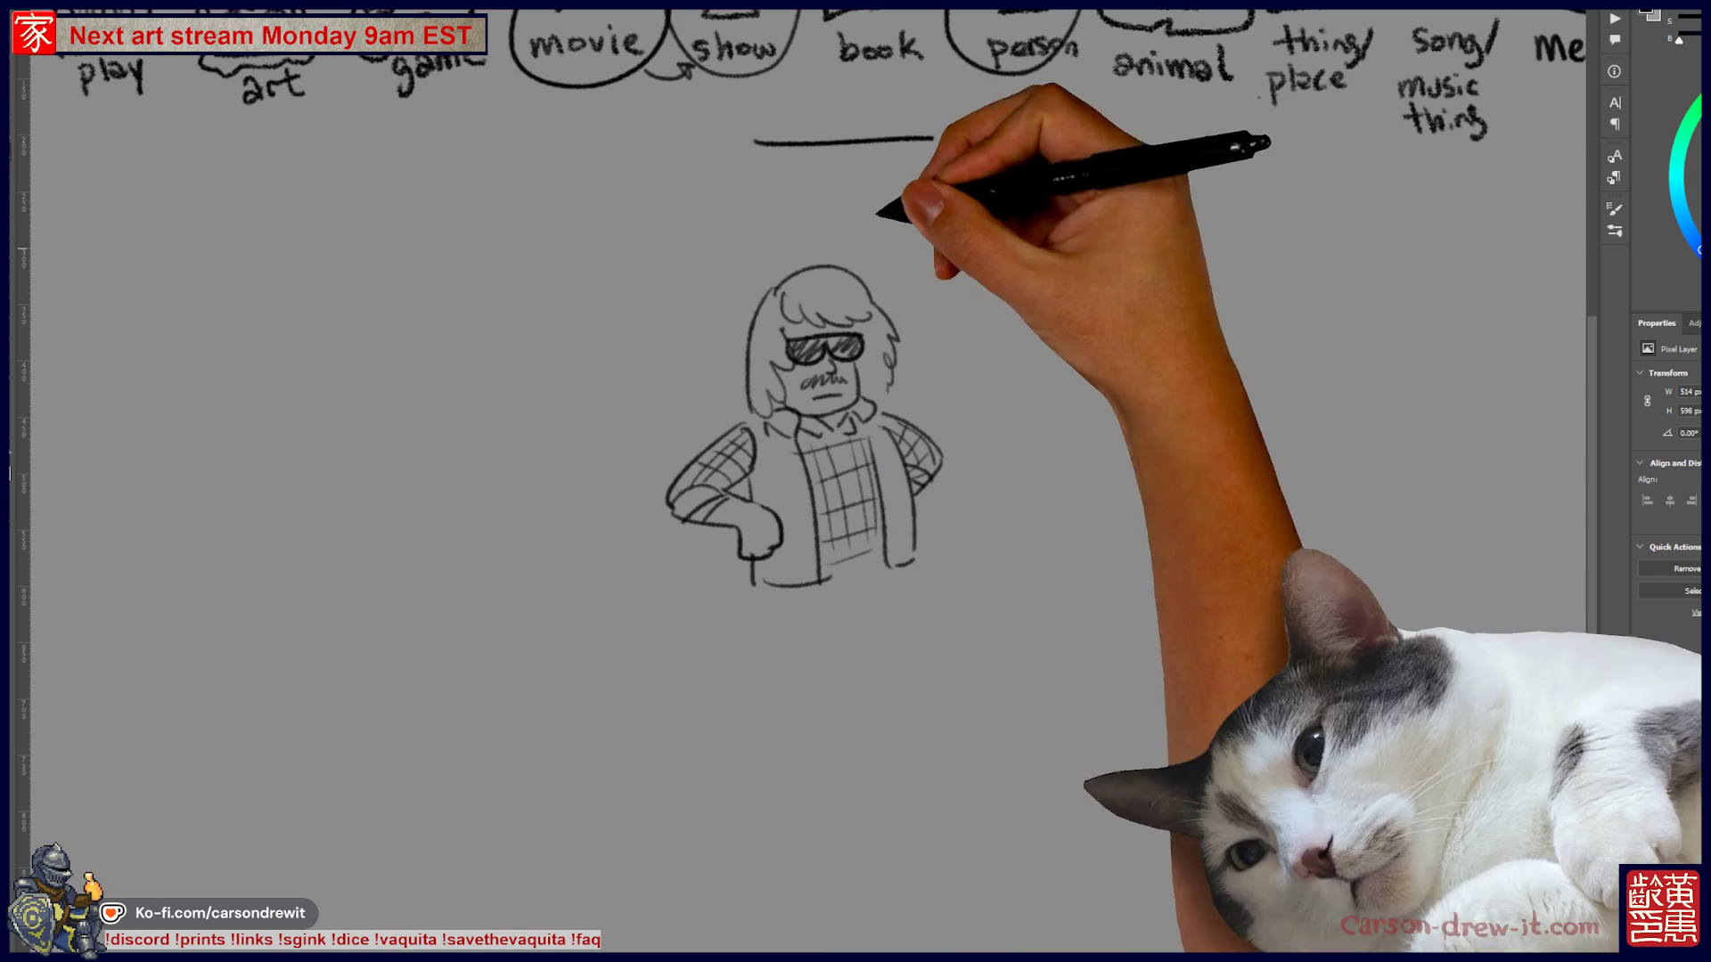
pyautogui.moveTo(989, 446); pyautogui.dragTo(867, 456)
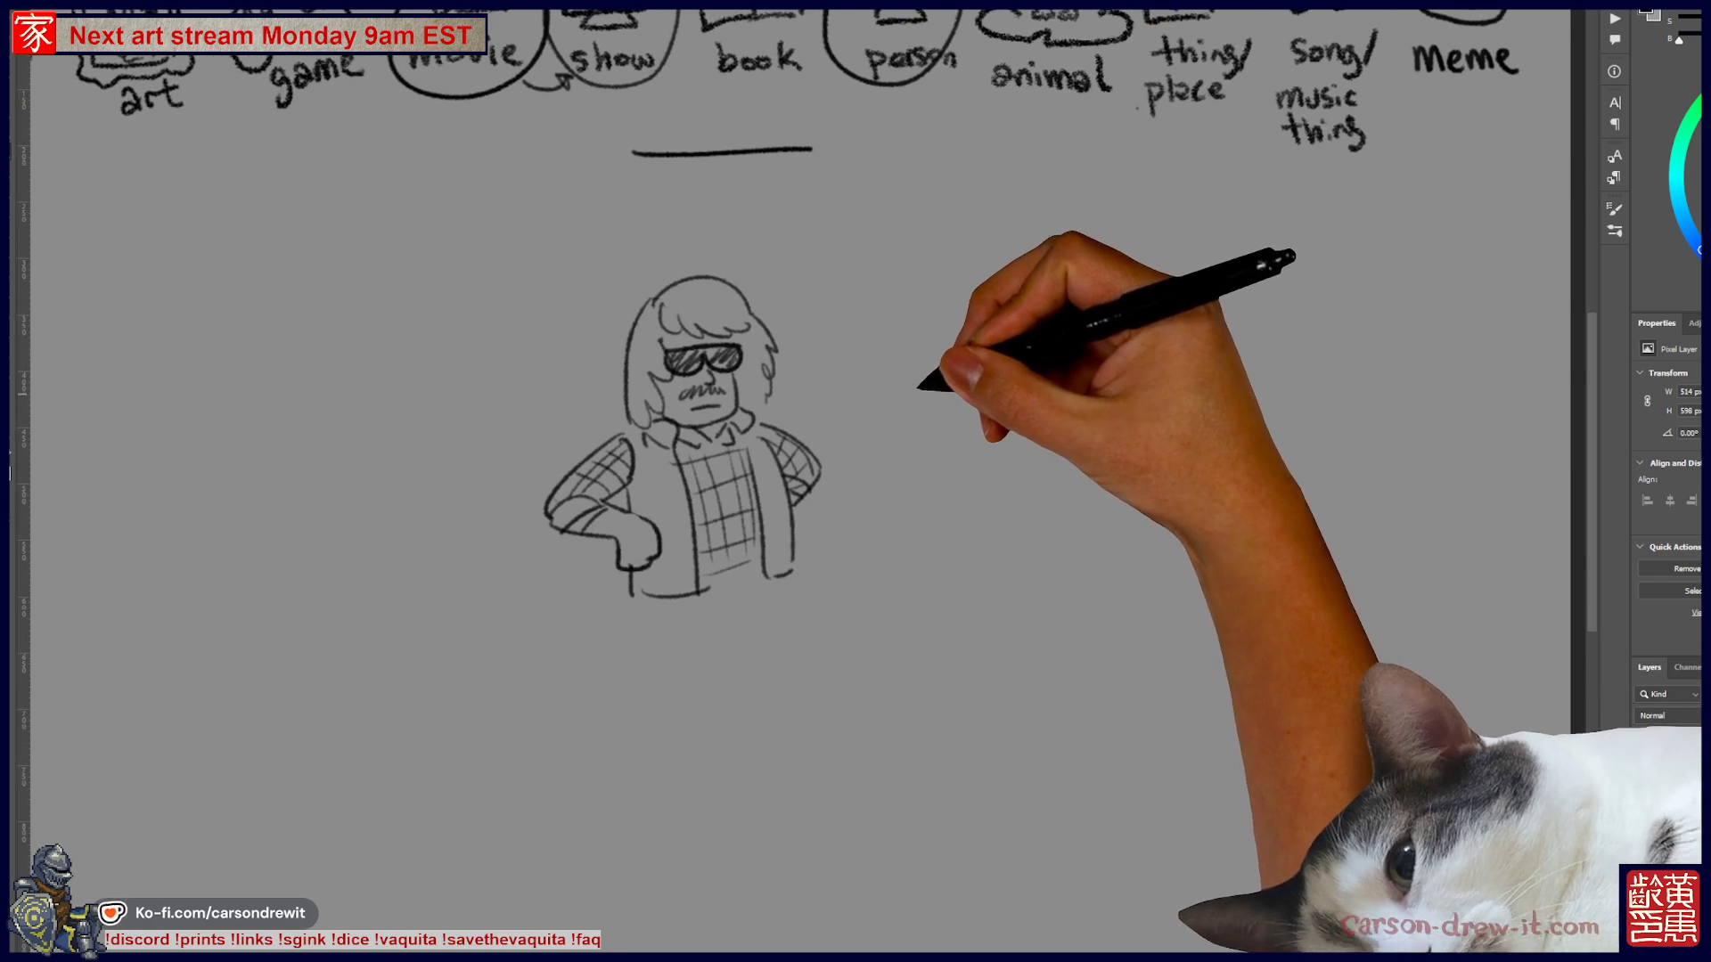
# - Draw an outstretched hand to the right of the man
pyautogui.moveTo(916, 393)
pyautogui.mouseDown()
pyautogui.moveTo(998, 395)
pyautogui.moveTo(944, 445)
pyautogui.mouseUp()
pyautogui.moveTo(964, 406)
pyautogui.mouseDown()
pyautogui.moveTo(962, 446)
pyautogui.moveTo(980, 441)
pyautogui.mouseUp()
pyautogui.moveTo(980, 392)
pyautogui.mouseDown()
pyautogui.moveTo(1049, 367)
pyautogui.moveTo(1007, 414)
pyautogui.moveTo(1025, 368)
pyautogui.moveTo(1091, 362)
pyautogui.moveTo(1140, 383)
pyautogui.moveTo(1196, 296)
pyautogui.moveTo(1158, 357)
pyautogui.mouseUp()
# - Draw the small creature with a round head, eyes, open mouth and spiky crest
pyautogui.moveTo(1113, 294); pyautogui.dragTo(1125, 319)
pyautogui.click(1134, 290)
pyautogui.click(1158, 288)
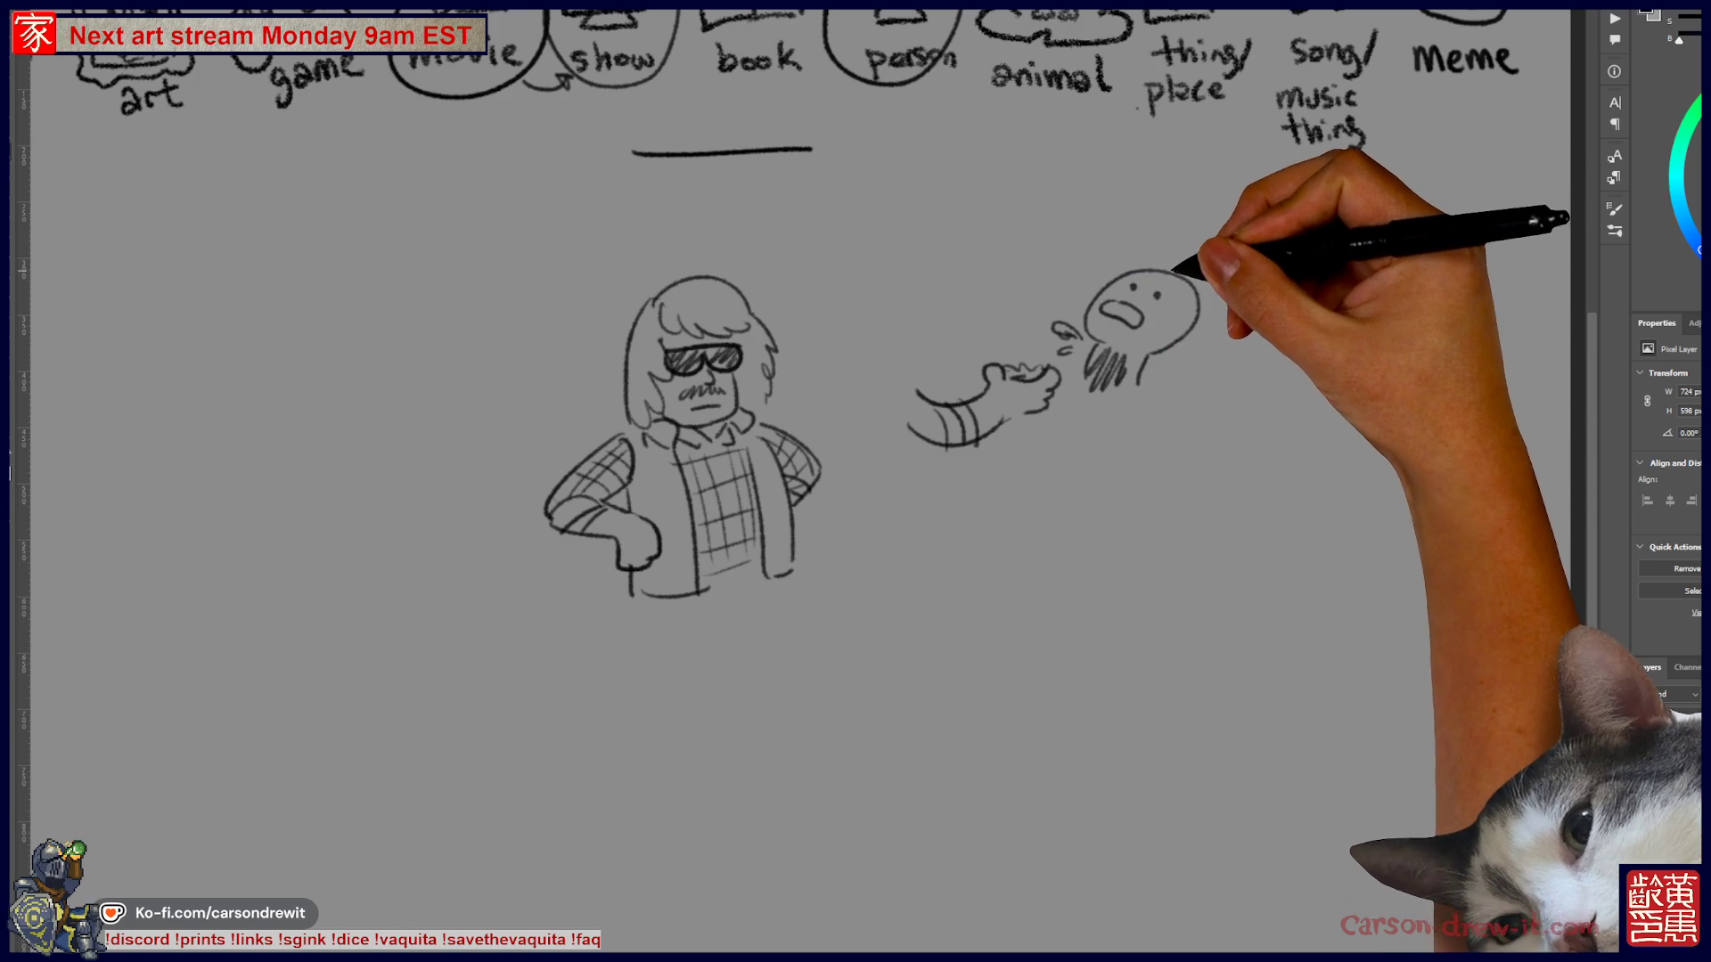
pyautogui.moveTo(1136, 247)
pyautogui.mouseDown()
pyautogui.moveTo(1204, 277)
pyautogui.moveTo(1191, 333)
pyautogui.moveTo(1149, 374)
pyautogui.mouseUp()
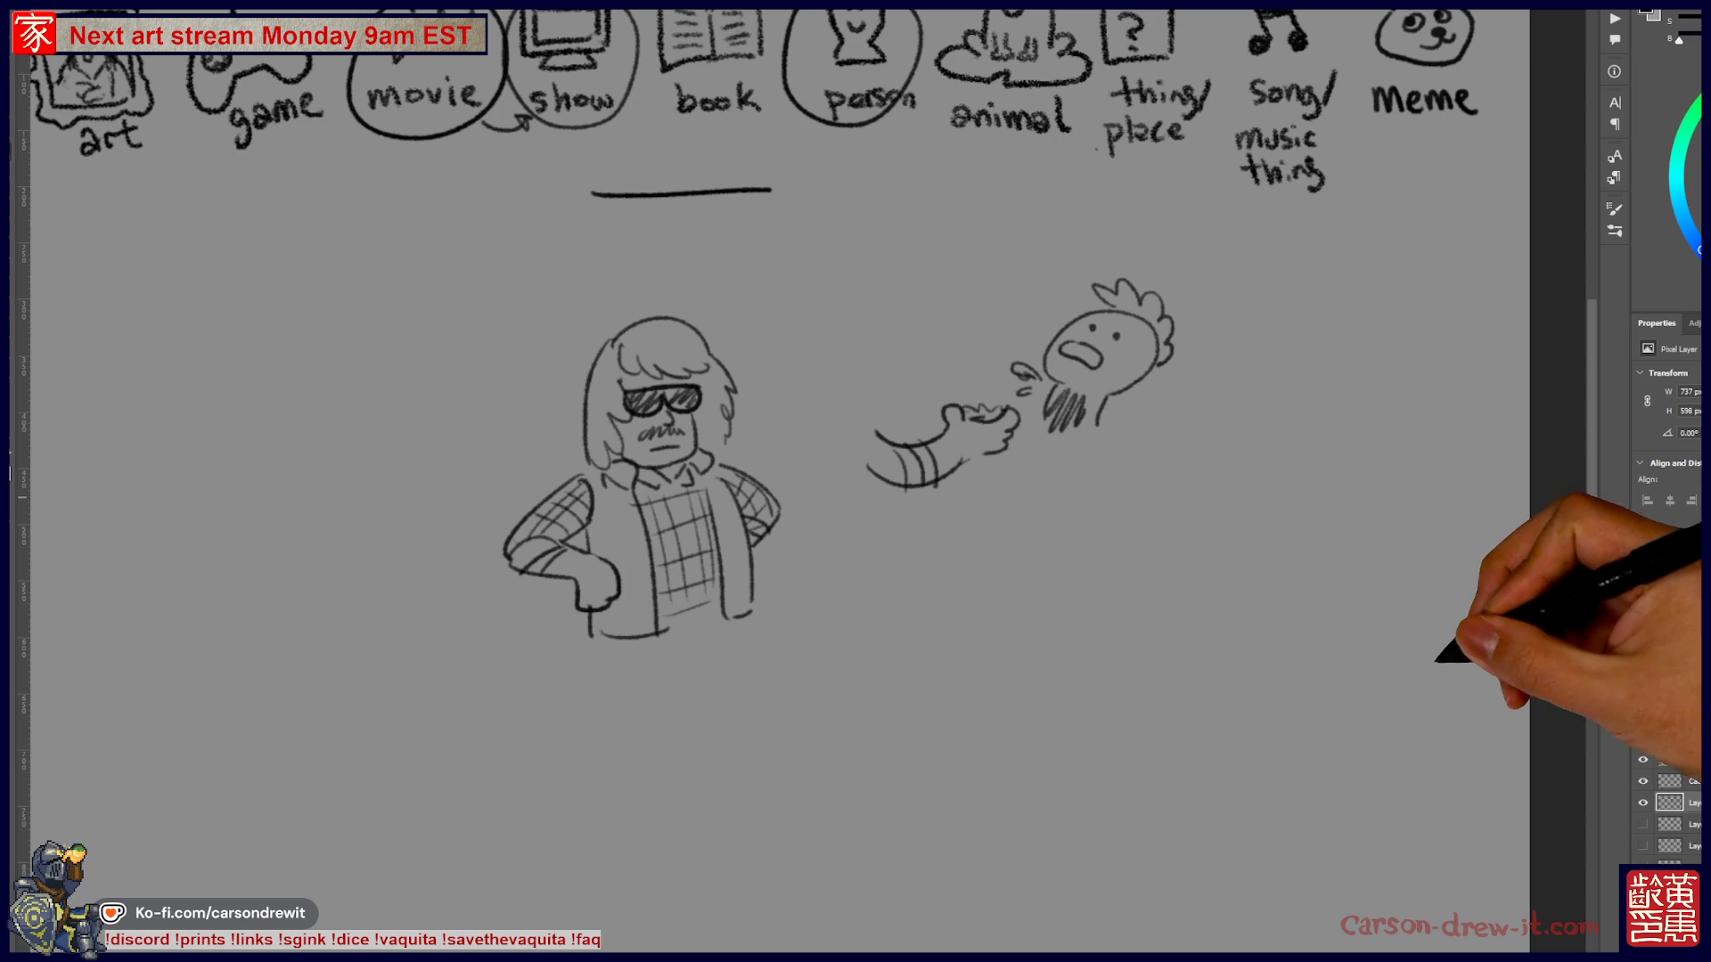
# - Hide the guessing sketch layer and pan over to the handwritten SCORES tally list
pyautogui.click(1642, 802)
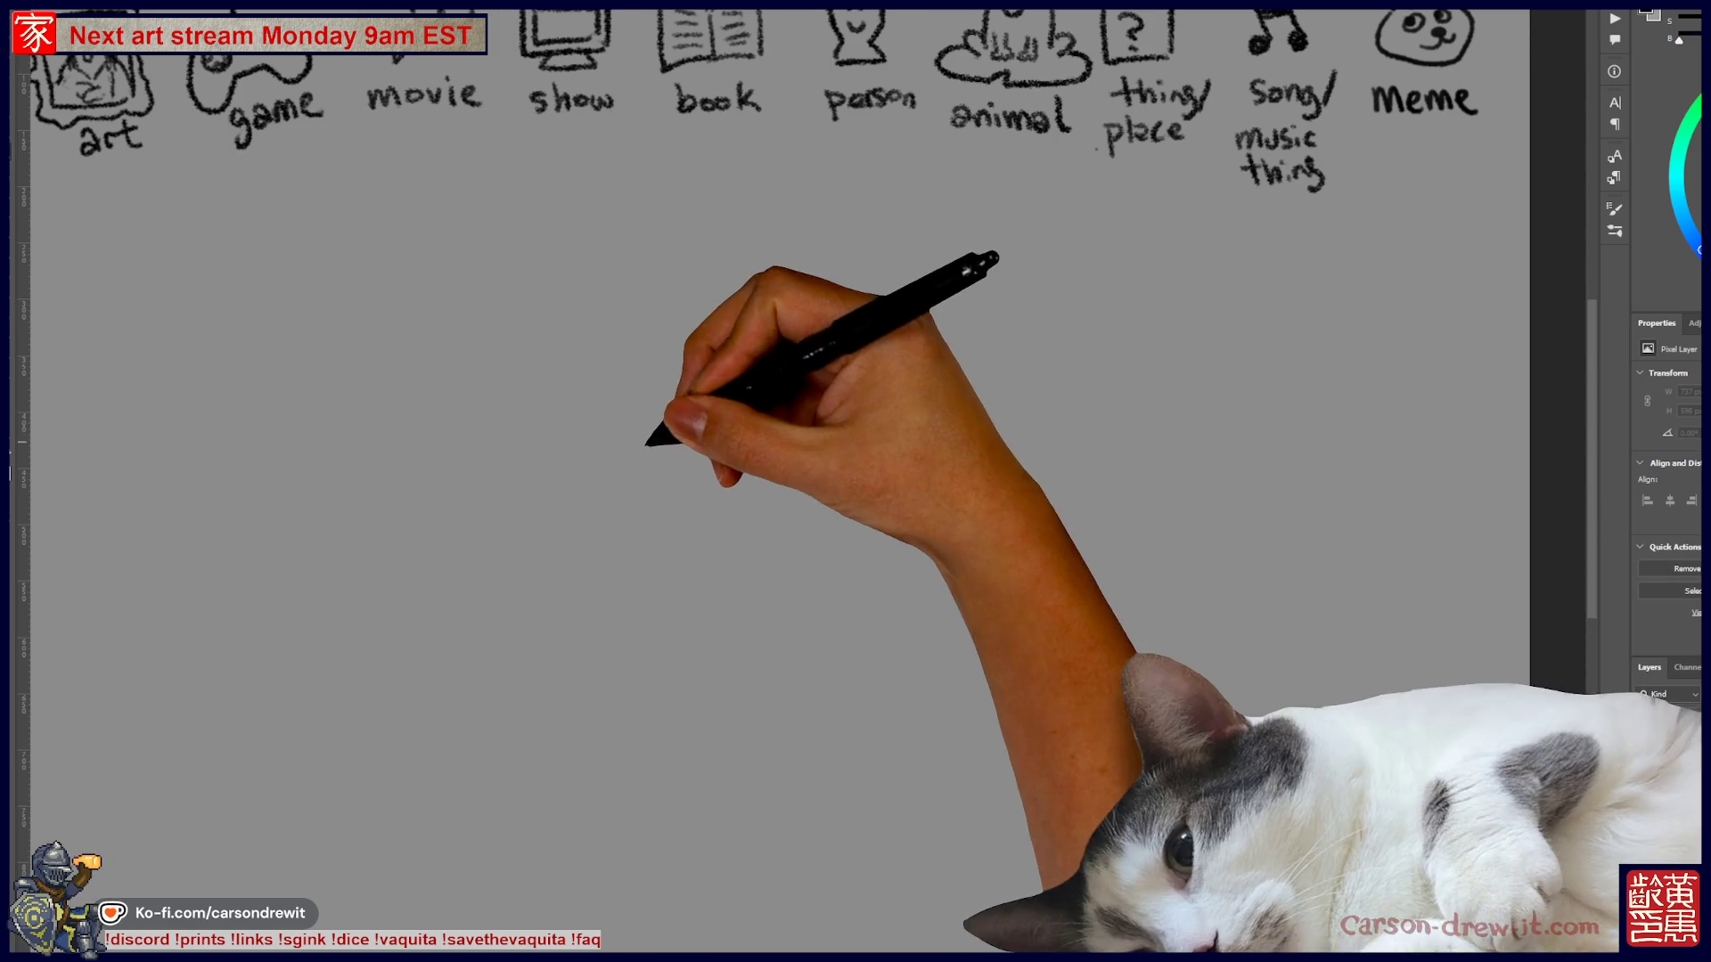
pyautogui.moveTo(356, 445)
pyautogui.mouseDown()
pyautogui.moveTo(975, 534)
pyautogui.moveTo(1408, 394)
pyautogui.mouseUp()
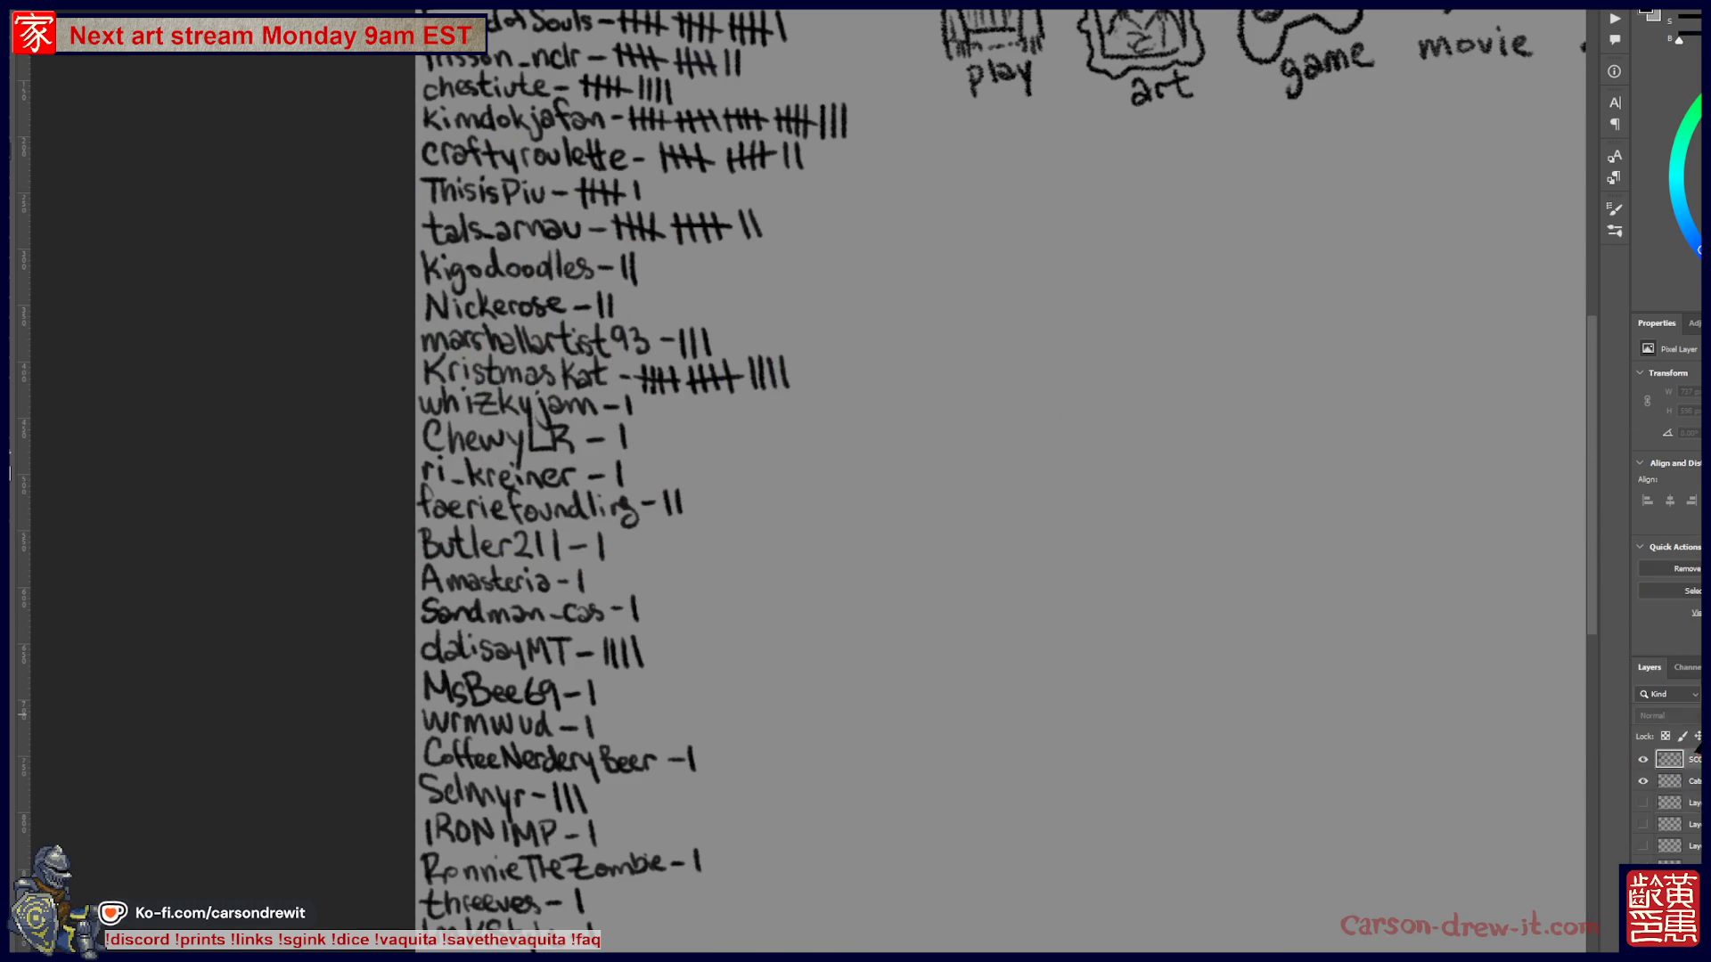
# - Add a tally mark to each of two players' scores, then zoom out over the list
pyautogui.scroll(-2, 998, 579)
pyautogui.scroll(5, 998, 579)
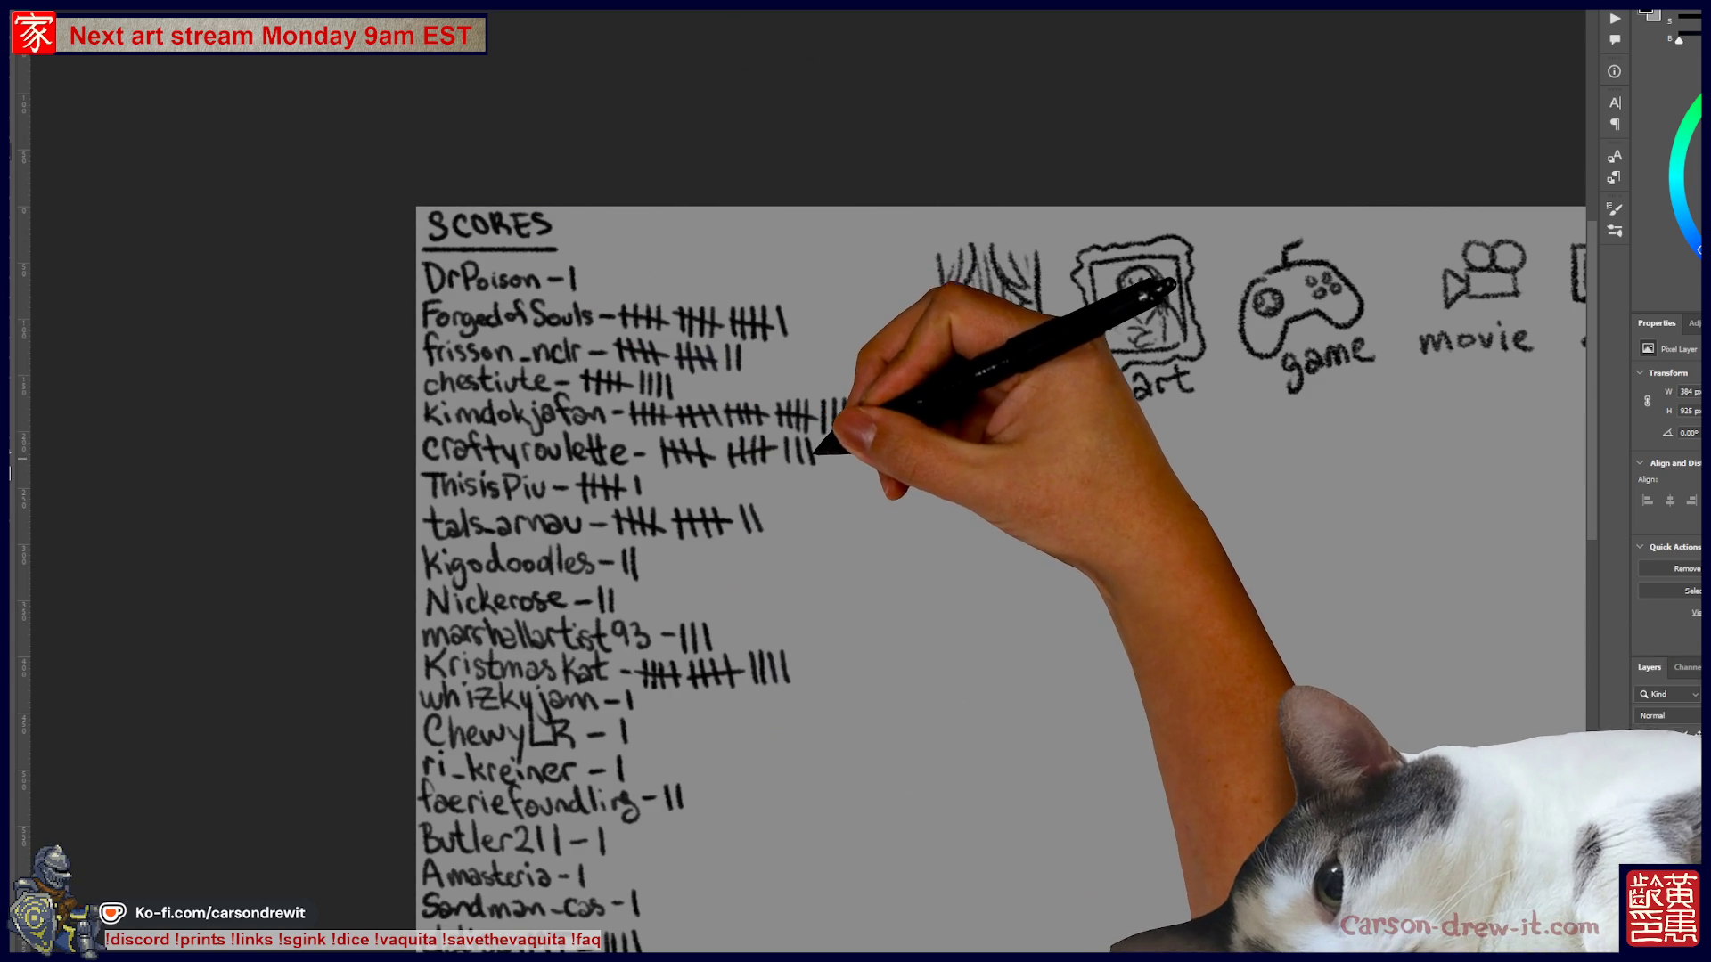
pyautogui.moveTo(825, 436)
pyautogui.mouseDown()
pyautogui.moveTo(821, 464)
pyautogui.moveTo(830, 440)
pyautogui.mouseUp()
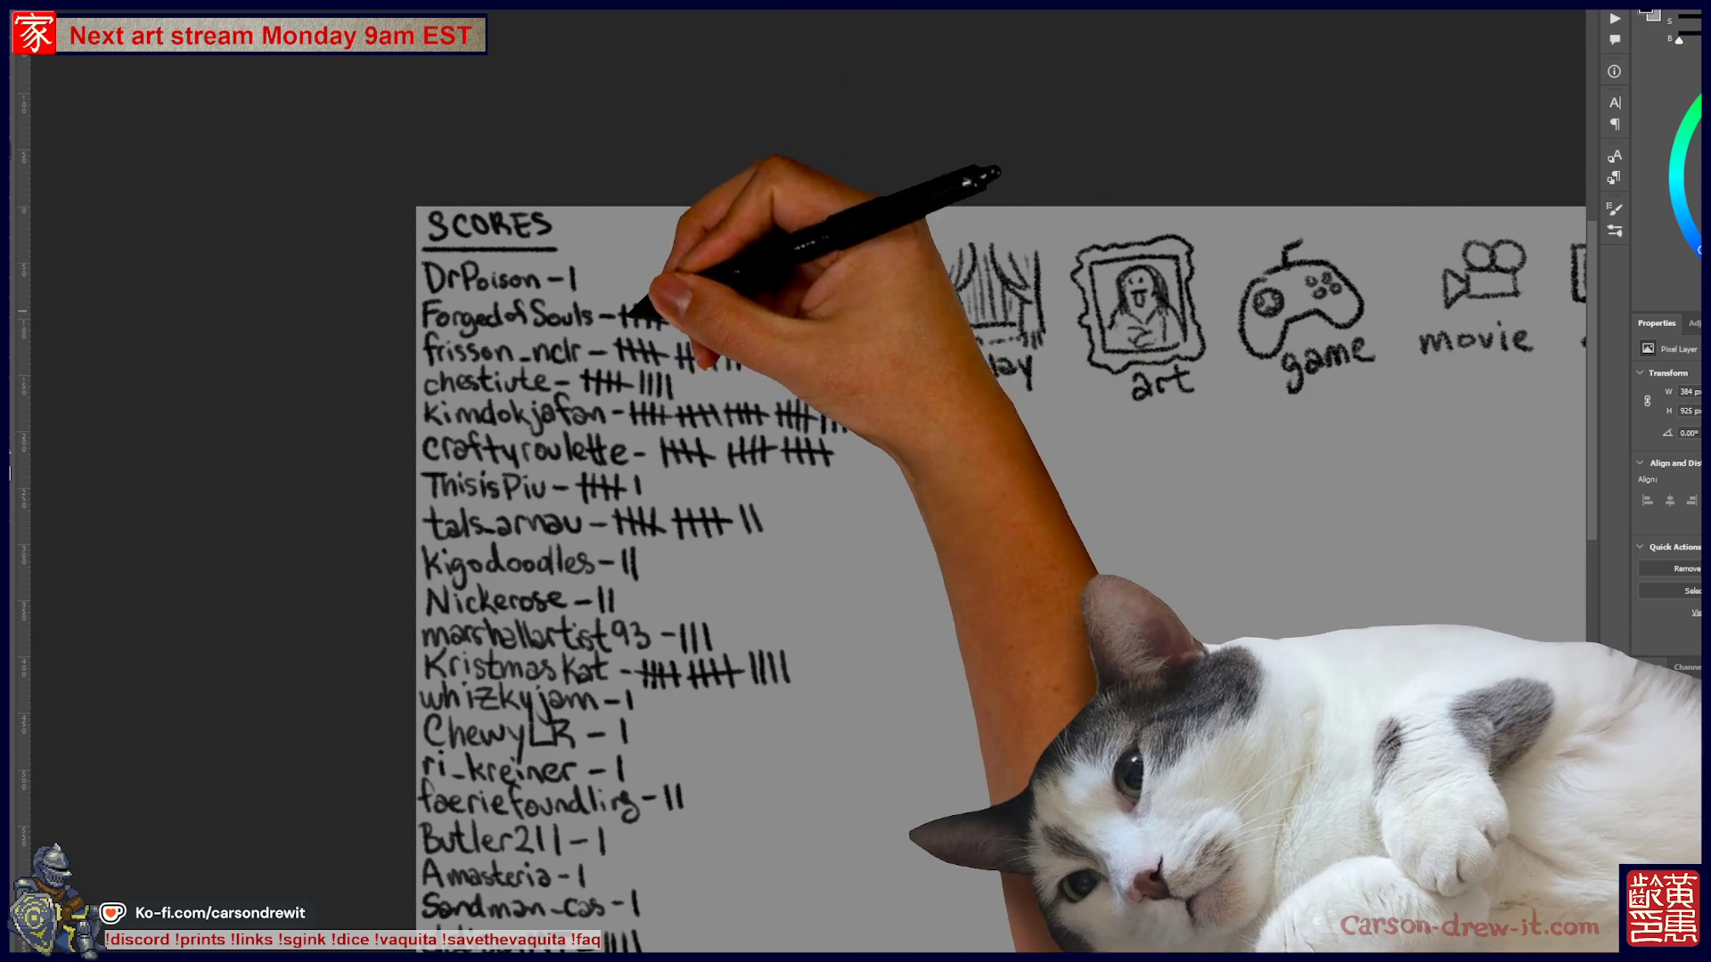
pyautogui.moveTo(787, 305); pyautogui.dragTo(789, 336)
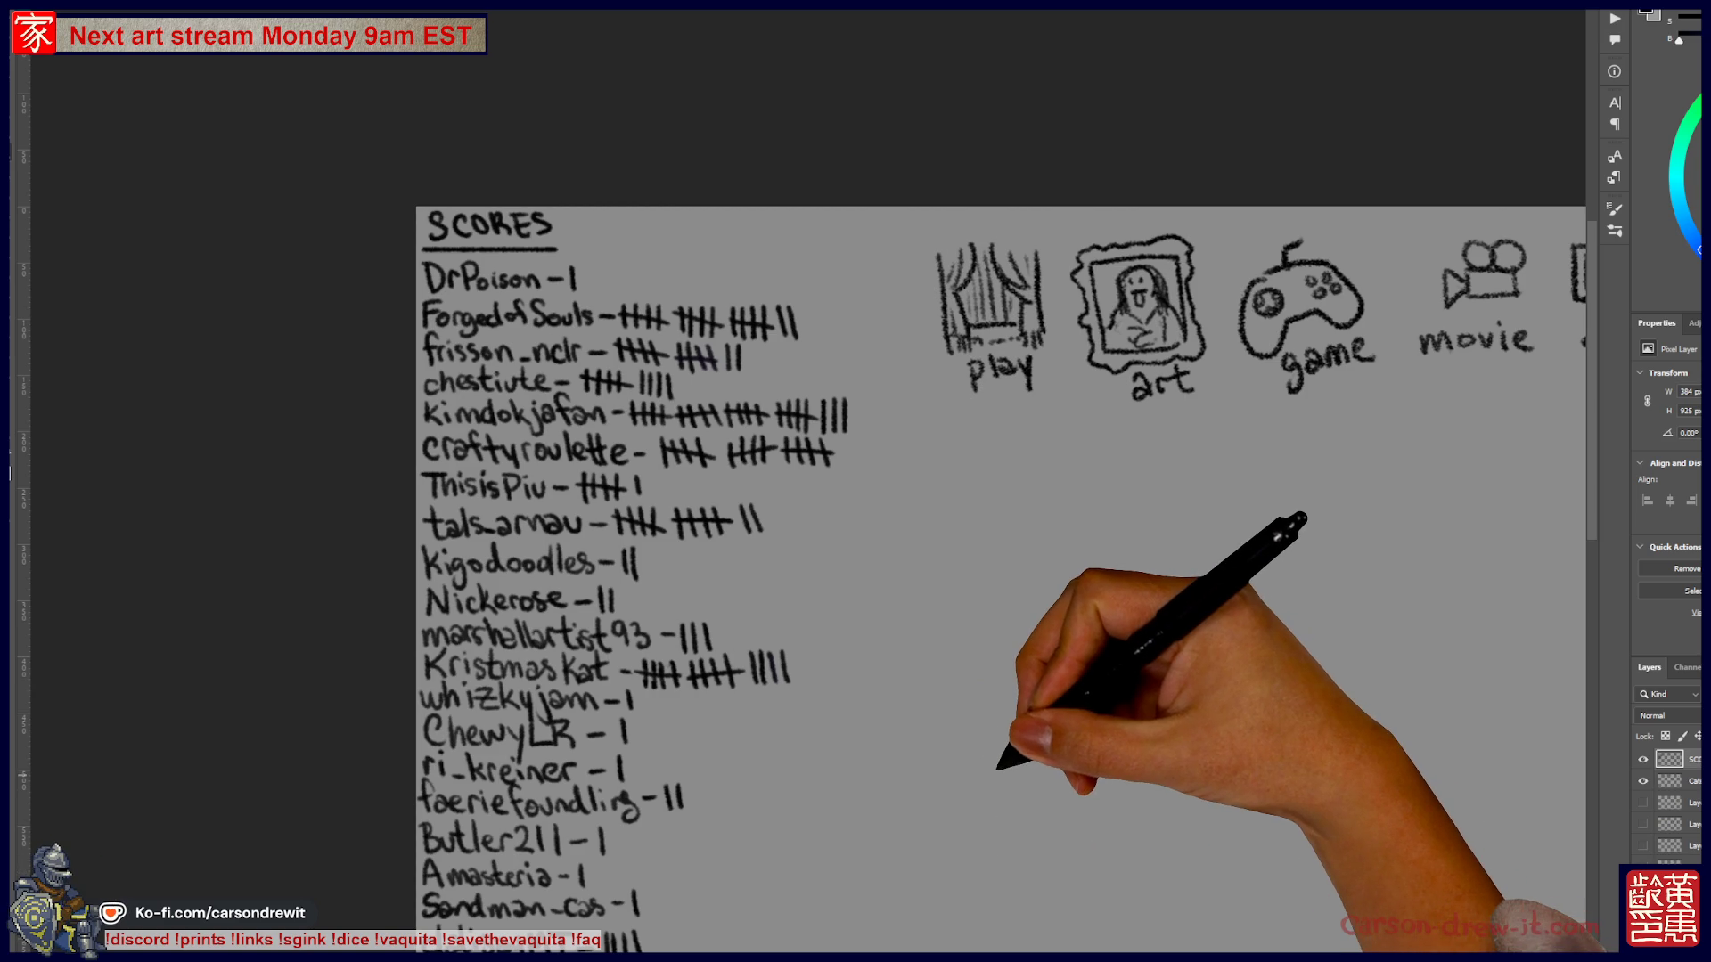
pyautogui.moveTo(980, 534); pyautogui.dragTo(958, 484)
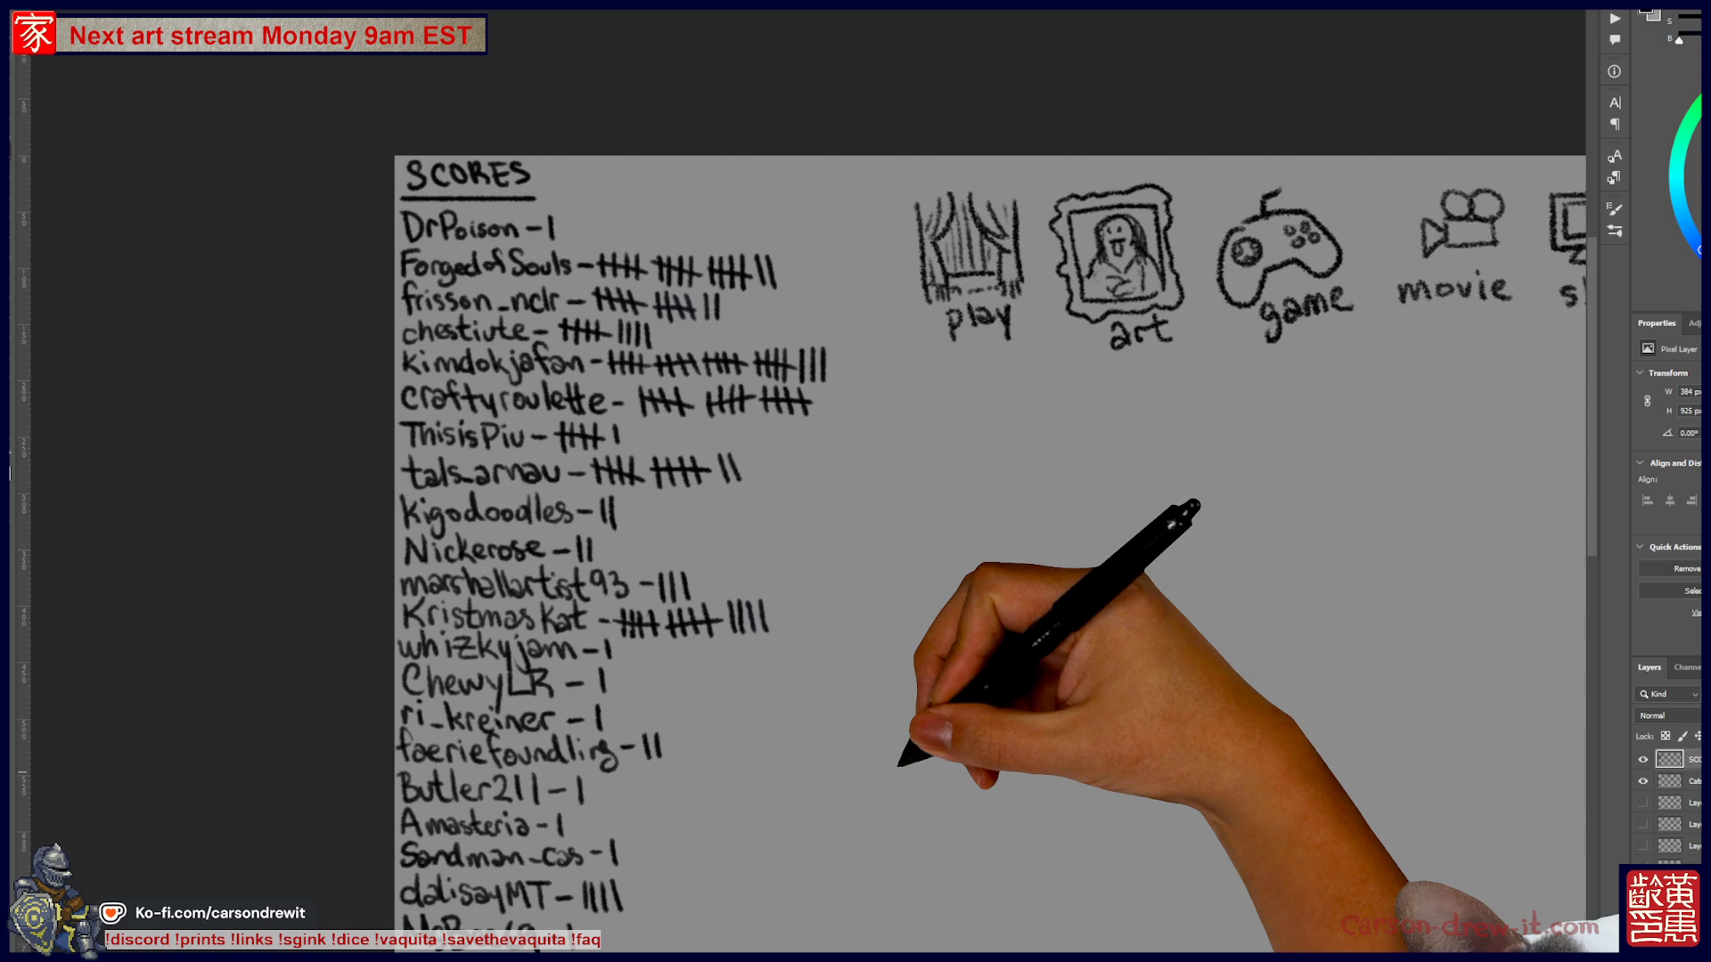
pyautogui.moveTo(774, 668); pyautogui.dragTo(695, 548)
pyautogui.hotkey('ctrl', '-')
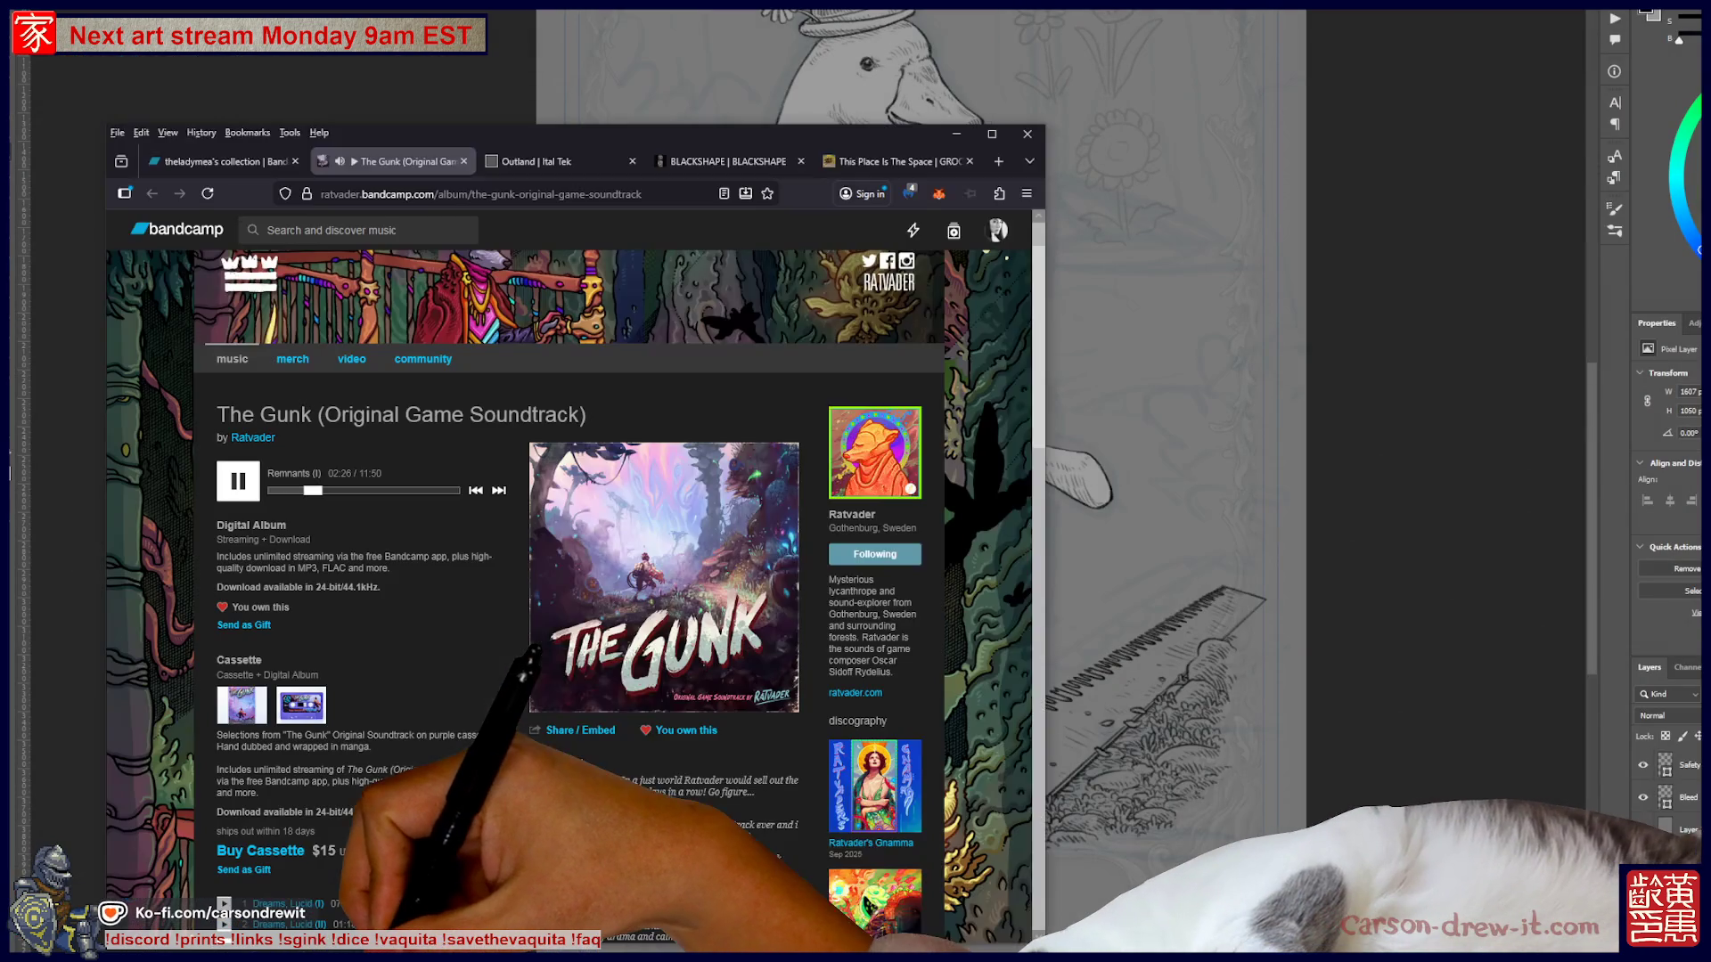
# - Scroll through The Gunk soundtrack's 23-track list on Bandcamp and back up
pyautogui.scroll(-5, 571, 579)
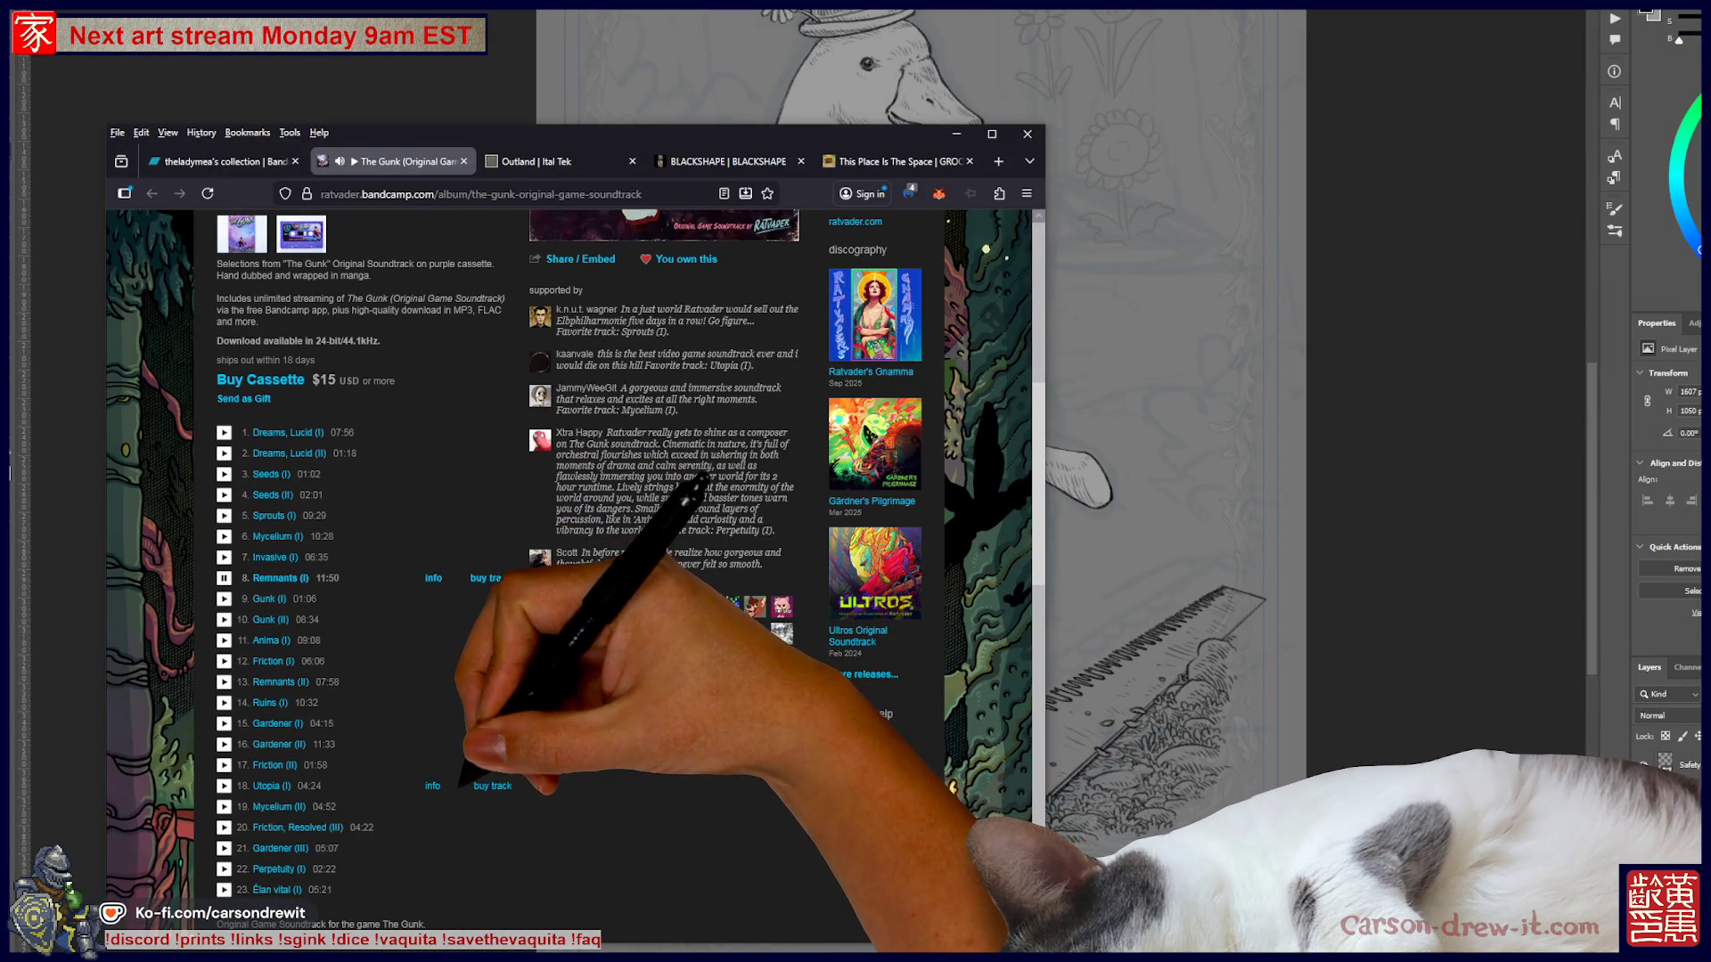
pyautogui.scroll(10, 570, 535)
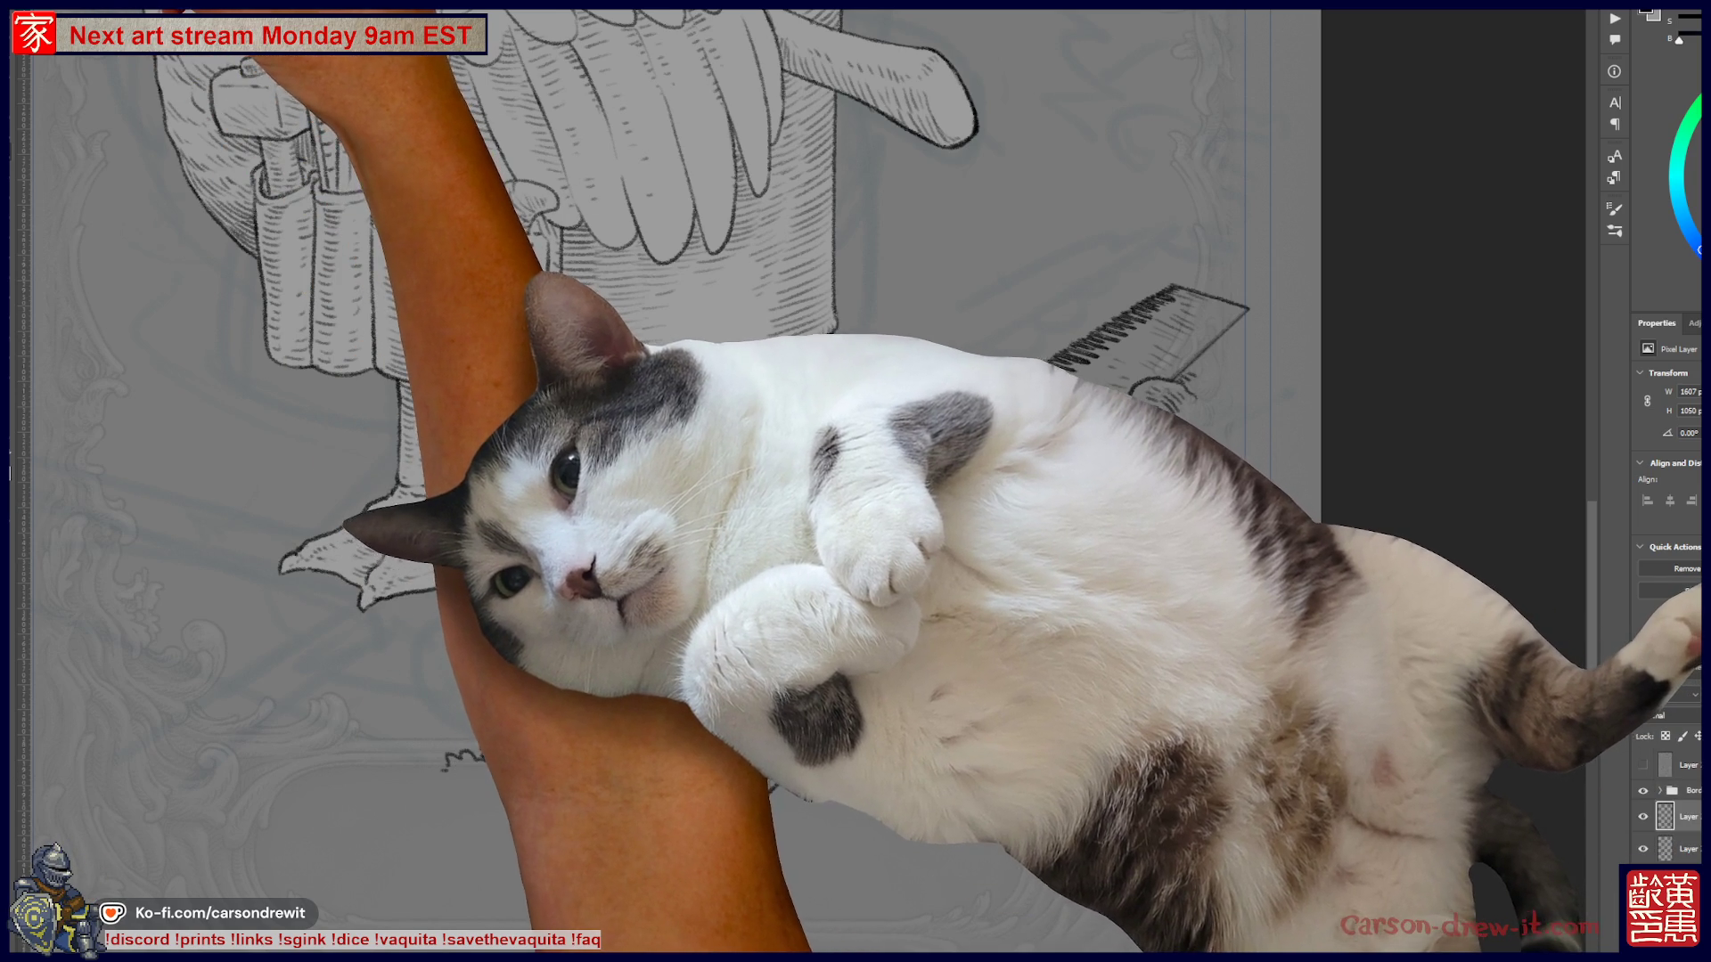
# - Pick a different brush preset and zoom in on the saw and grass
pyautogui.click(62, 36)
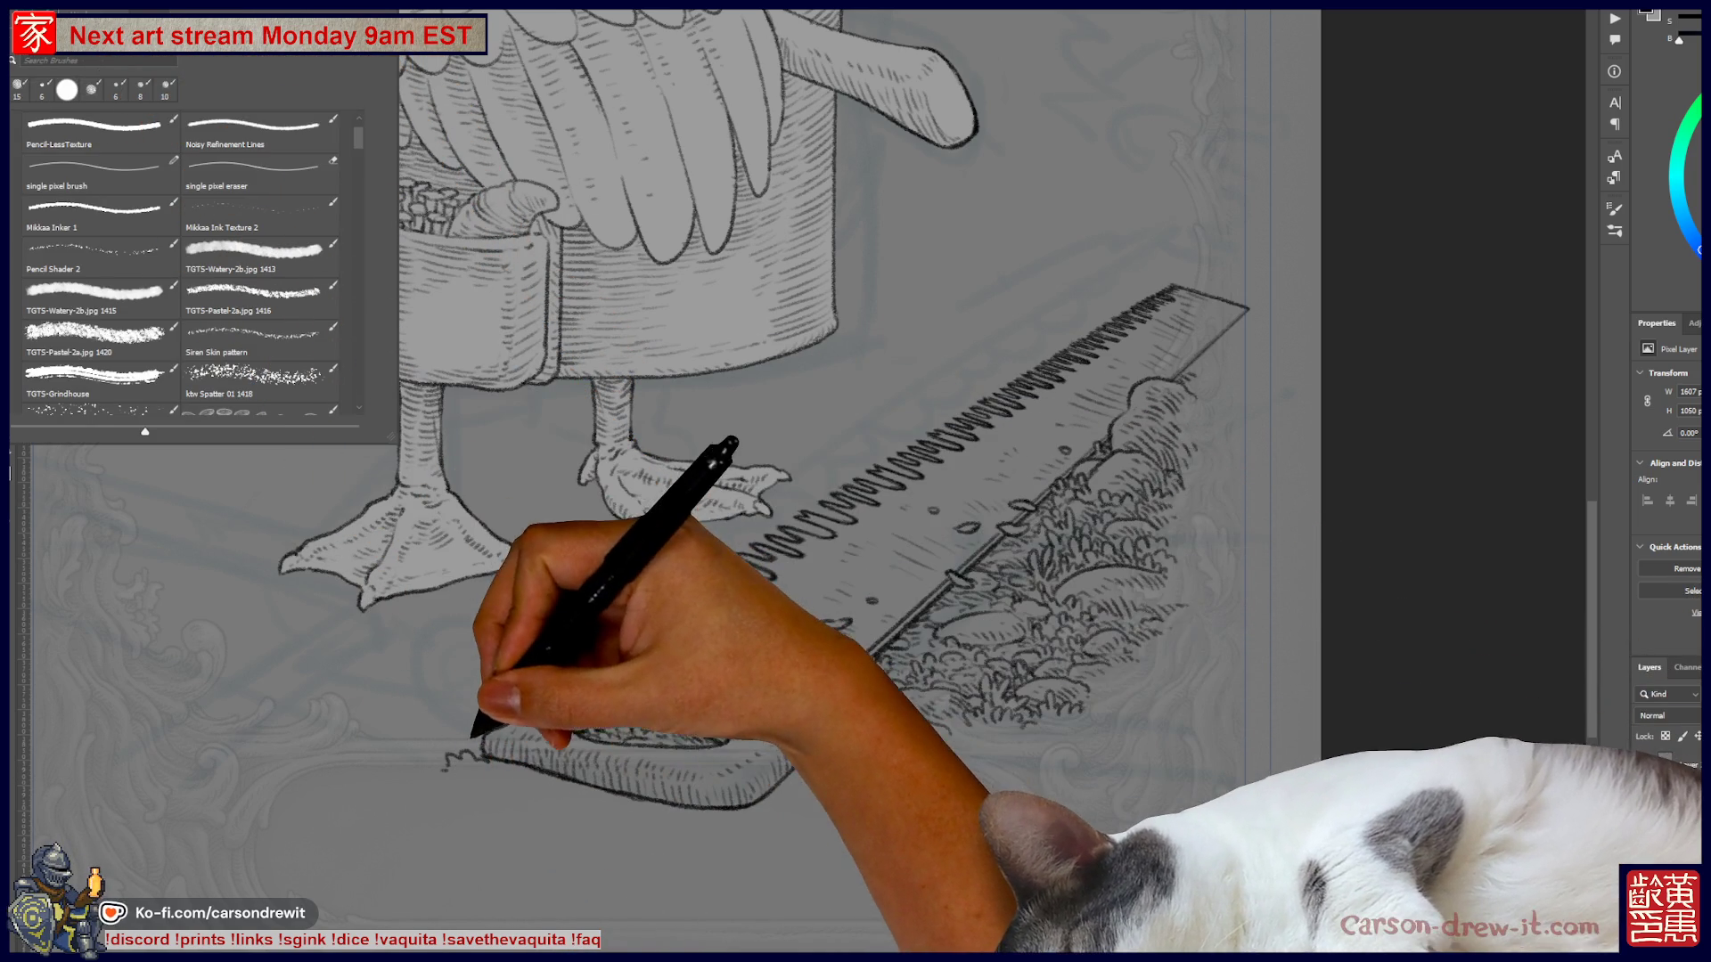
pyautogui.click(477, 747)
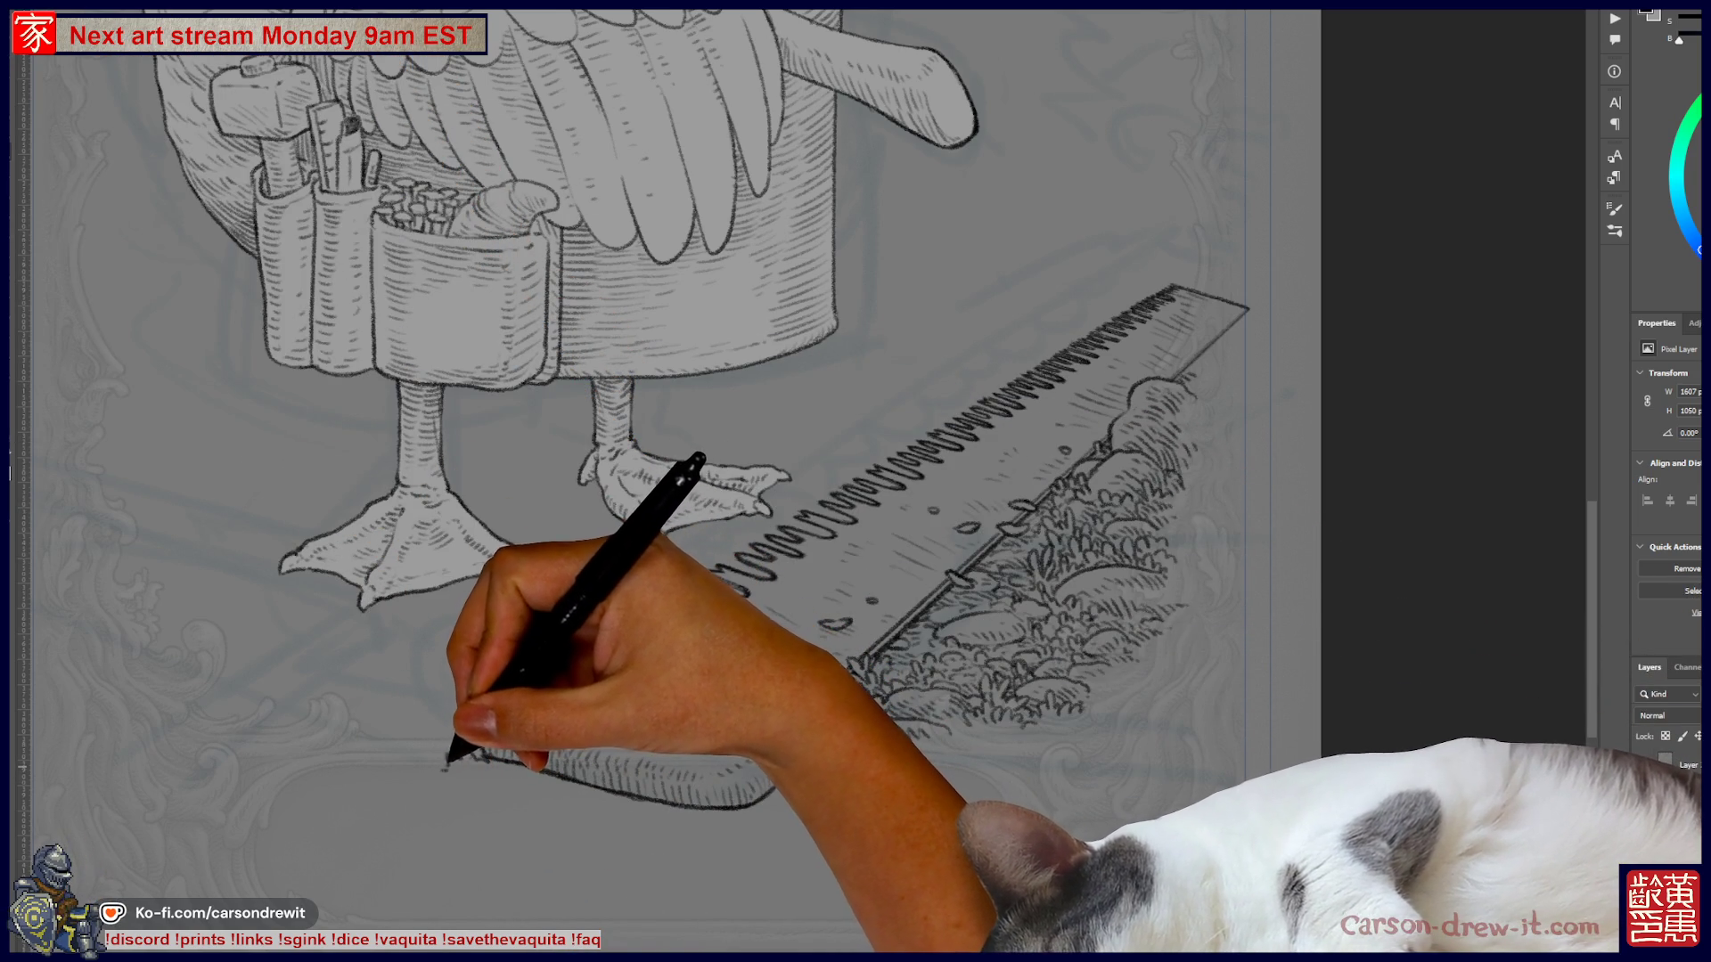
pyautogui.press('ctrl')
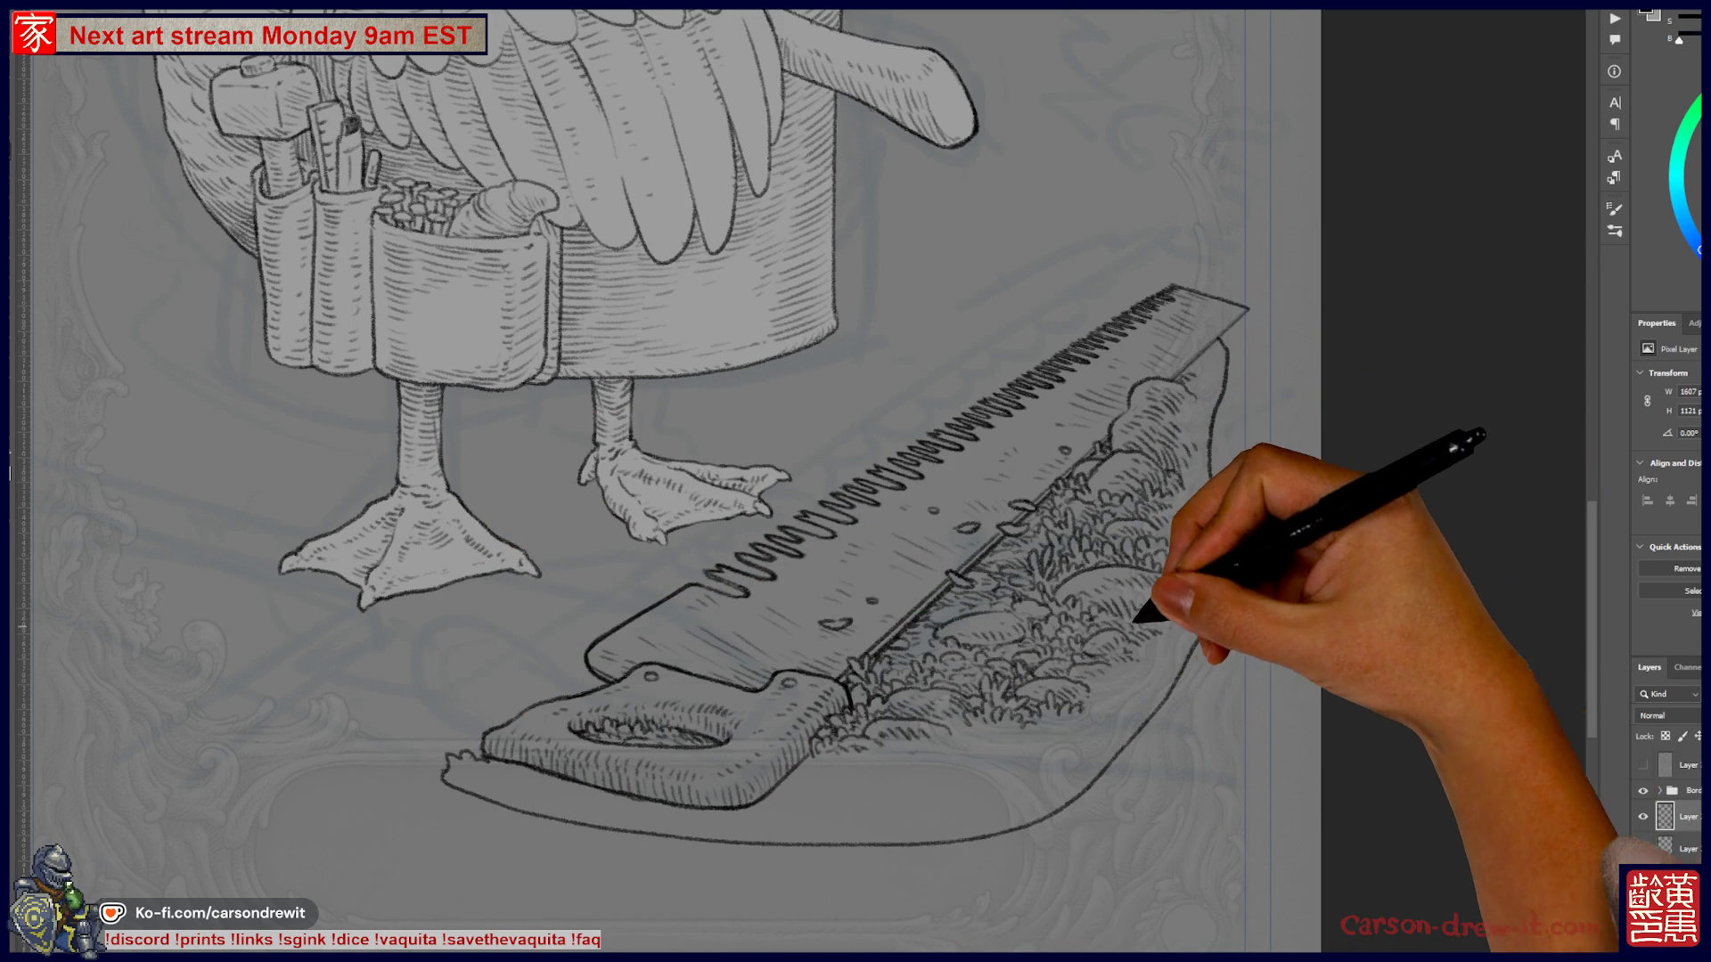
pyautogui.moveTo(1090, 649); pyautogui.dragTo(955, 784)
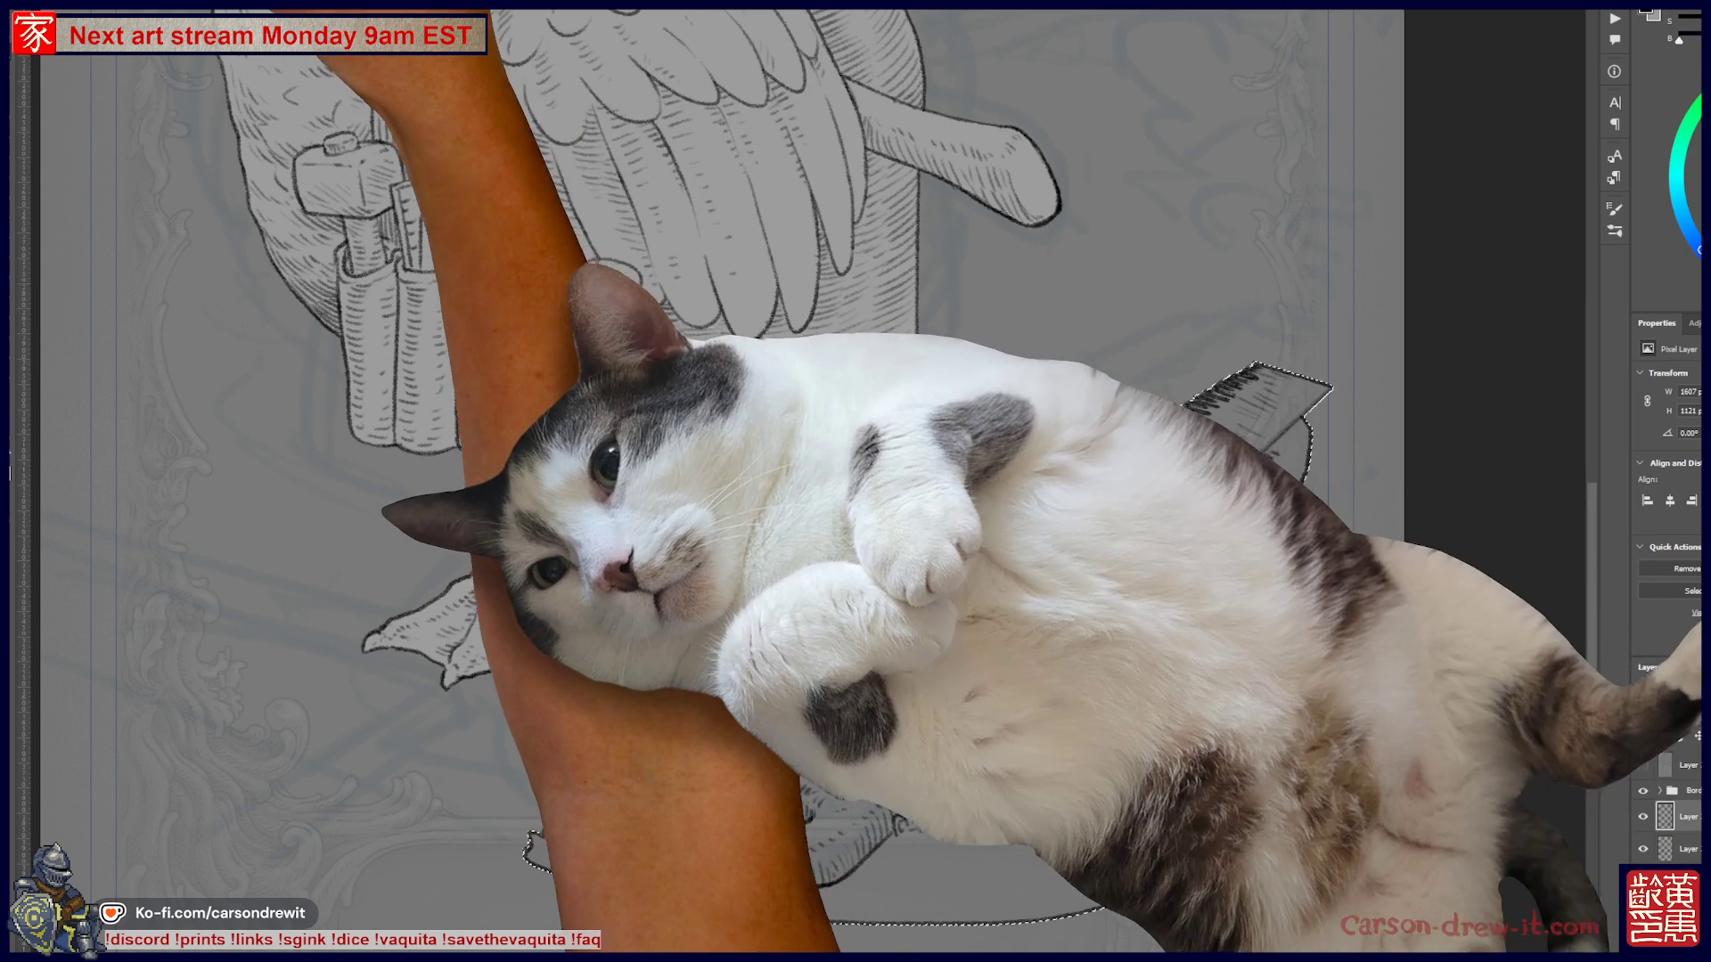
# - Apply a first Select > Modify adjustment to the saw-and-grass selection
pyautogui.click(173, 9)
pyautogui.moveTo(179, 156)
pyautogui.click(334, 201)
pyautogui.press('Return')
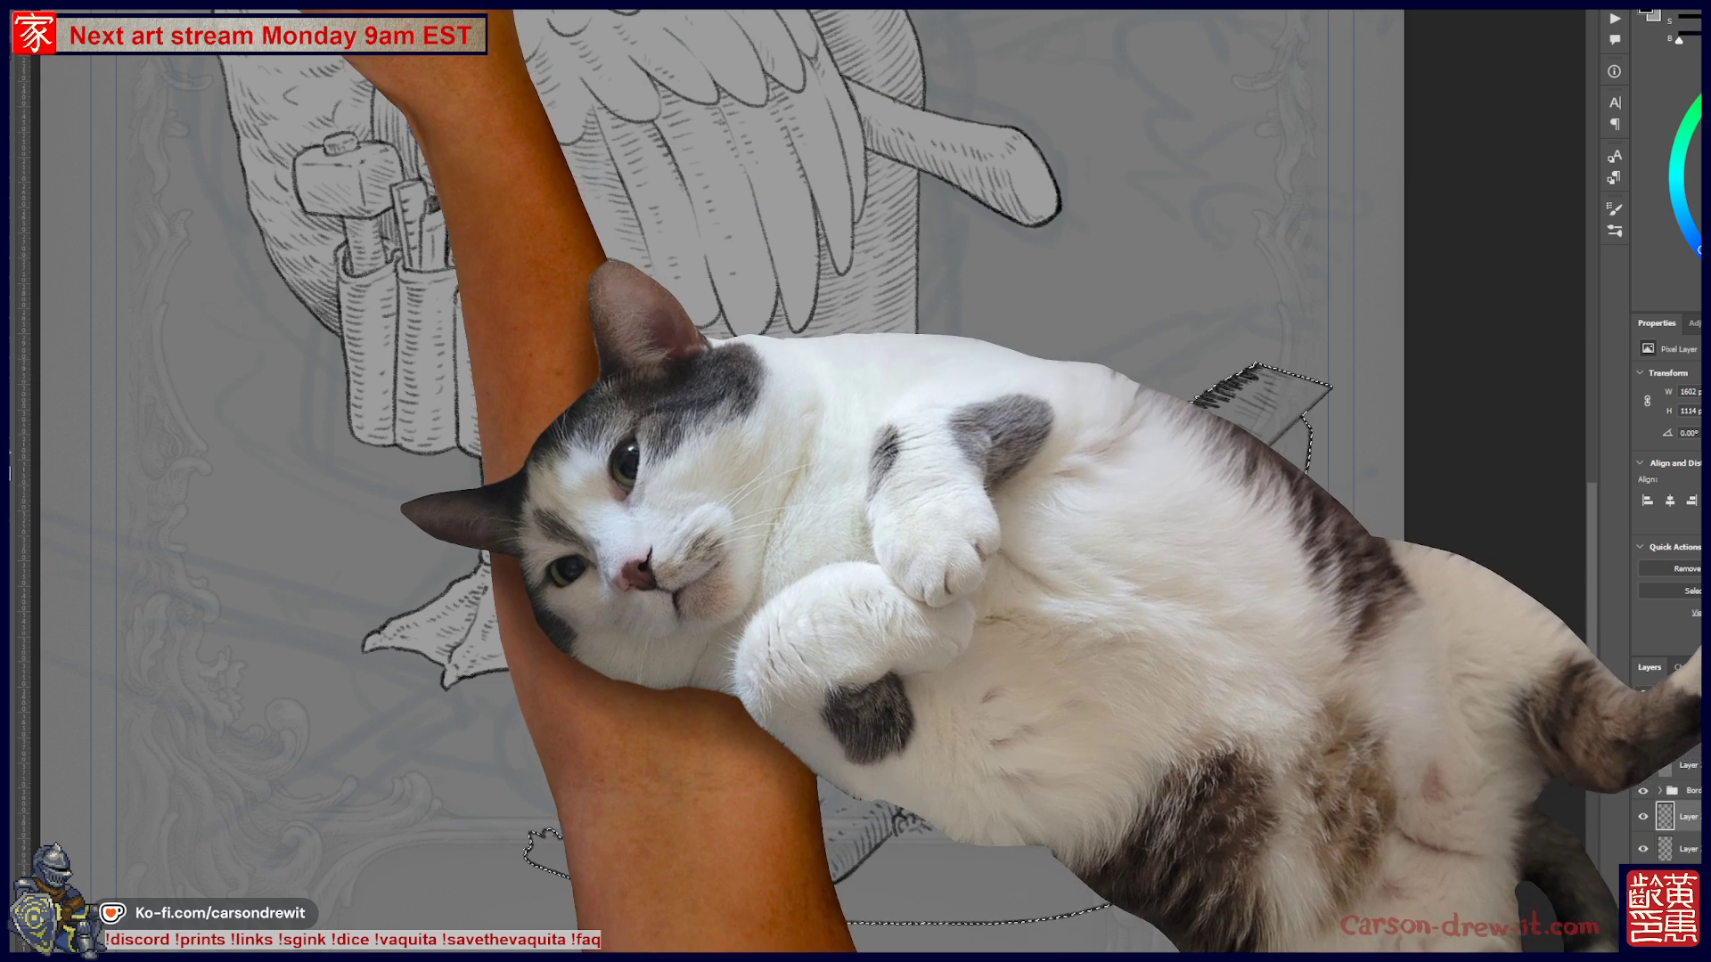
# - Contract the selection by 2 pixels
pyautogui.click(169, 10)
pyautogui.moveTo(178, 156)
pyautogui.click(337, 199)
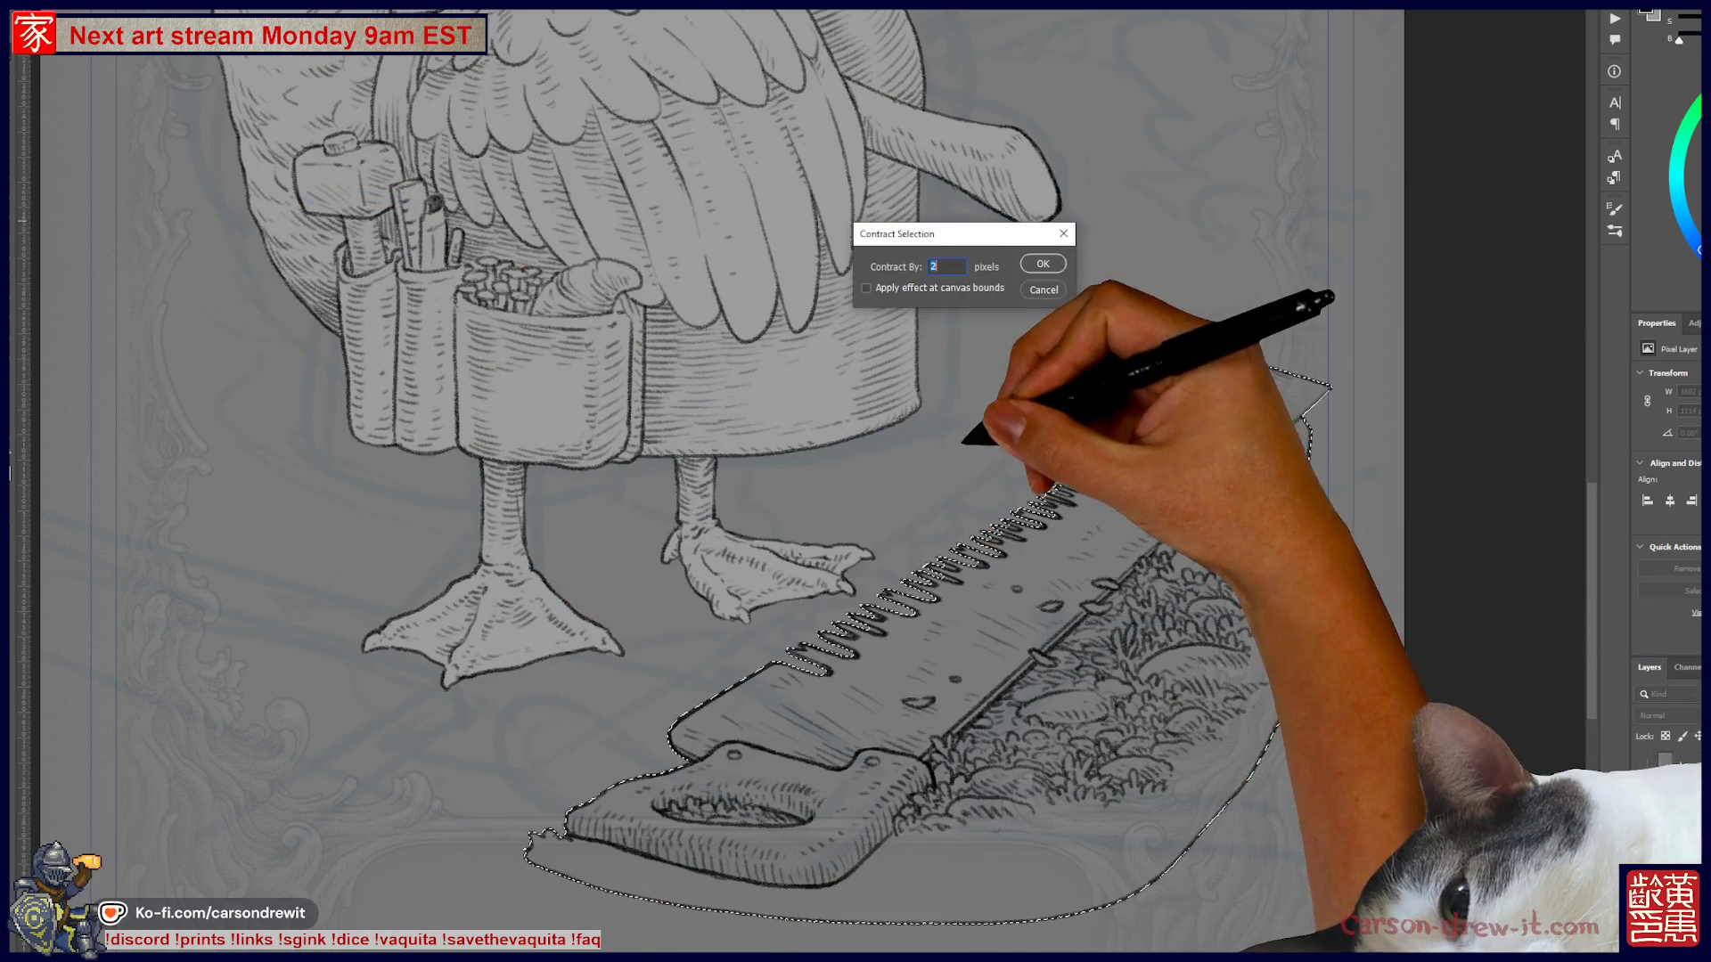
pyautogui.click(1036, 264)
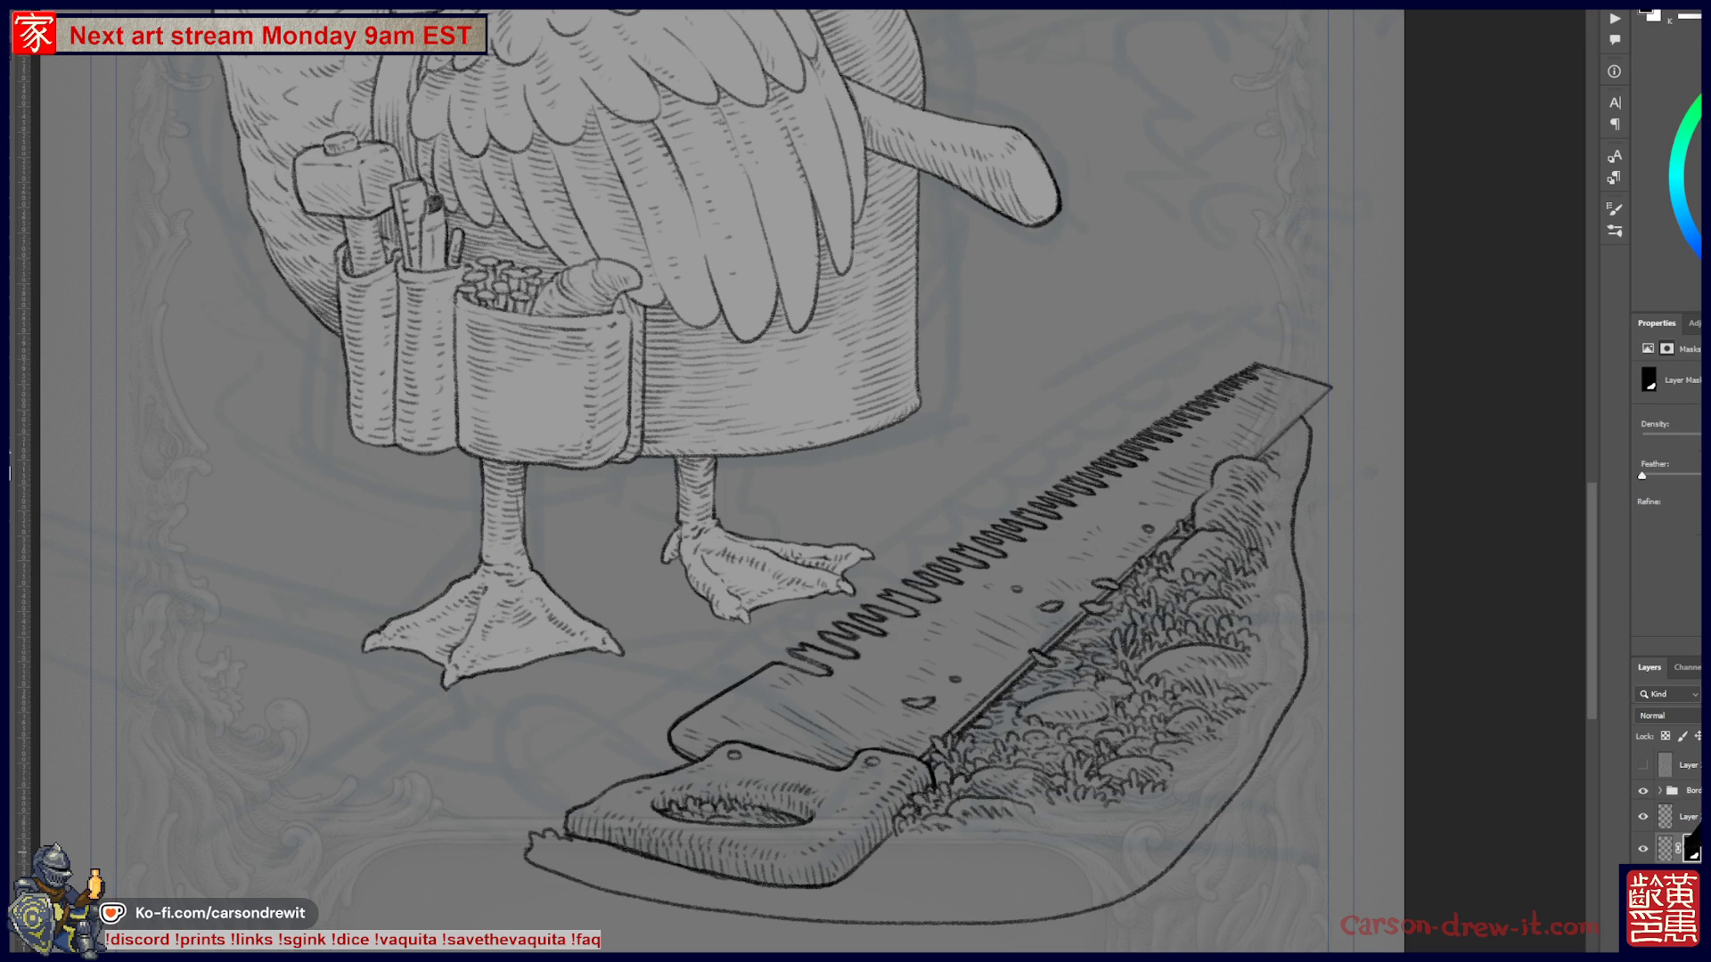
# - Show the selection as a red Quick Mask and inspect its edge along the saw teeth
pyautogui.press('q')
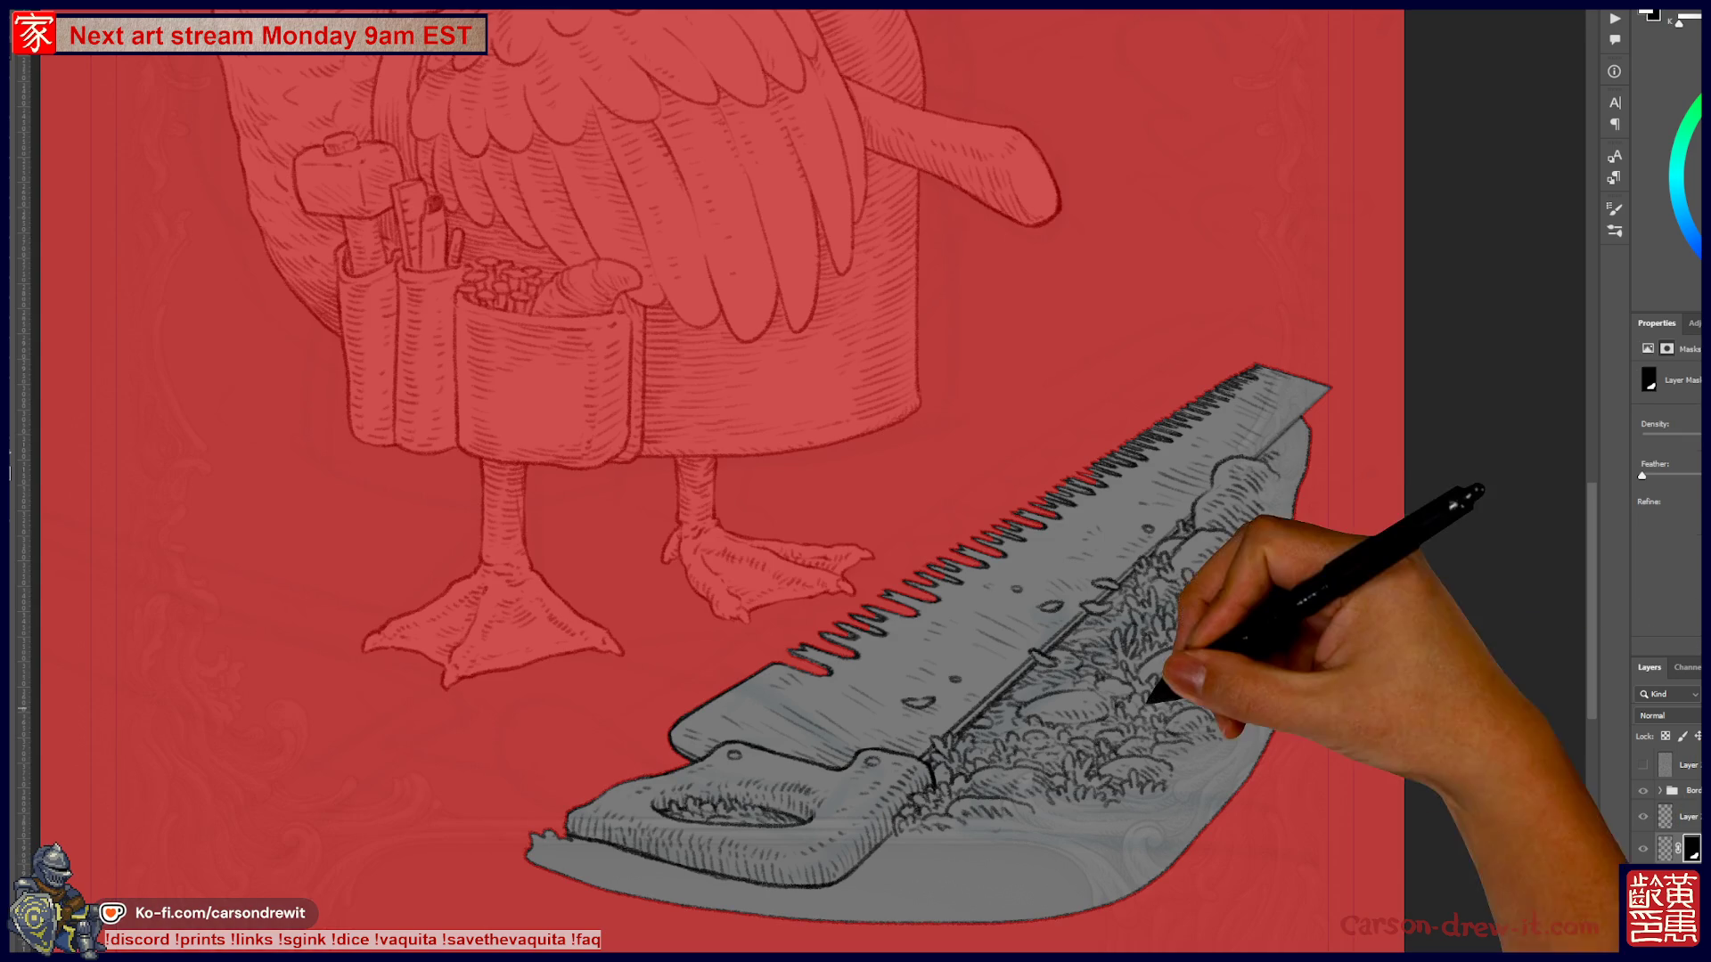
pyautogui.hotkey('ctrl', '+')
pyautogui.hotkey('ctrl', '+')
pyautogui.hotkey('ctrl', '+')
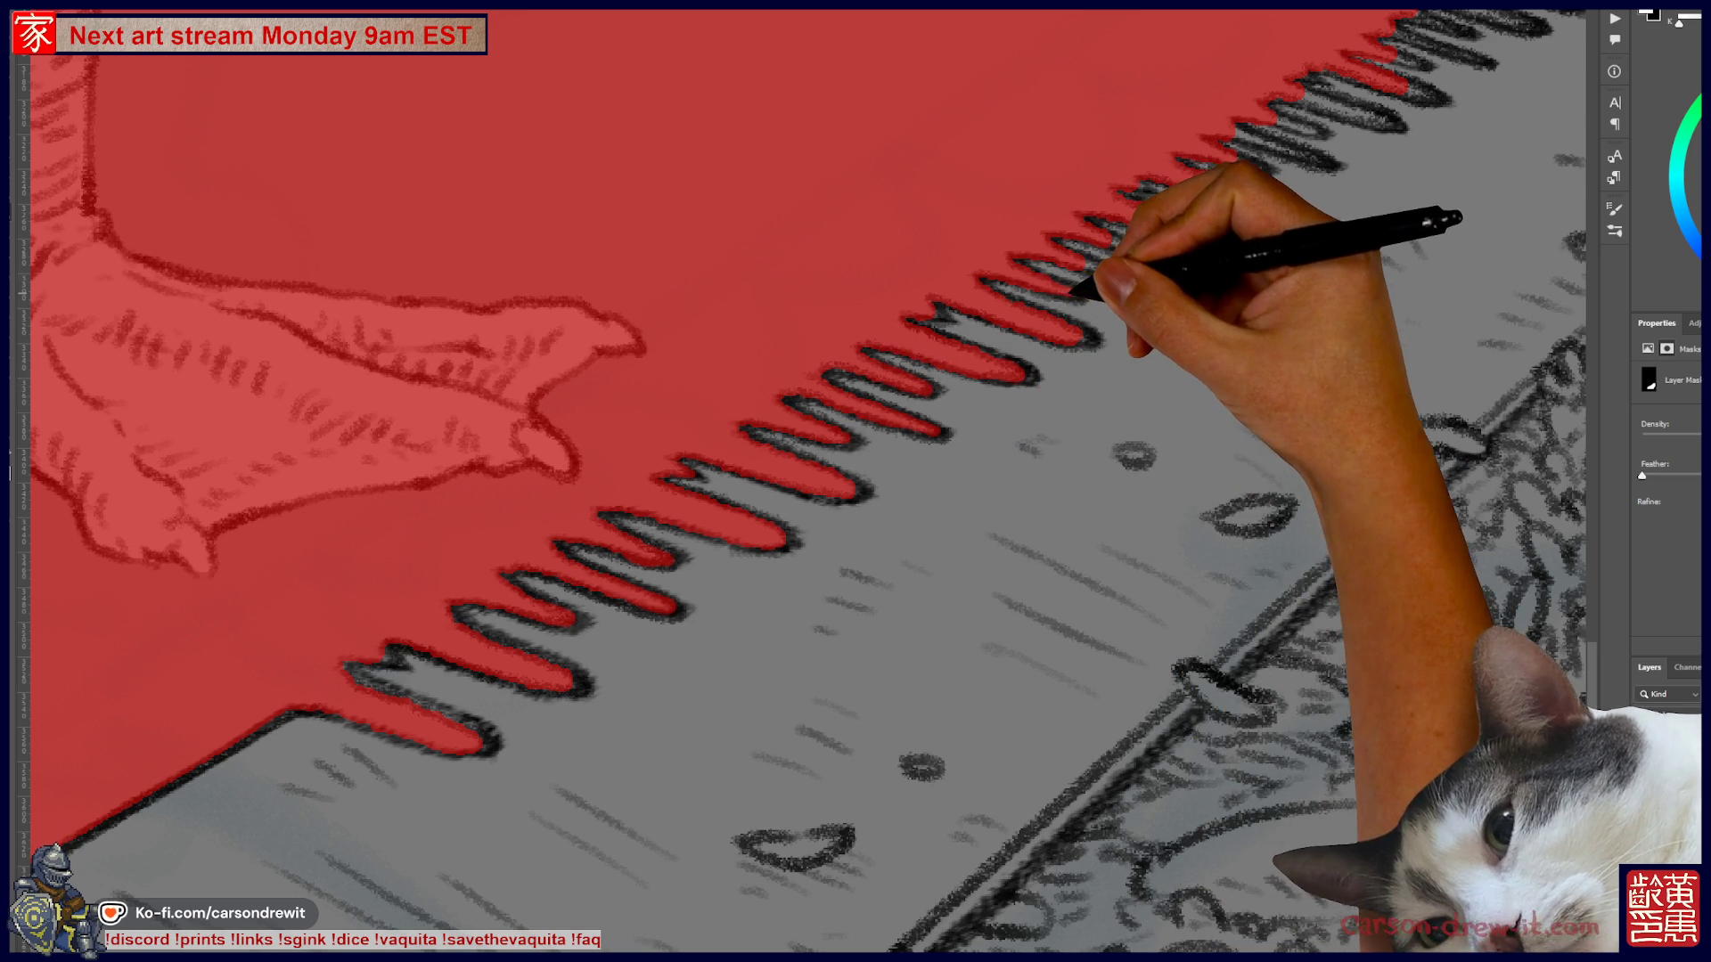
pyautogui.moveTo(1089, 458); pyautogui.dragTo(679, 636)
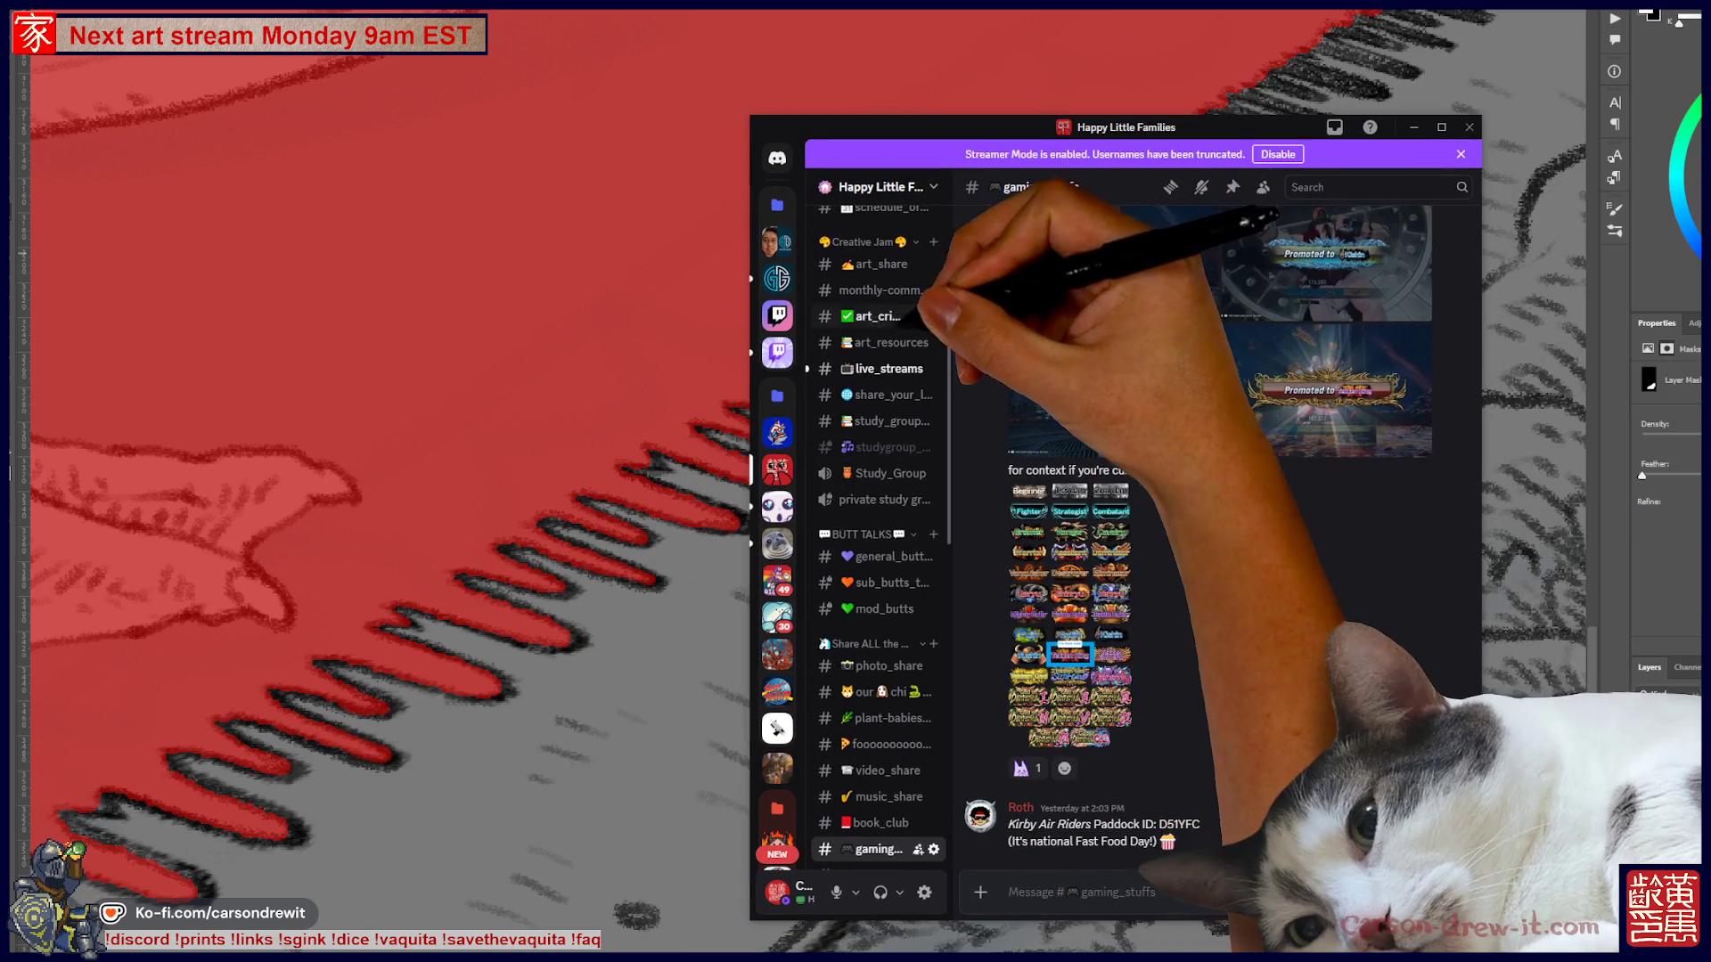
# - Jump to the pinned games-vote post in the #announcements channel
pyautogui.click(869, 477)
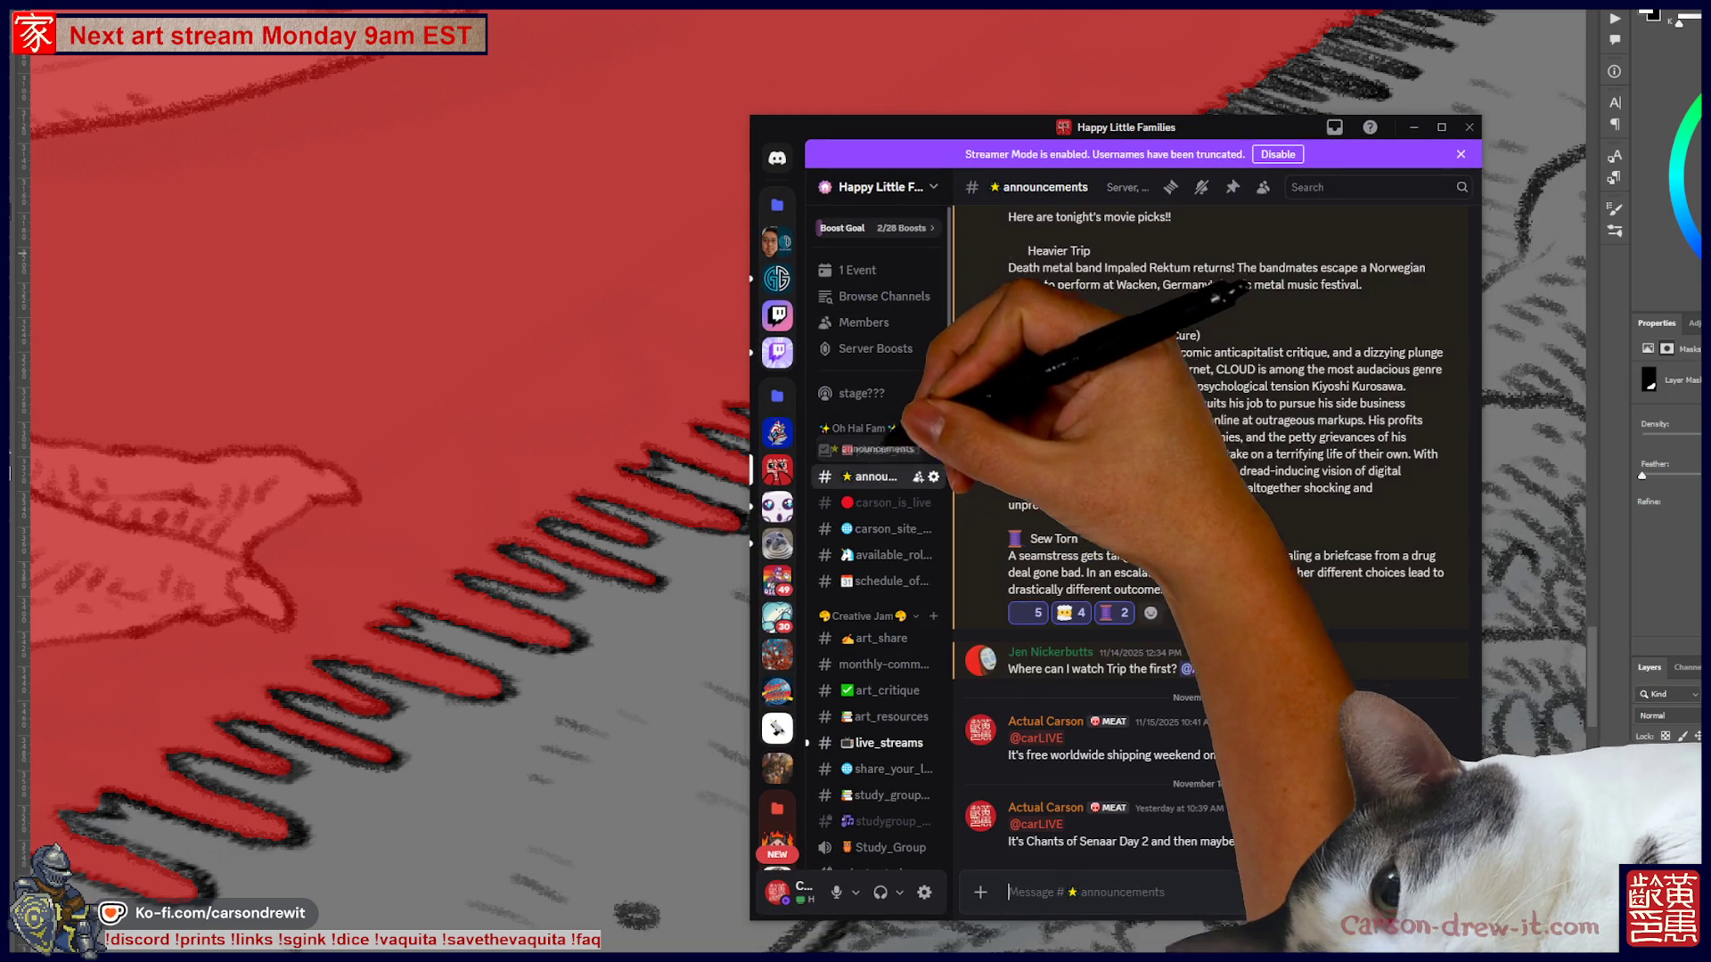
pyautogui.click(1233, 187)
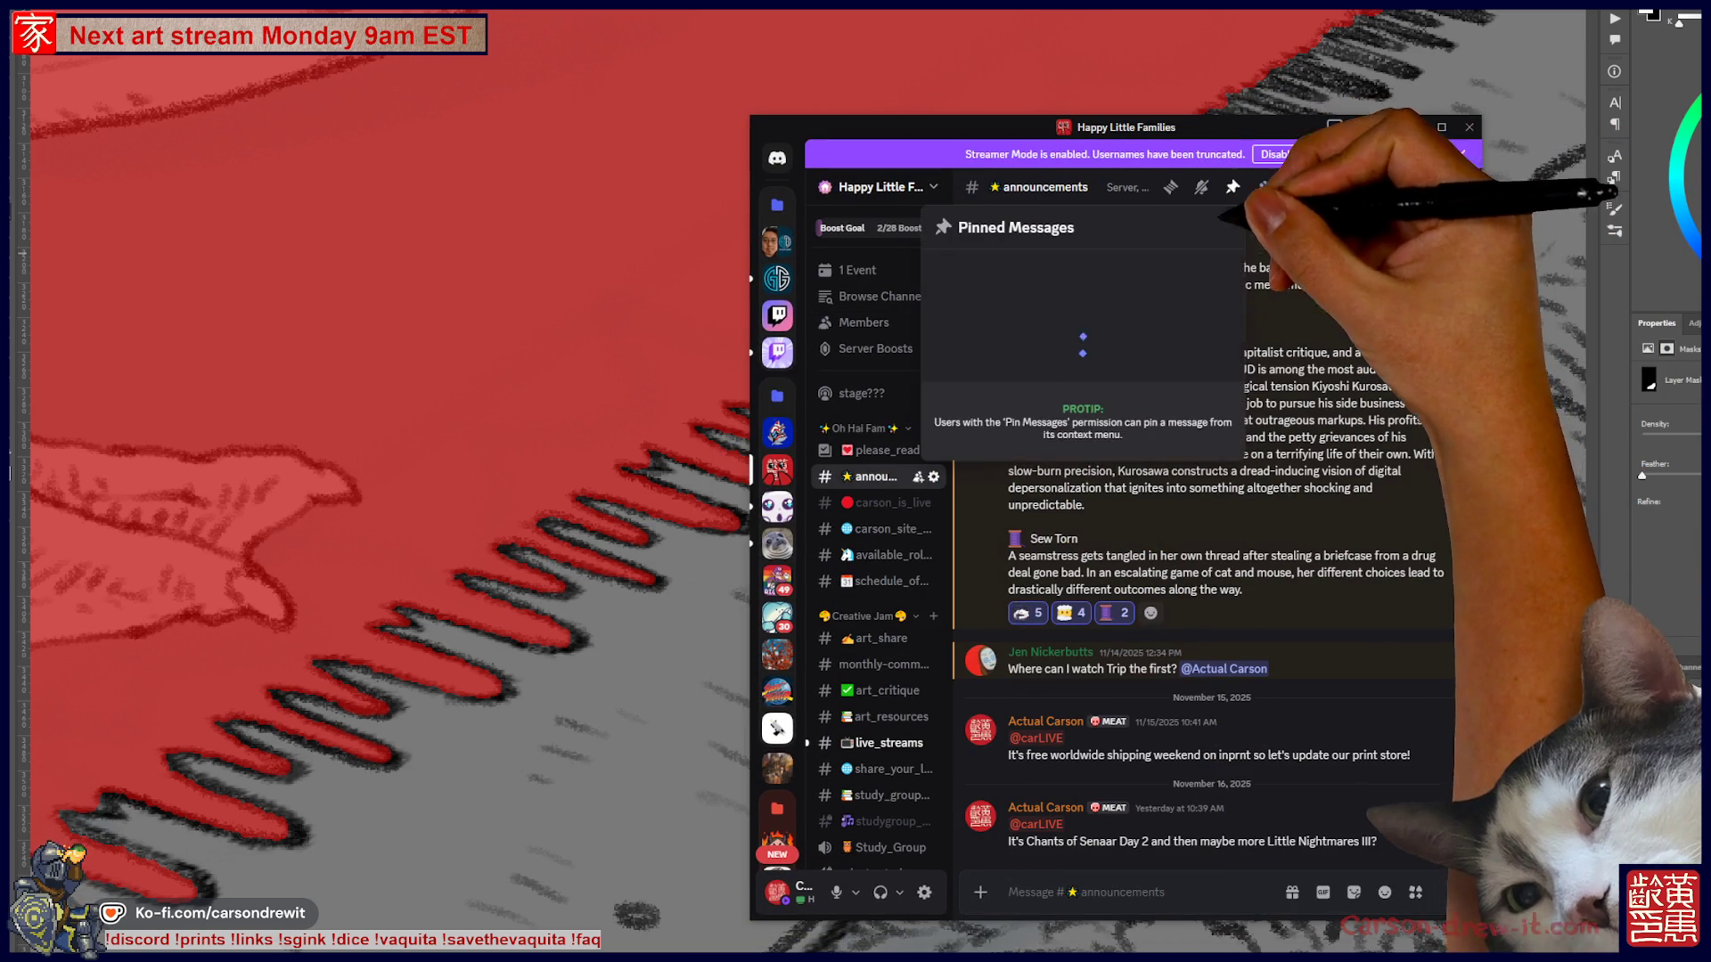
pyautogui.scroll(-10, 1083, 534)
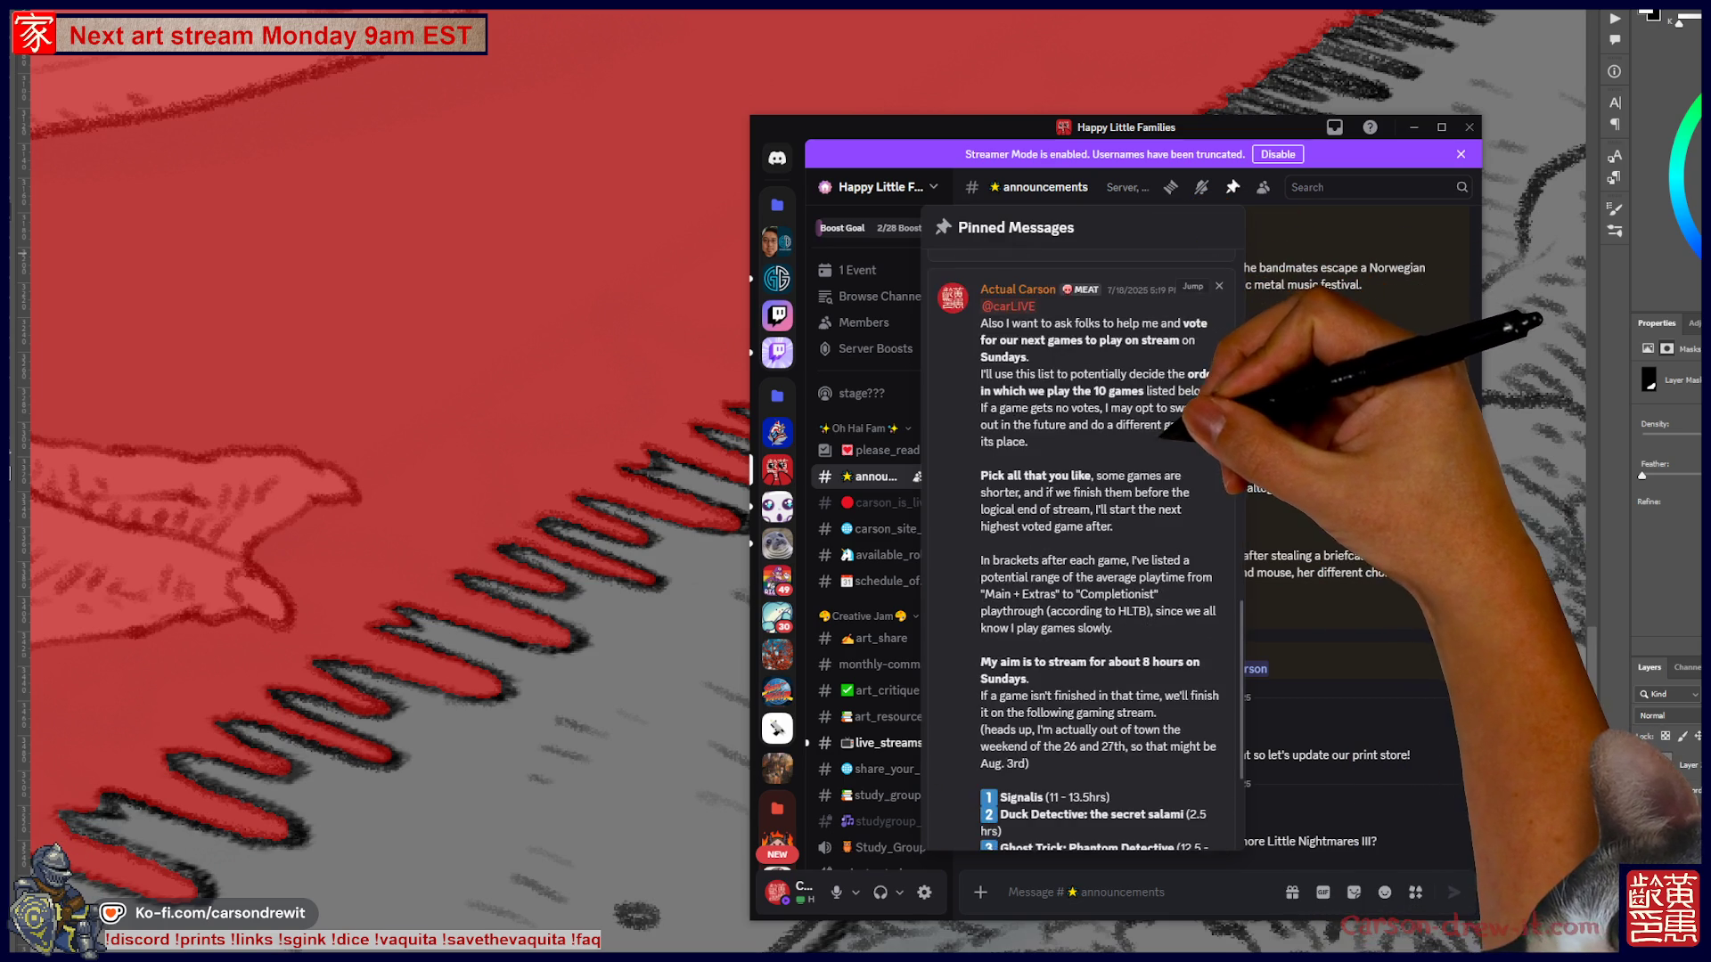
pyautogui.scroll(4, 1082, 535)
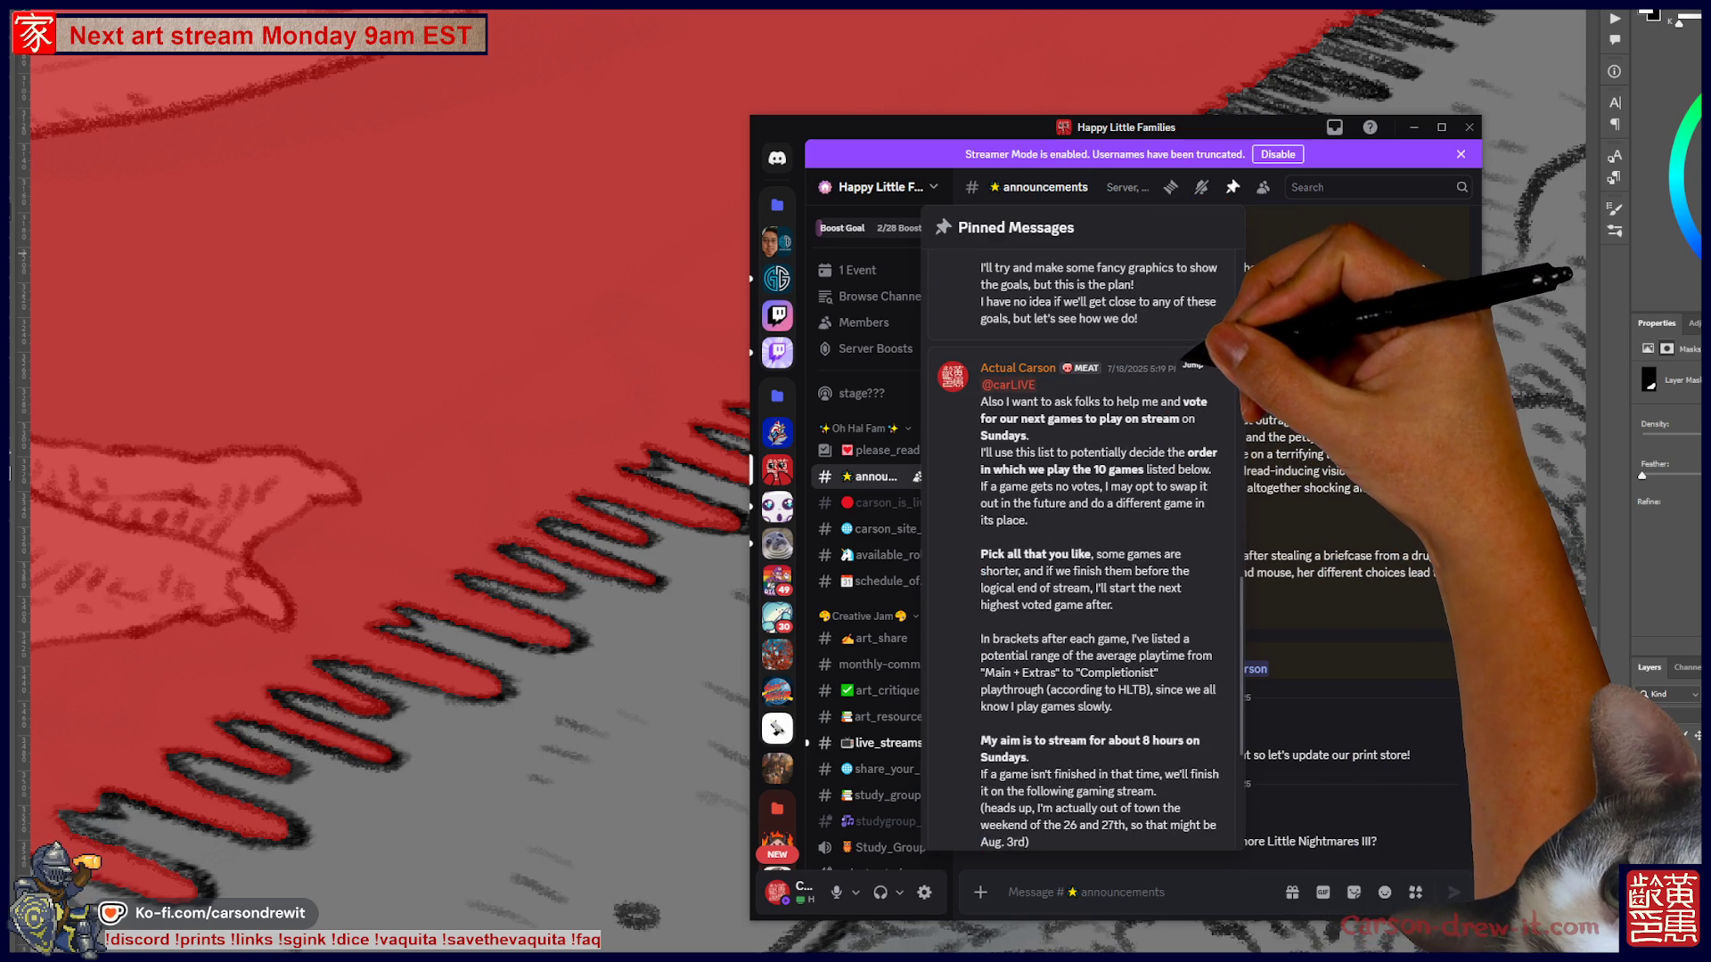
pyautogui.click(1192, 364)
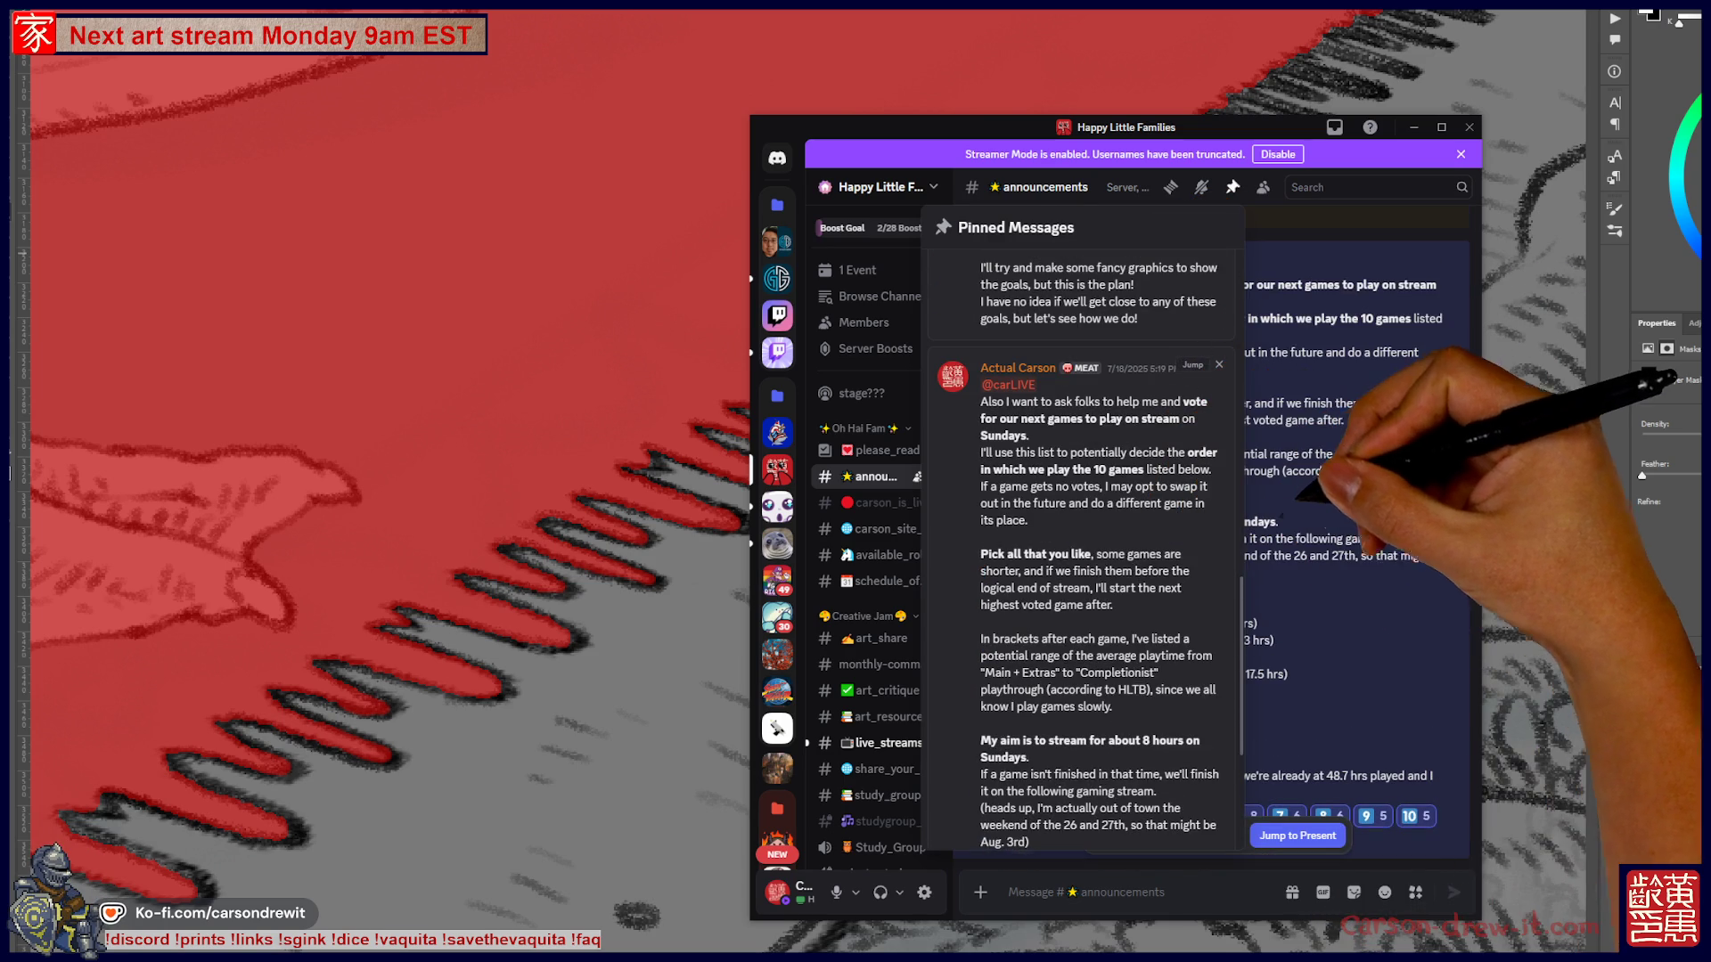
pyautogui.click(1296, 534)
pyautogui.scroll(-2, 1296, 534)
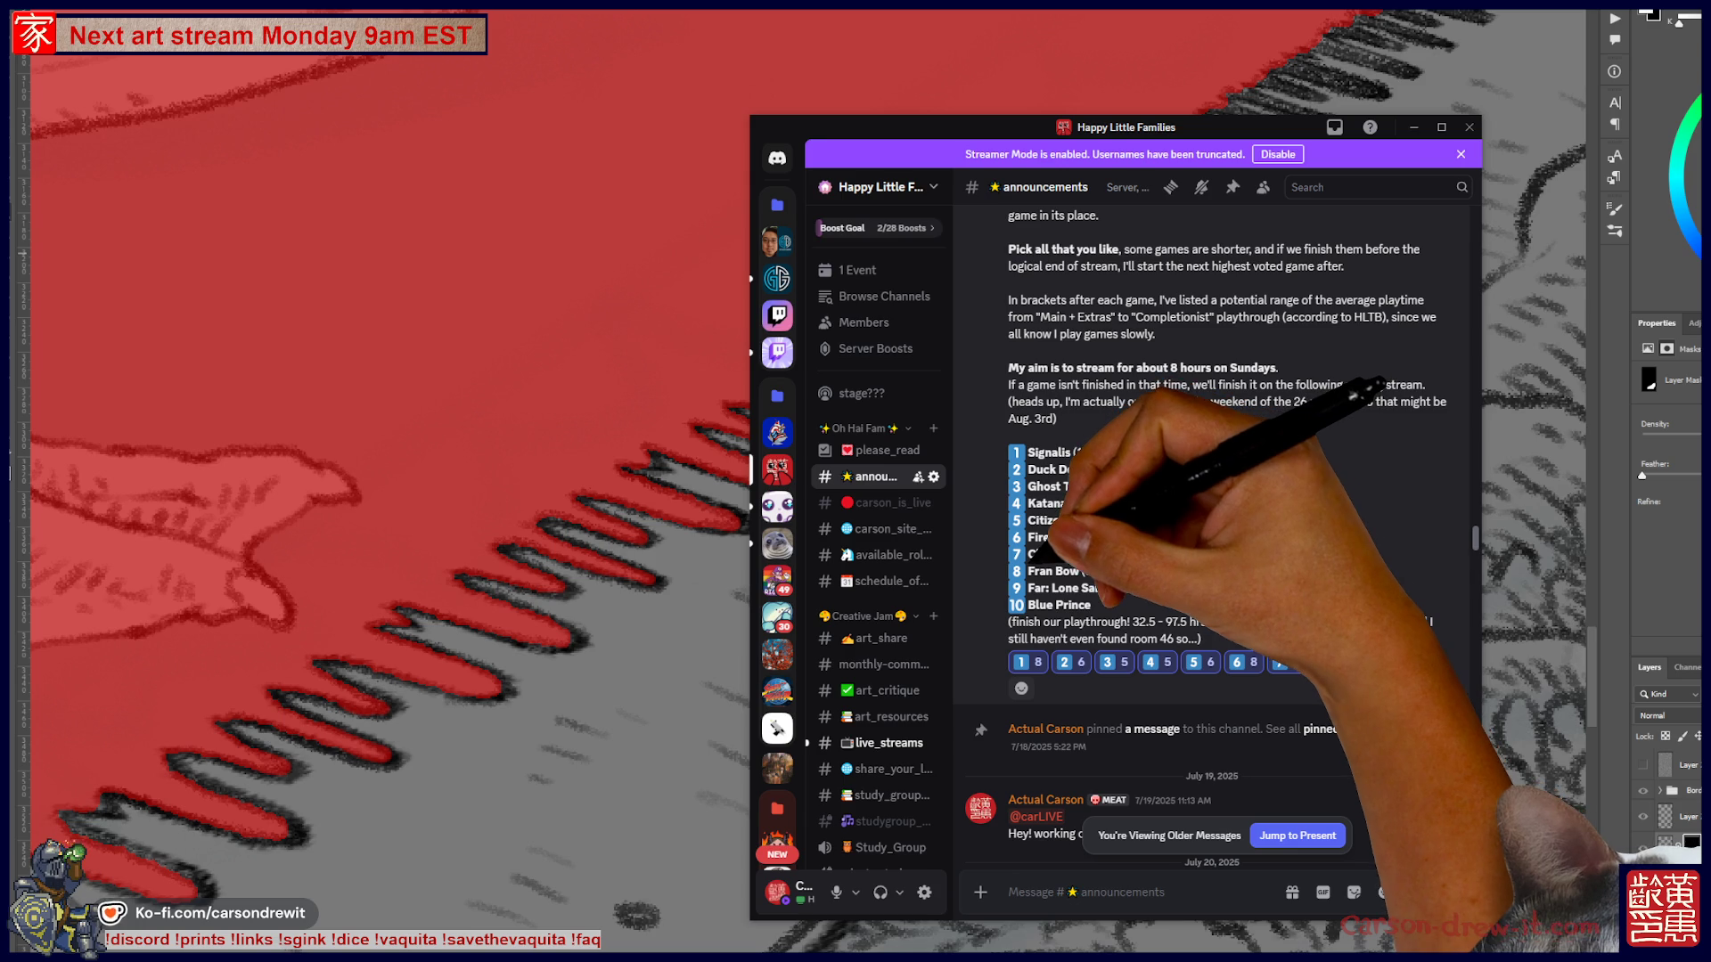
# - Mark the Far: Lone Sails entry, then move Discord aside and hide it
pyautogui.moveTo(1027, 588); pyautogui.dragTo(1108, 588)
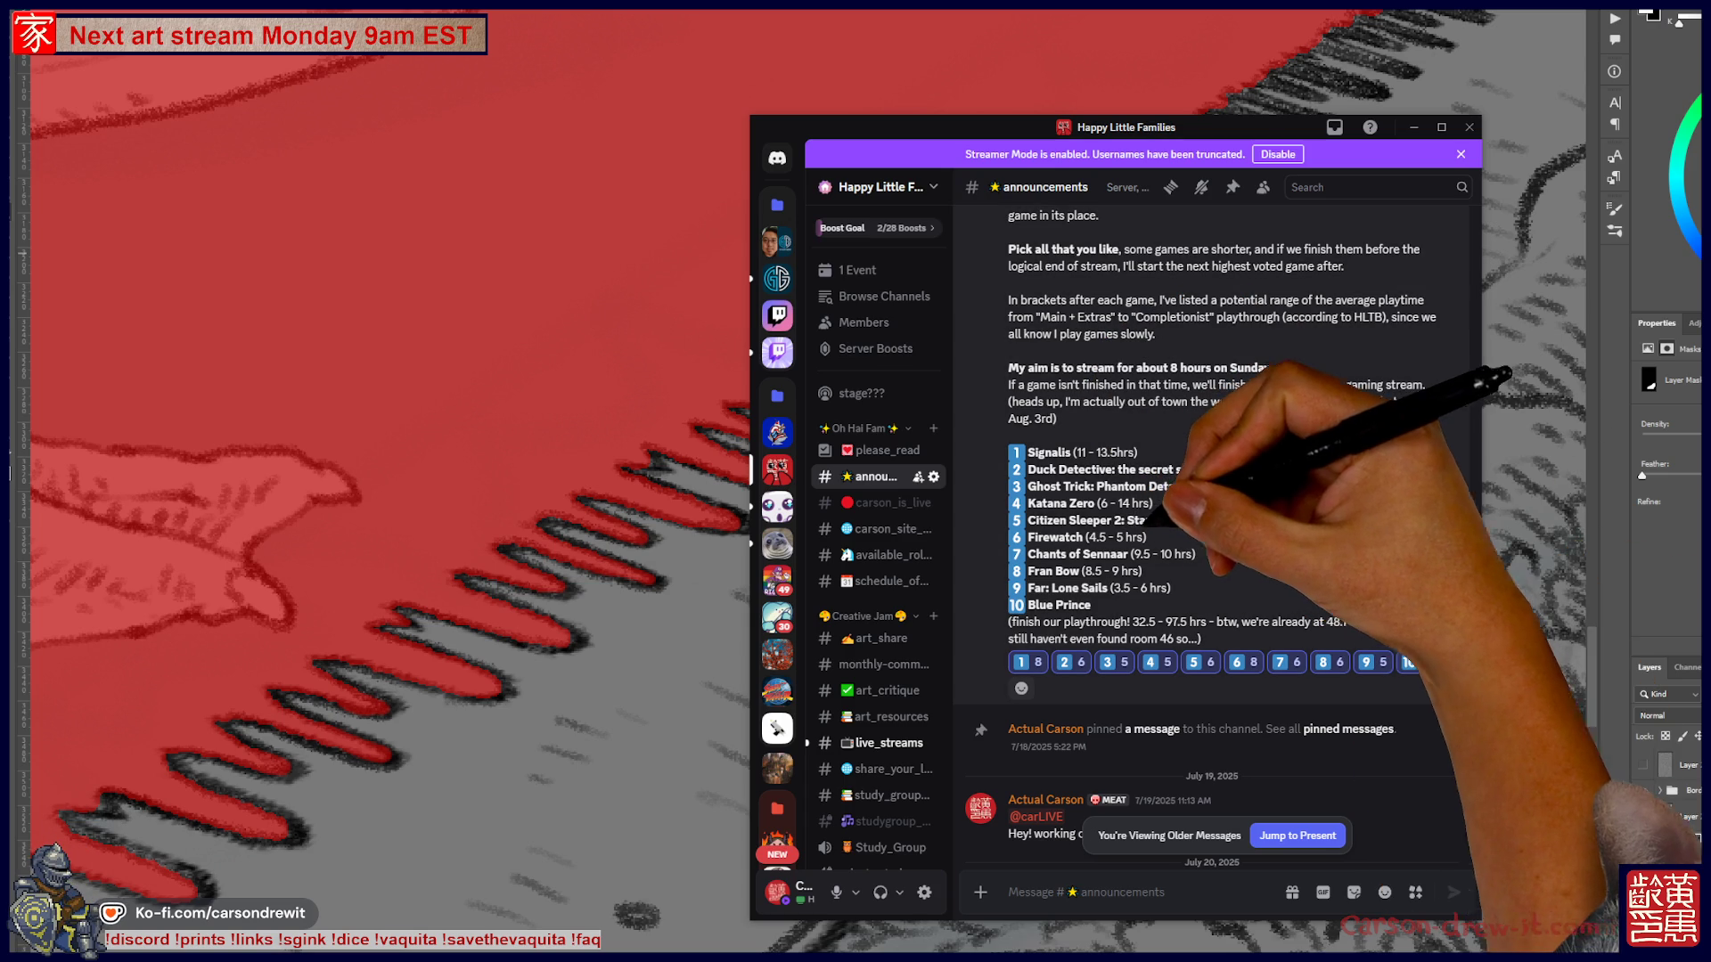
pyautogui.moveTo(873, 126); pyautogui.dragTo(1710, 263)
pyautogui.hotkey('alt', 'Tab')
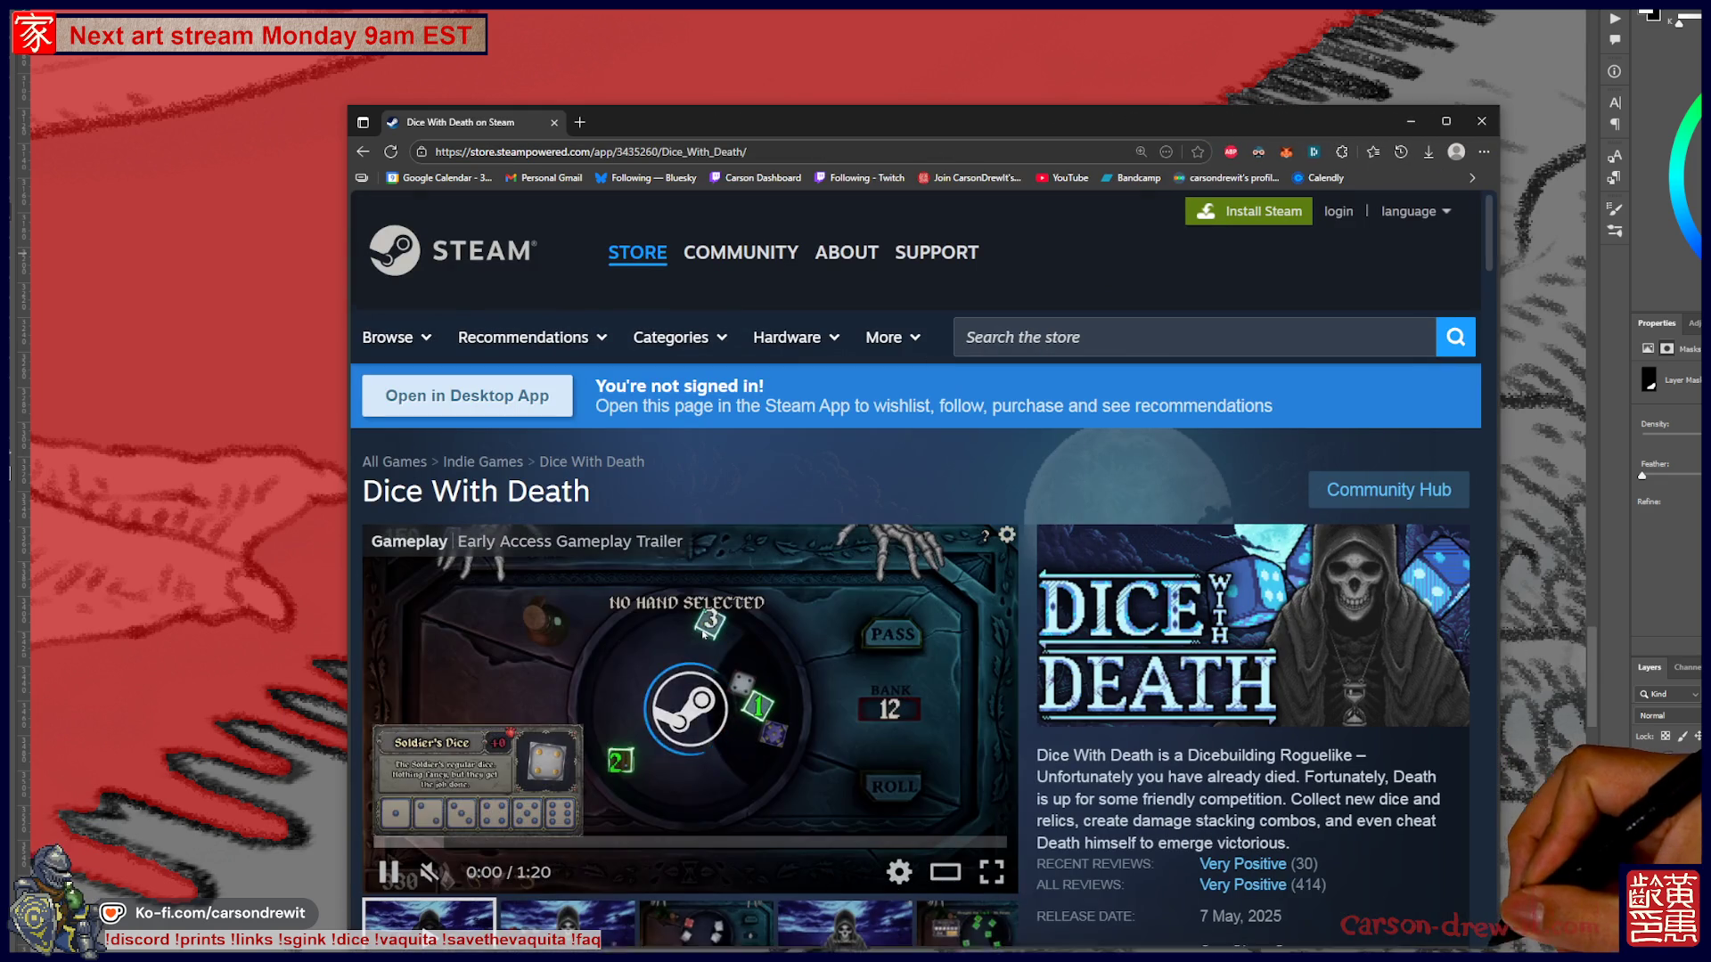
# - Return to the top of the Dice With Death page and begin a new Steam store search
pyautogui.scroll(-12, 710, 728)
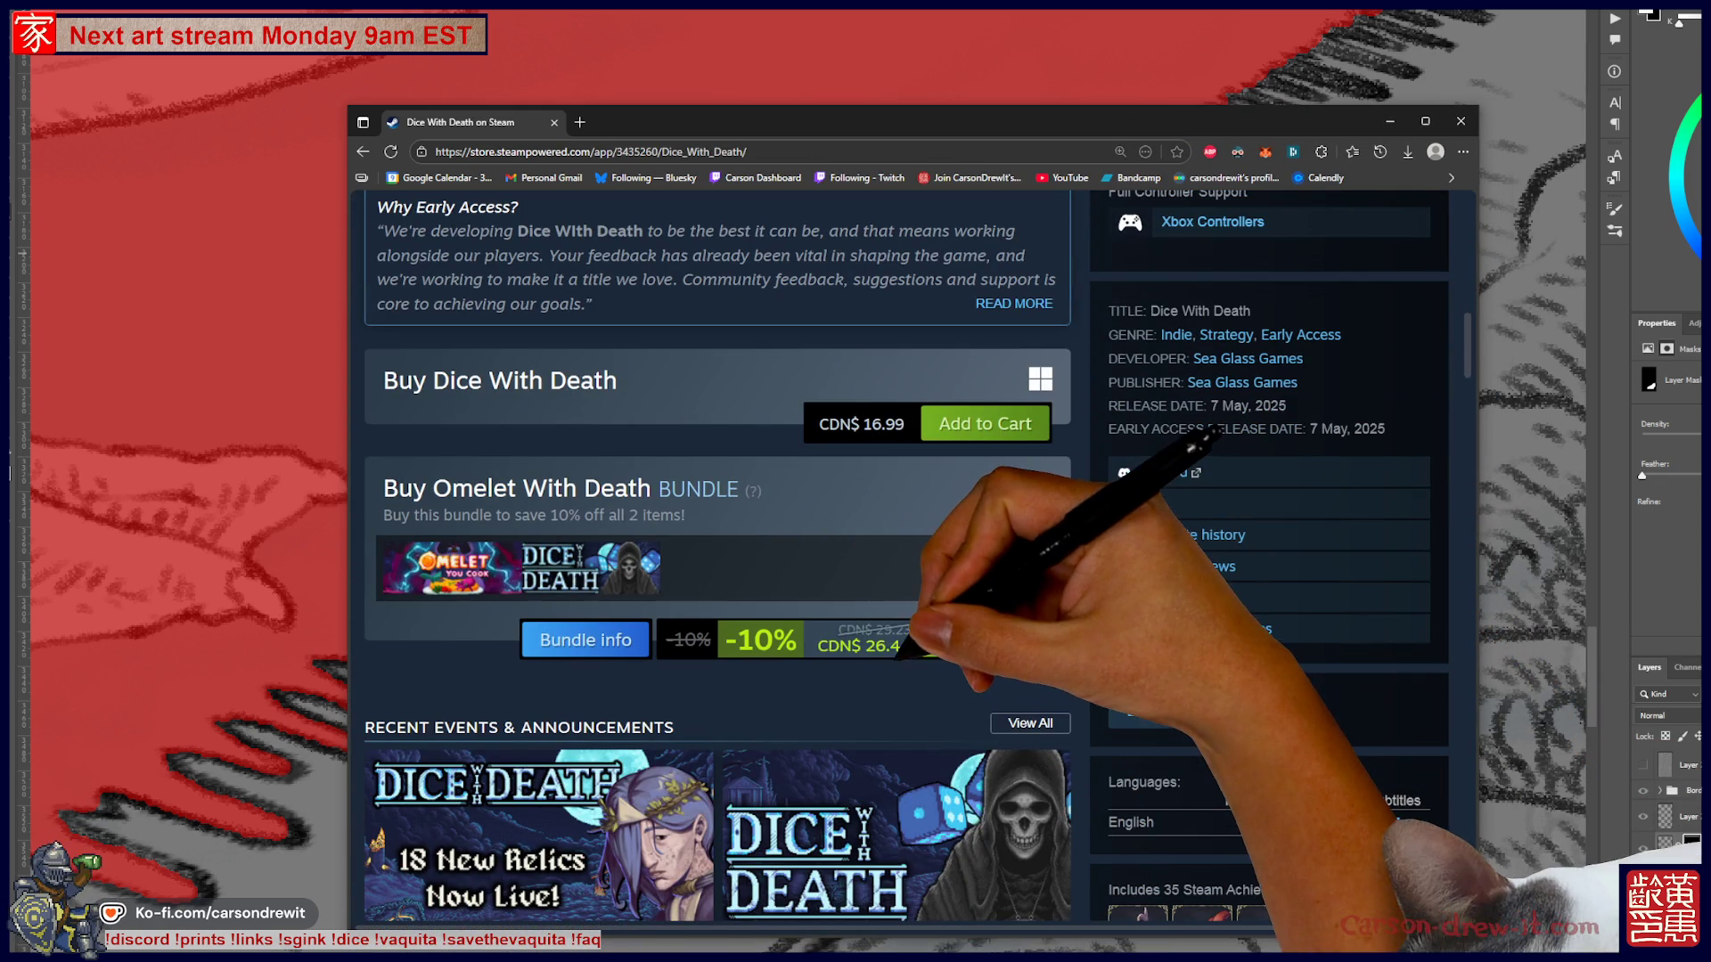
pyautogui.scroll(2, 717, 570)
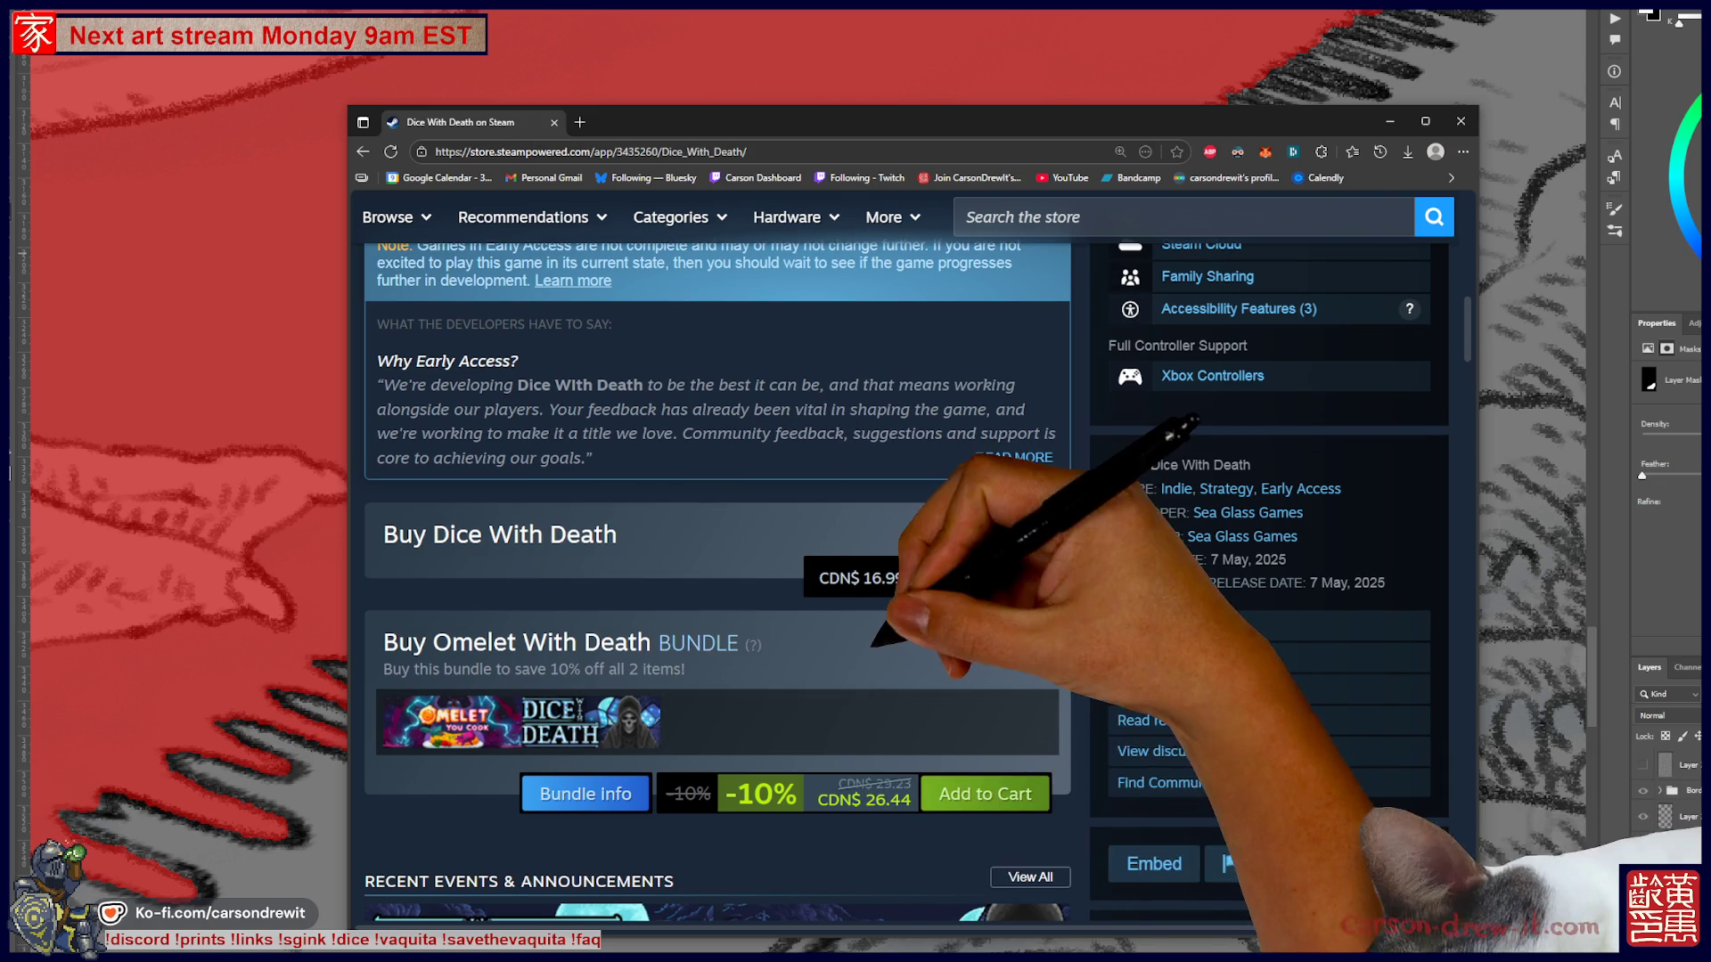
pyautogui.scroll(2, 717, 570)
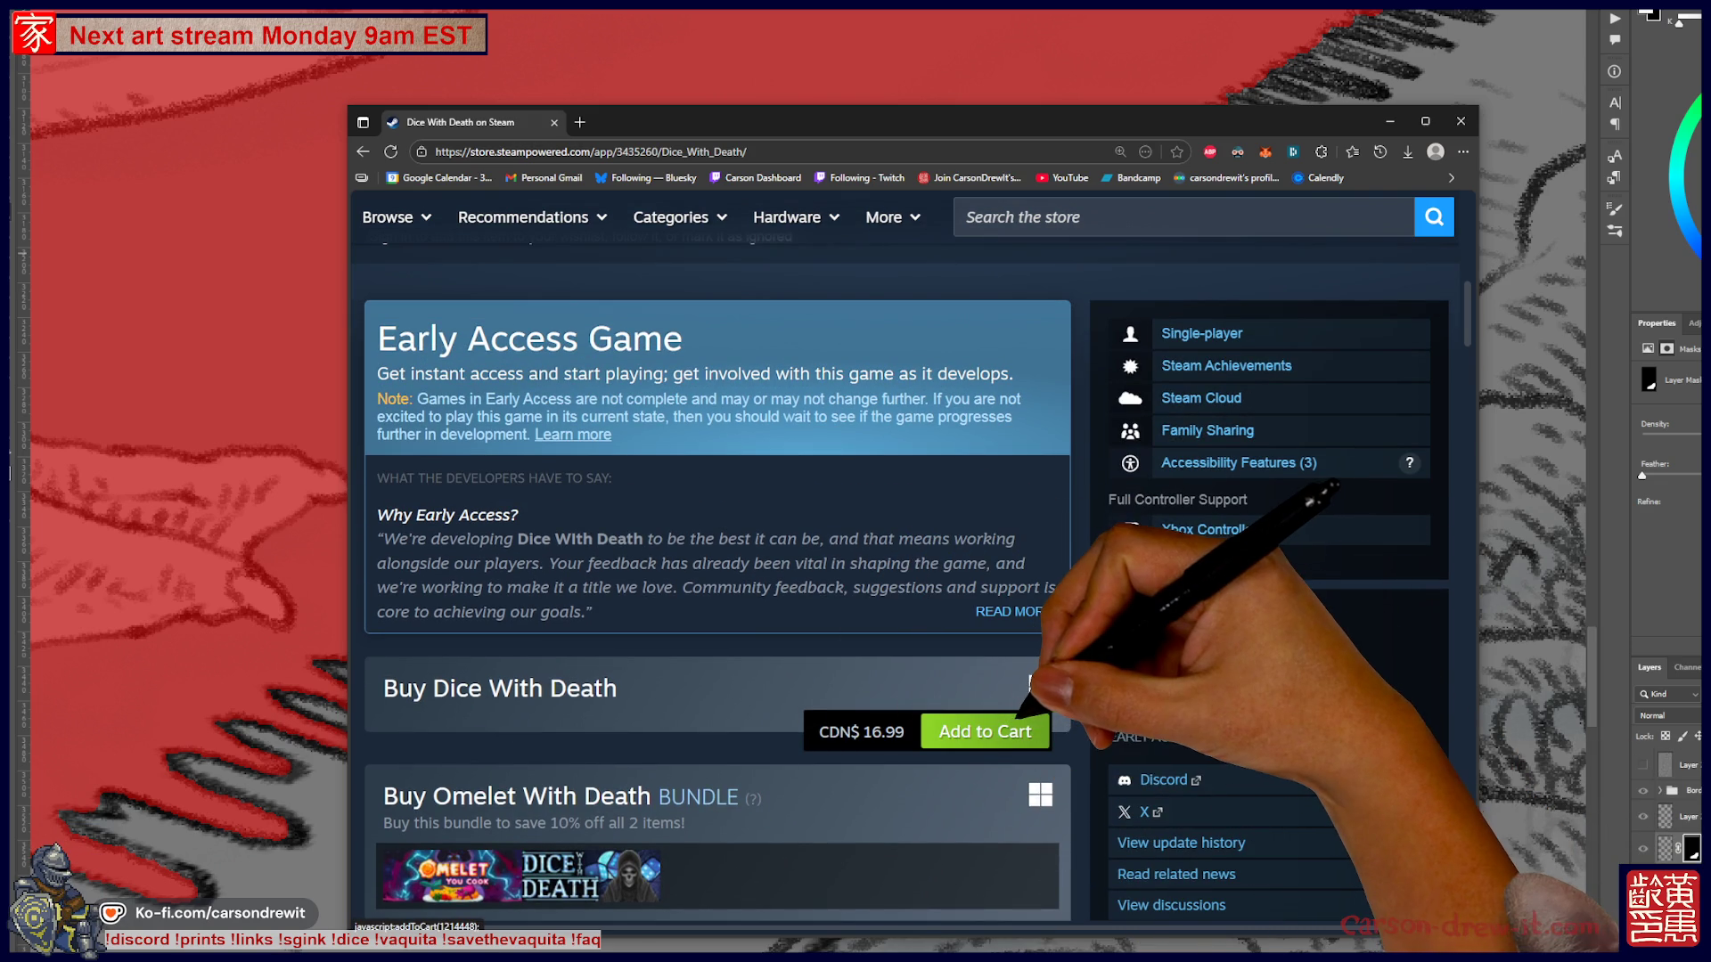
pyautogui.scroll(4, 1016, 721)
pyautogui.scroll(7, 882, 786)
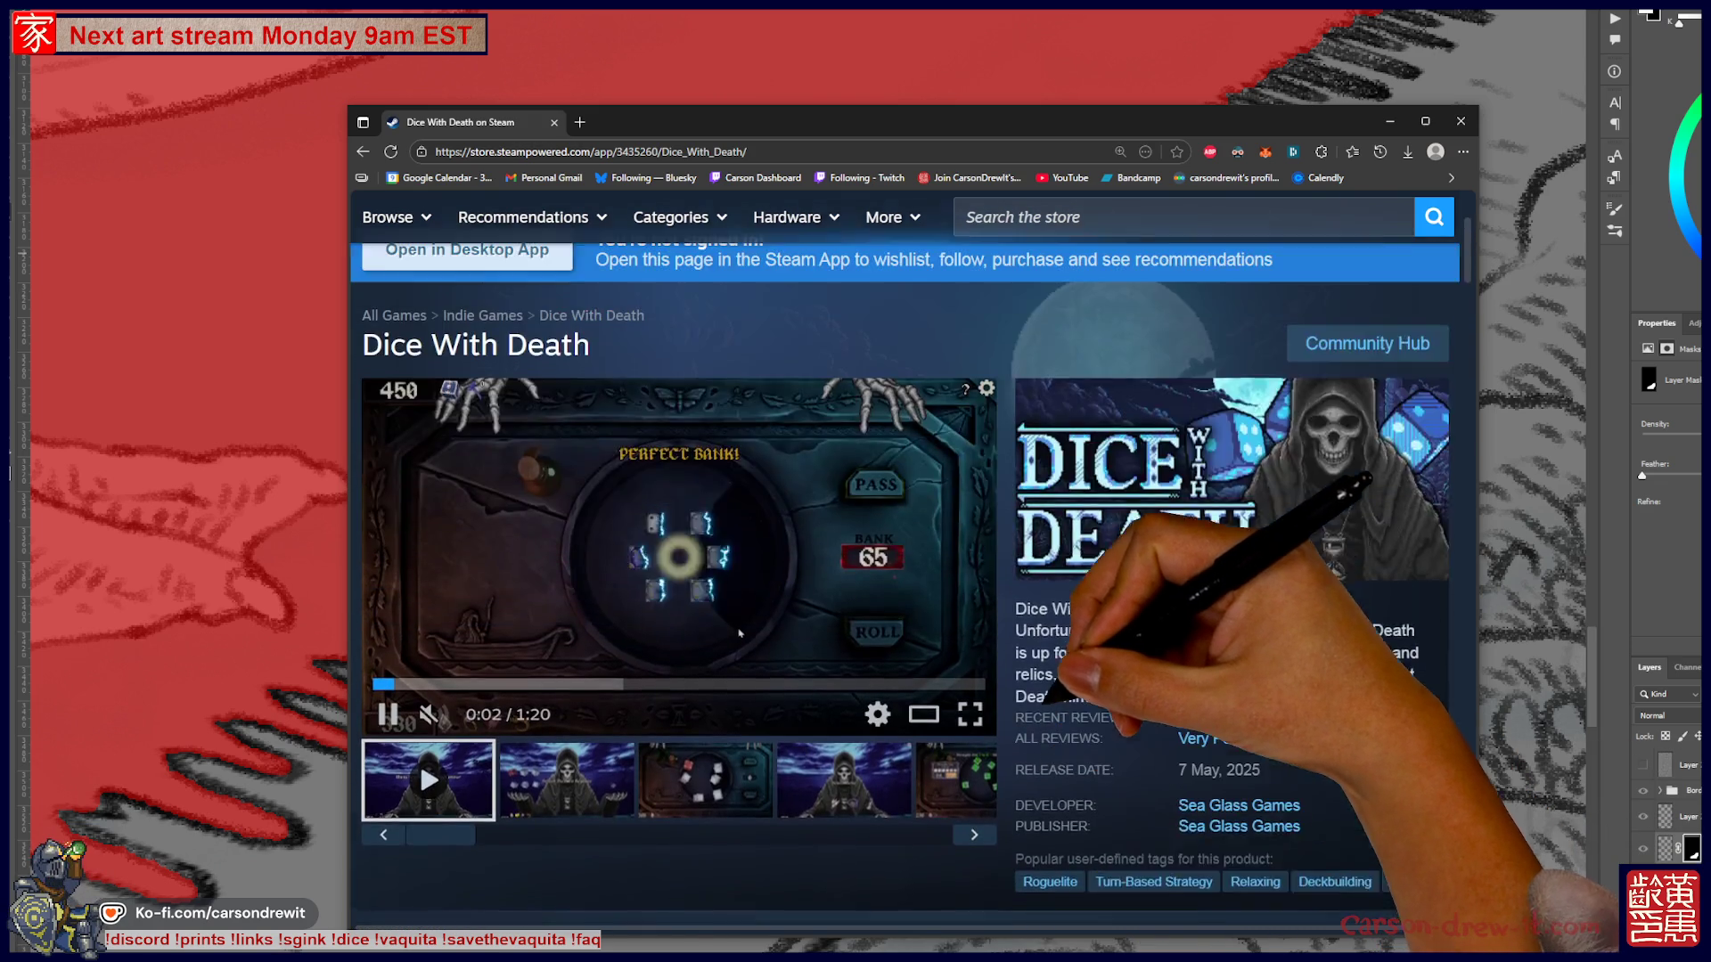
pyautogui.click(1052, 337)
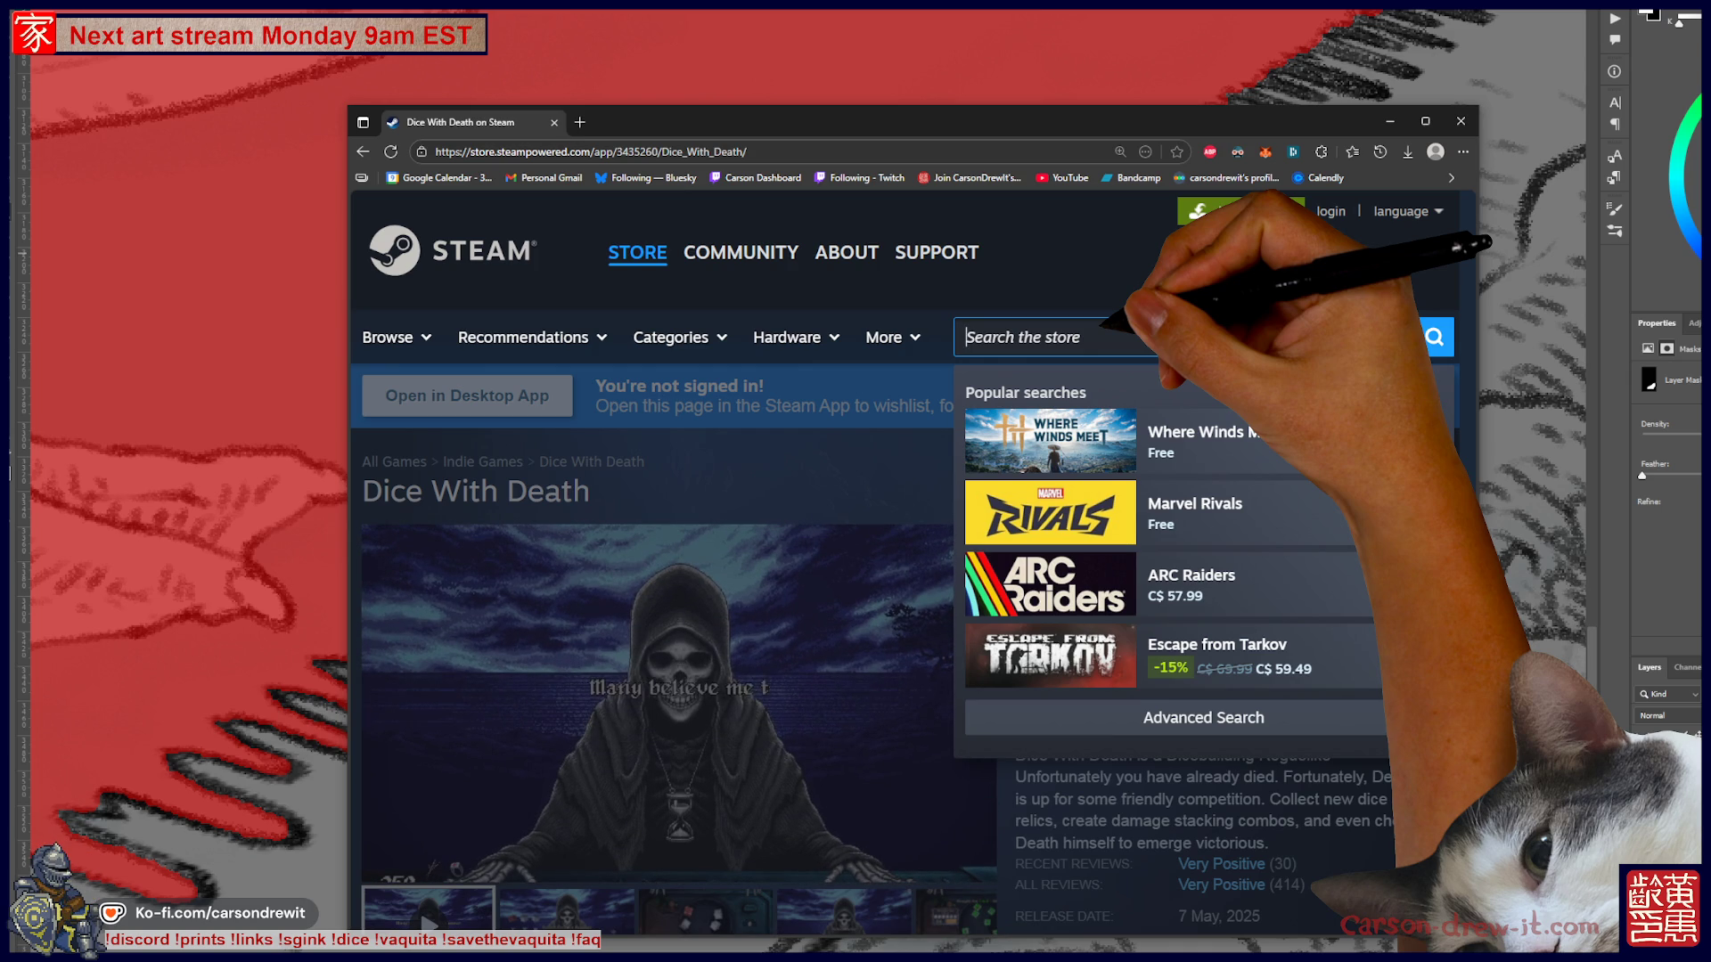
# - Search the store for 'ghost t' and bring up the Ghost Trick: Phantom Detective page
pyautogui.write('ghost t')
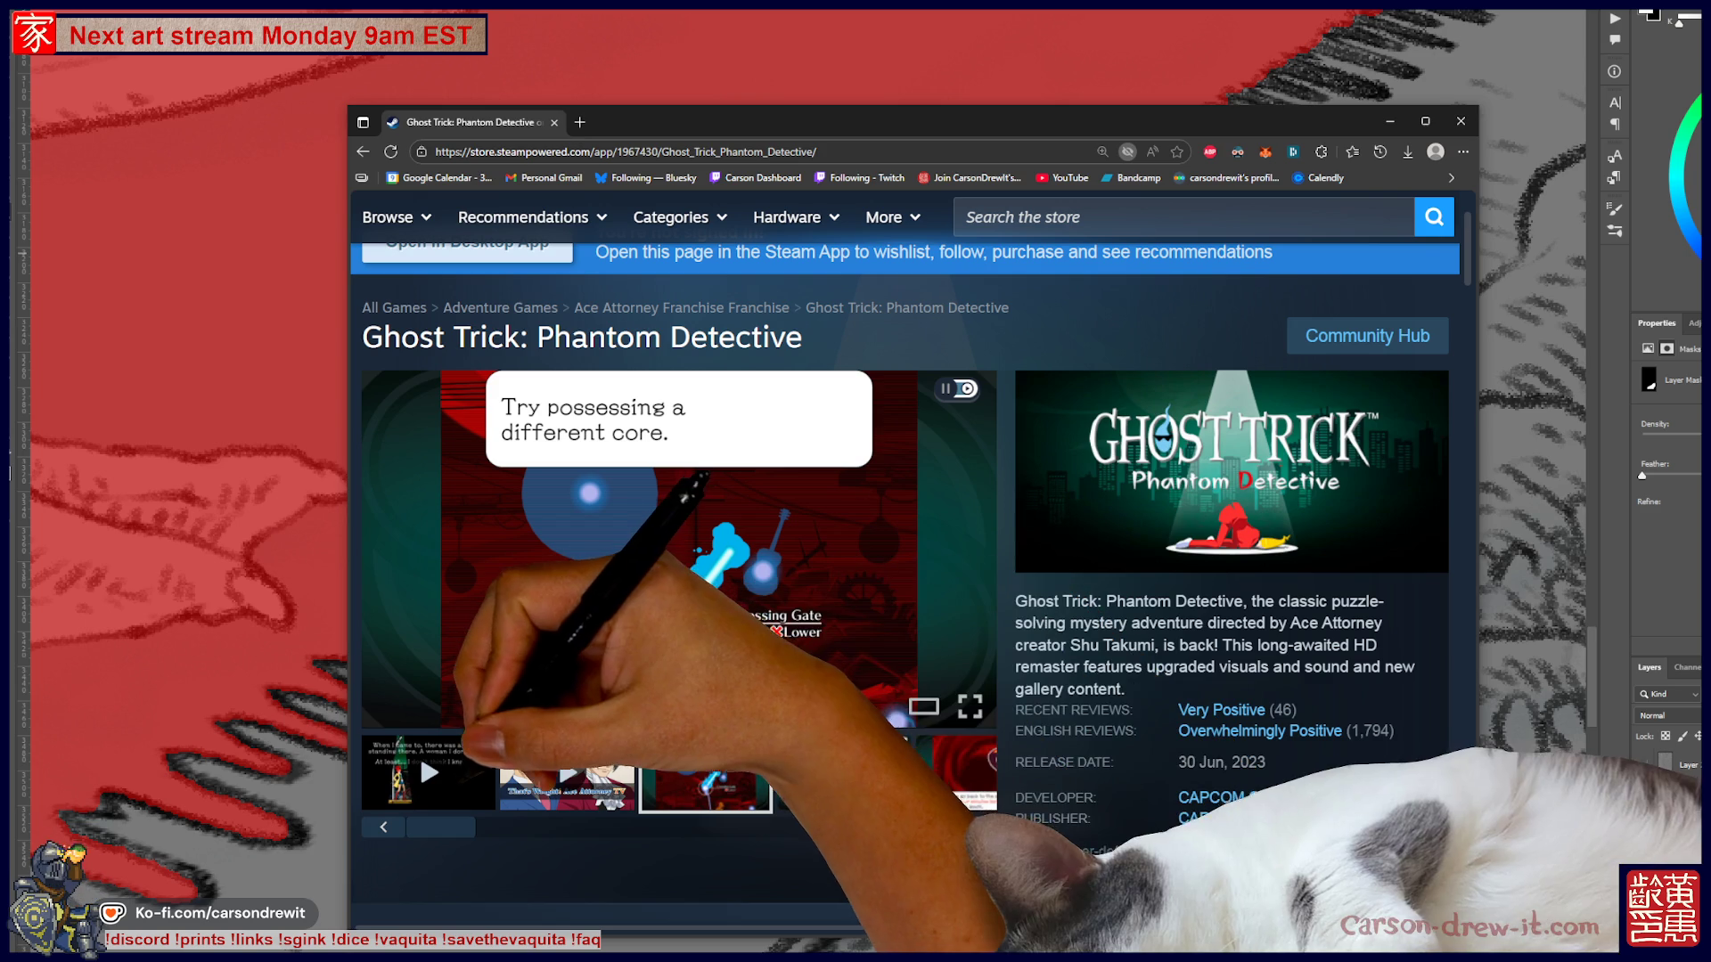
pyautogui.scroll(-3, 904, 579)
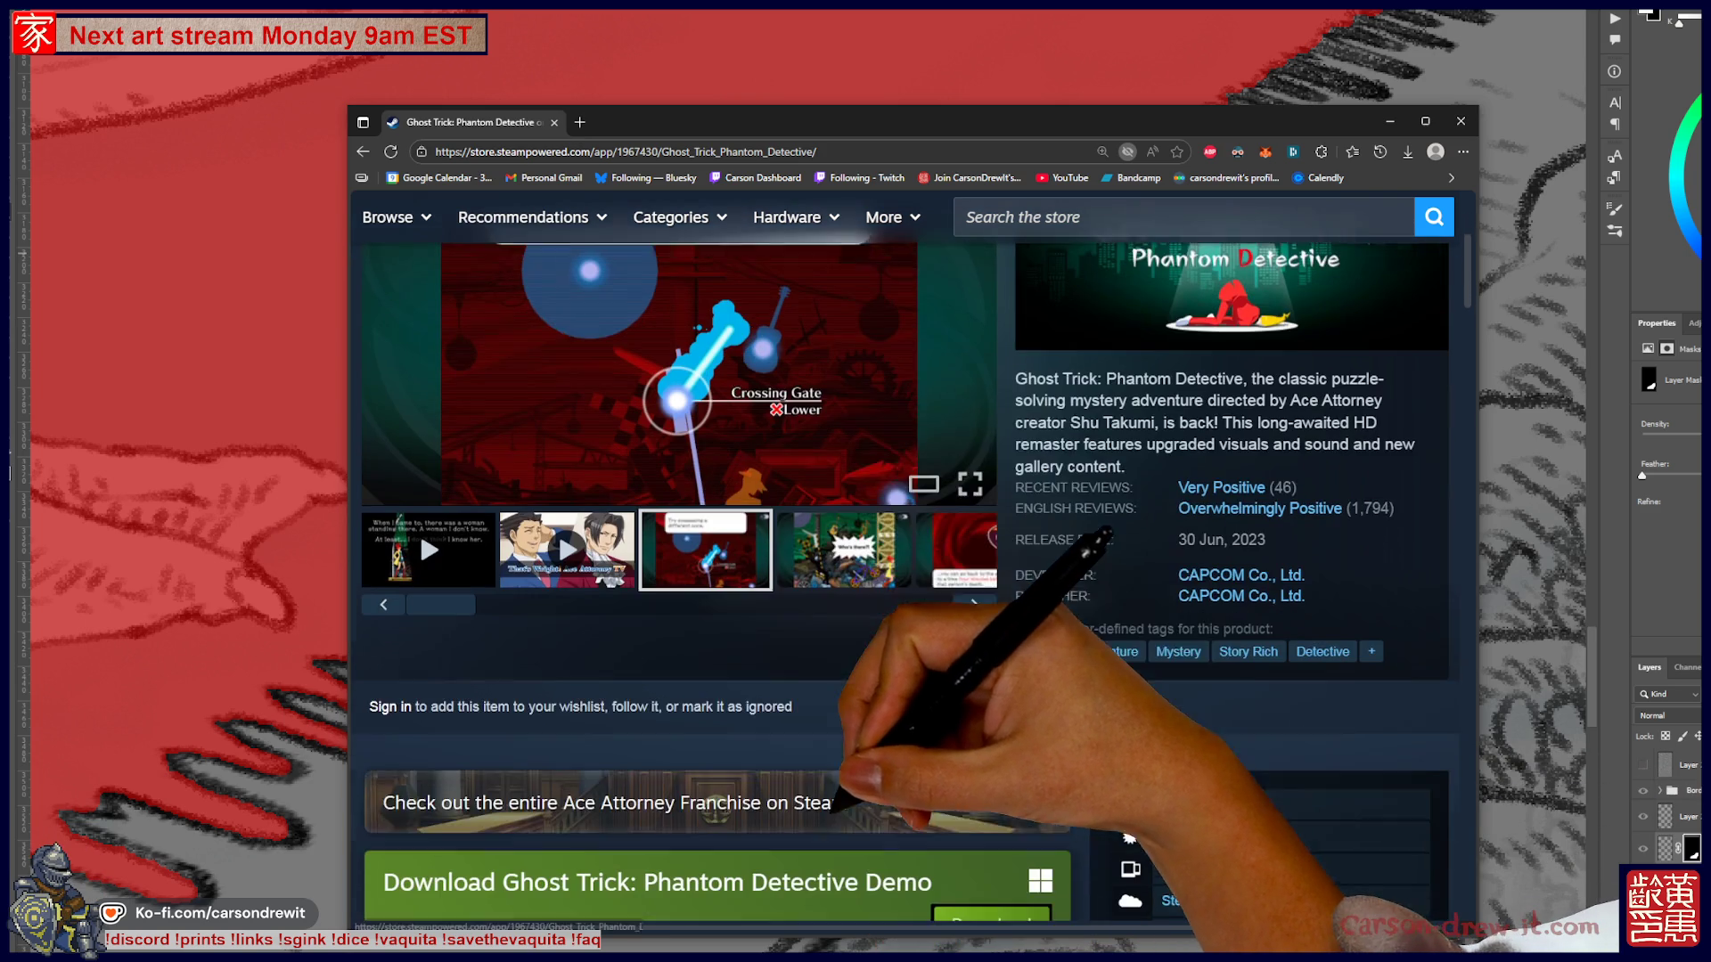
pyautogui.scroll(2, 800, 611)
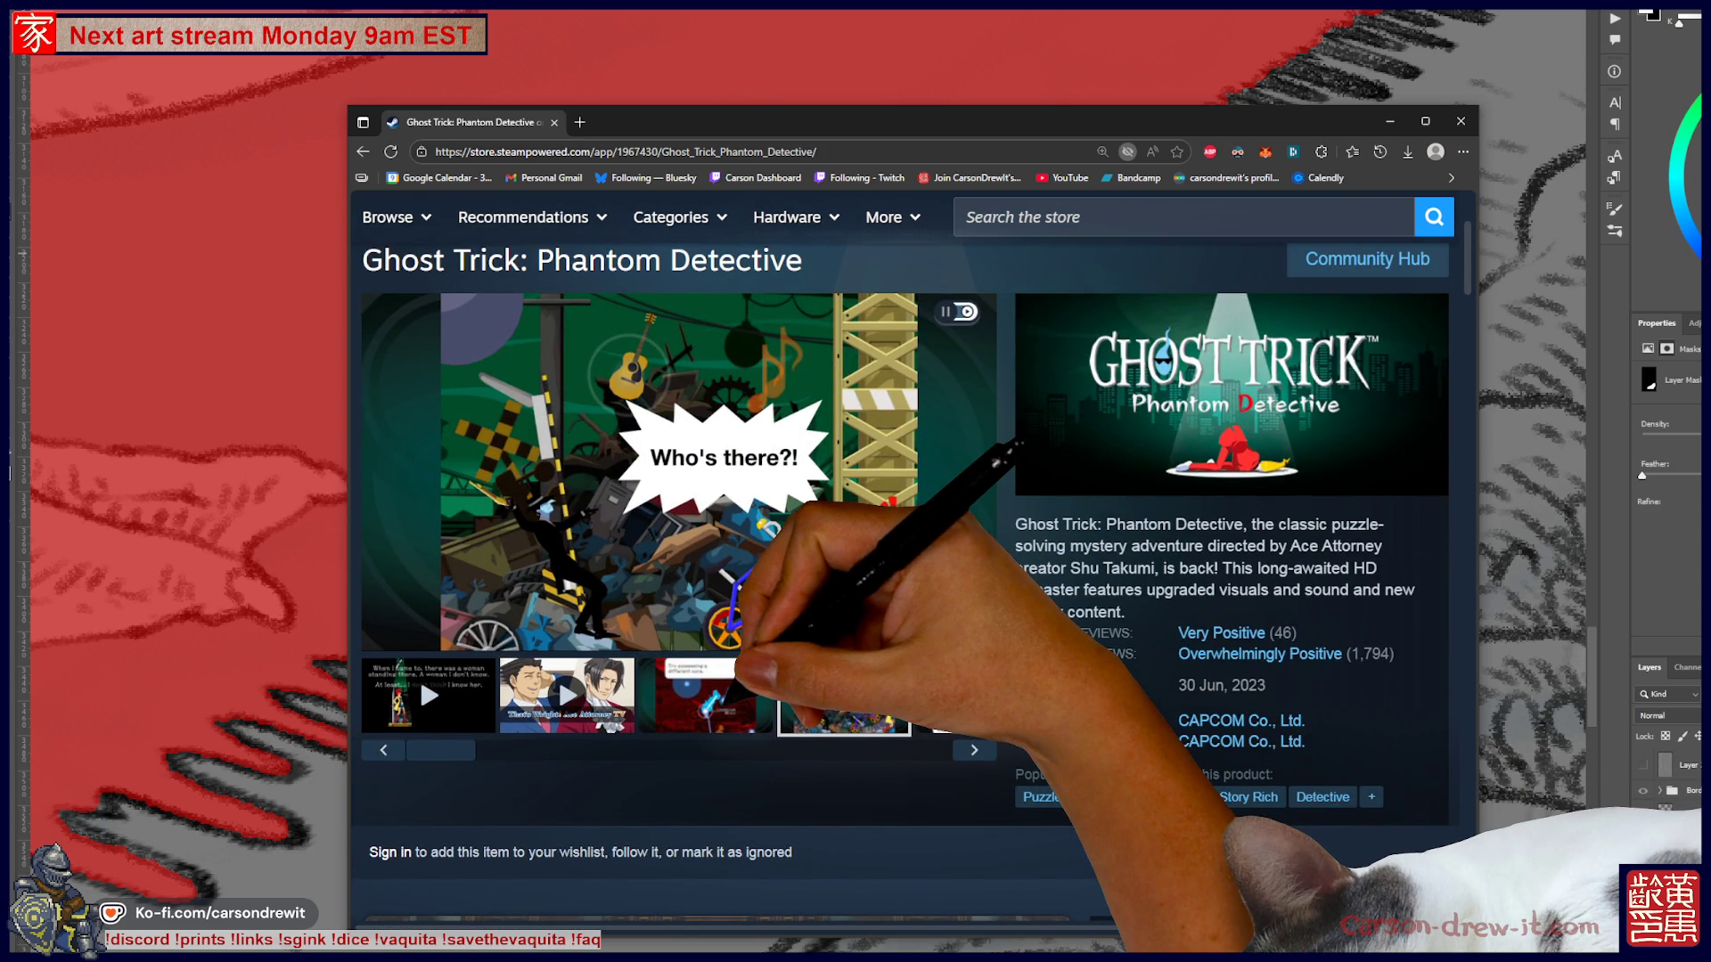
# - Browse Ghost Trick screenshots: possessing a core, Who's there?!, Junkyard, and People and Phone Book
pyautogui.click(717, 696)
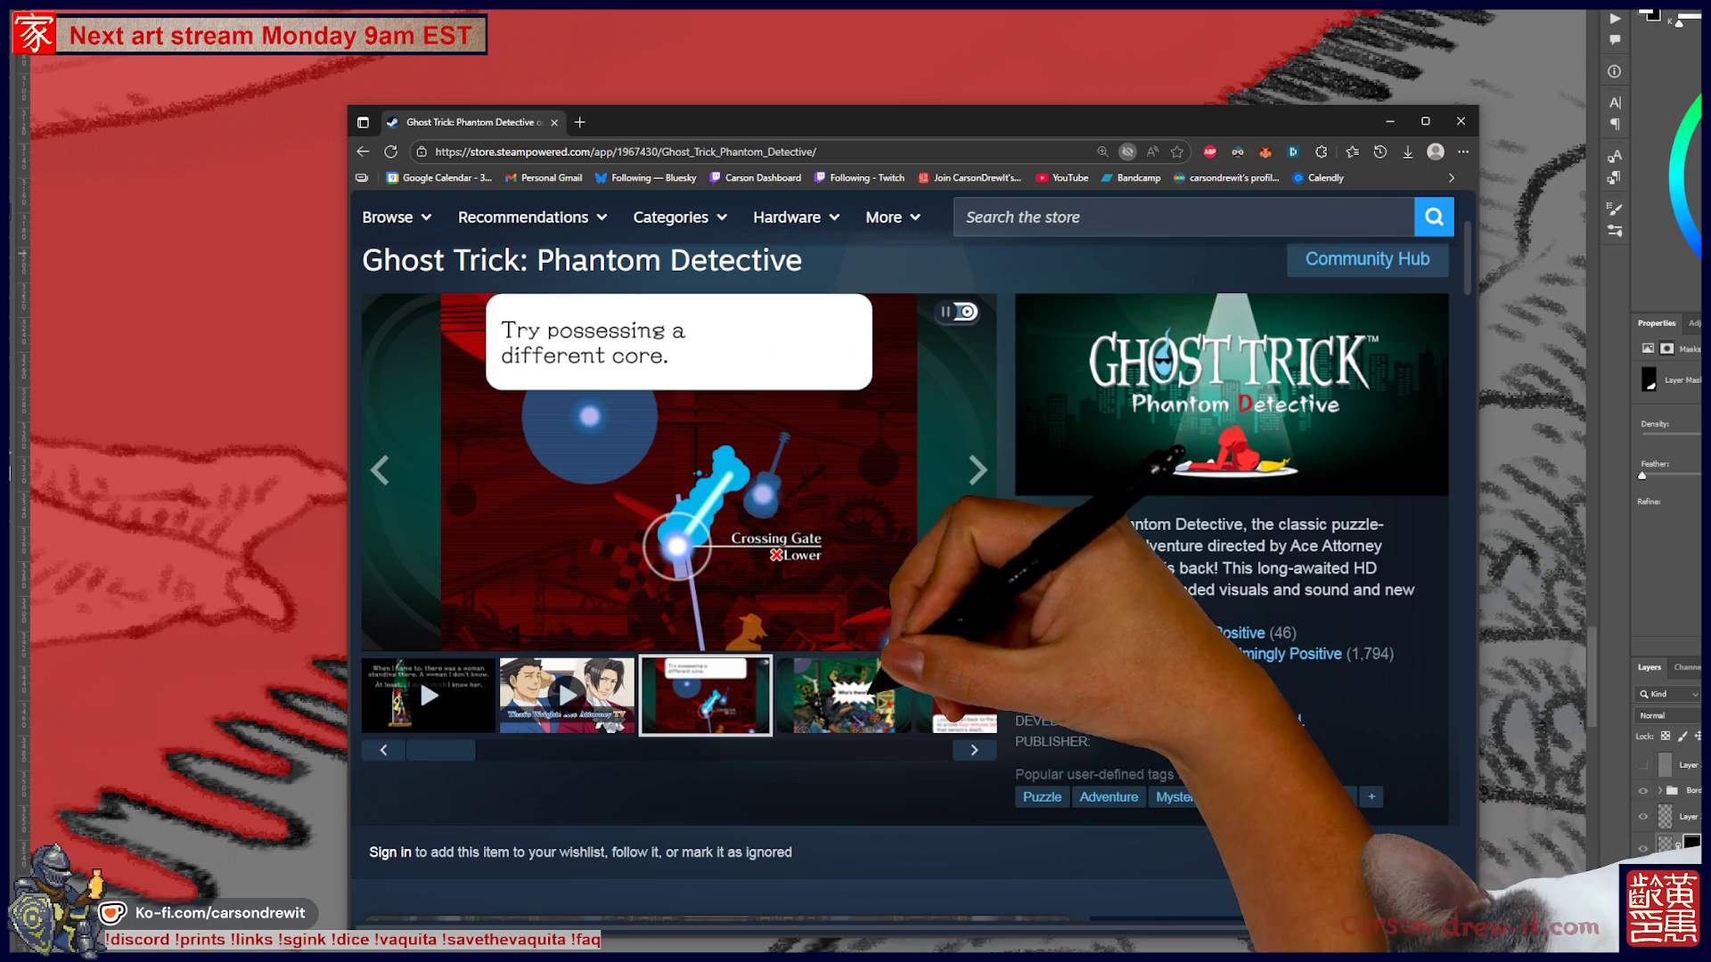
pyautogui.click(862, 695)
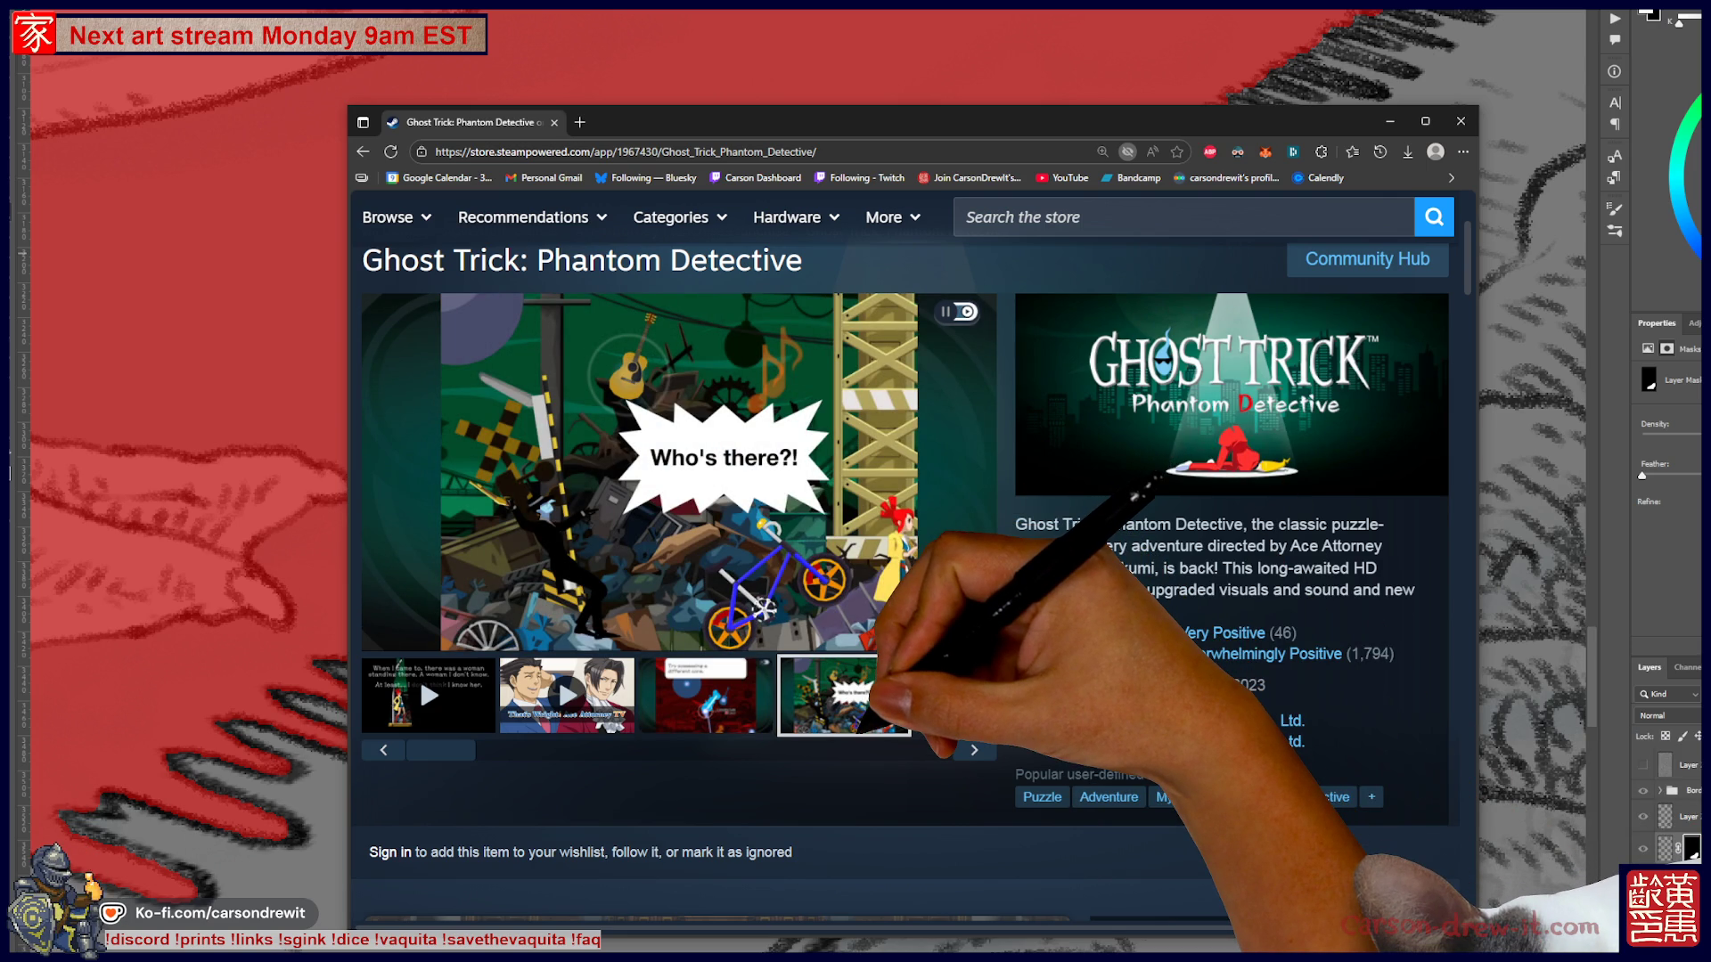
pyautogui.scroll(-3, 873, 712)
pyautogui.scroll(1, 984, 494)
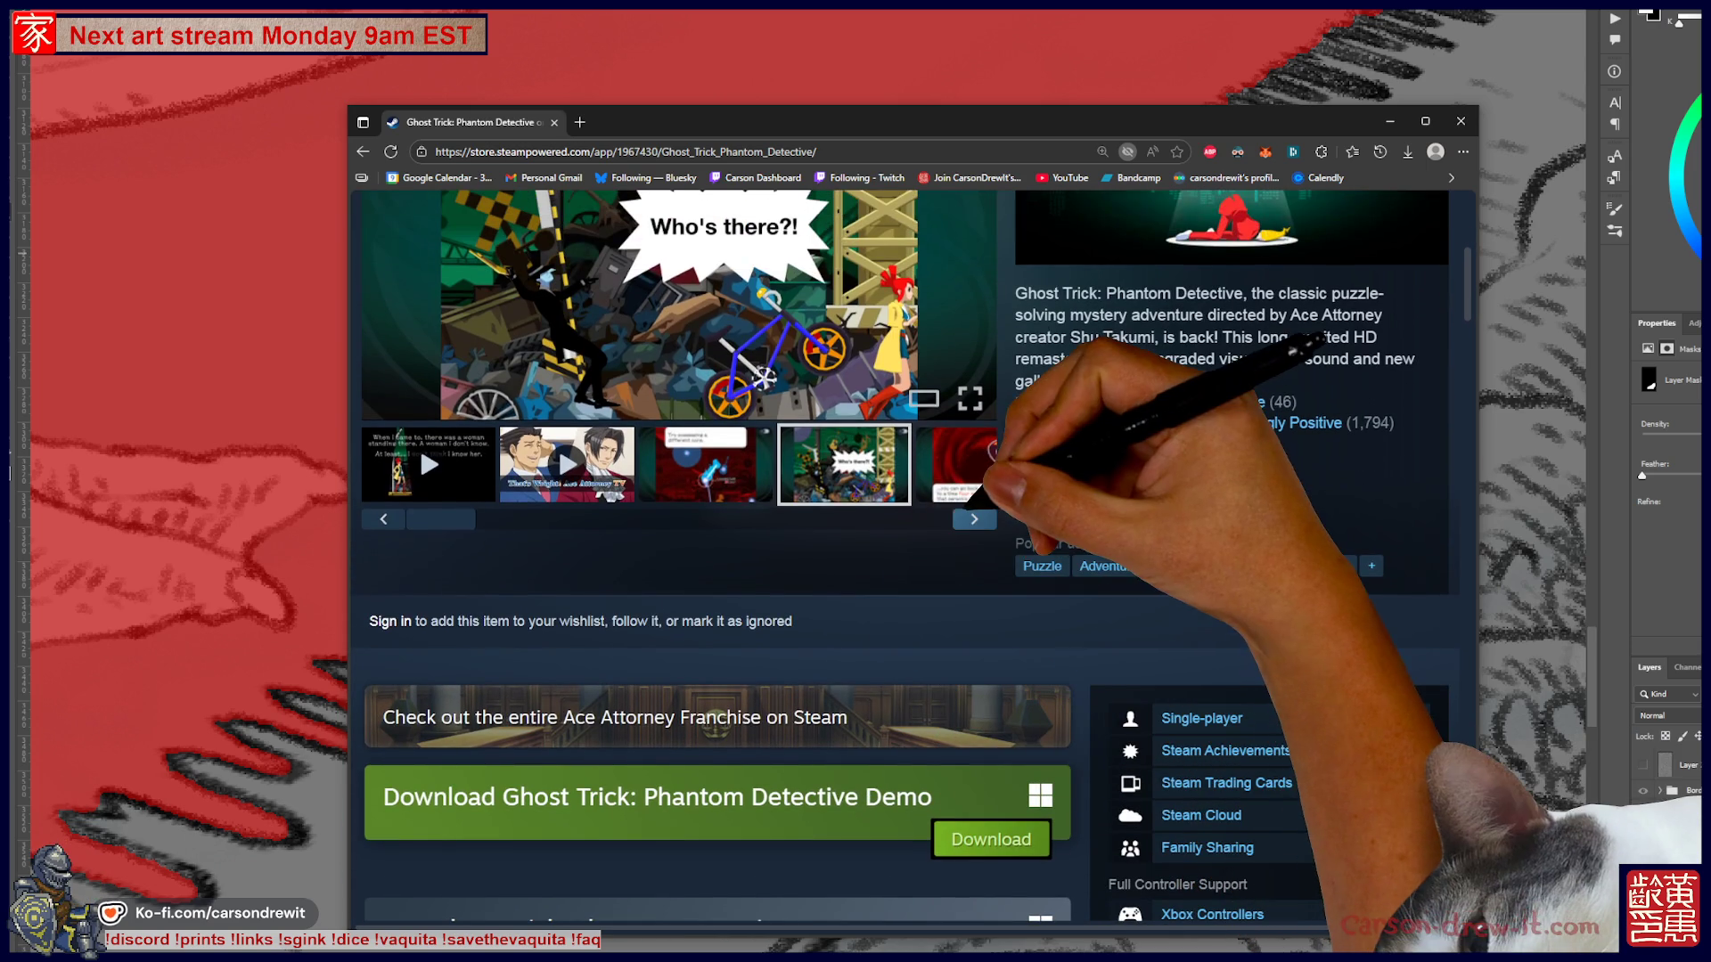
pyautogui.click(974, 514)
pyautogui.scroll(3, 891, 553)
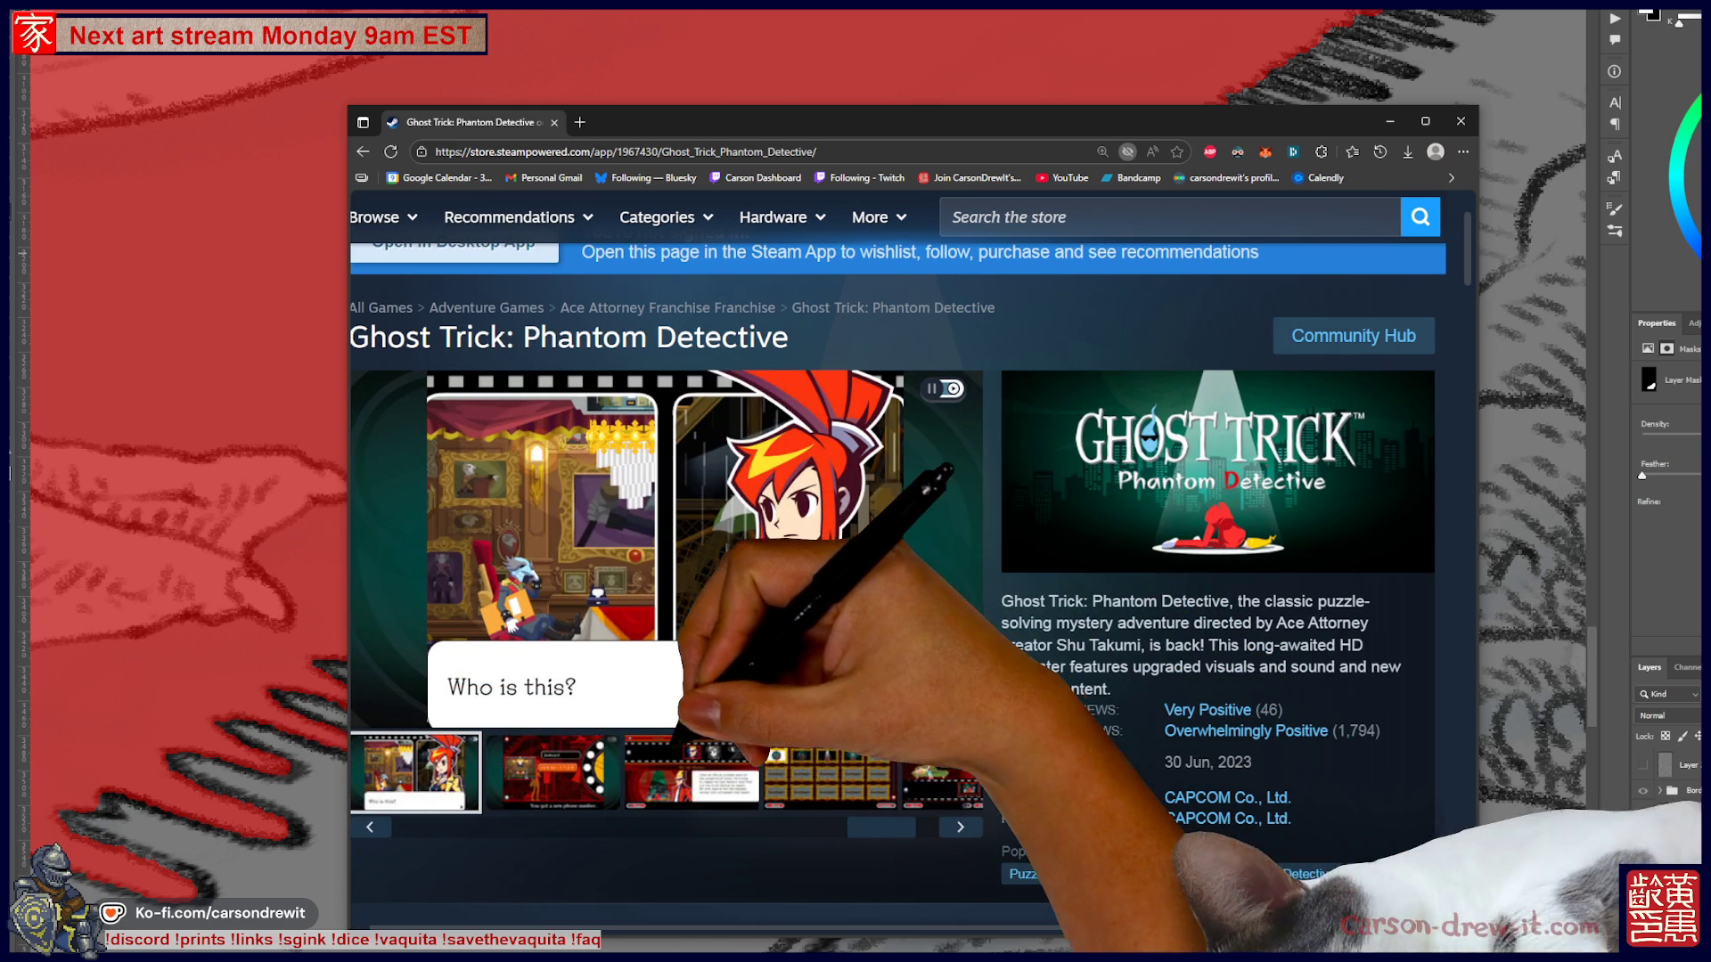
pyautogui.click(552, 771)
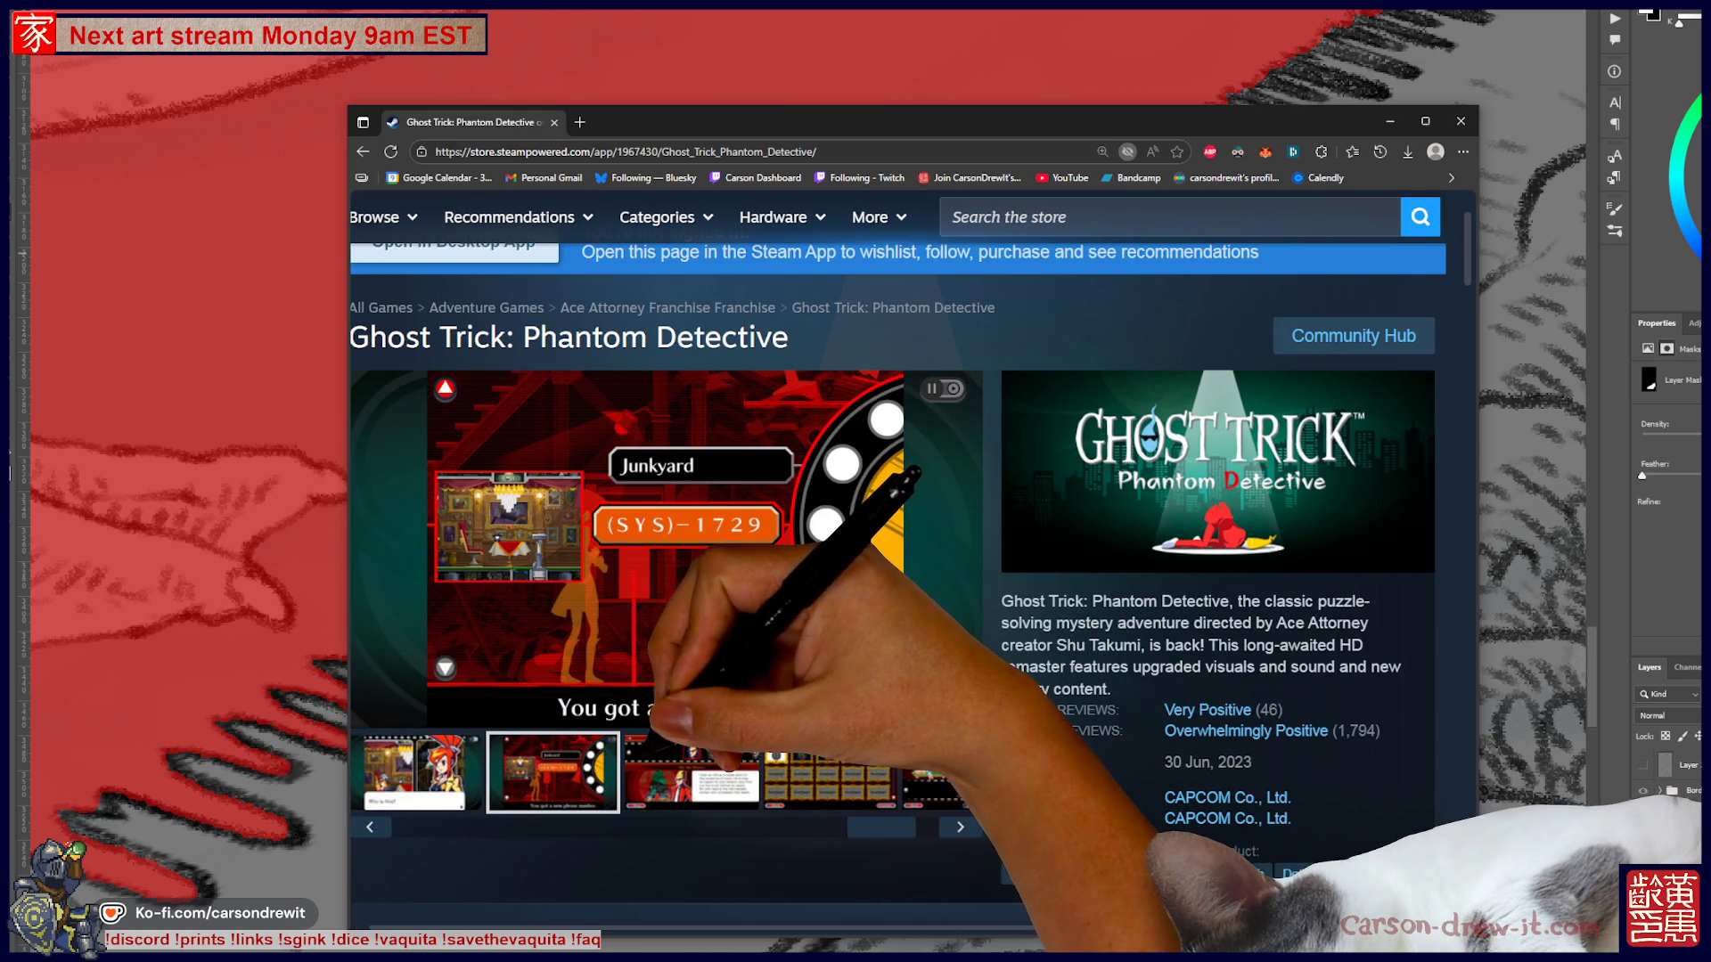
pyautogui.click(722, 791)
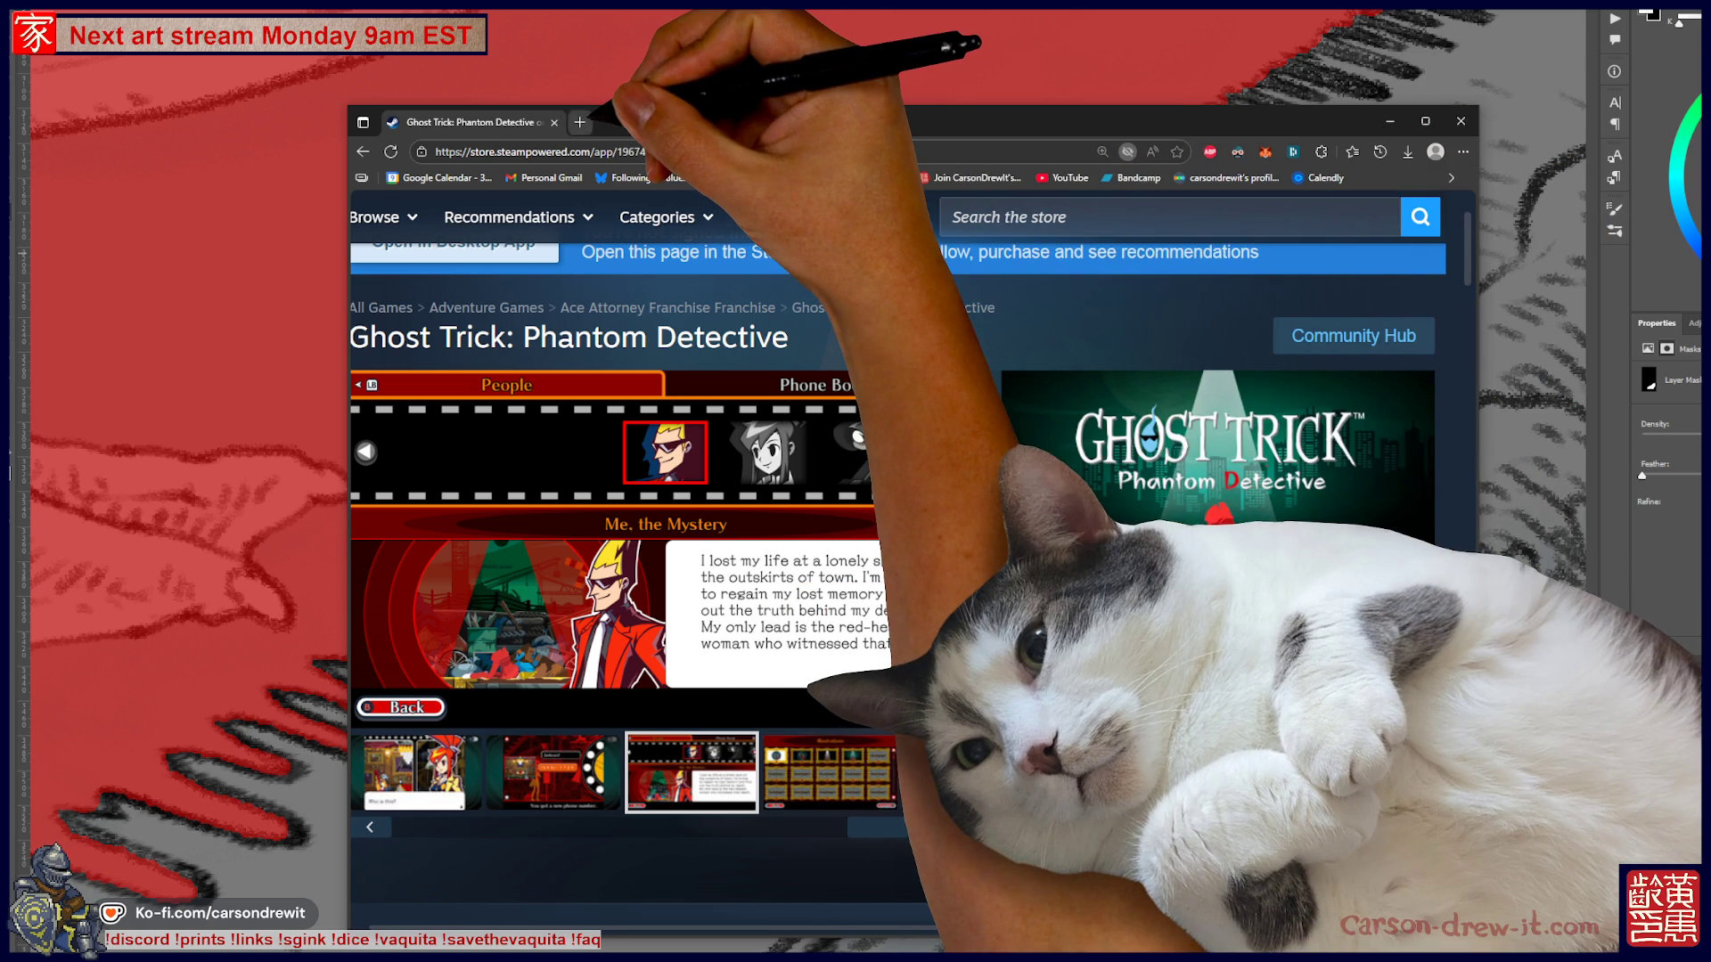
# - Open a spare new tab, then search the Steam store for 'katana zero'
pyautogui.click(580, 122)
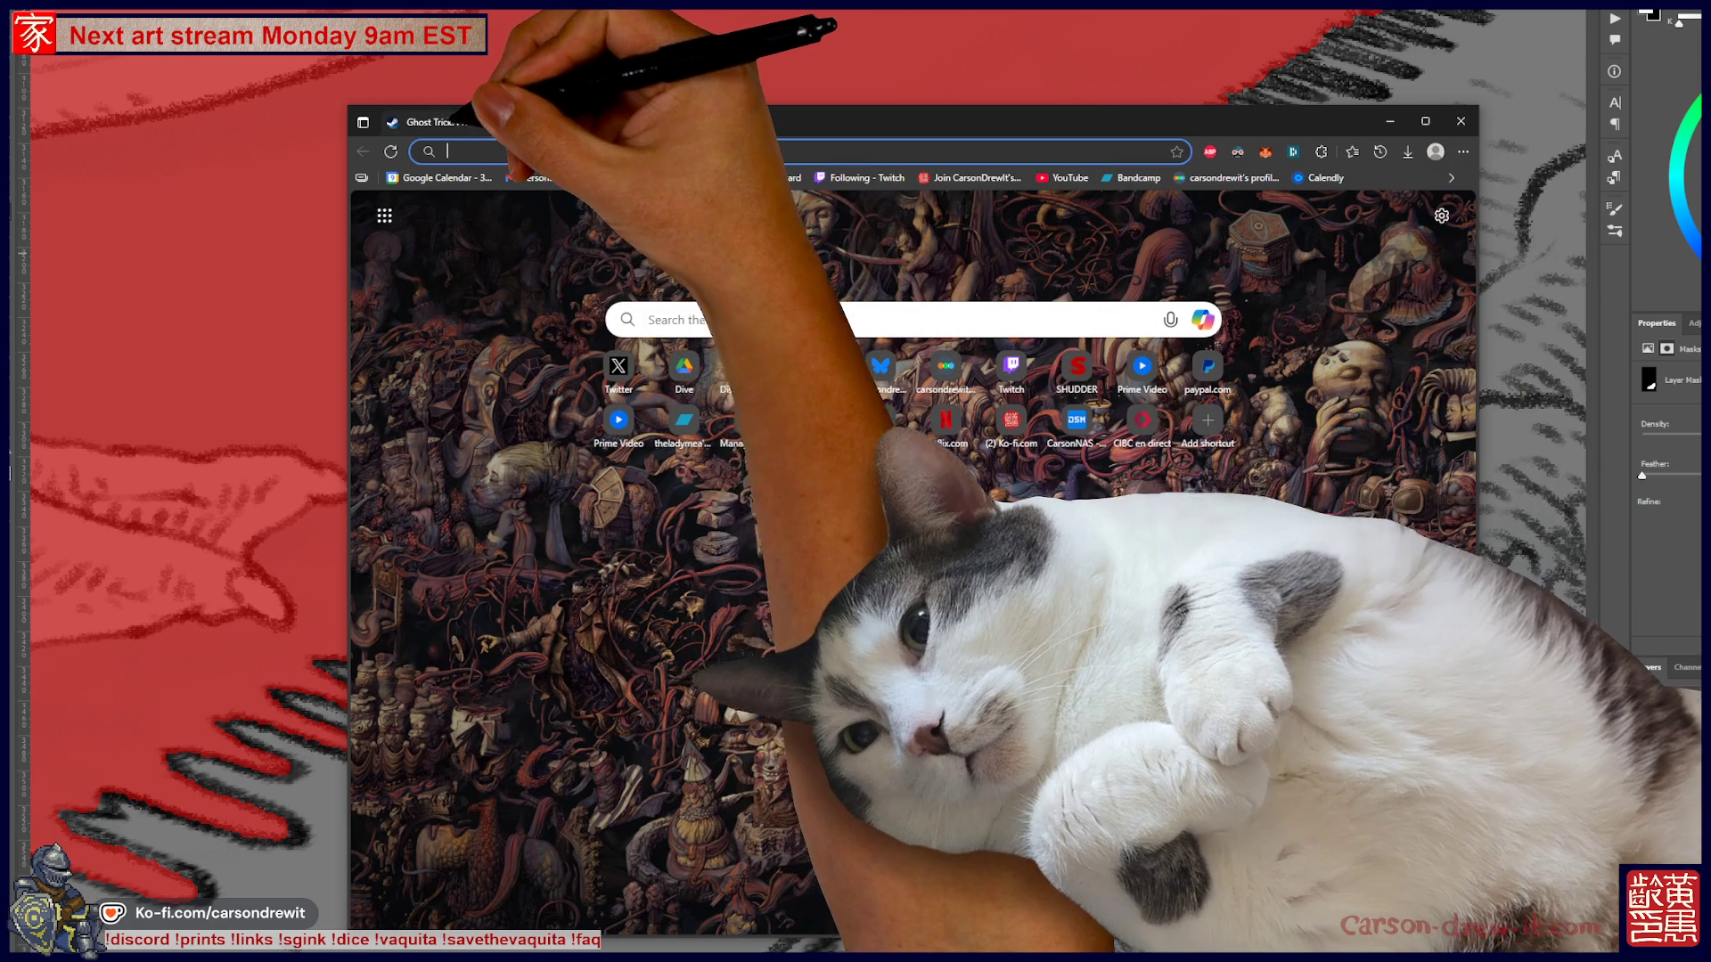
pyautogui.click(446, 122)
pyautogui.click(1159, 216)
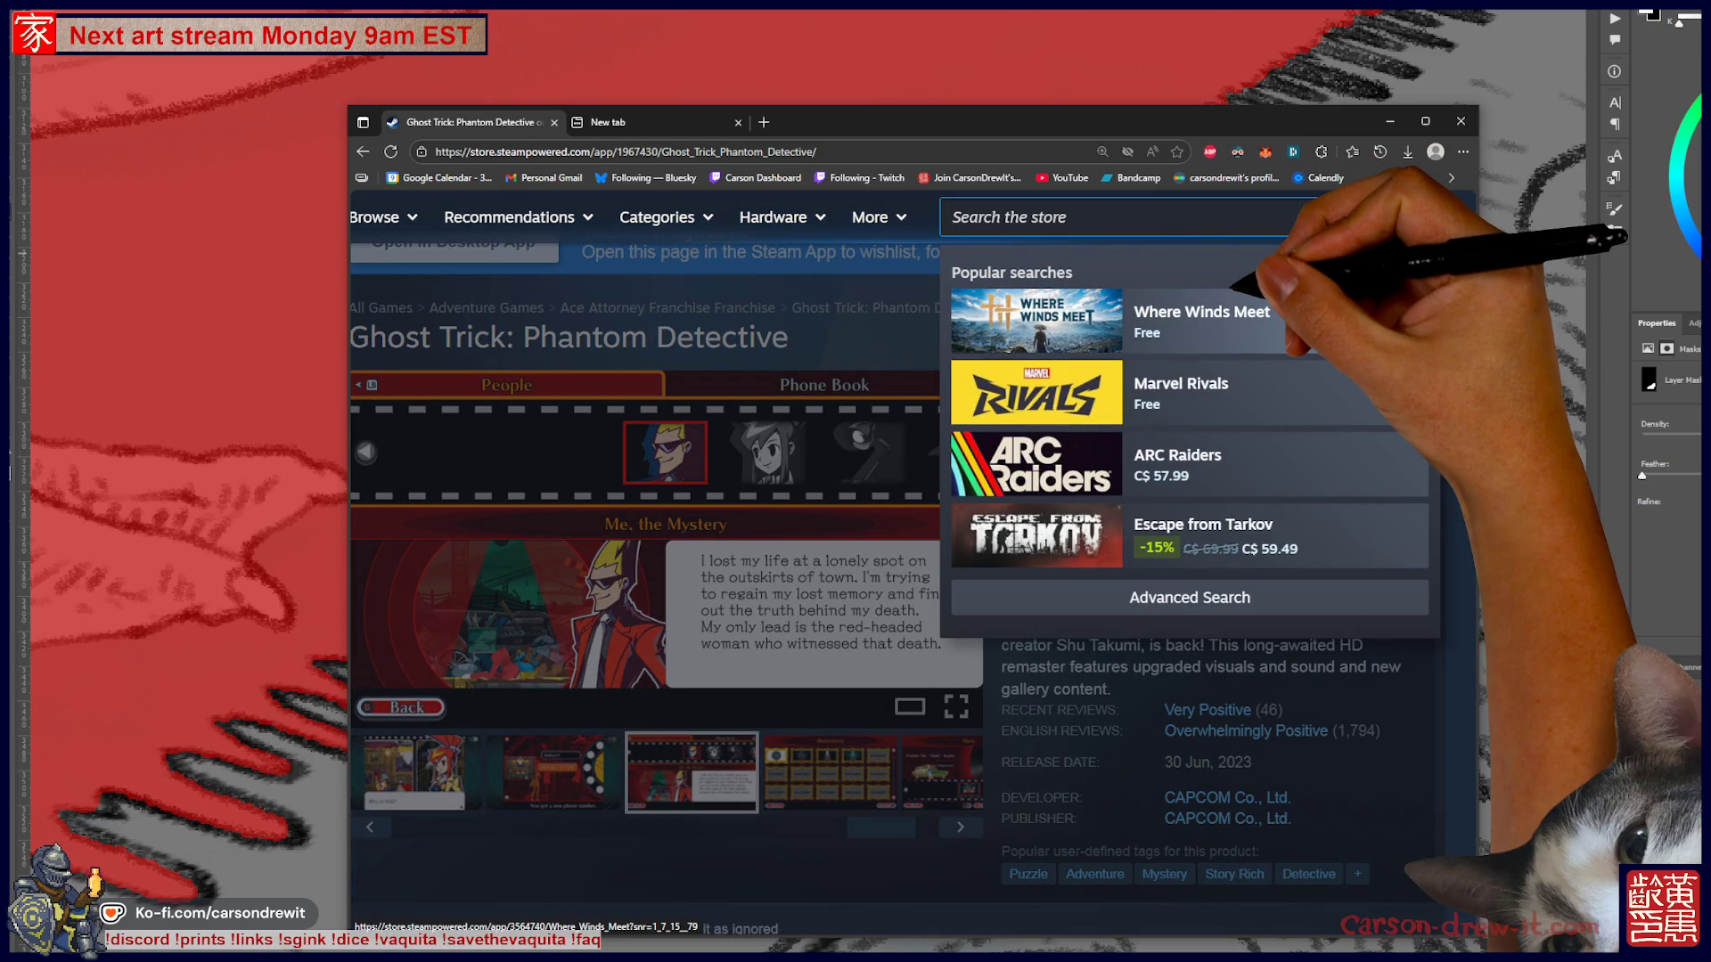
pyautogui.write('katana')
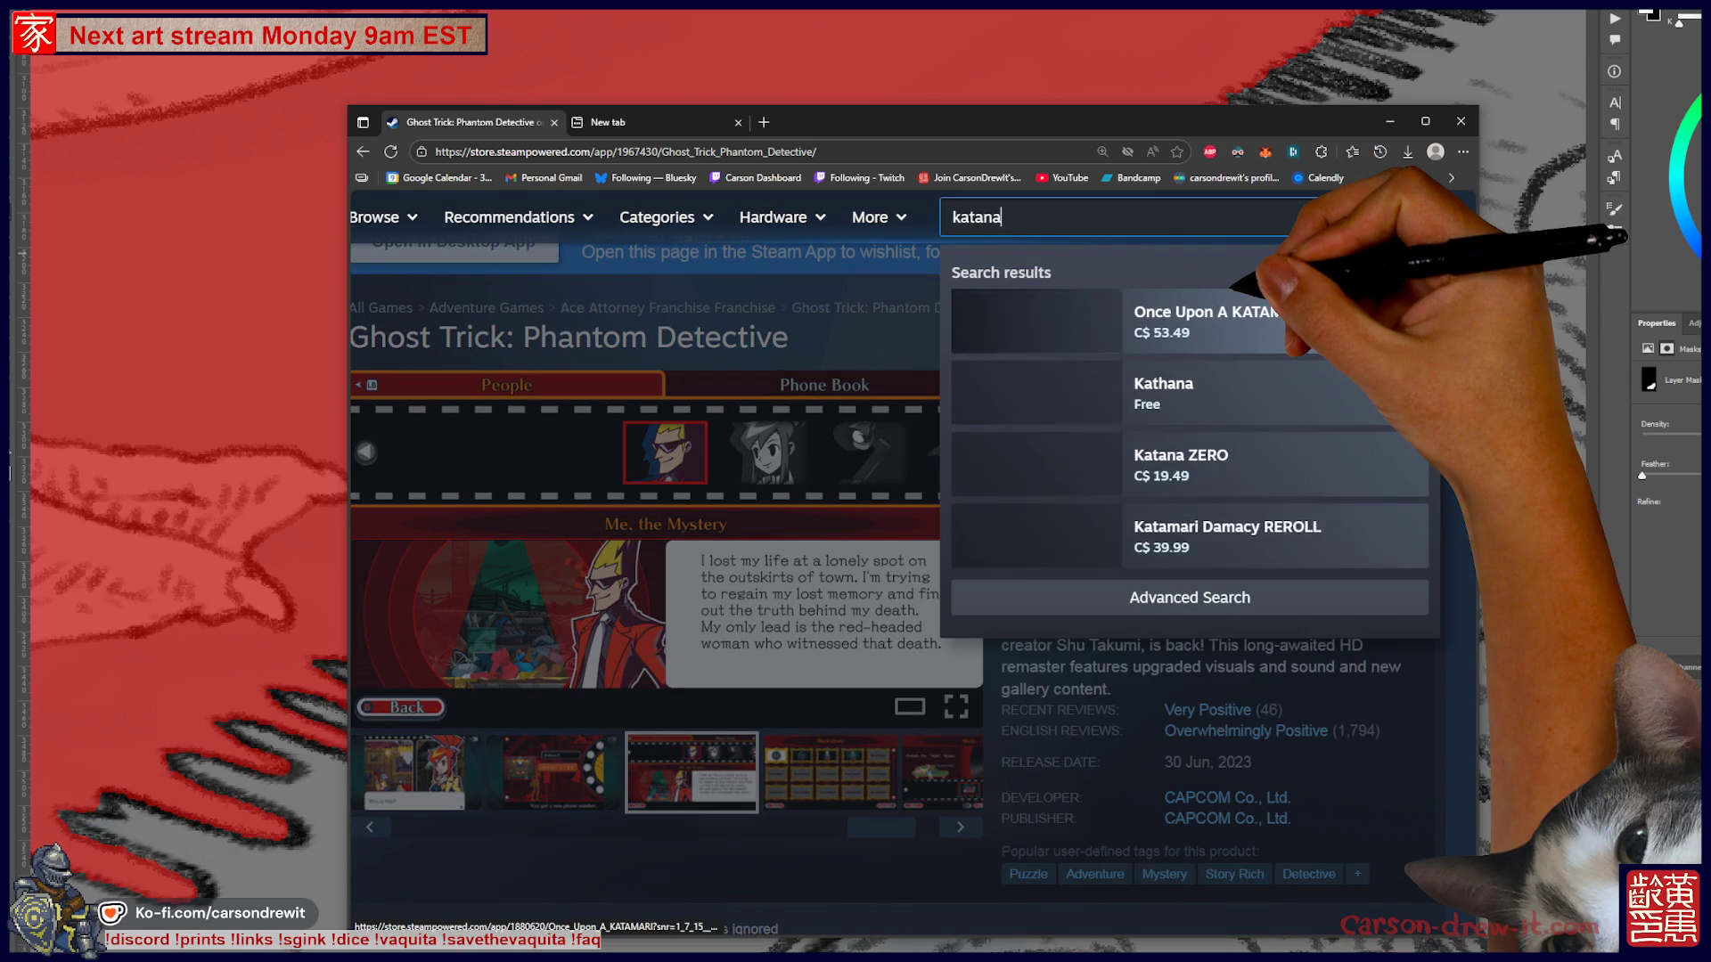
pyautogui.write(' zero')
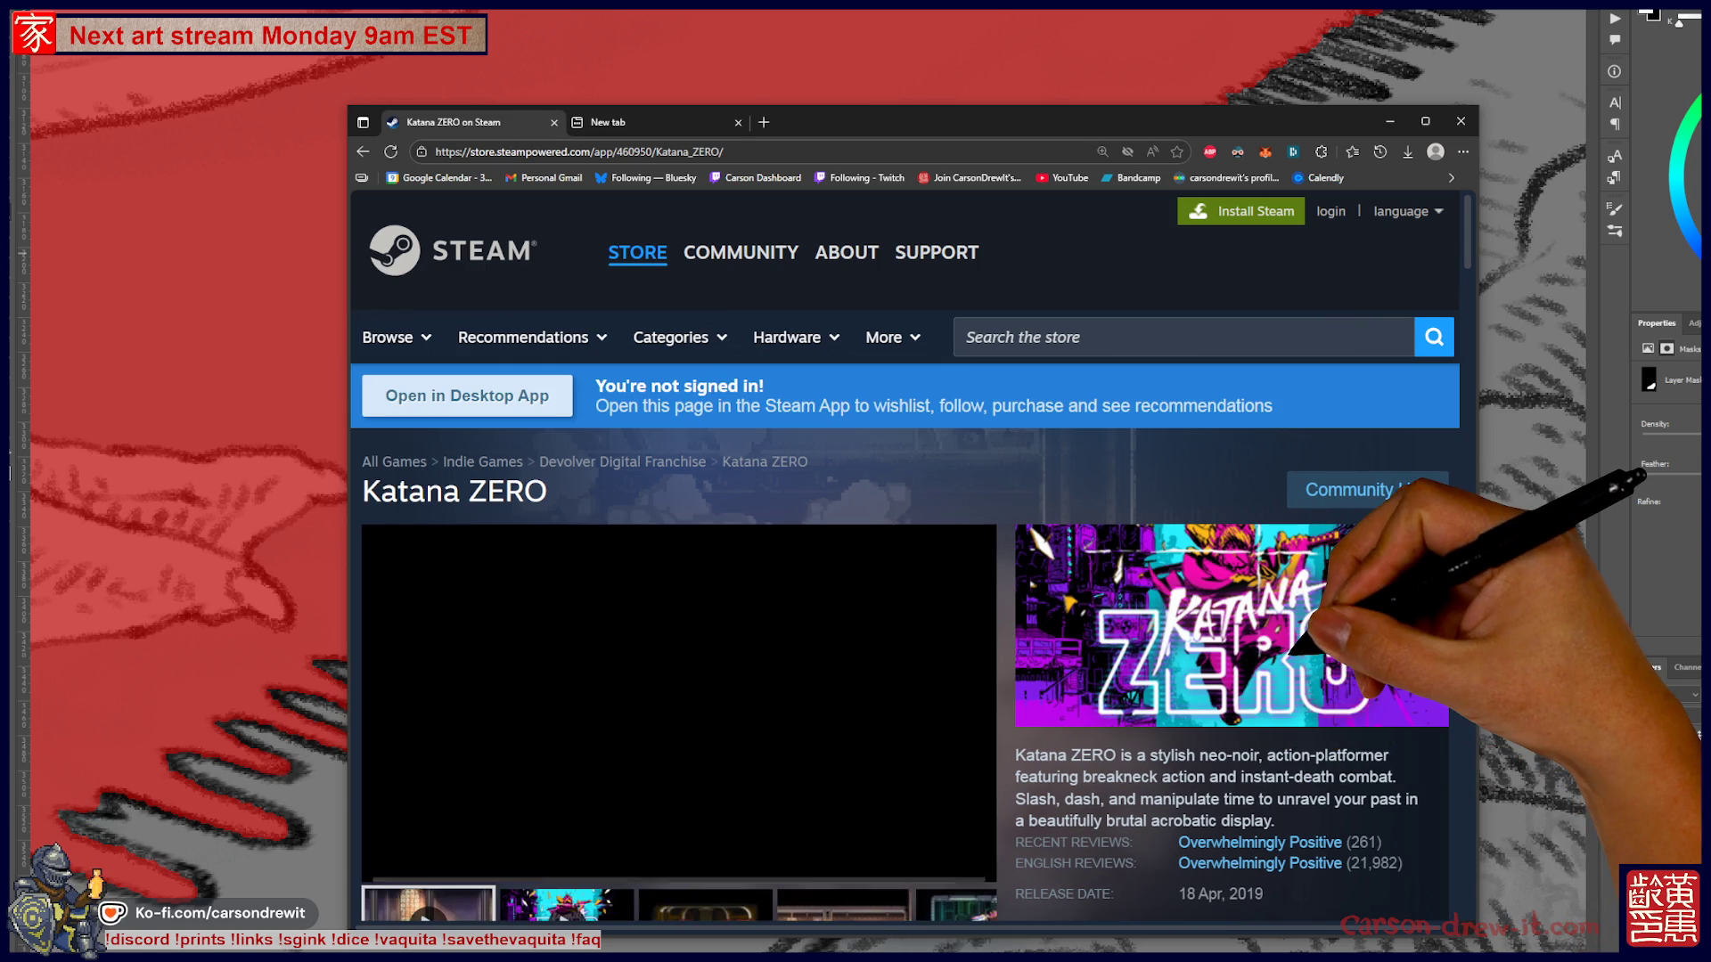
# - View two Katana ZERO gameplay screenshots, then begin another store search
pyautogui.scroll(-1, 904, 553)
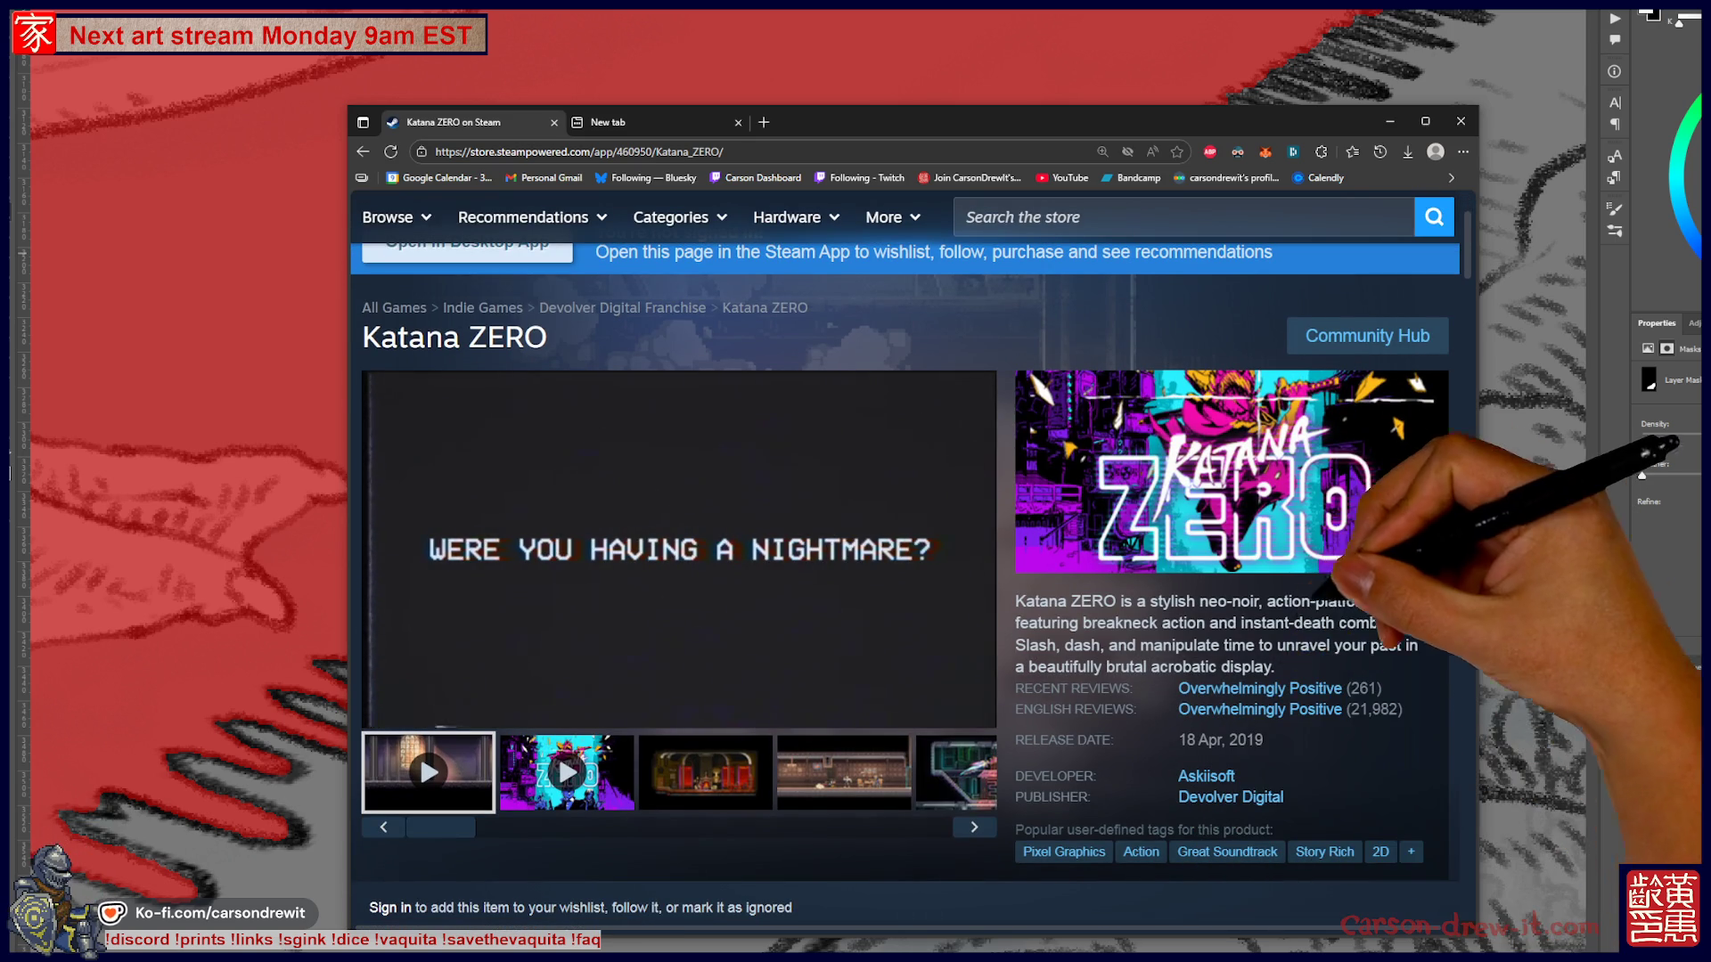
pyautogui.click(757, 771)
pyautogui.click(815, 770)
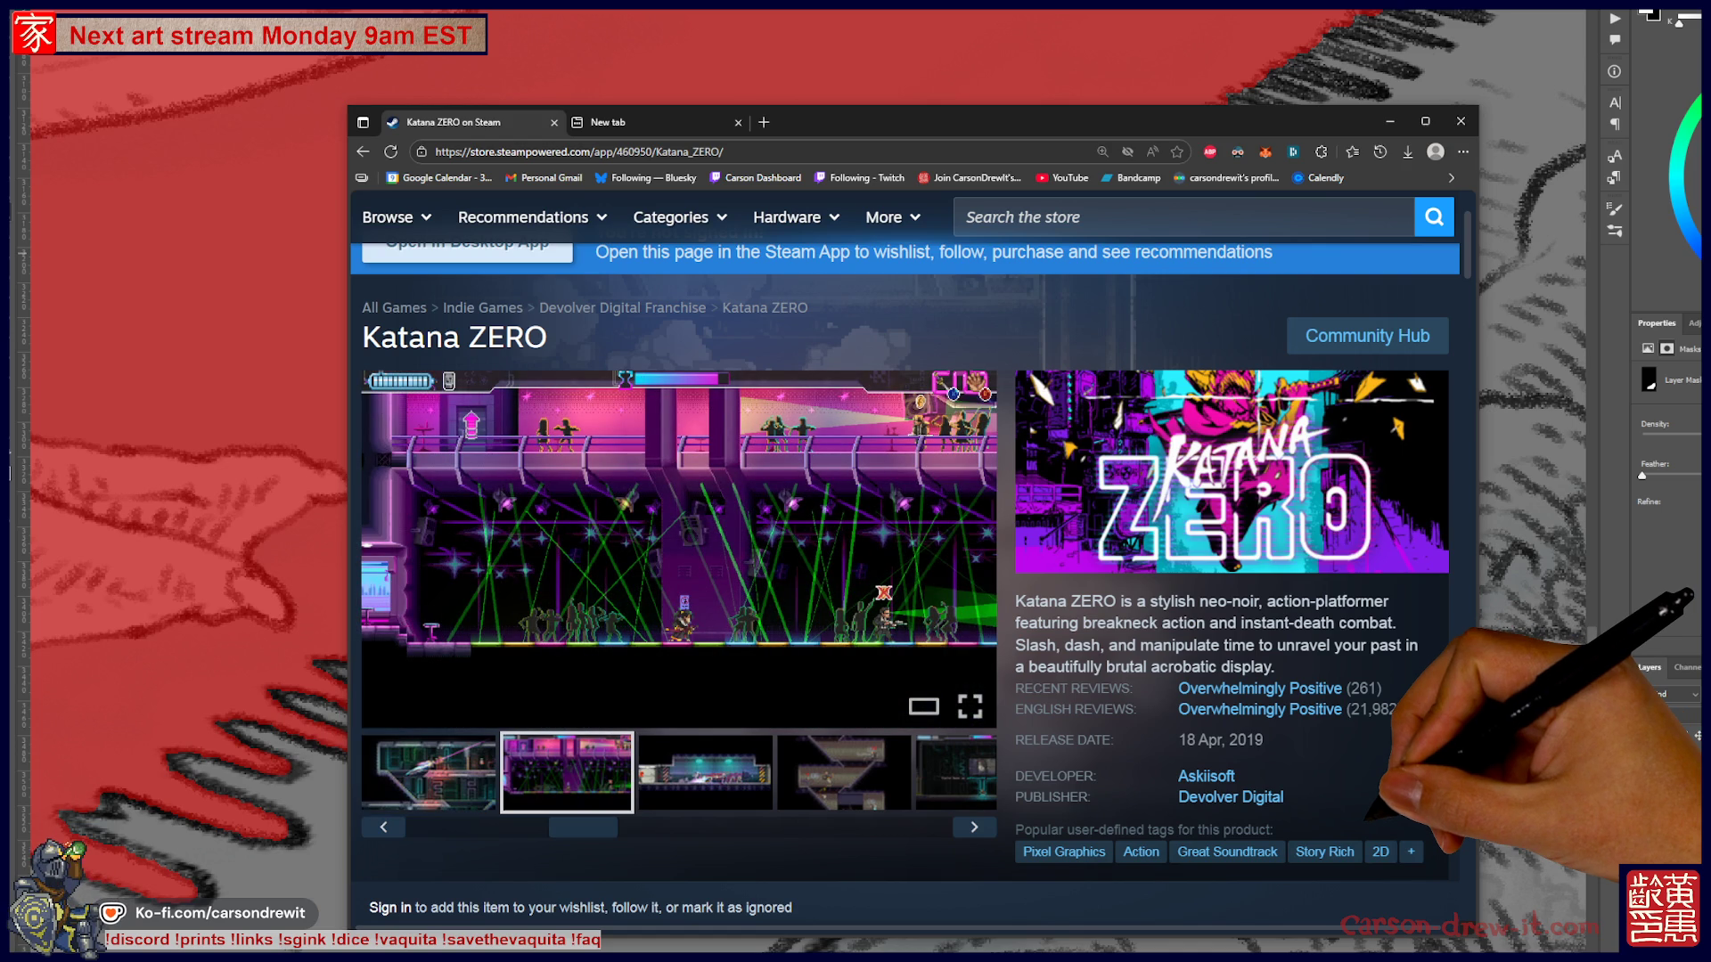
pyautogui.moveTo(1256, 709)
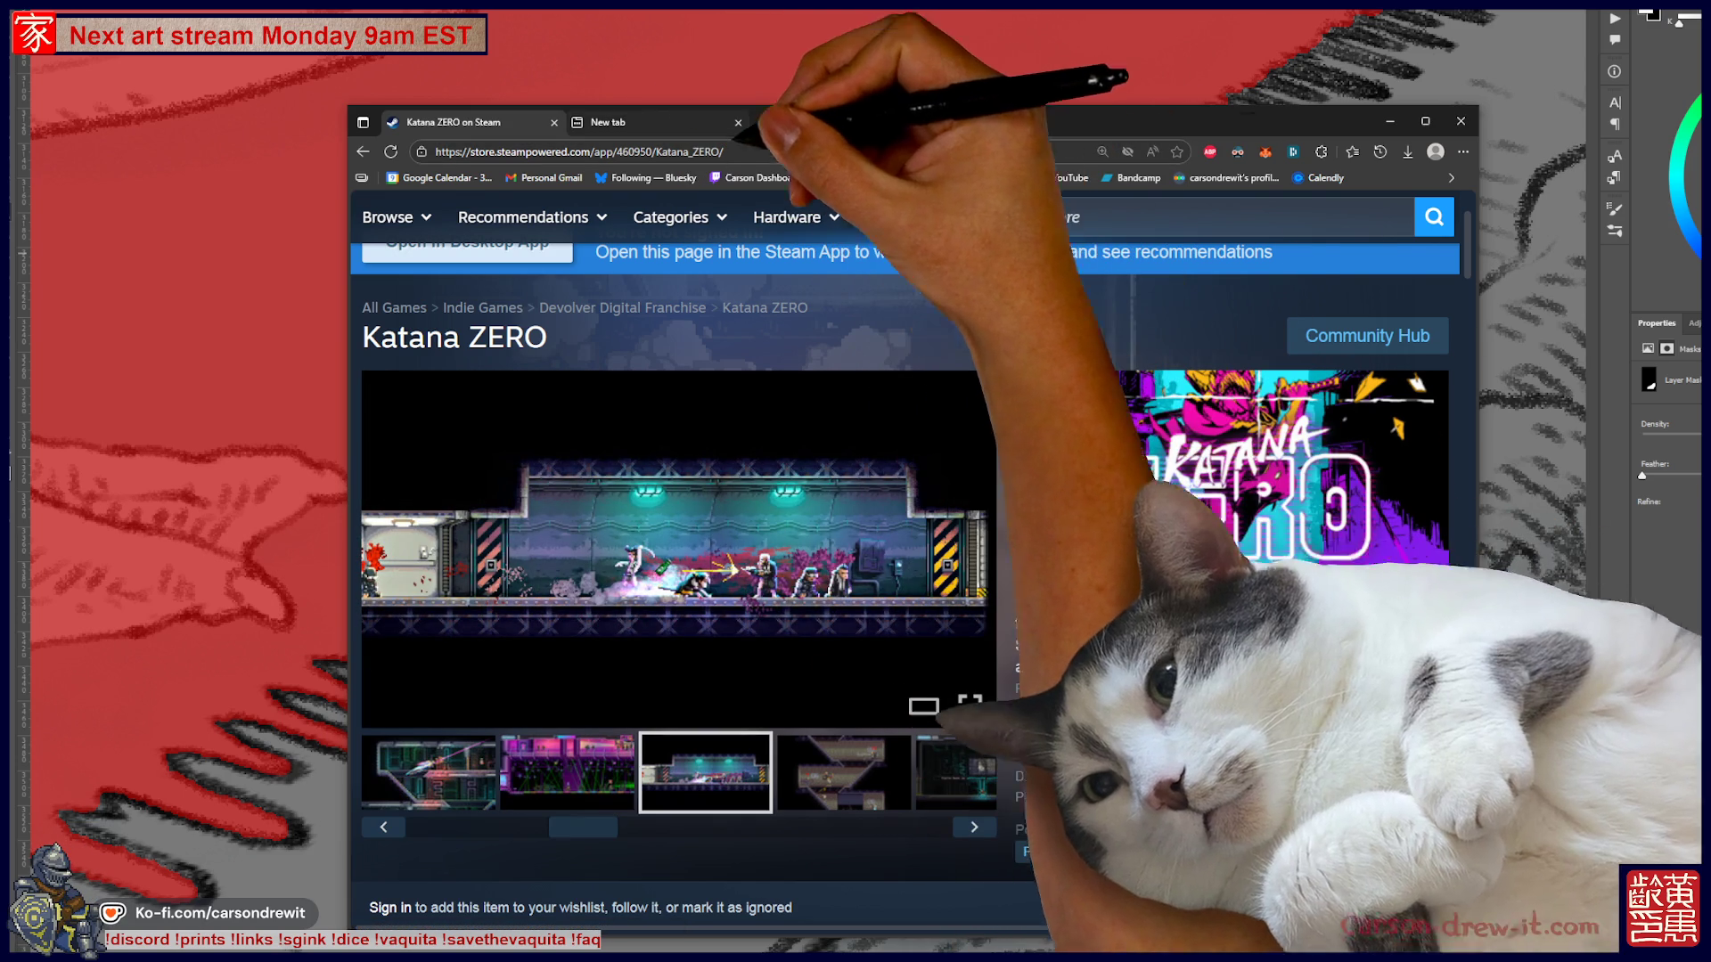
pyautogui.click(1069, 217)
# - Search 'far lone', review the FAR: Lone Sails page, then go back to Katana ZERO and Ghost Trick
pyautogui.write('f')
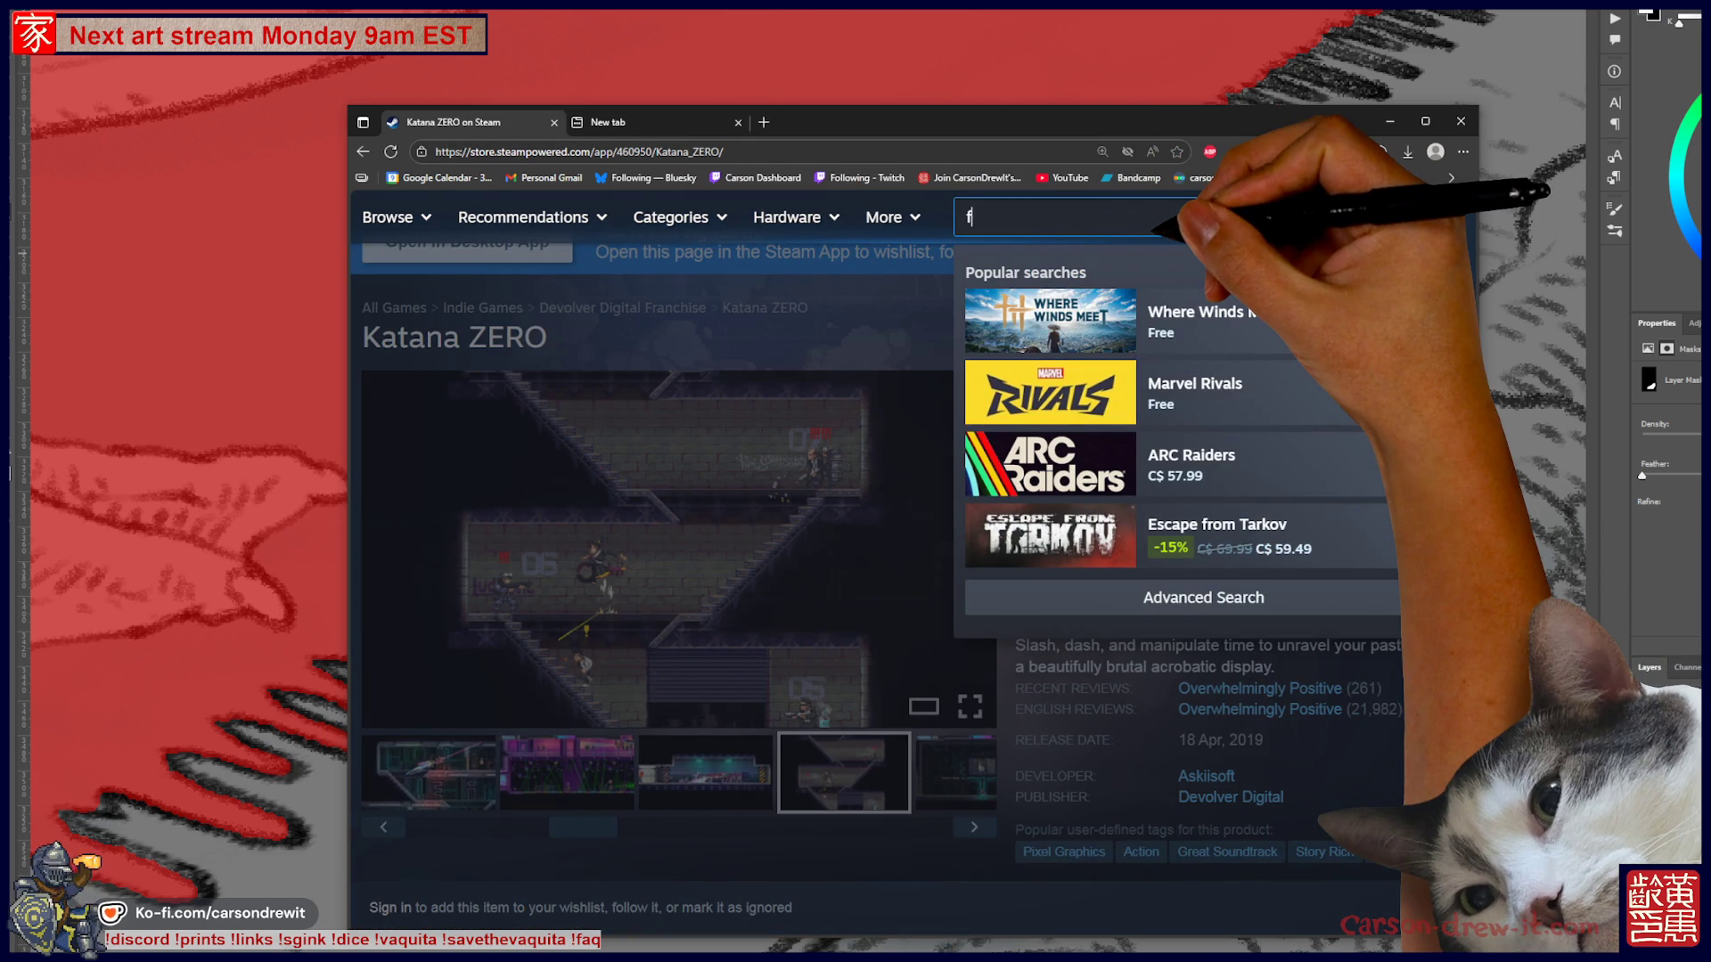
pyautogui.write('ar lone')
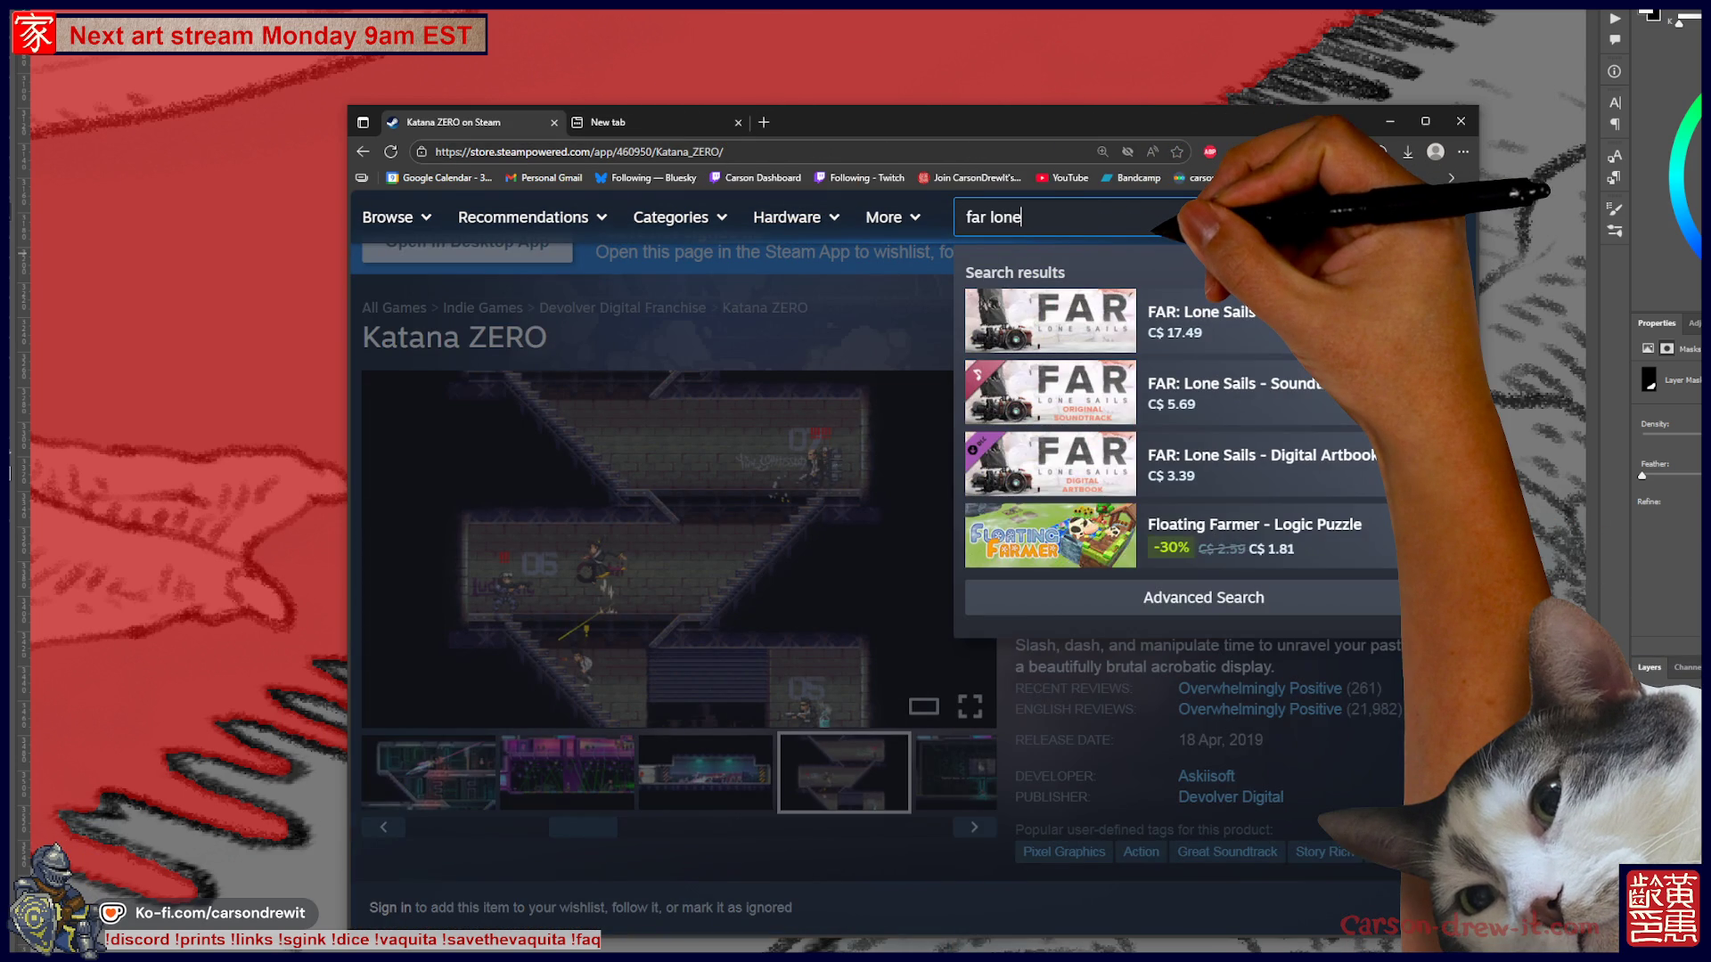
pyautogui.click(1279, 312)
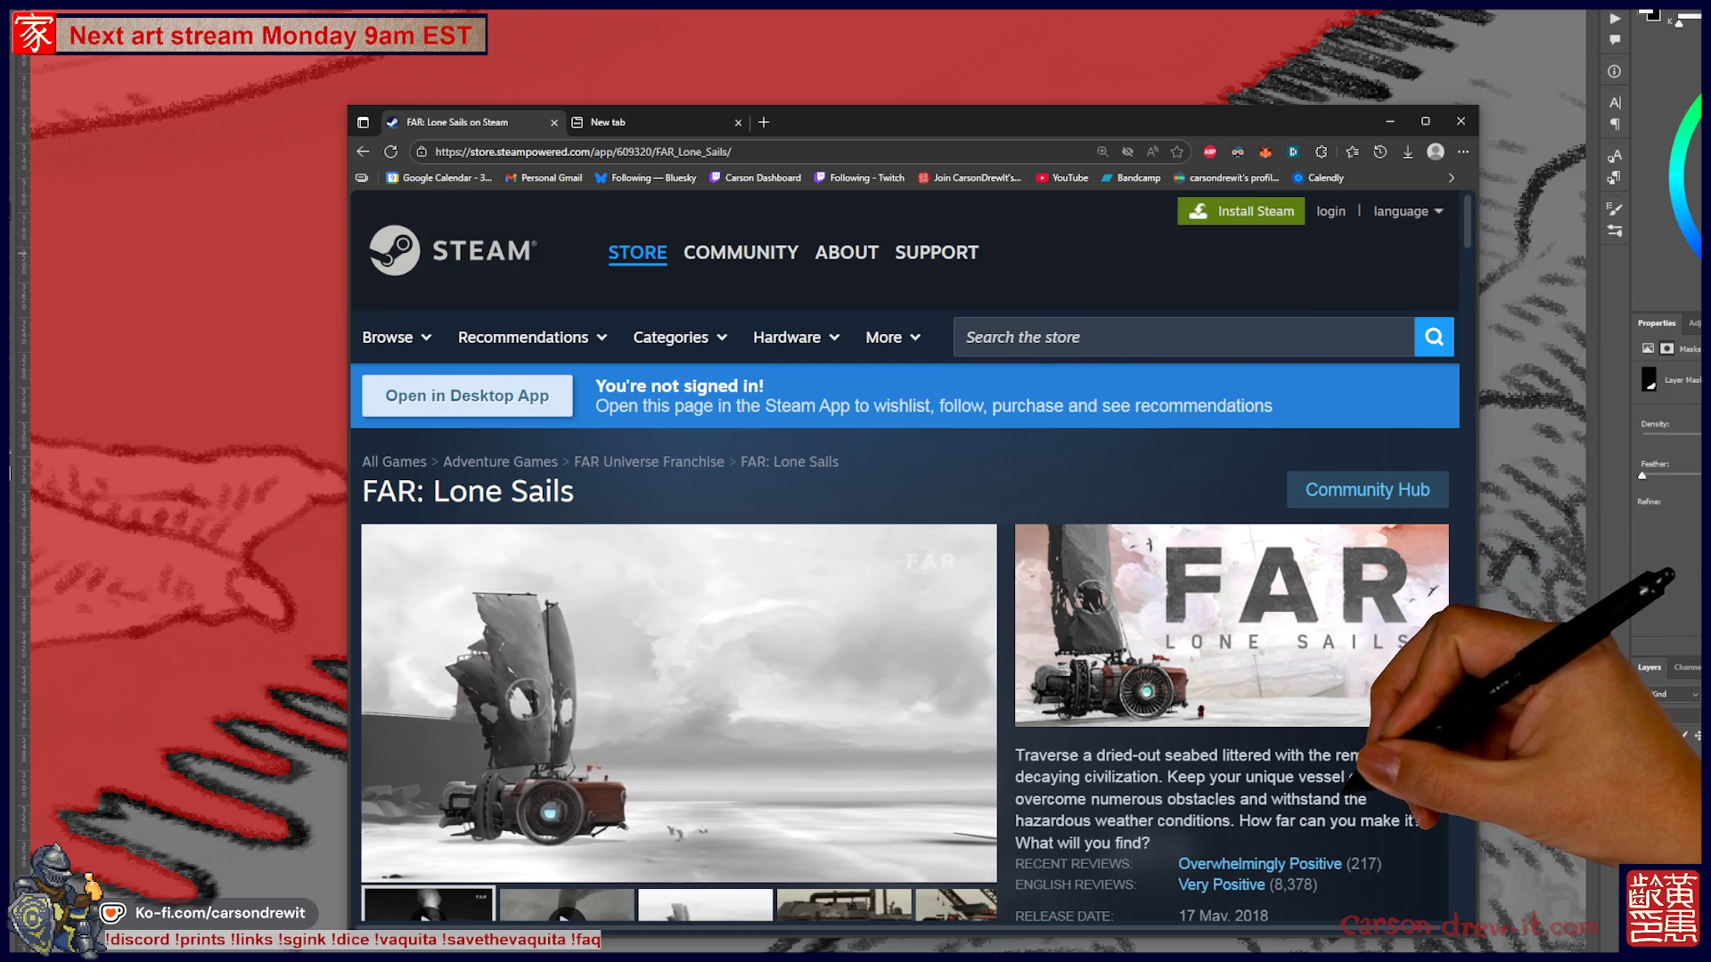
pyautogui.scroll(-1, 905, 557)
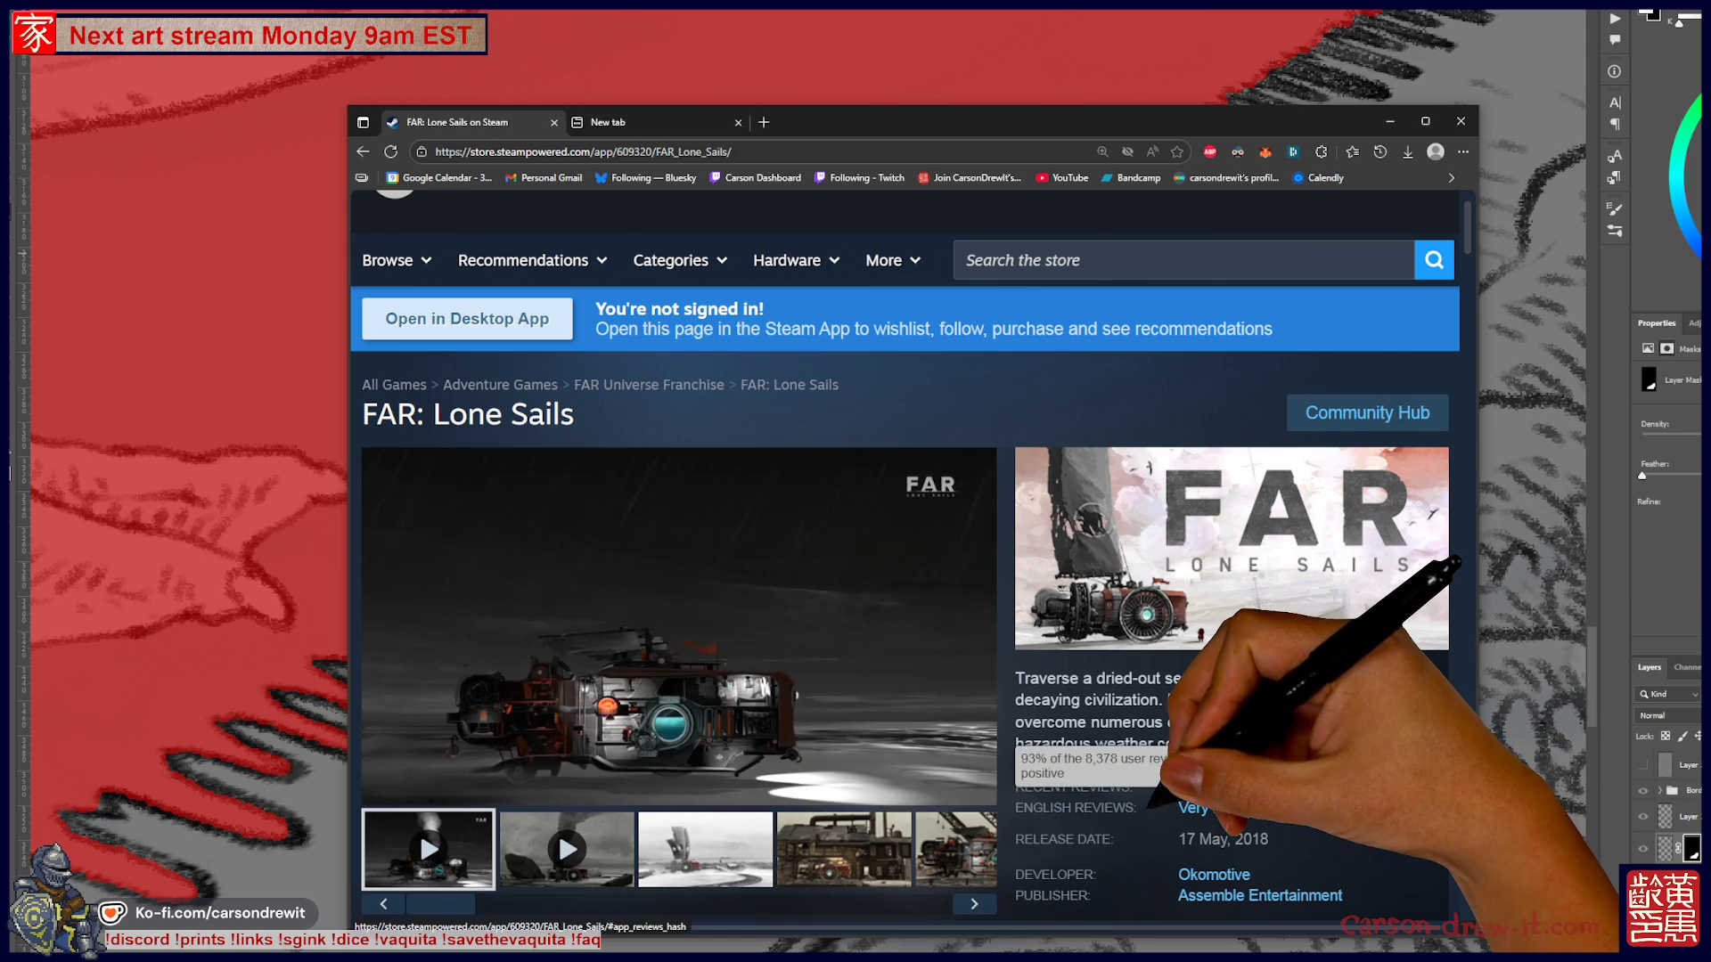
pyautogui.moveTo(1198, 808)
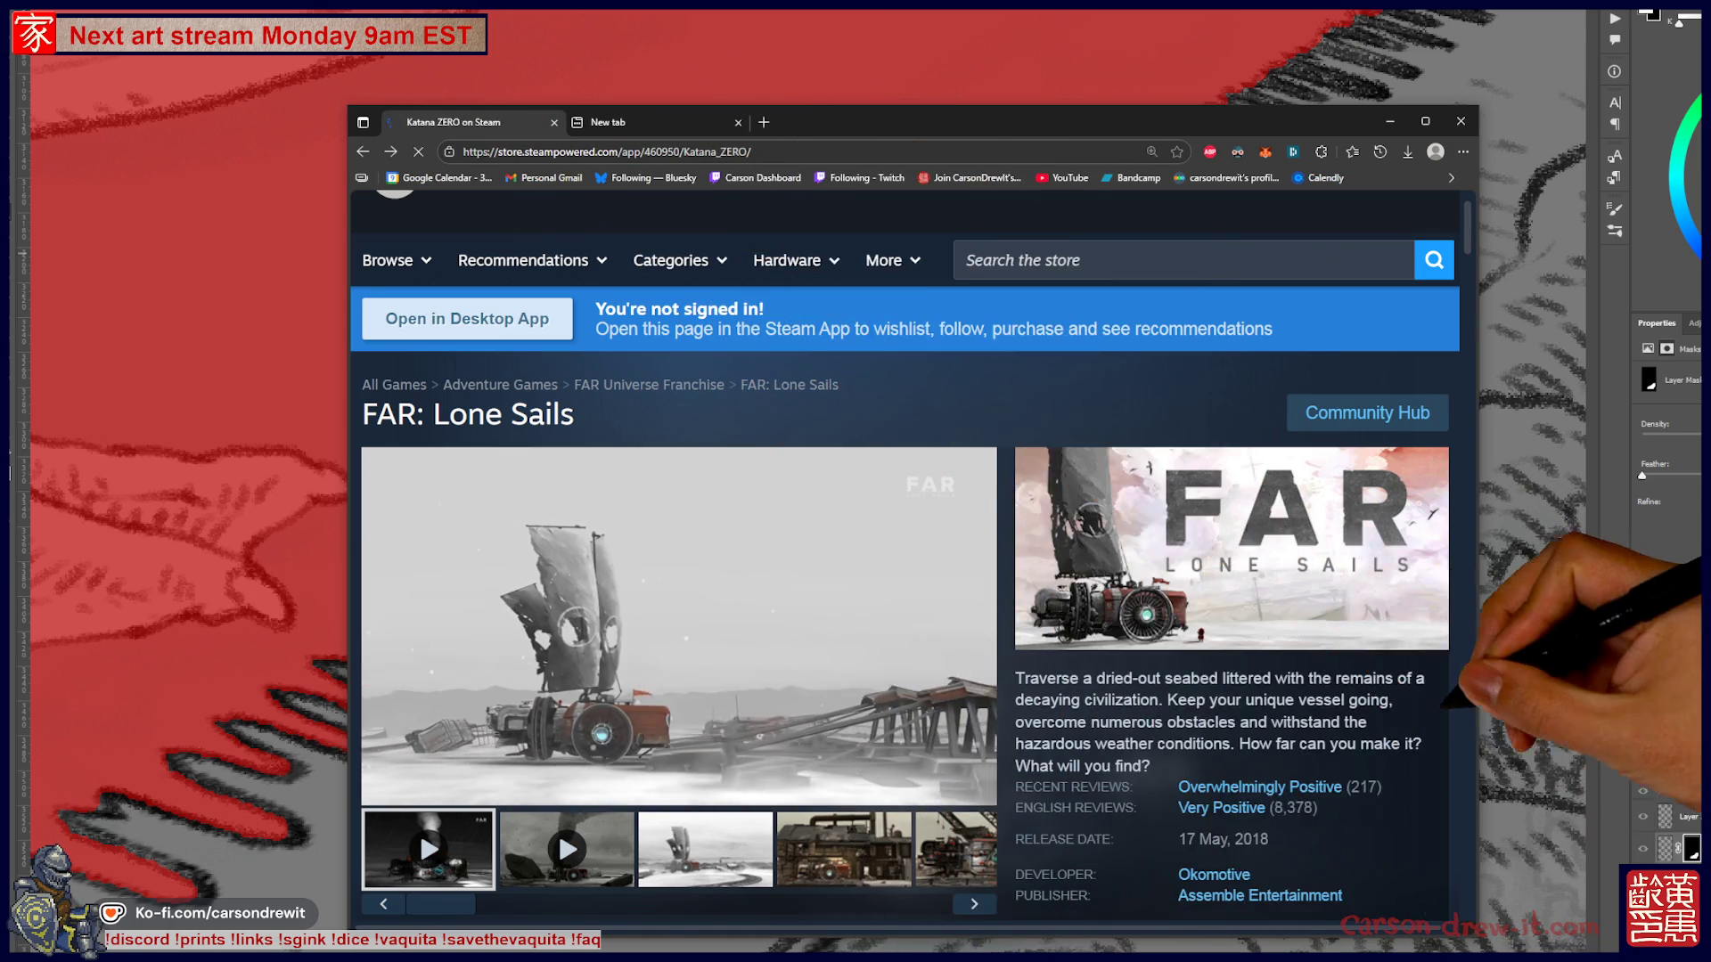
pyautogui.hotkey('alt', 'Left')
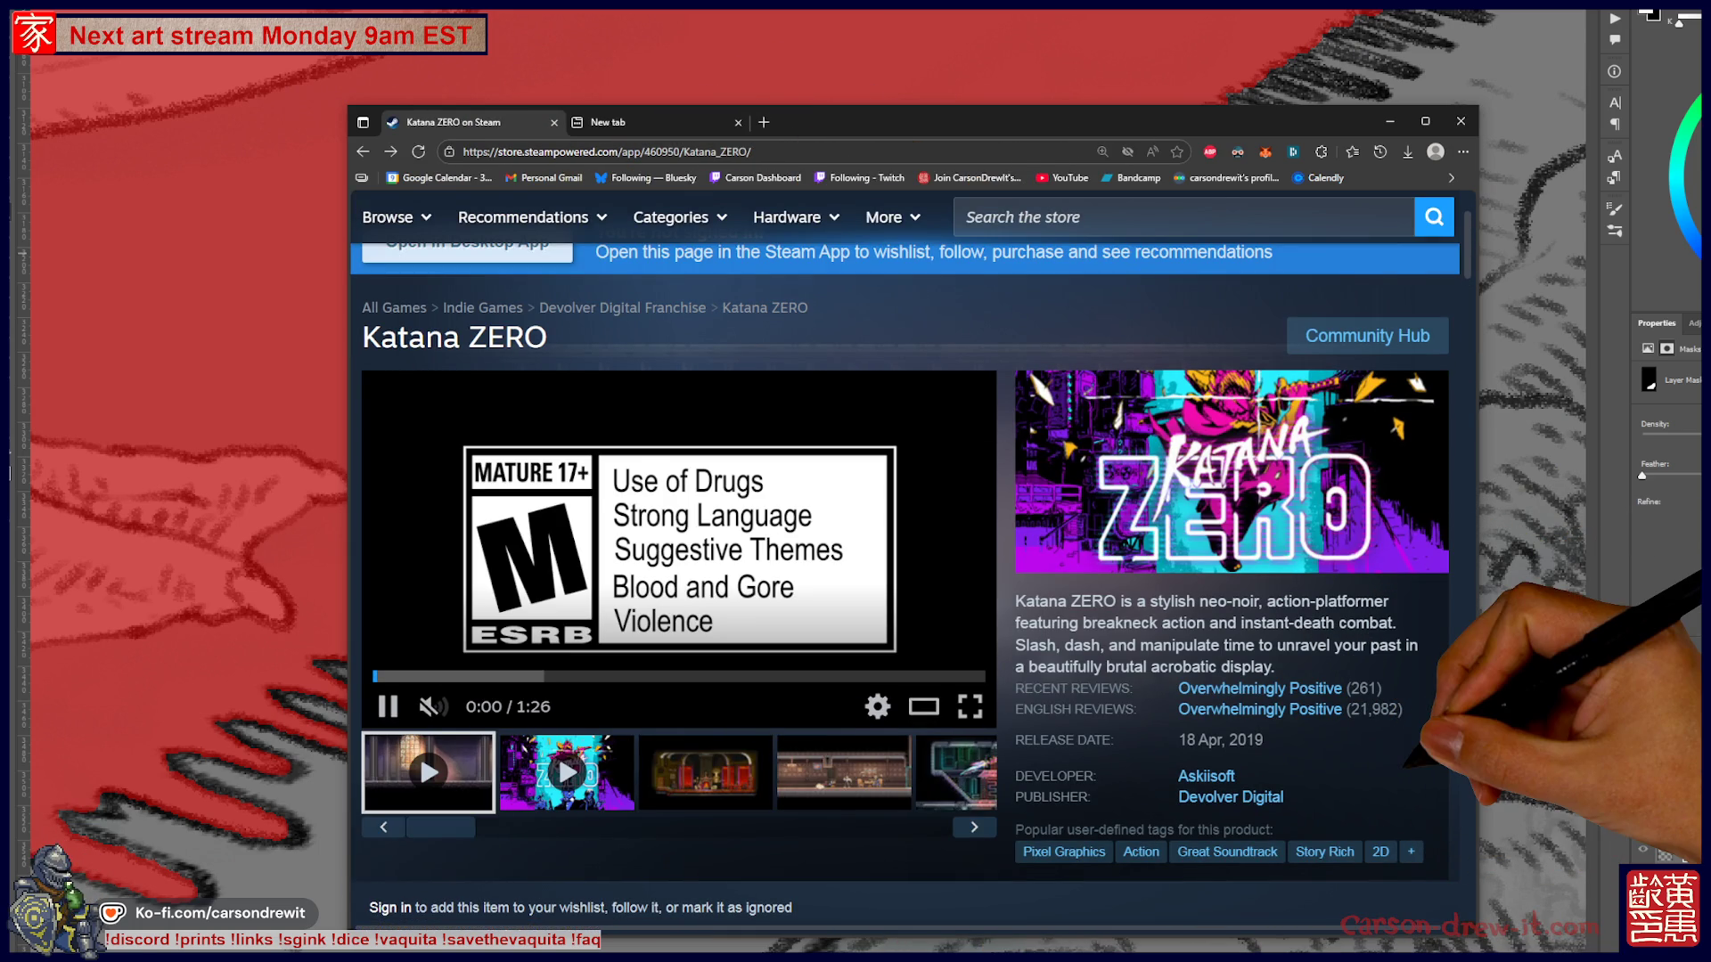
pyautogui.hotkey('alt', 'Left')
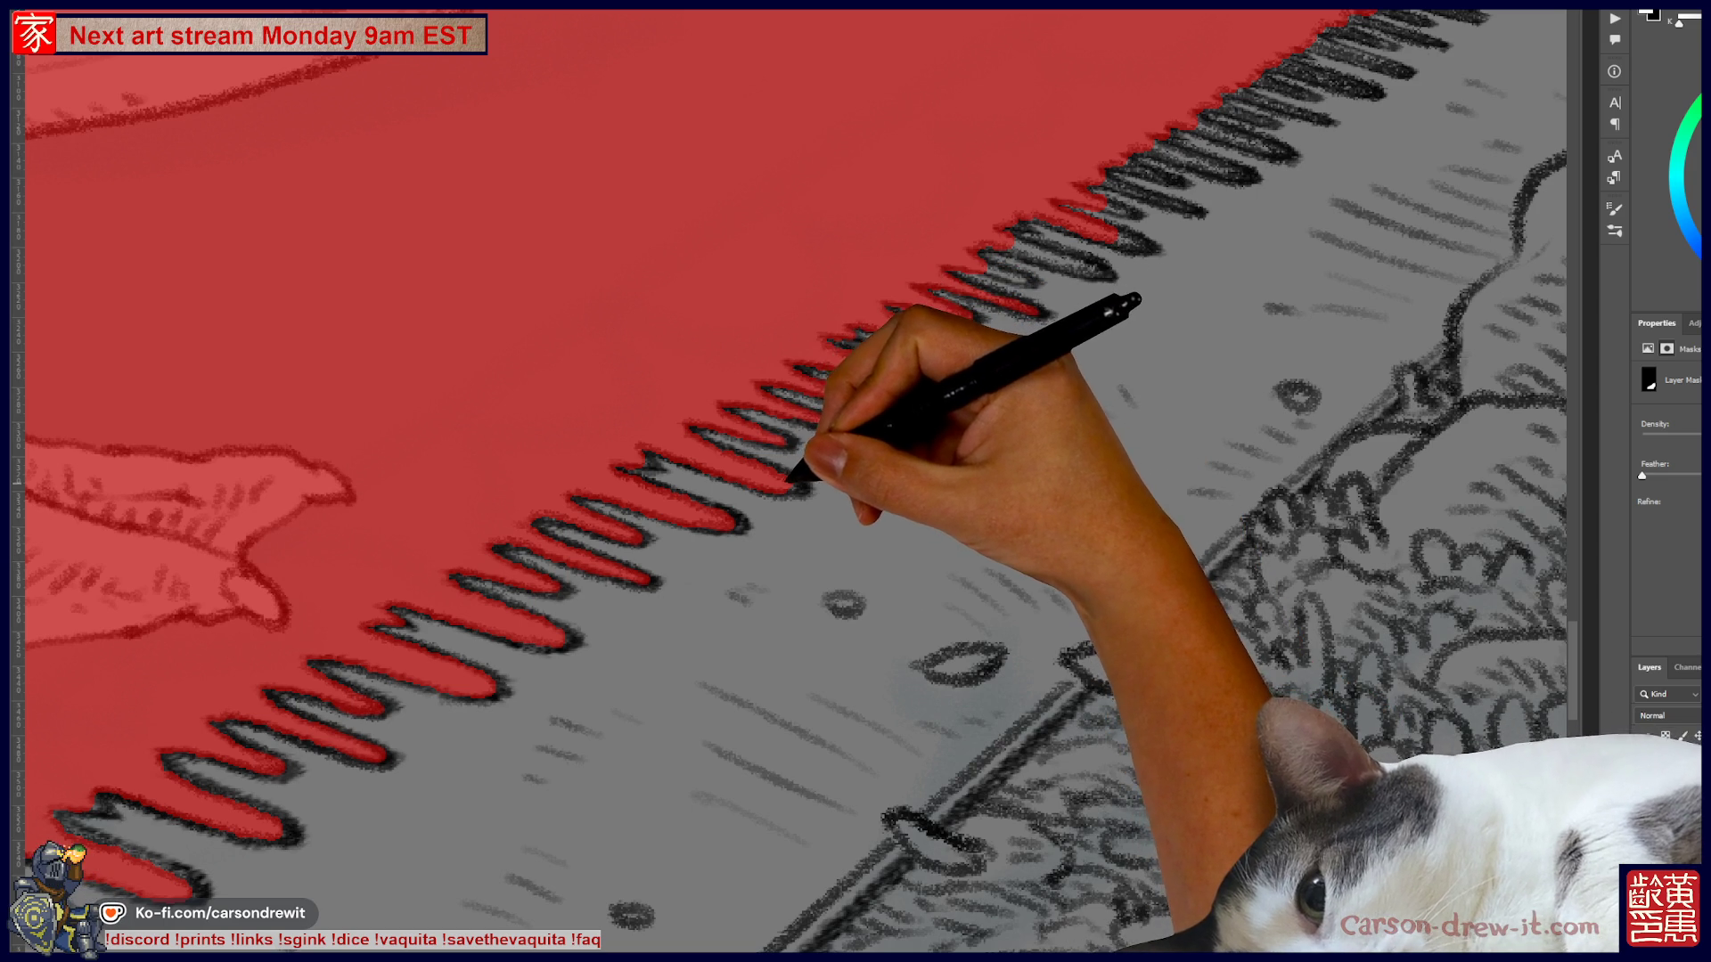
# - Paint the mask along the saw's tooth edges, working further up the blade toward the paper's top-right edge
pyautogui.moveTo(784, 476)
pyautogui.mouseDown()
pyautogui.moveTo(802, 439)
pyautogui.moveTo(1020, 290)
pyautogui.mouseUp()
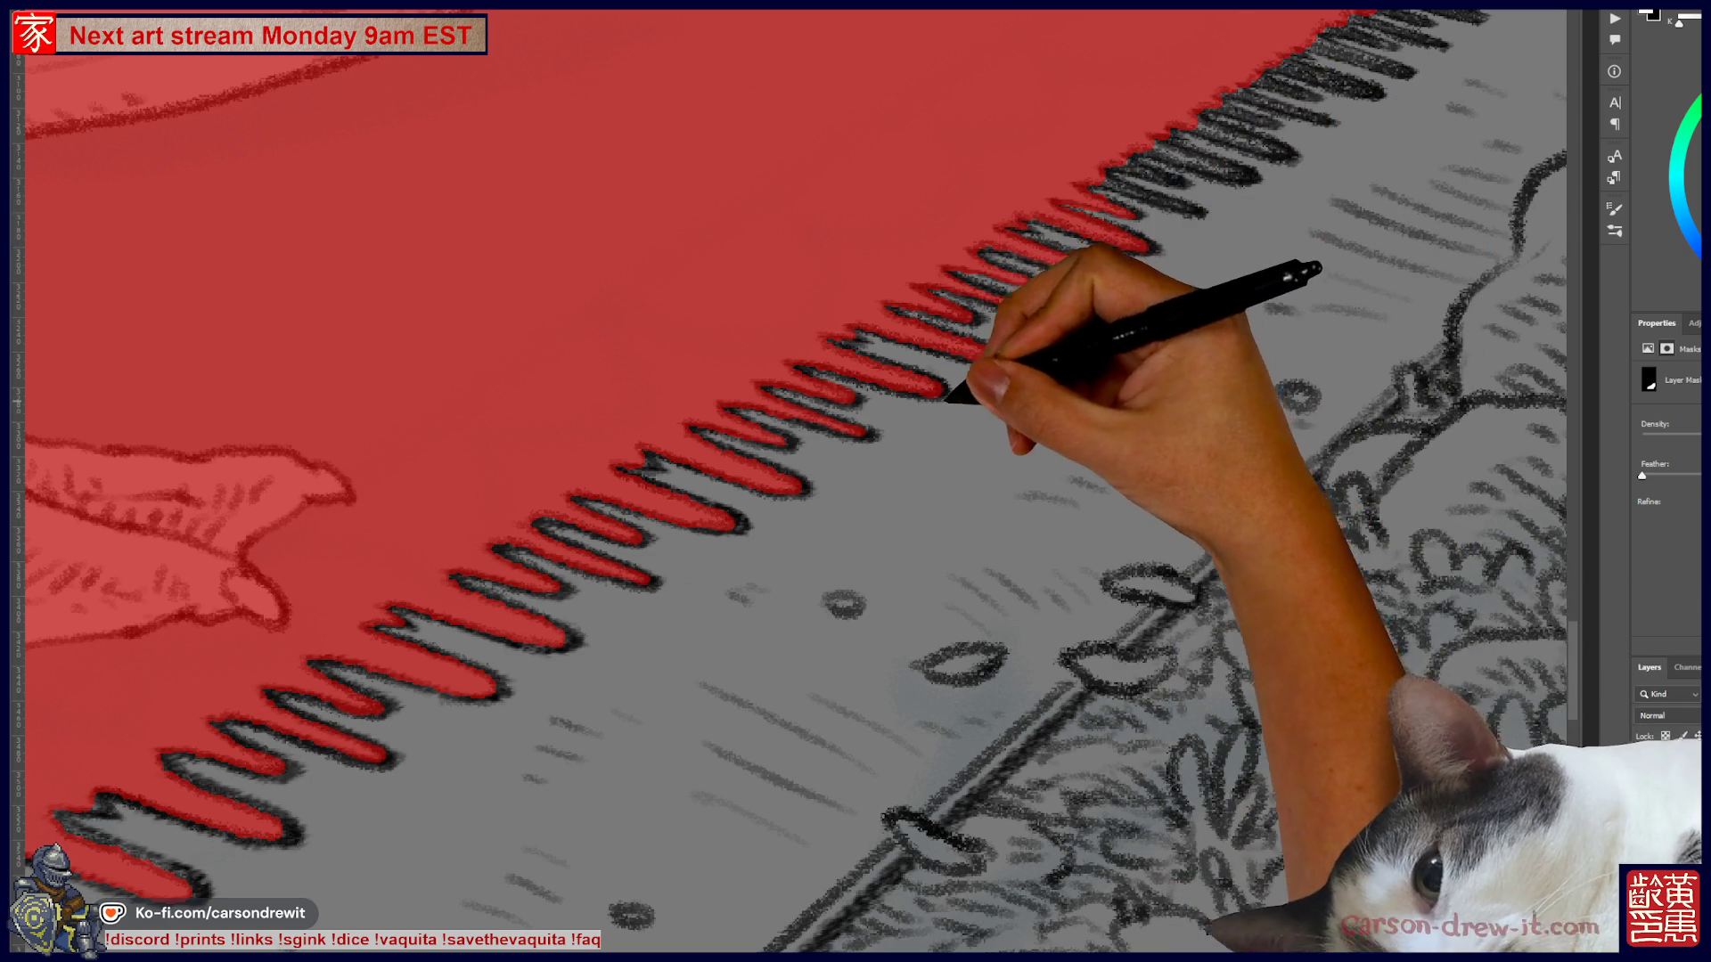
pyautogui.moveTo(855, 481); pyautogui.dragTo(668, 537)
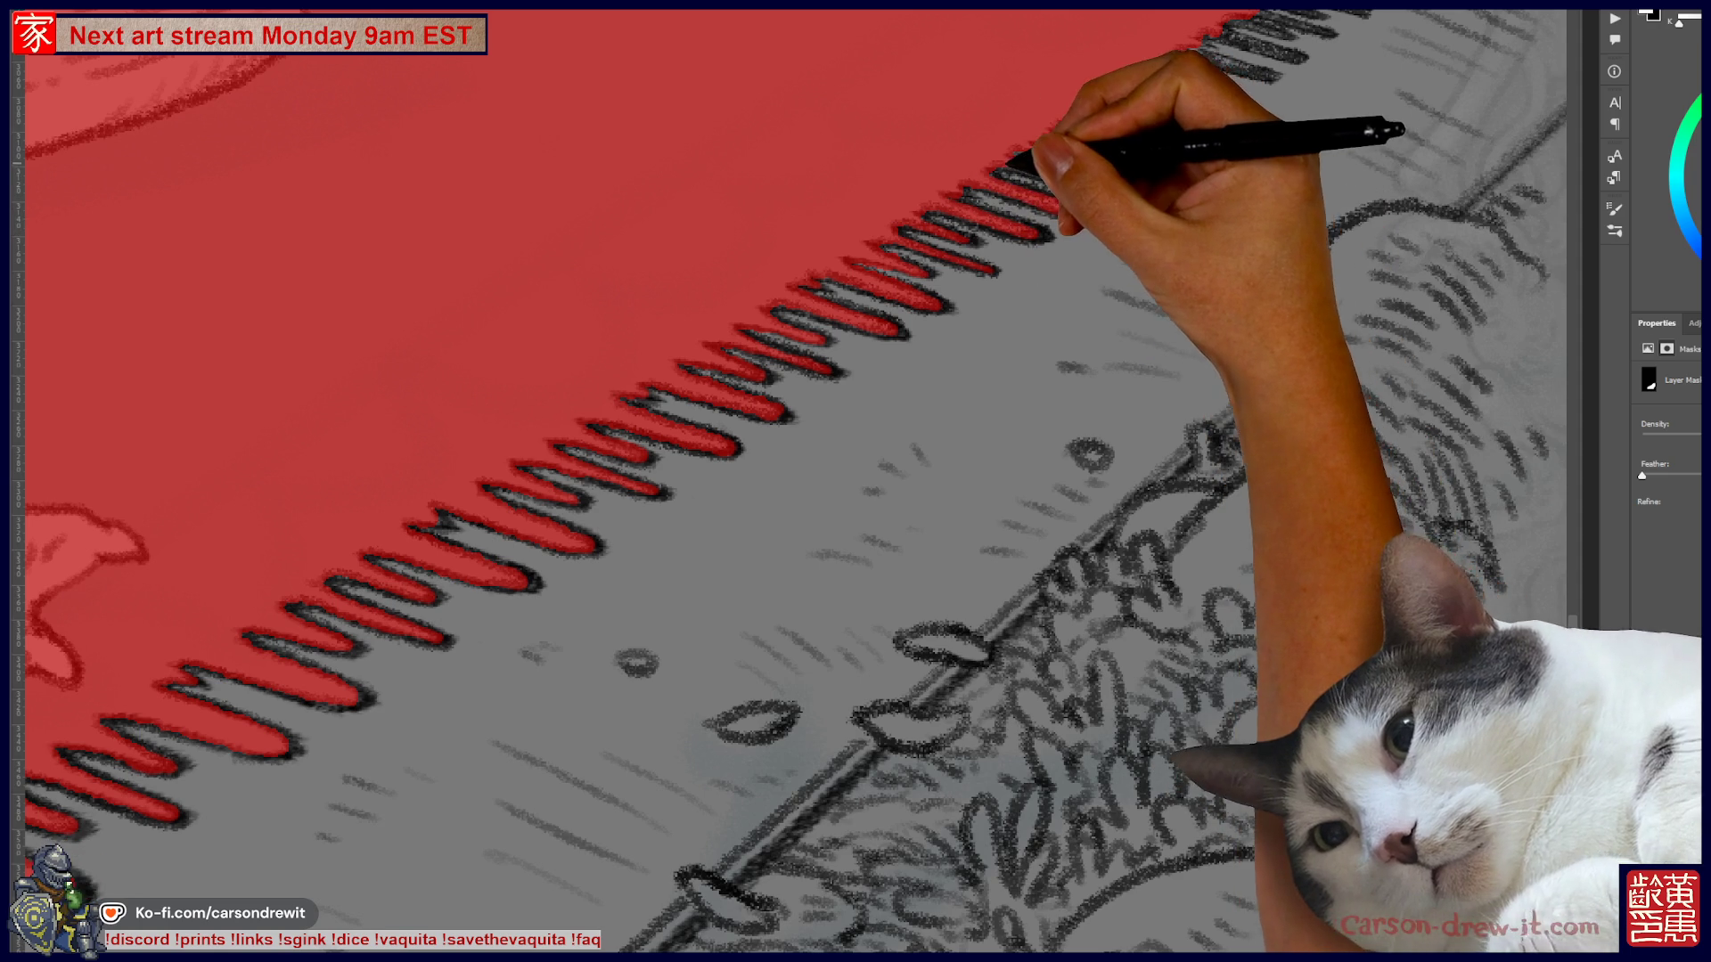
pyautogui.moveTo(1080, 259); pyautogui.dragTo(852, 351)
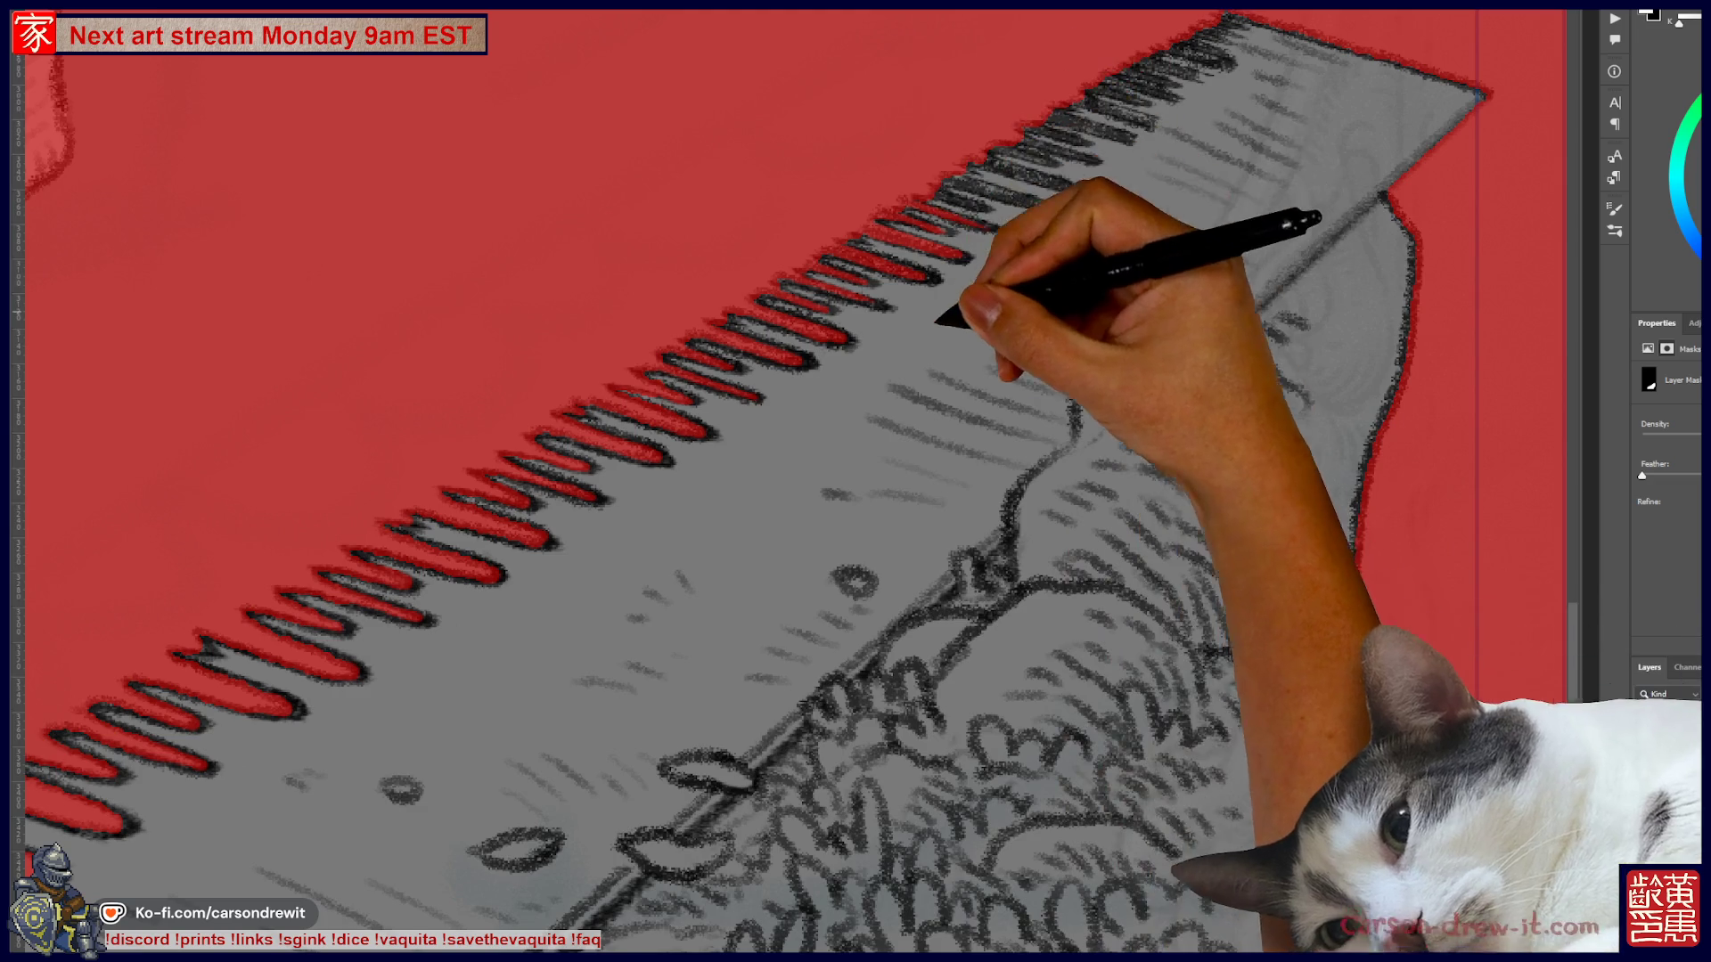
# - Mask around the saw blade's tip, zoom to check coverage, then hide the red mask overlay
pyautogui.moveTo(784, 481); pyautogui.dragTo(606, 548)
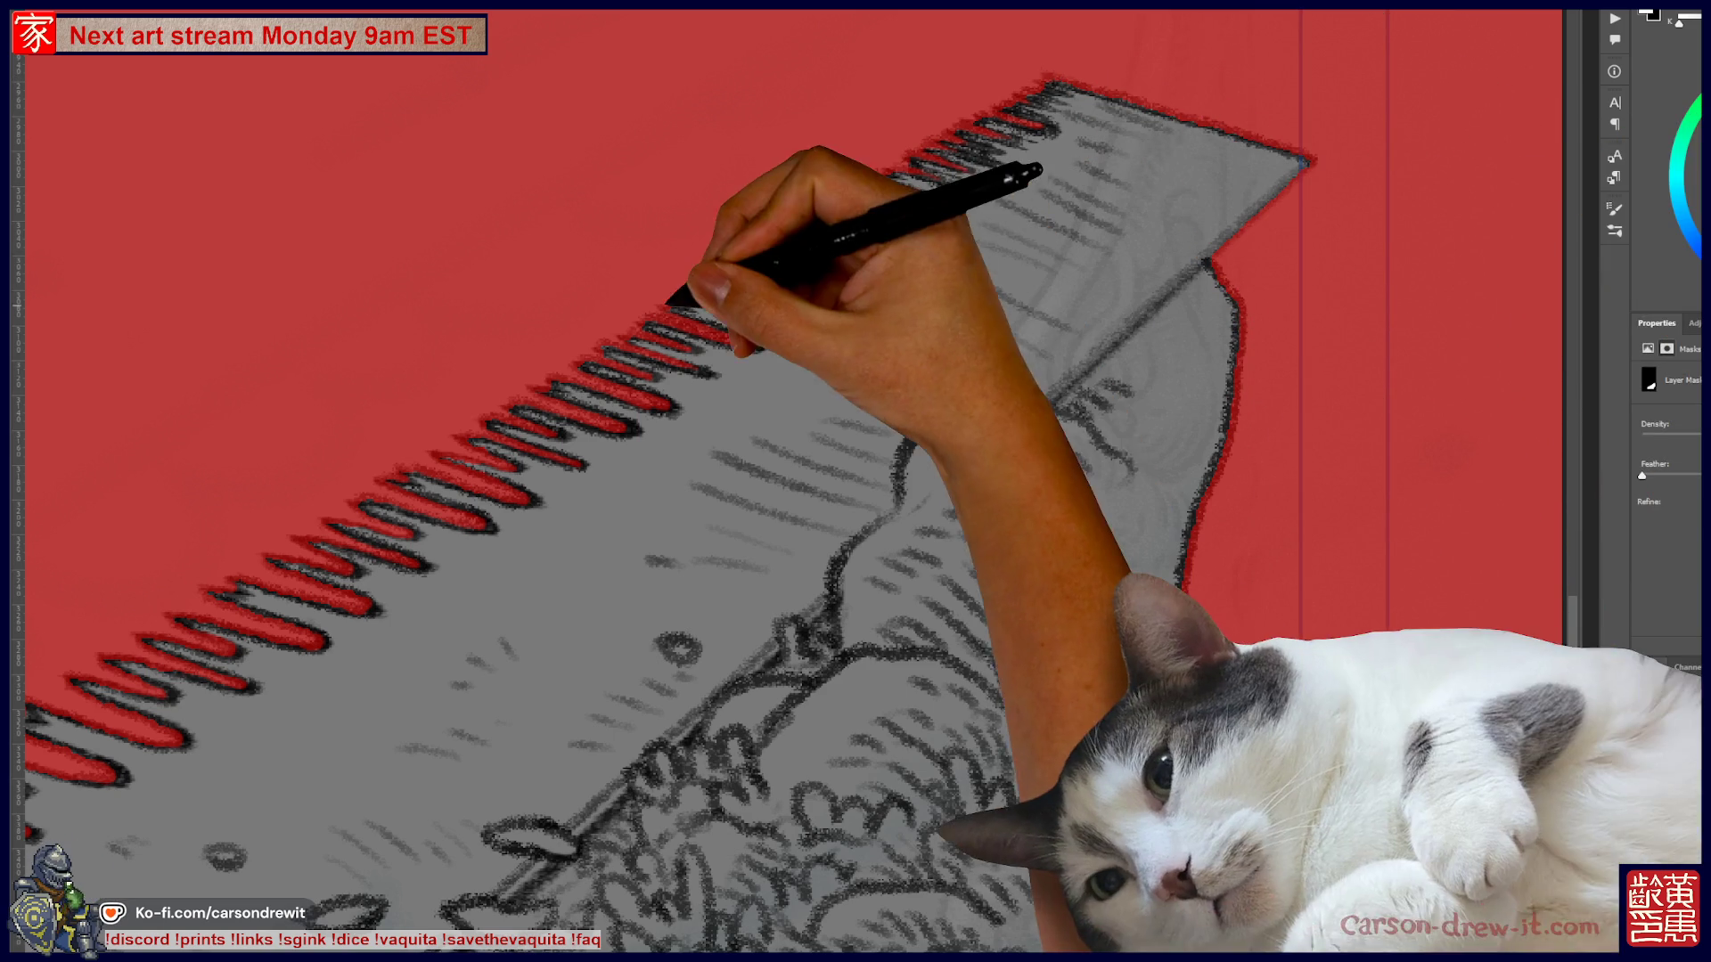
pyautogui.moveTo(585, 577); pyautogui.dragTo(592, 575)
pyautogui.scroll(-5, 1248, 225)
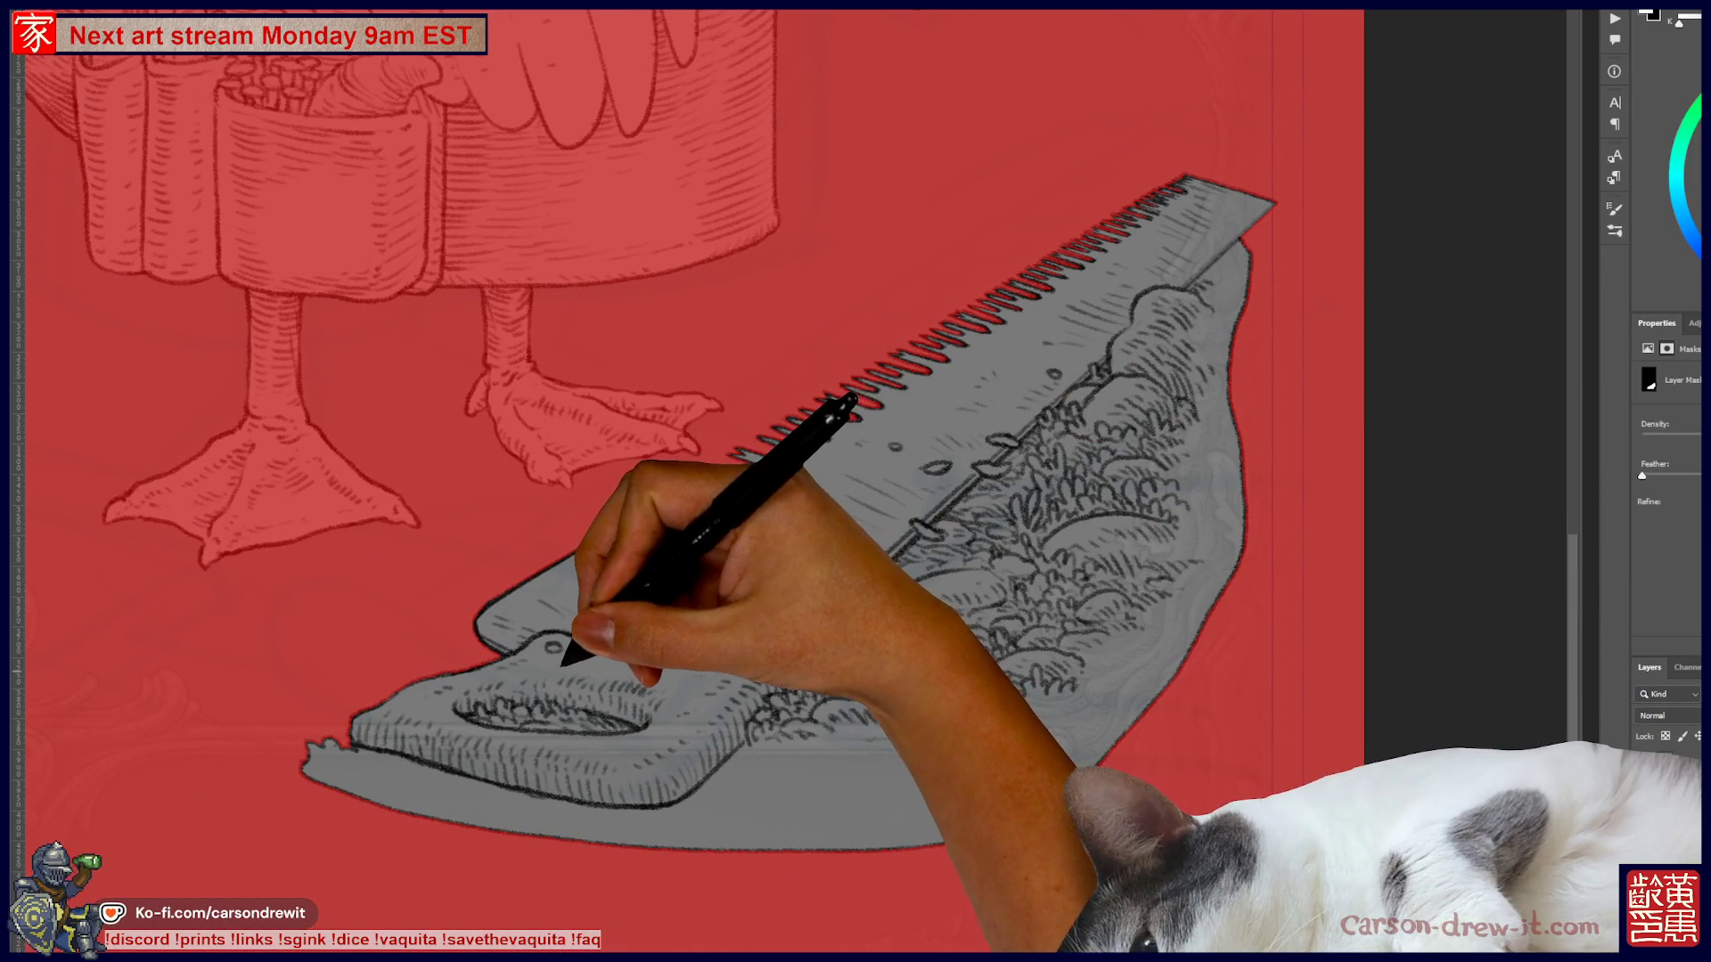
pyautogui.scroll(3, 935, 374)
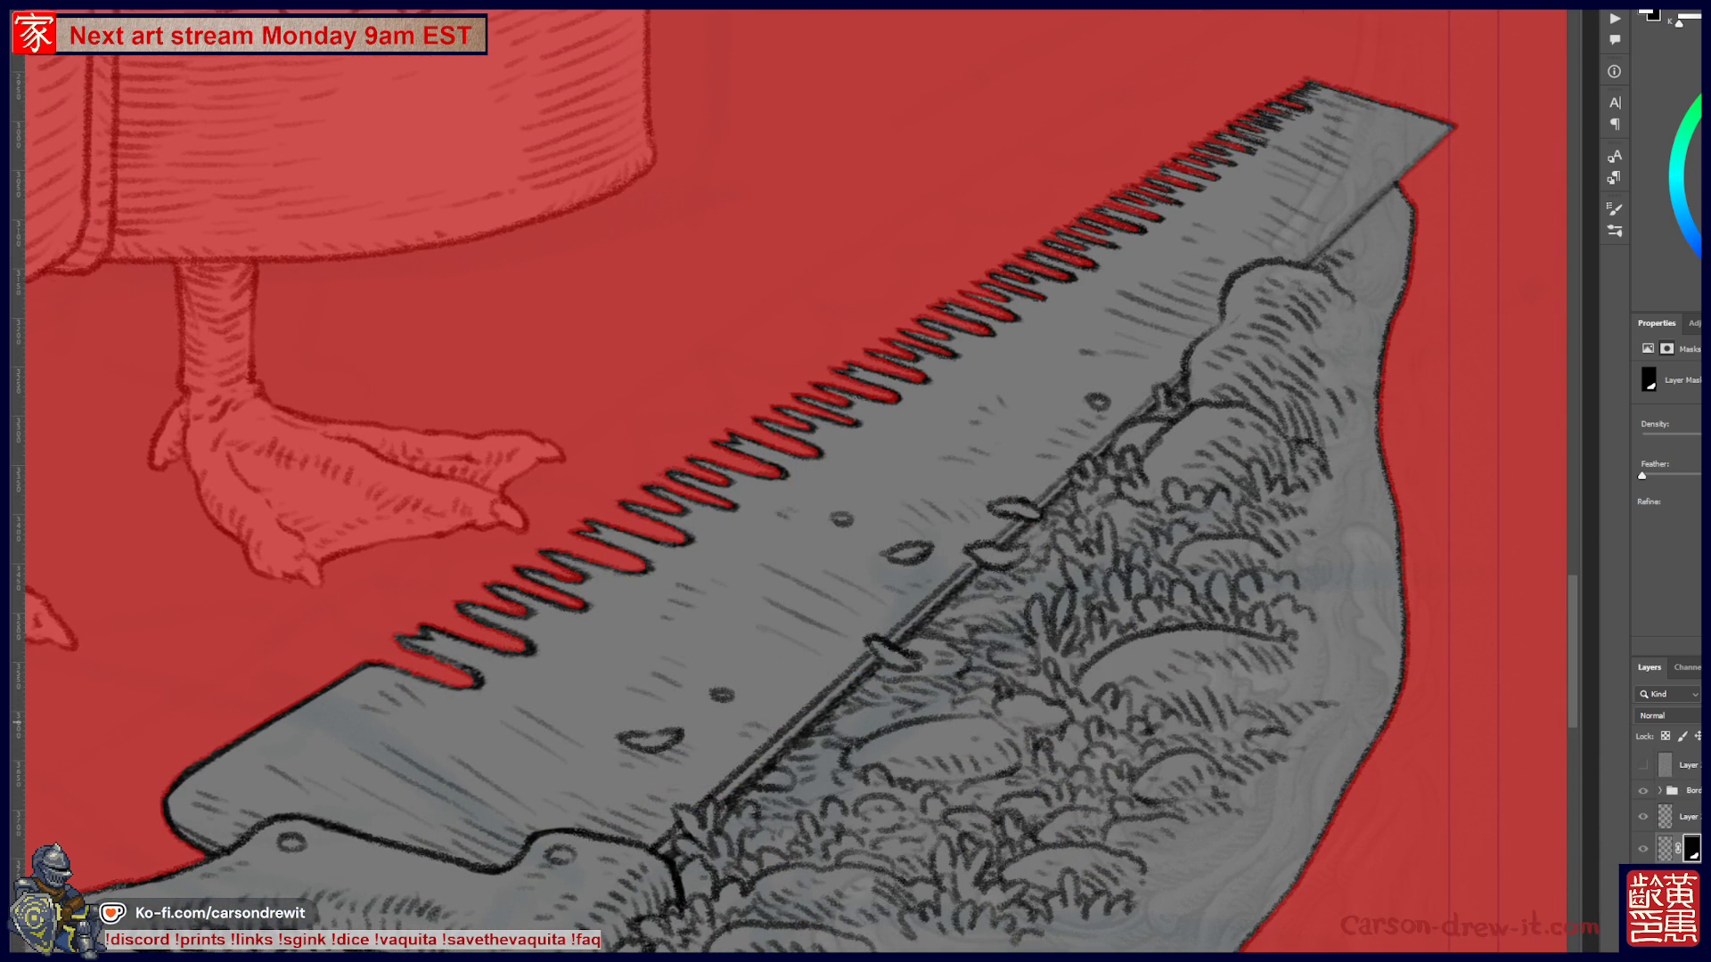
pyautogui.press('\\')
# - Pan across the goose's body, feet and saw, then zoom out to see the whole goose and saw
pyautogui.scroll(-3, 855, 481)
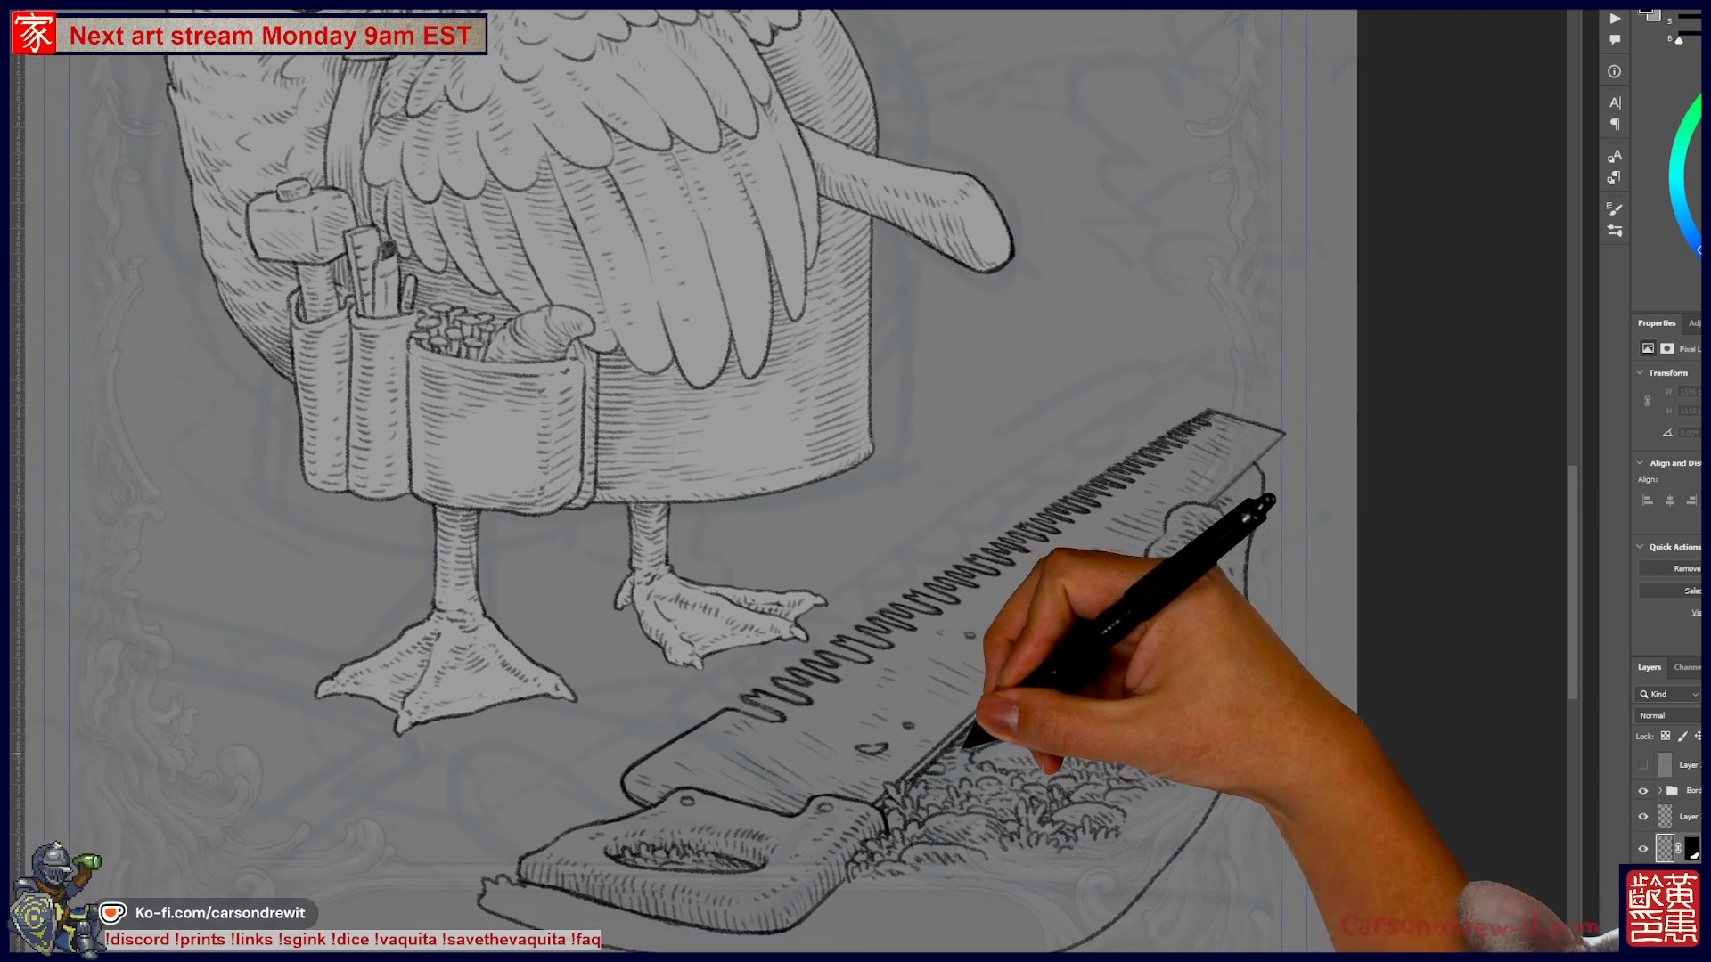
pyautogui.moveTo(855, 481); pyautogui.dragTo(971, 513)
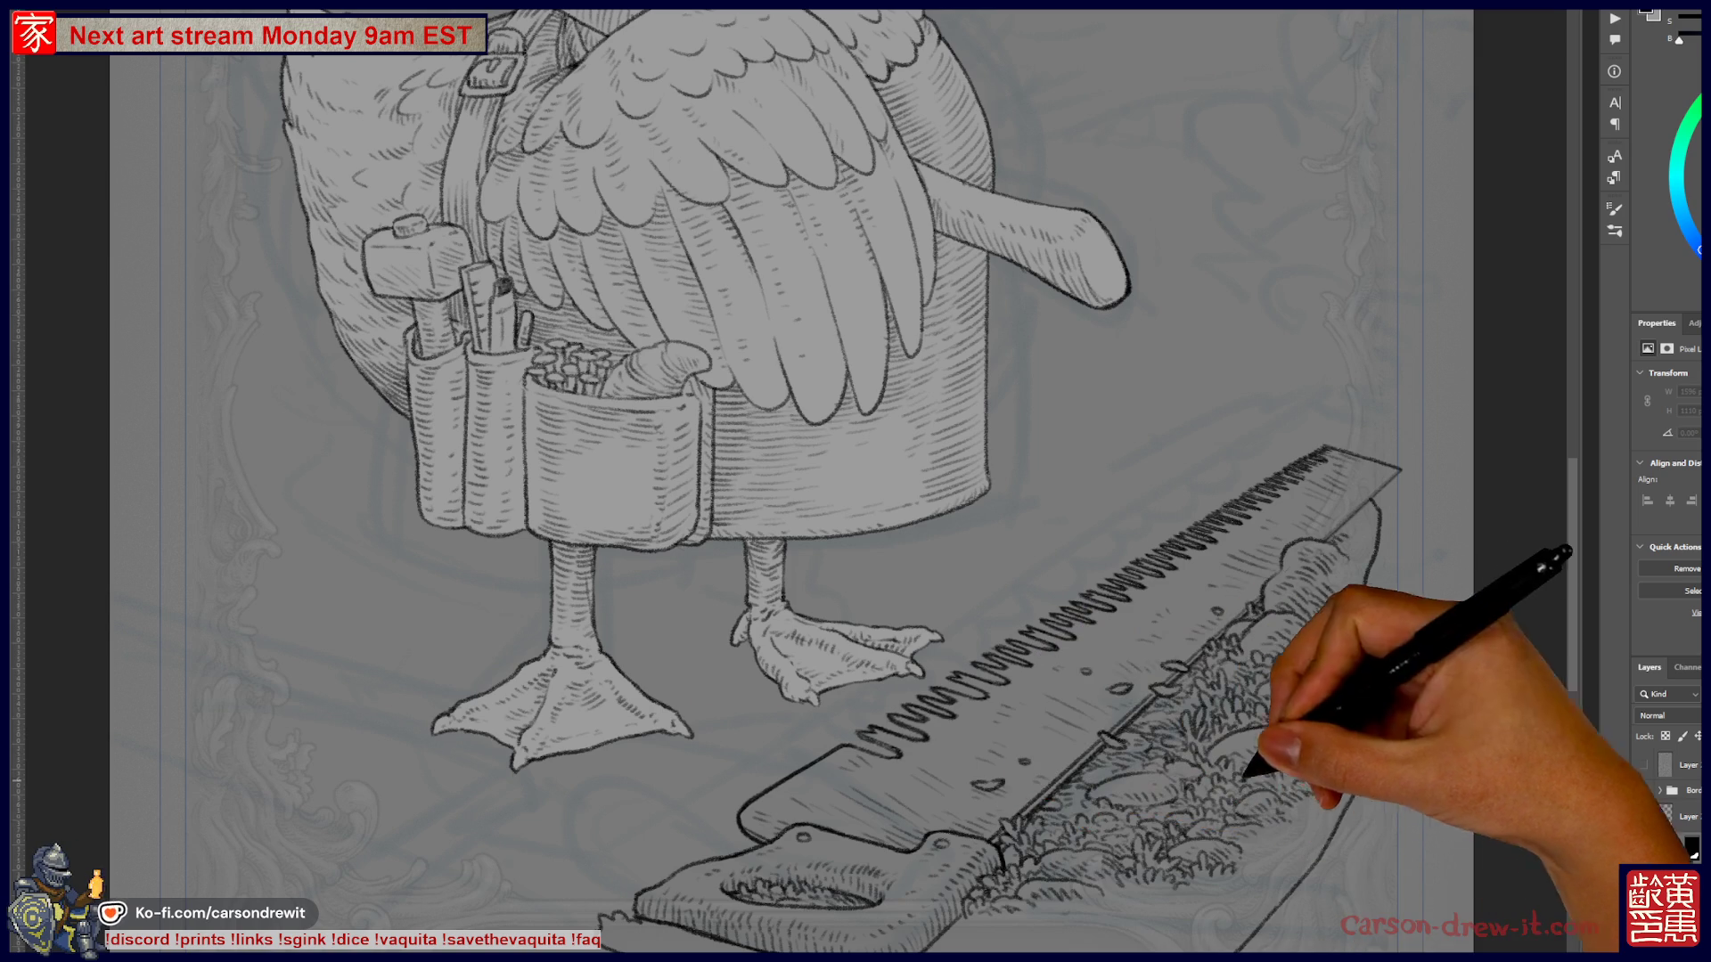
pyautogui.hotkey('ctrl', '0')
pyautogui.scroll(3, 896, 753)
pyautogui.scroll(-2, 847, 481)
pyautogui.moveTo(848, 721); pyautogui.dragTo(693, 775)
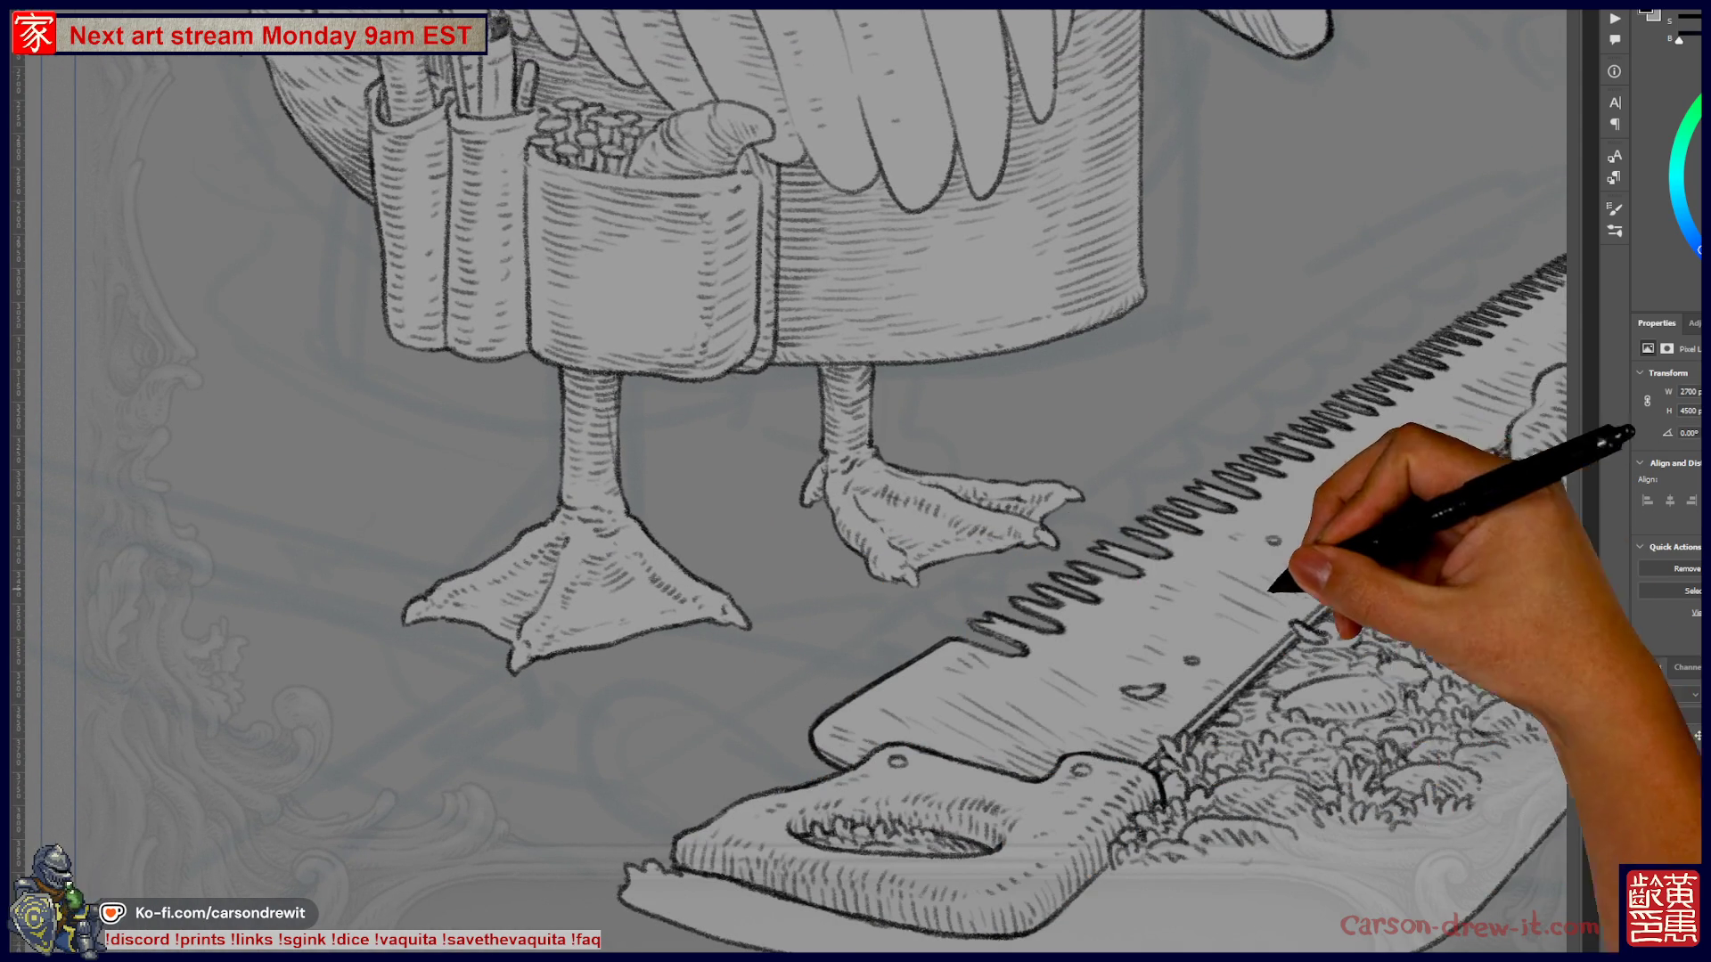
pyautogui.moveTo(1316, 573); pyautogui.dragTo(1000, 631)
pyautogui.hotkey('ctrl', '-')
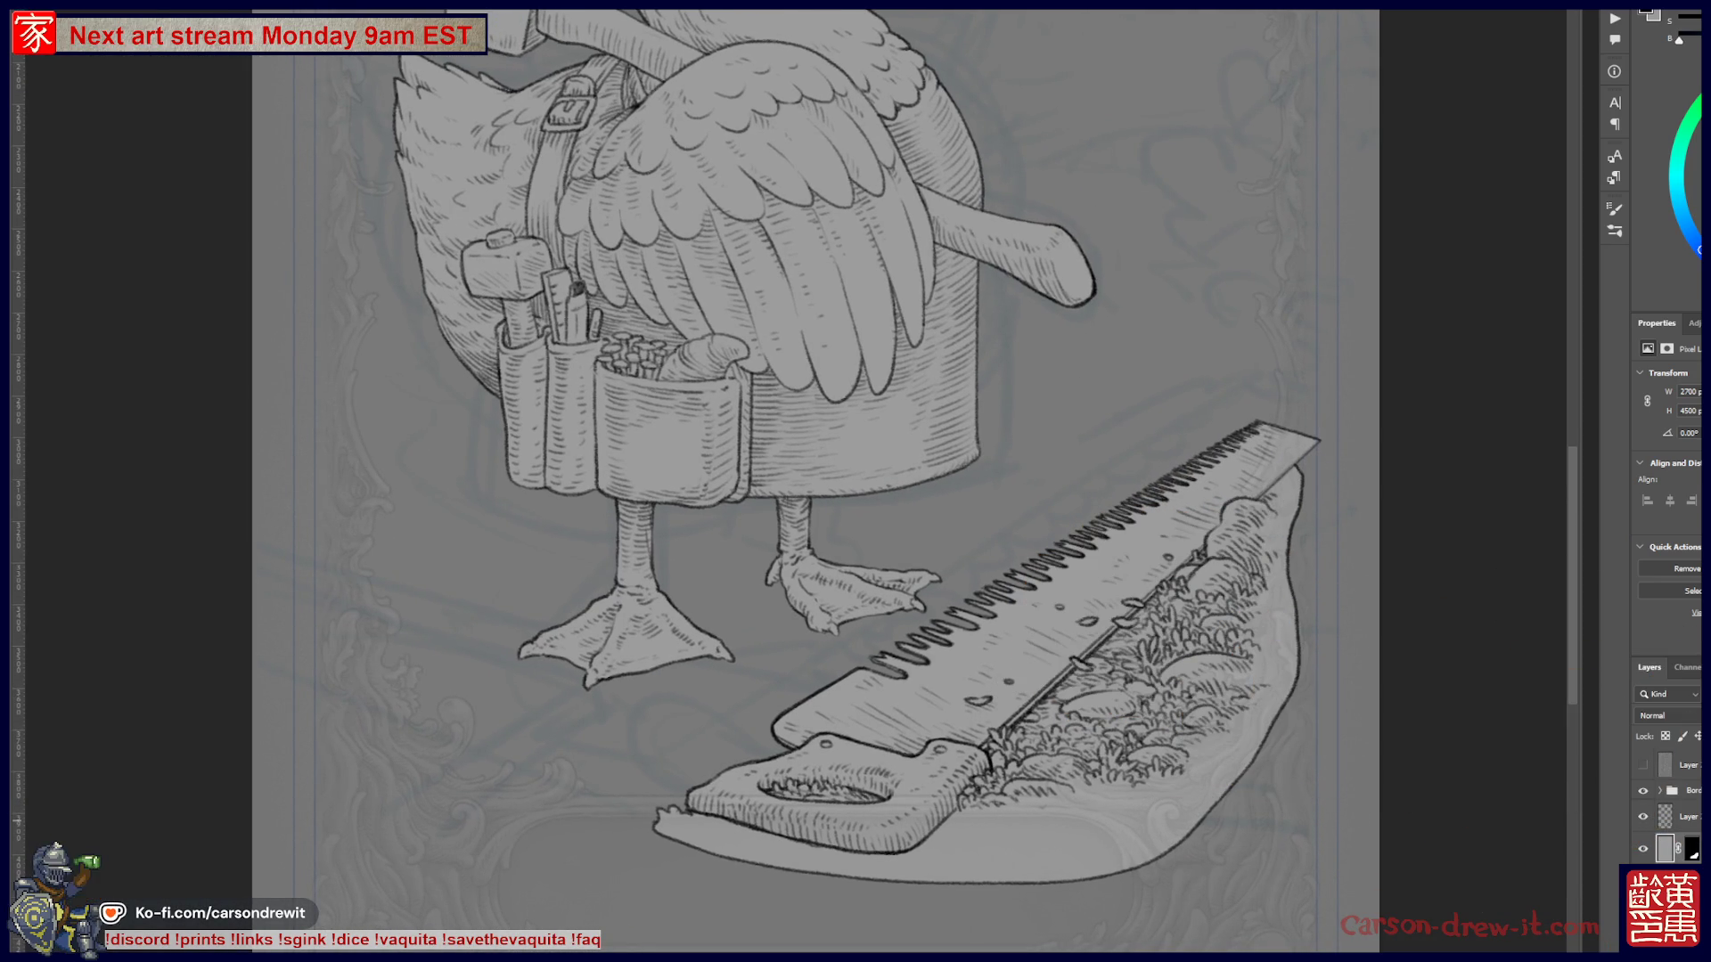
# - Lower the artwork's lightness with Hue/Saturation, then fit the page and look at the saw and legs
pyautogui.hotkey('ctrl', 'u')
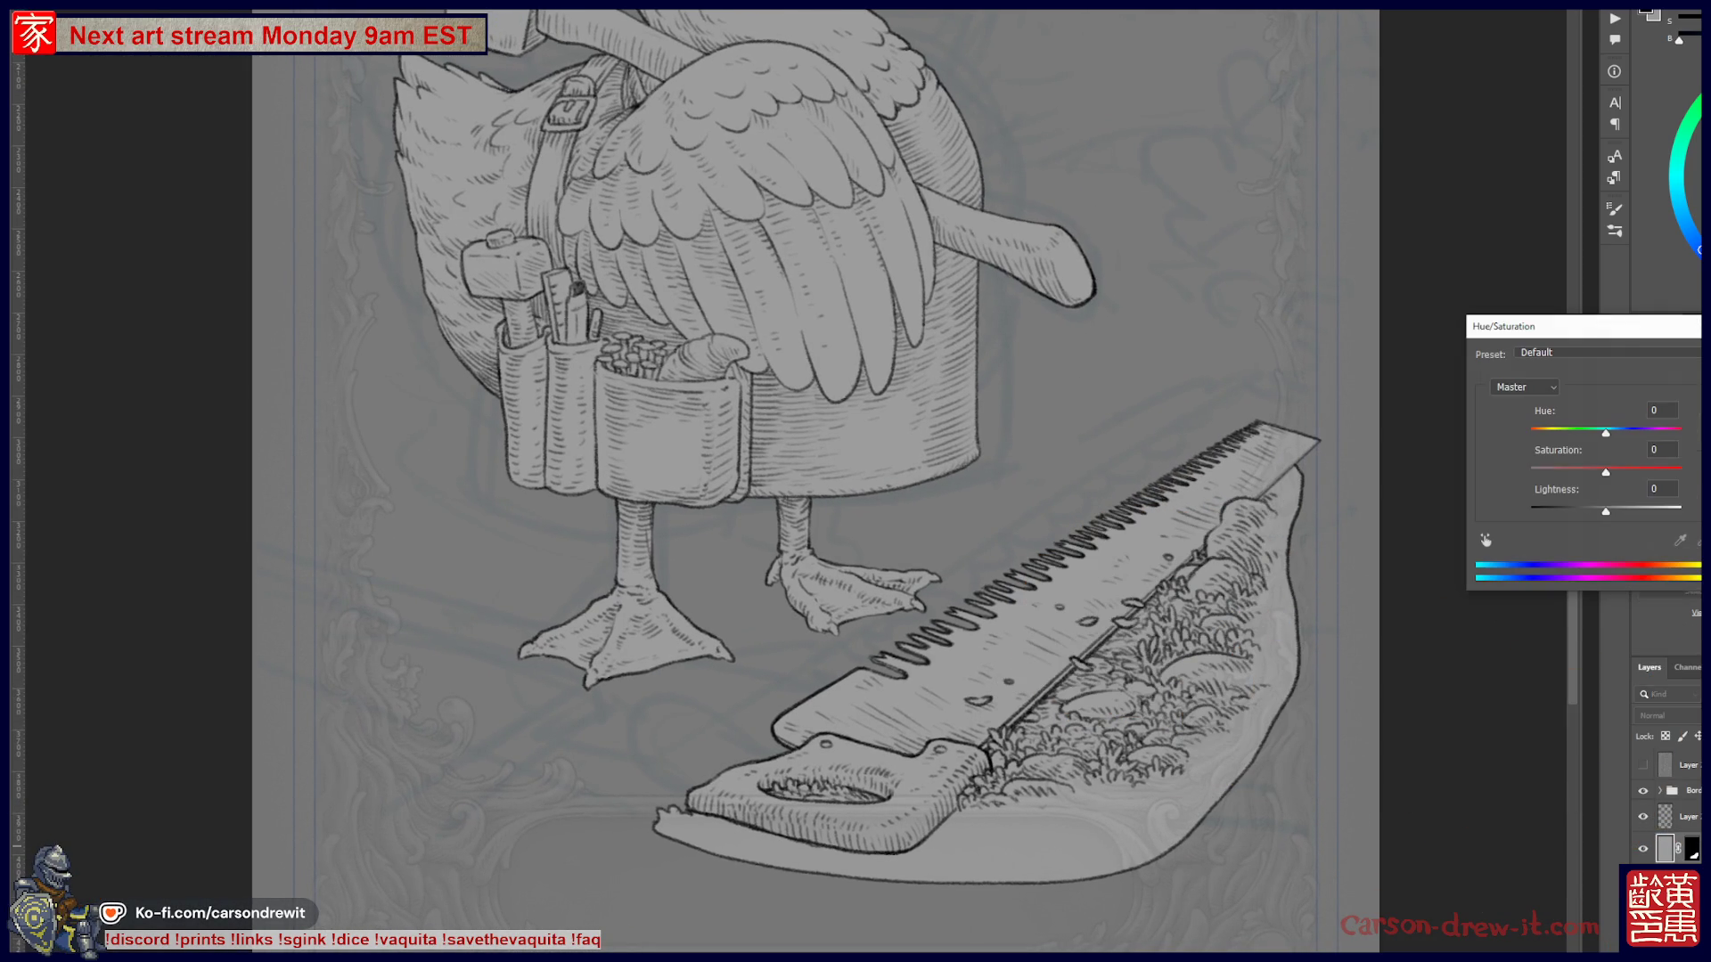
pyautogui.moveTo(1606, 470)
pyautogui.mouseDown()
pyautogui.moveTo(1583, 470)
pyautogui.moveTo(1605, 471)
pyautogui.moveTo(1572, 511)
pyautogui.moveTo(1591, 511)
pyautogui.mouseUp()
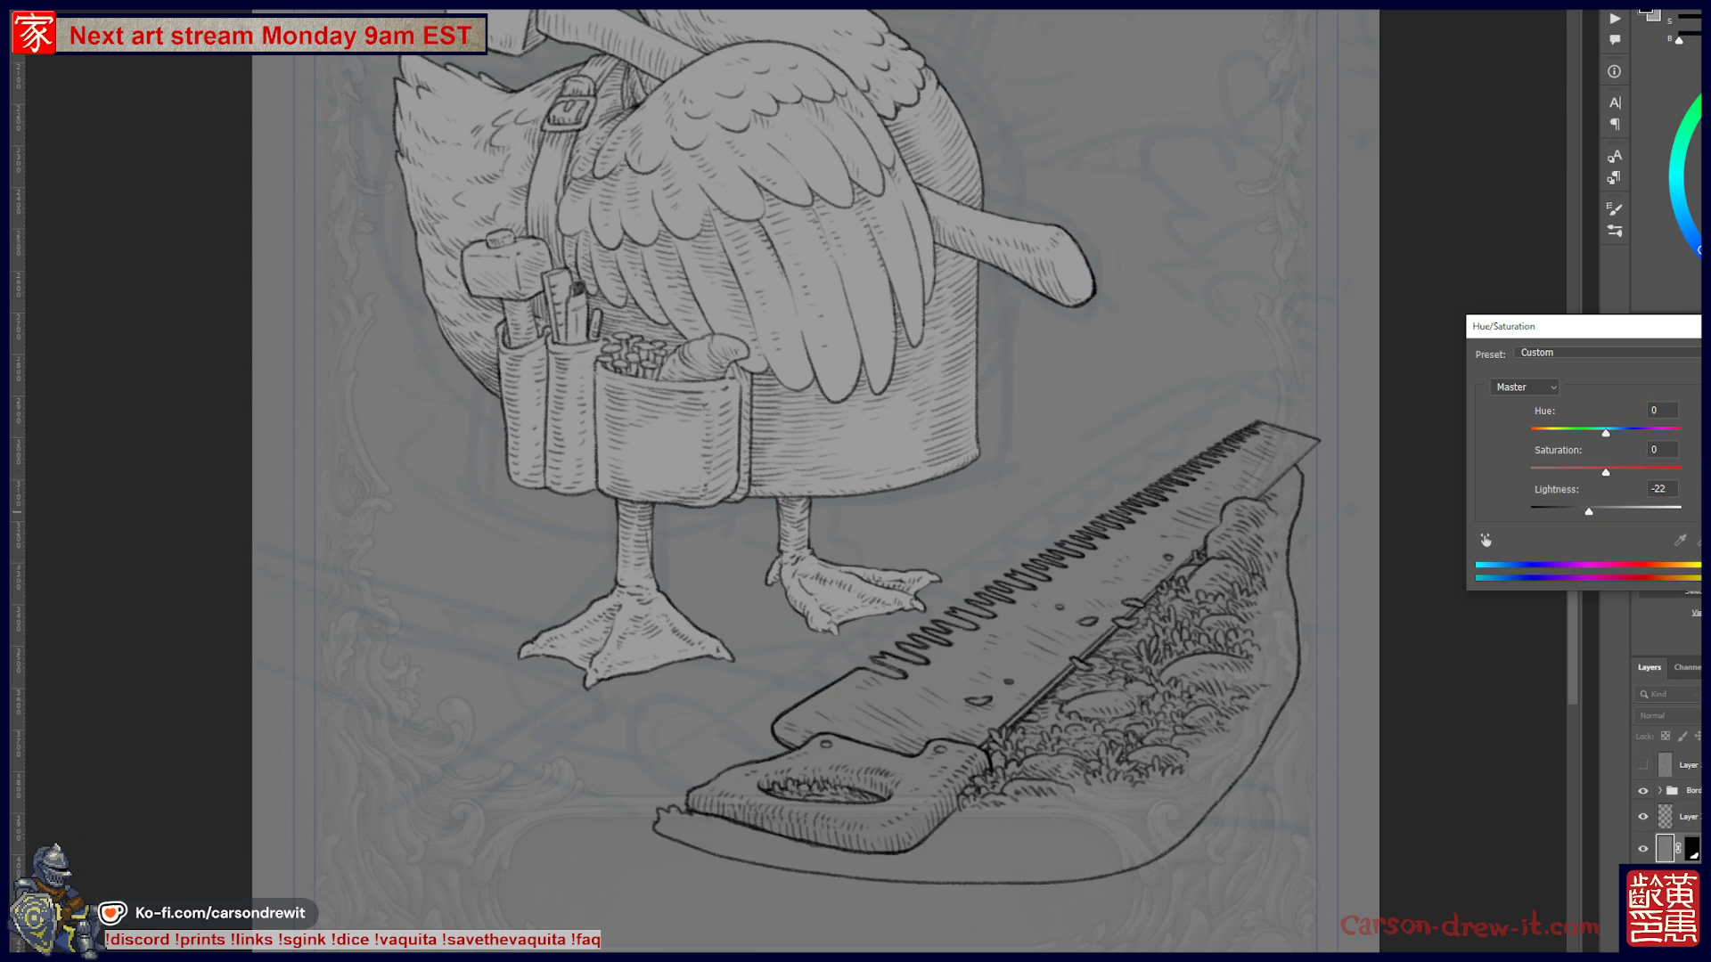
pyautogui.press('Return')
pyautogui.hotkey('ctrl', '0')
pyautogui.scroll(3, 1098, 679)
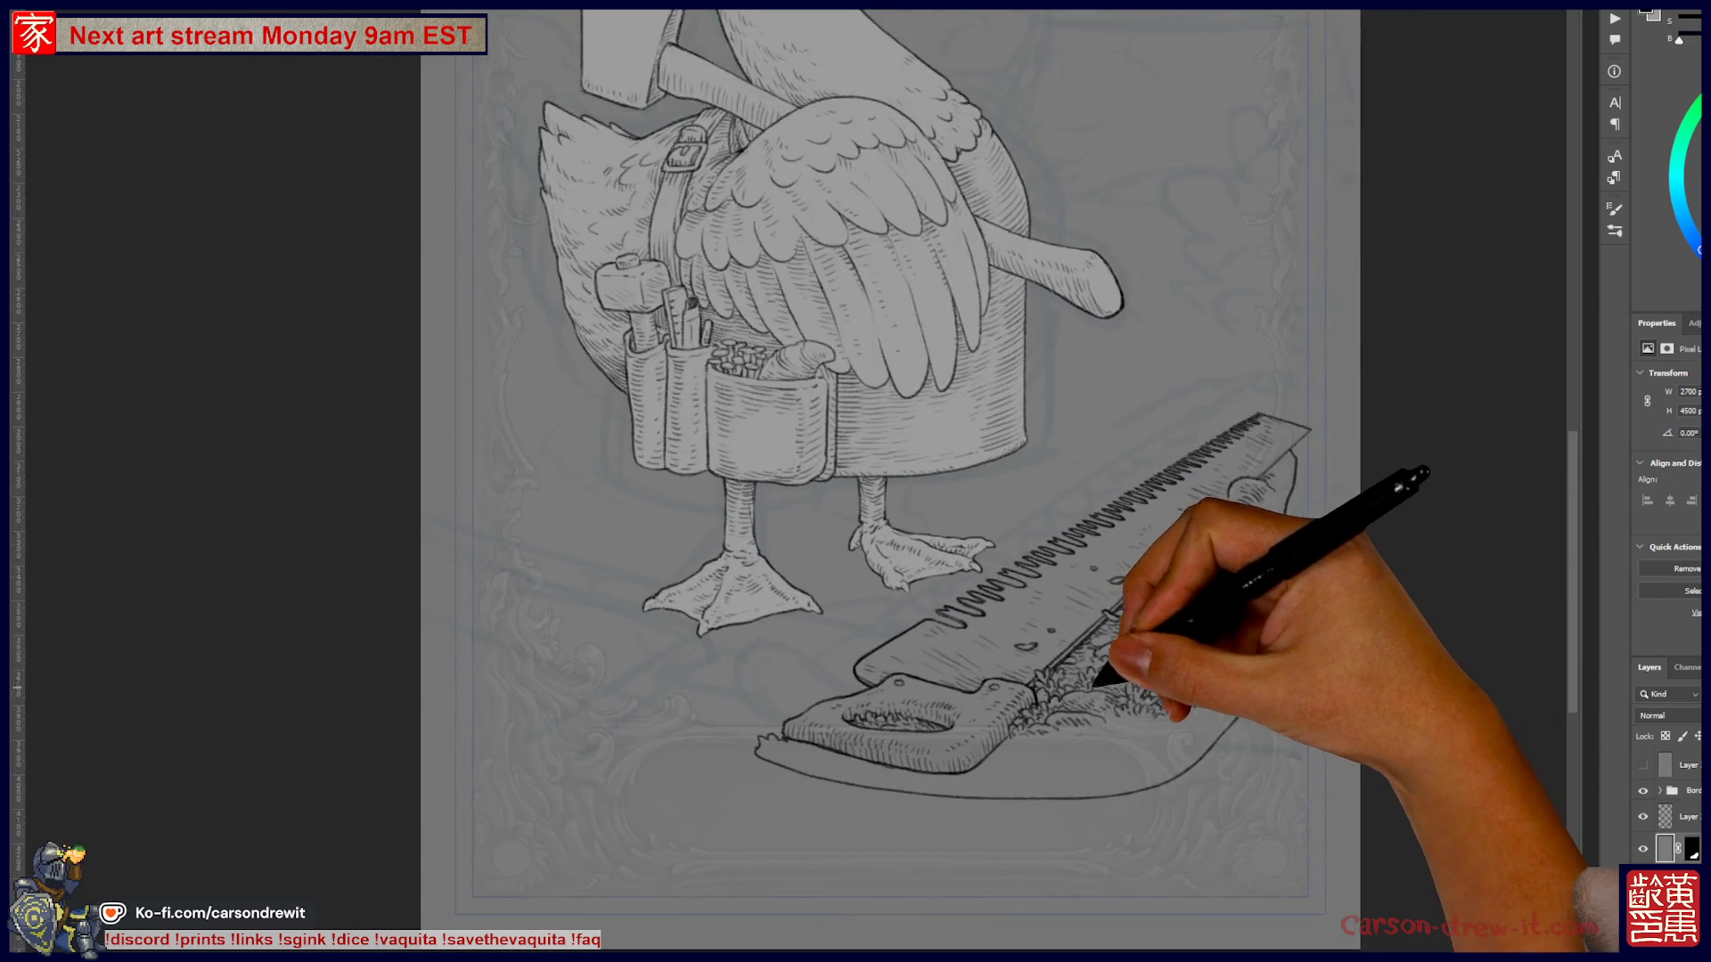
pyautogui.scroll(2, 1098, 679)
pyautogui.moveTo(1097, 679); pyautogui.dragTo(1204, 724)
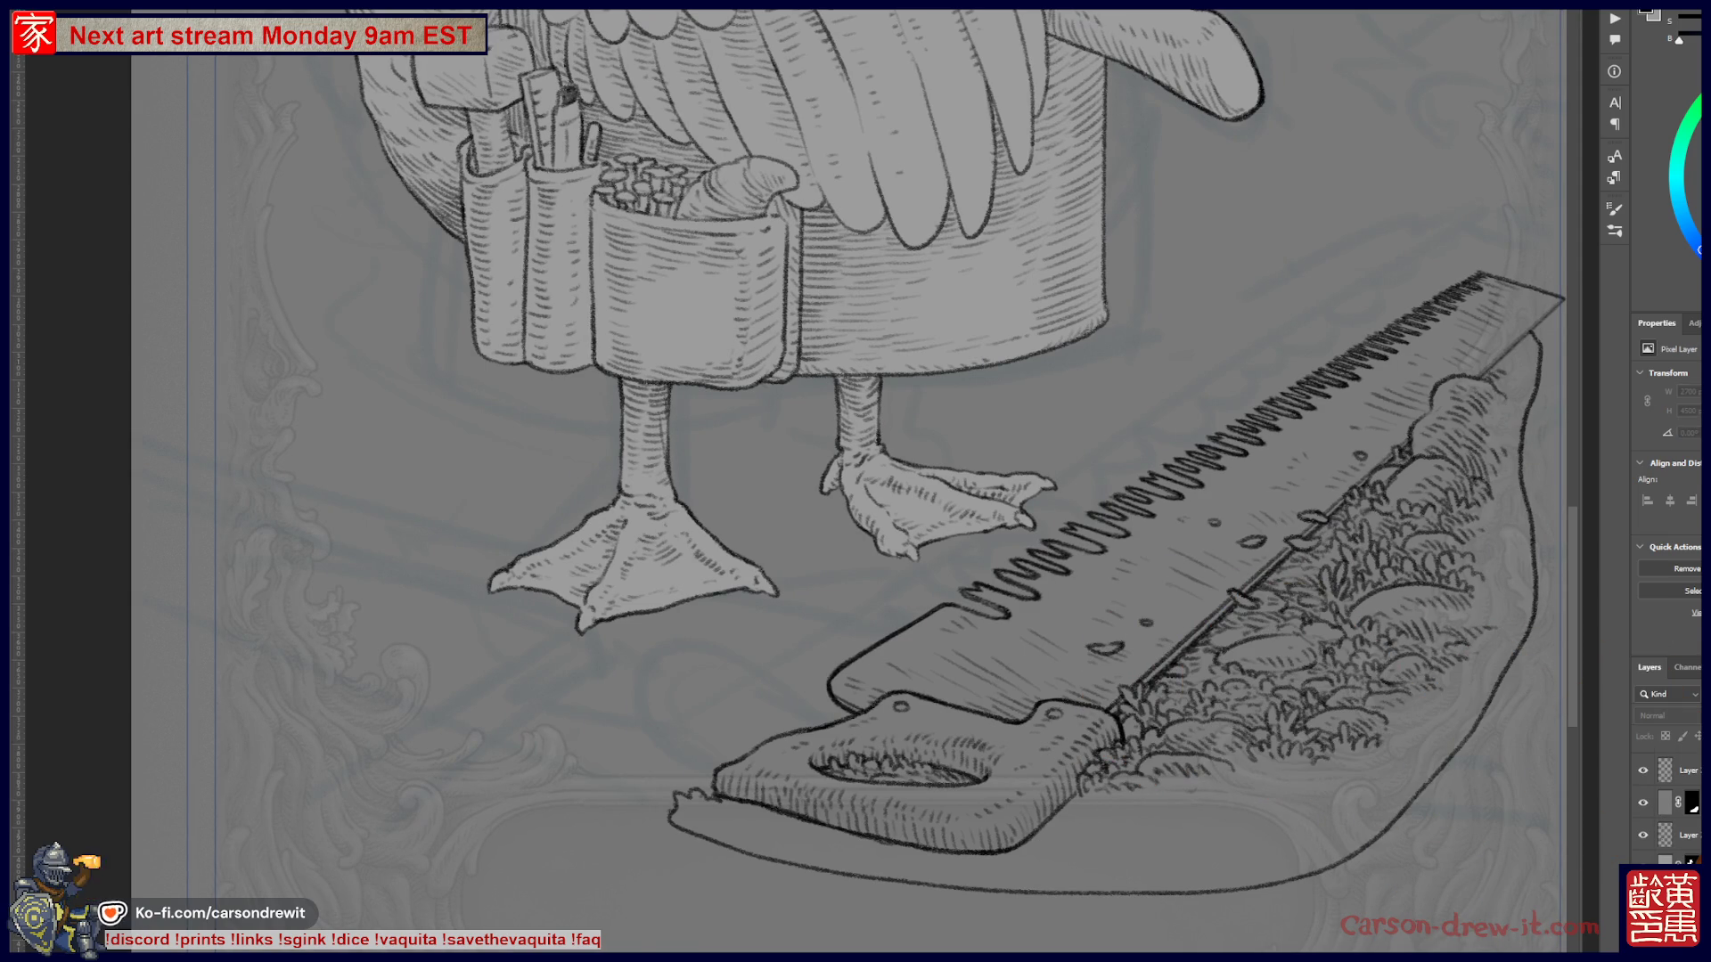
# - Reapply Hue/Saturation at Lightness -20 and zoom out to view the whole page
pyautogui.hotkey('ctrl', 'u')
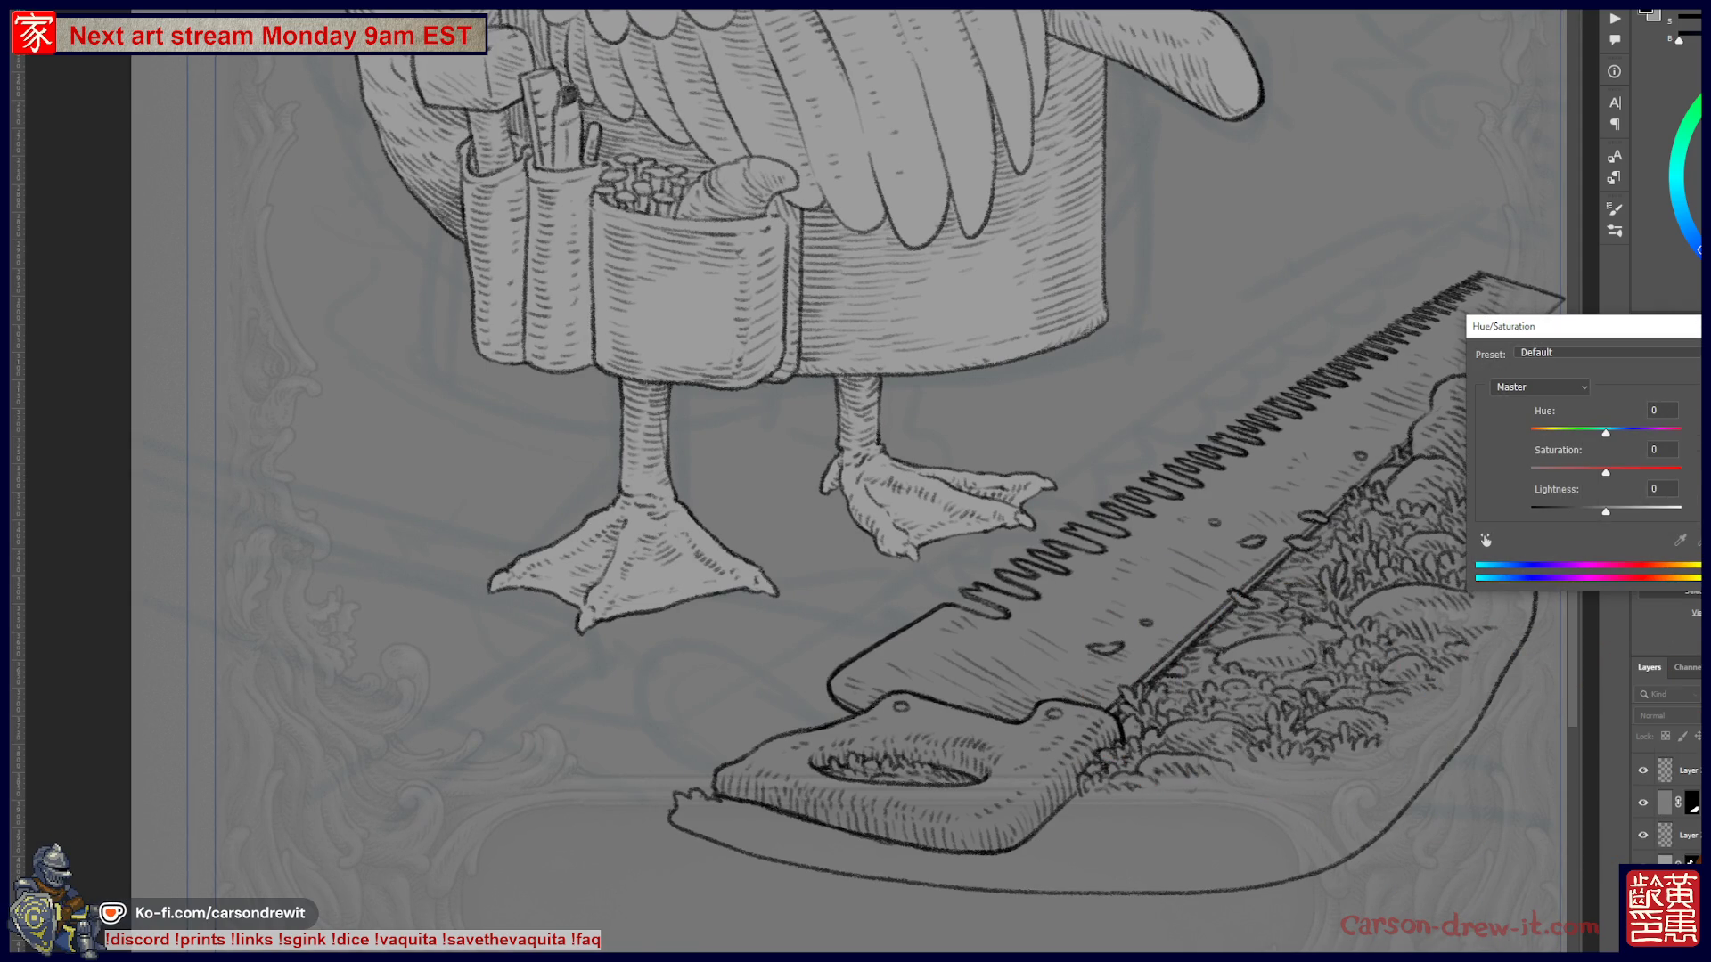
pyautogui.moveTo(1605, 507); pyautogui.dragTo(1590, 510)
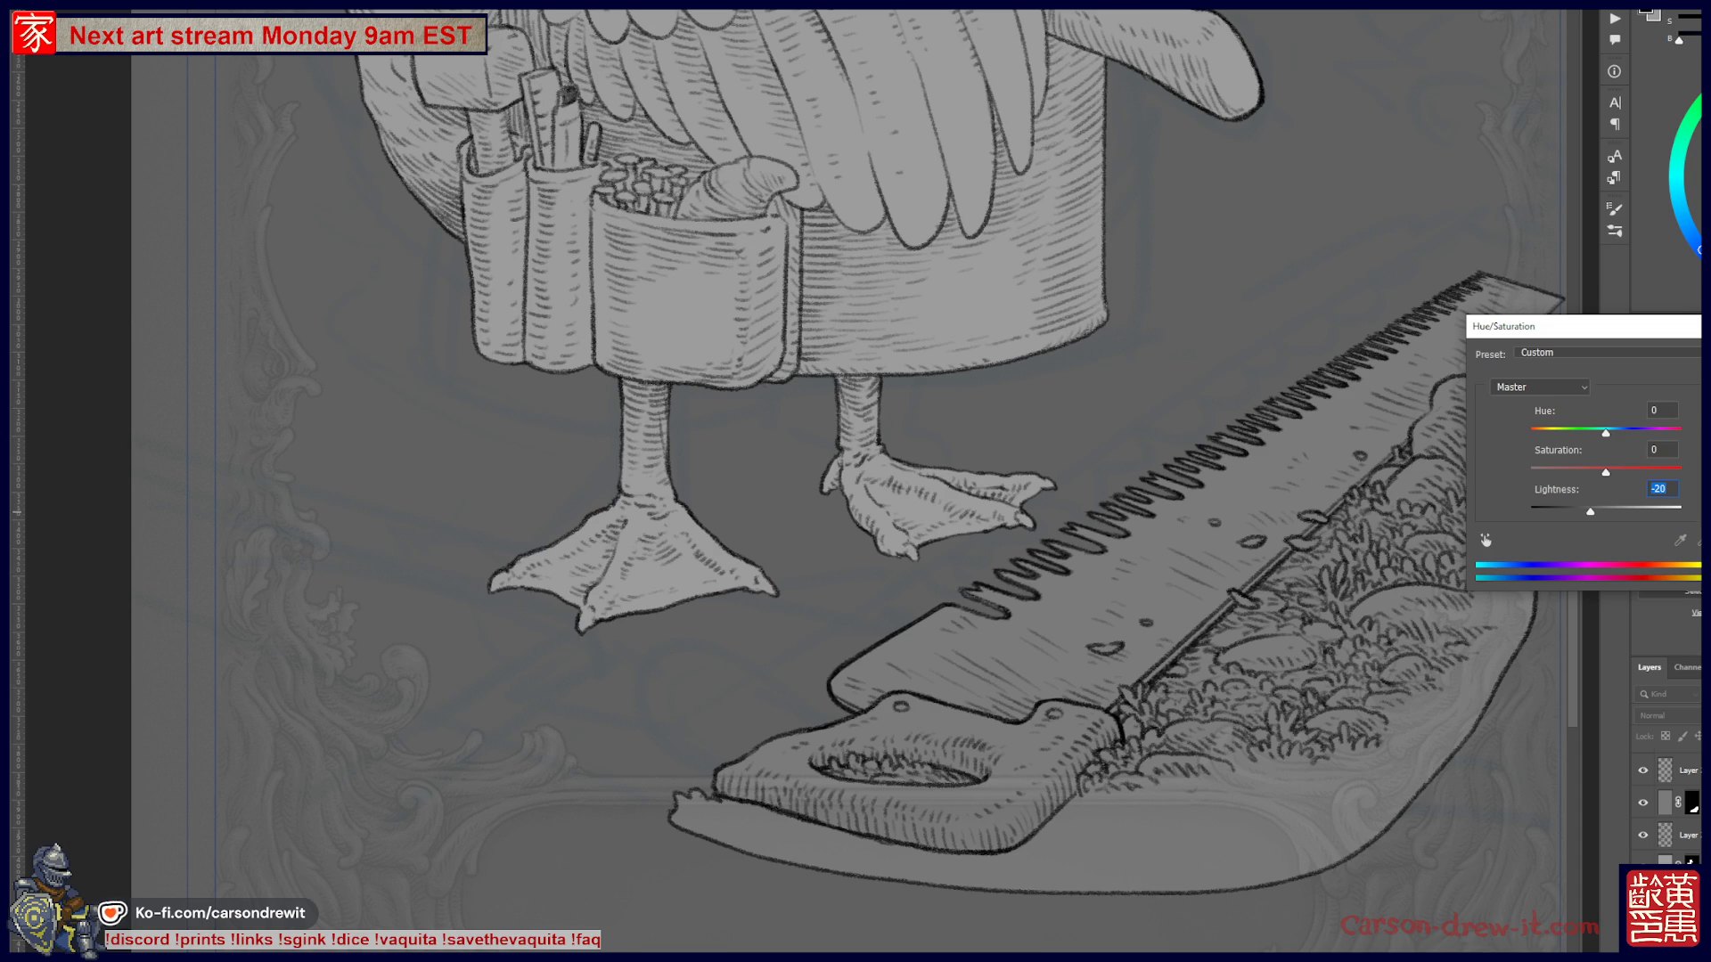
pyautogui.press('Return')
pyautogui.hotkey('ctrl', '-')
pyautogui.hotkey('ctrl', '-')
pyautogui.hotkey('ctrl', '-')
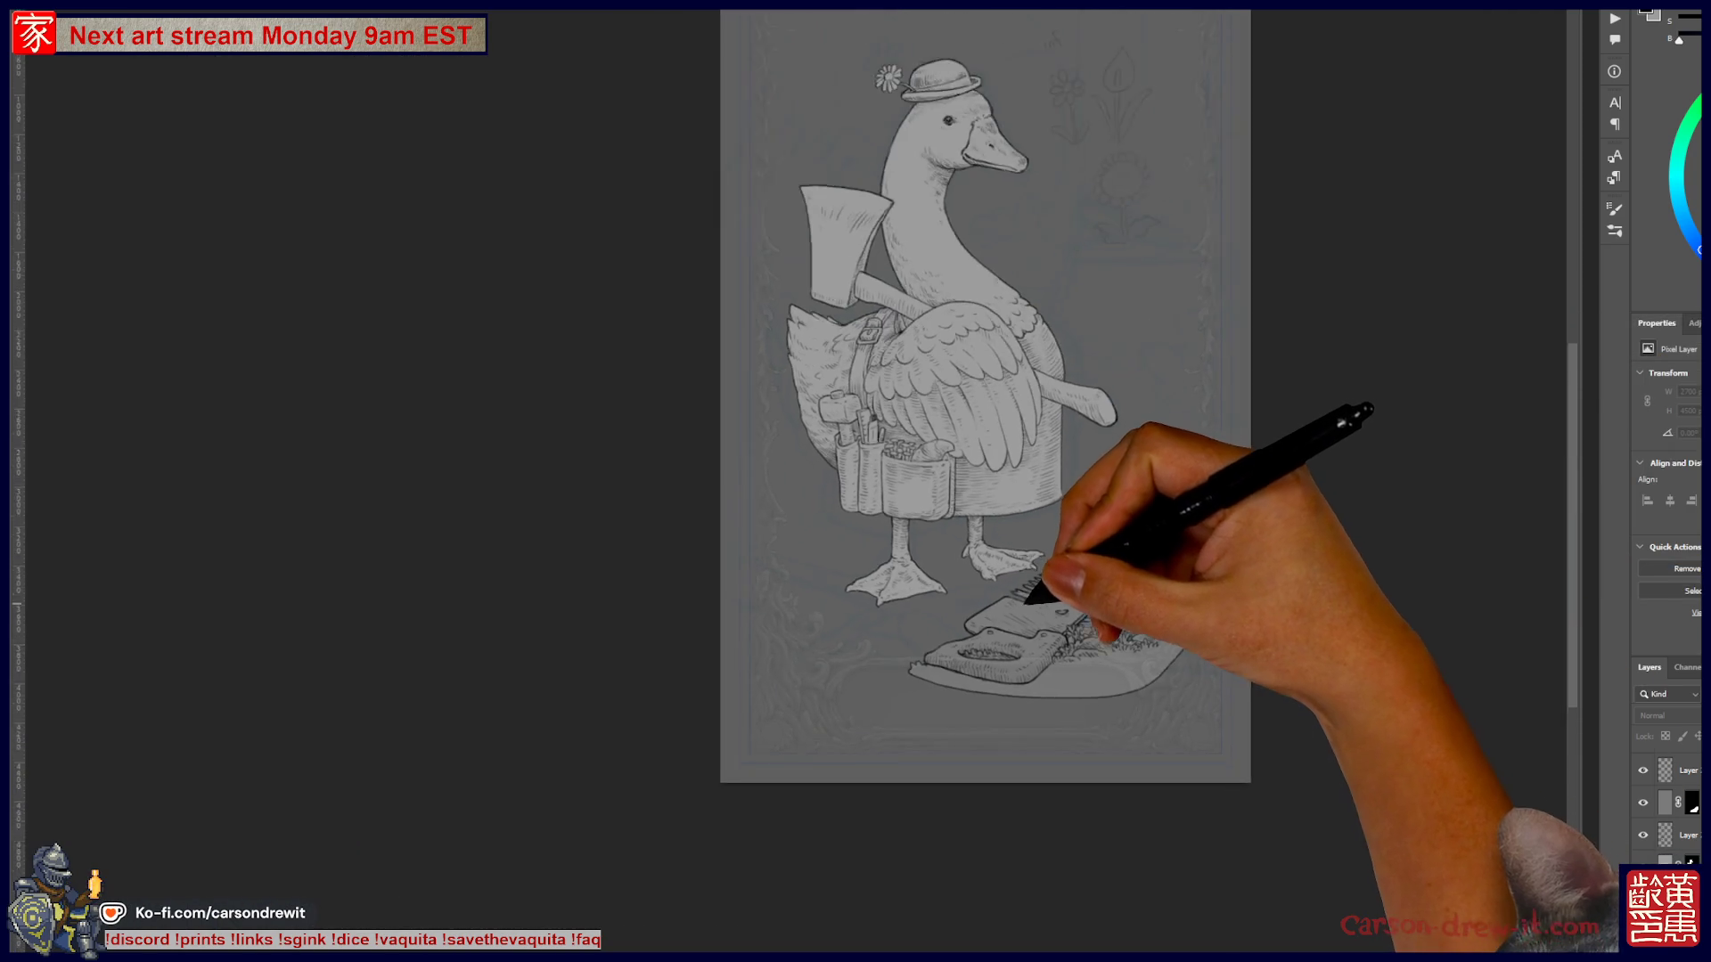
pyautogui.moveTo(1056, 609); pyautogui.dragTo(1088, 706)
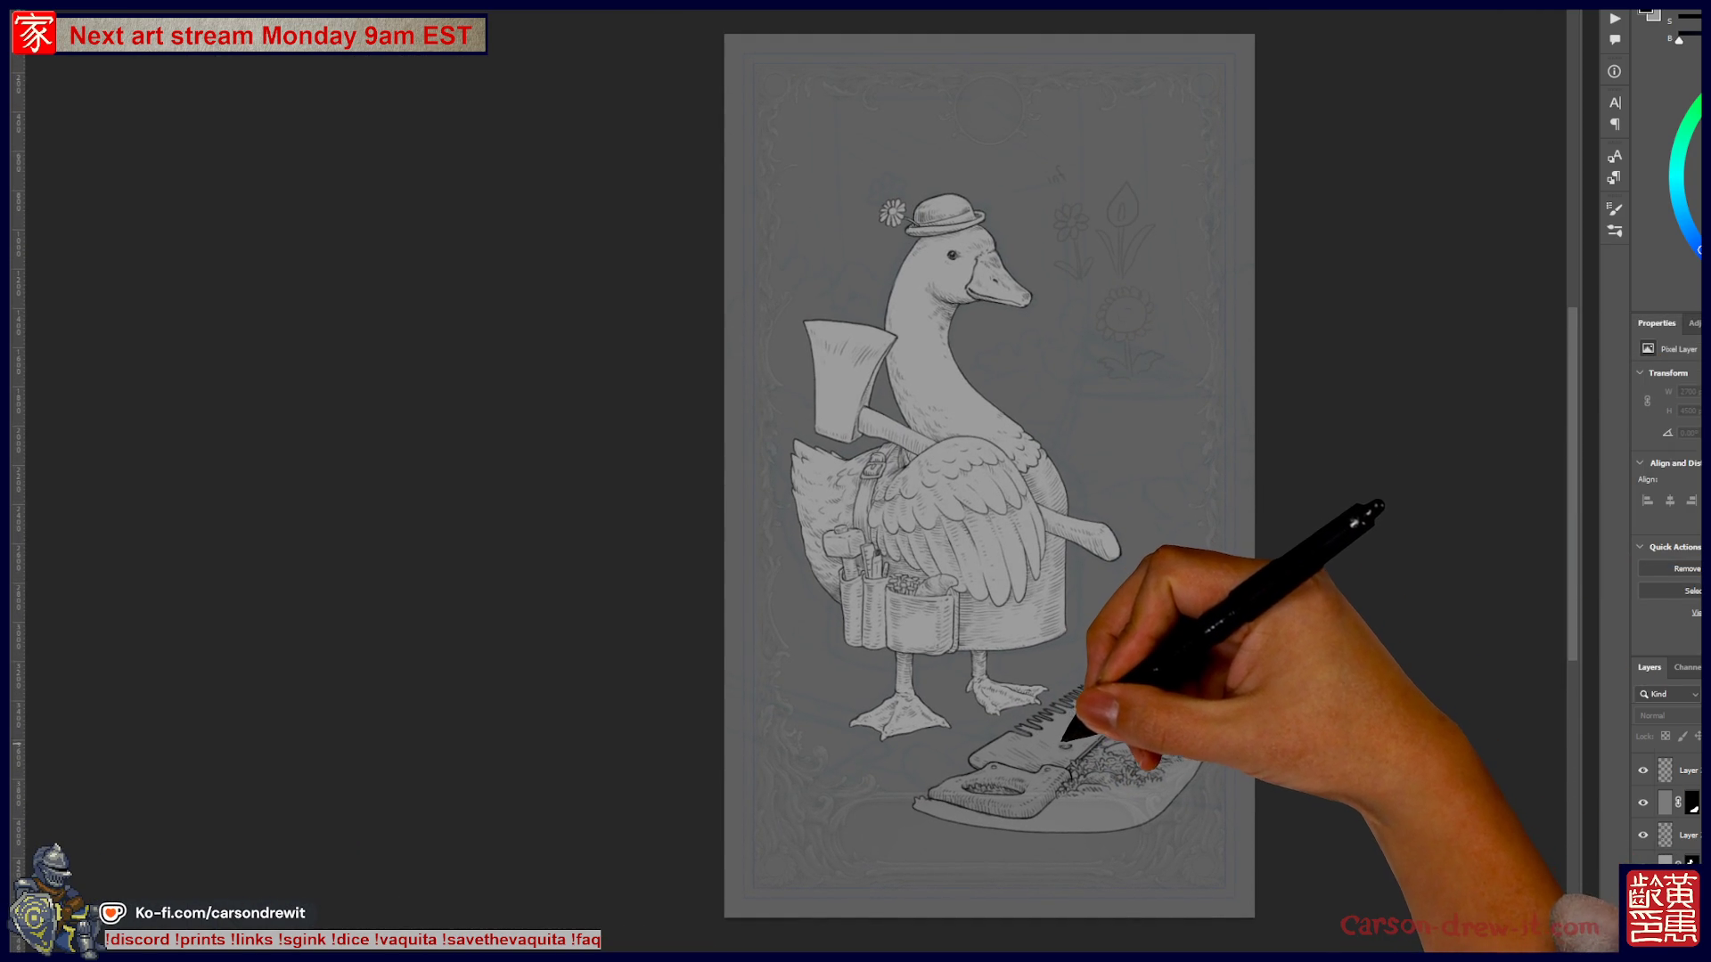
# - Zoom in close and frame the view on the goose's feet
pyautogui.hotkey('ctrl', '+')
pyautogui.moveTo(963, 738)
pyautogui.mouseDown()
pyautogui.moveTo(994, 784)
pyautogui.moveTo(815, 939)
pyautogui.moveTo(936, 860)
pyautogui.moveTo(936, 715)
pyautogui.mouseUp()
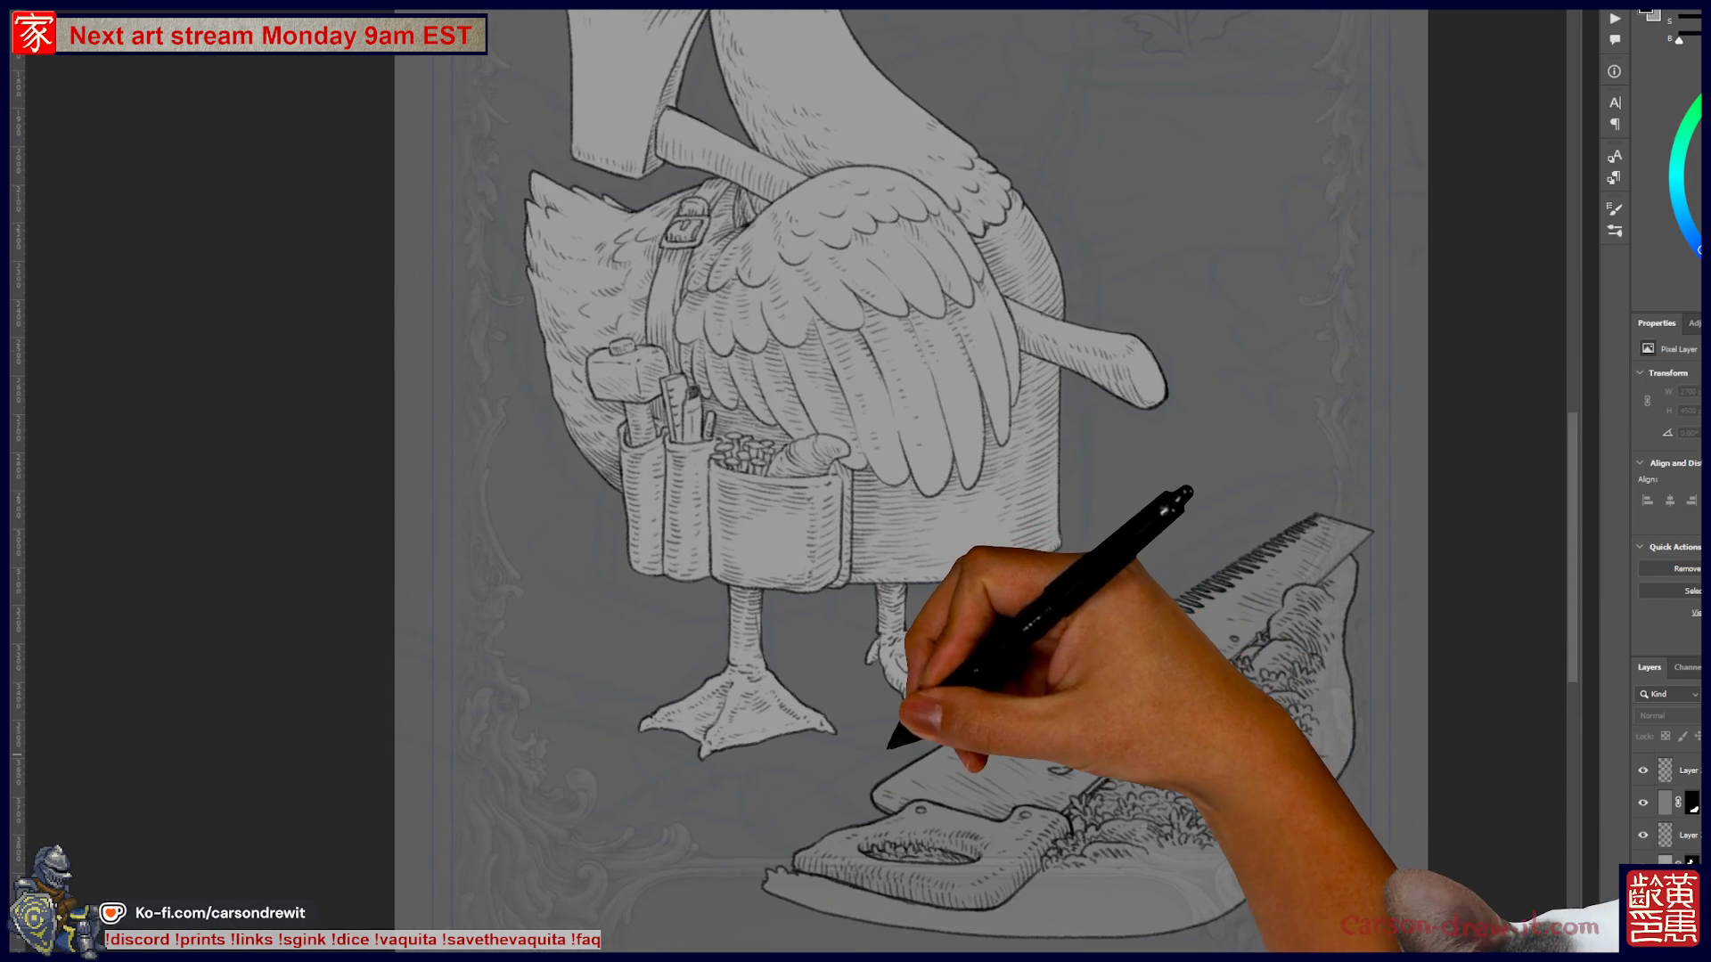
pyautogui.hotkey('ctrl', '-')
pyautogui.hotkey('ctrl', '+')
pyautogui.hotkey('ctrl', '+')
pyautogui.hotkey('ctrl', '+')
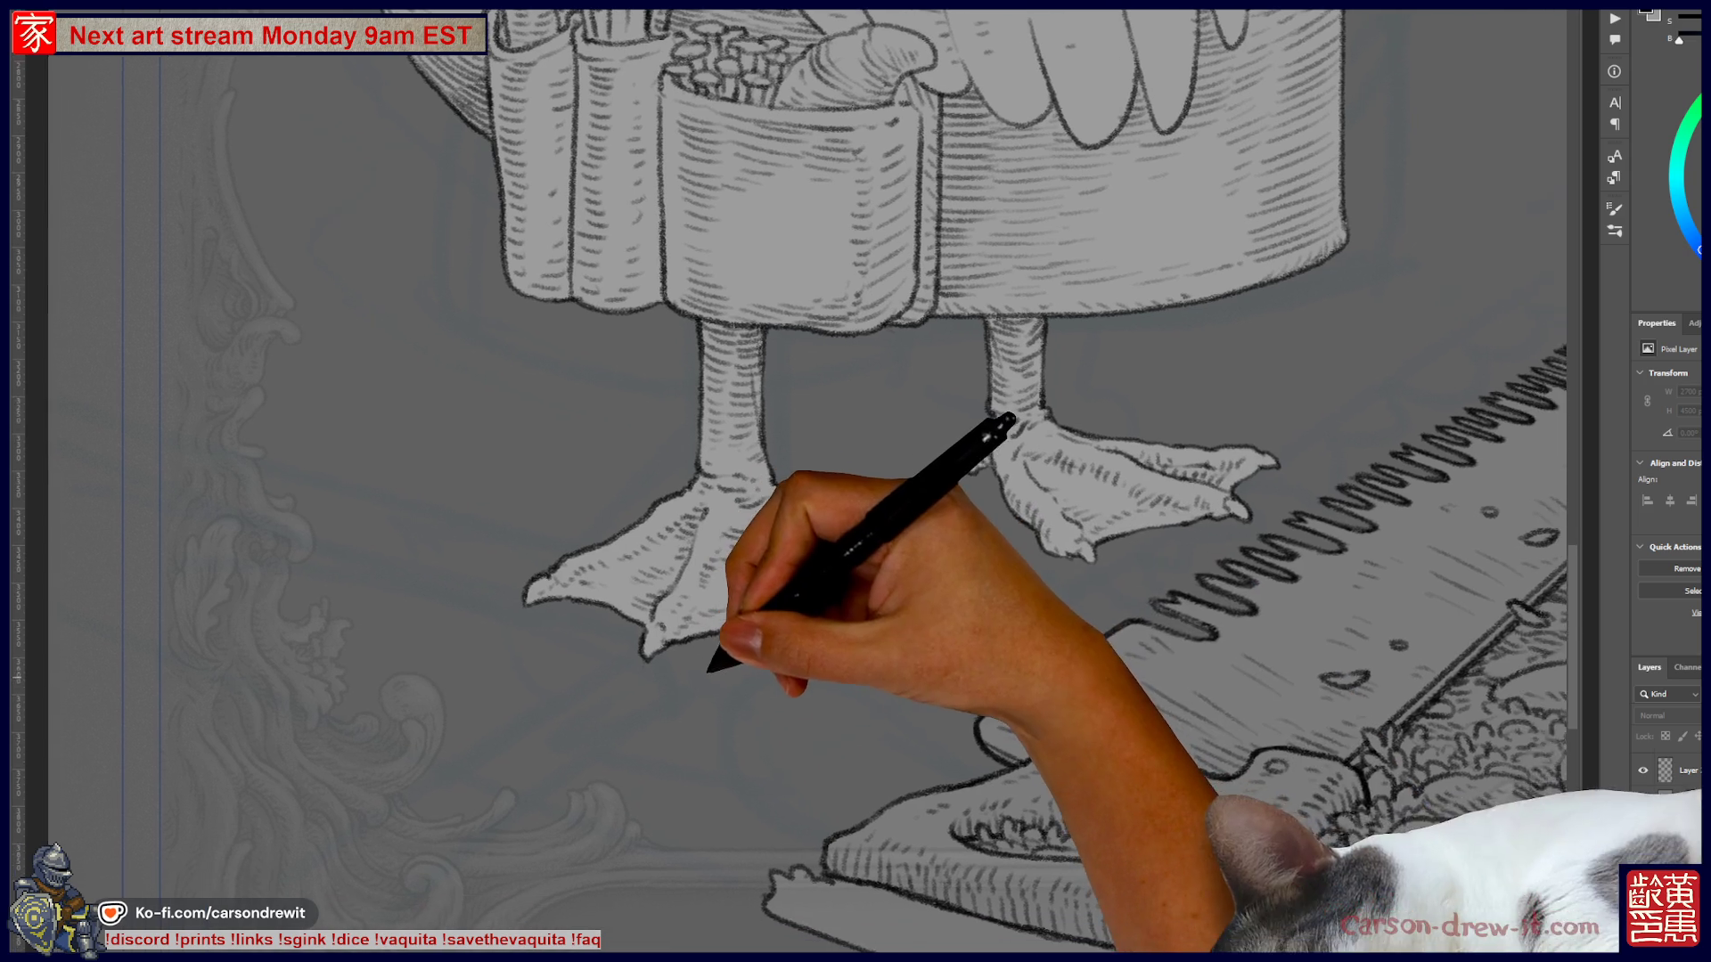
pyautogui.moveTo(991, 730); pyautogui.dragTo(945, 698)
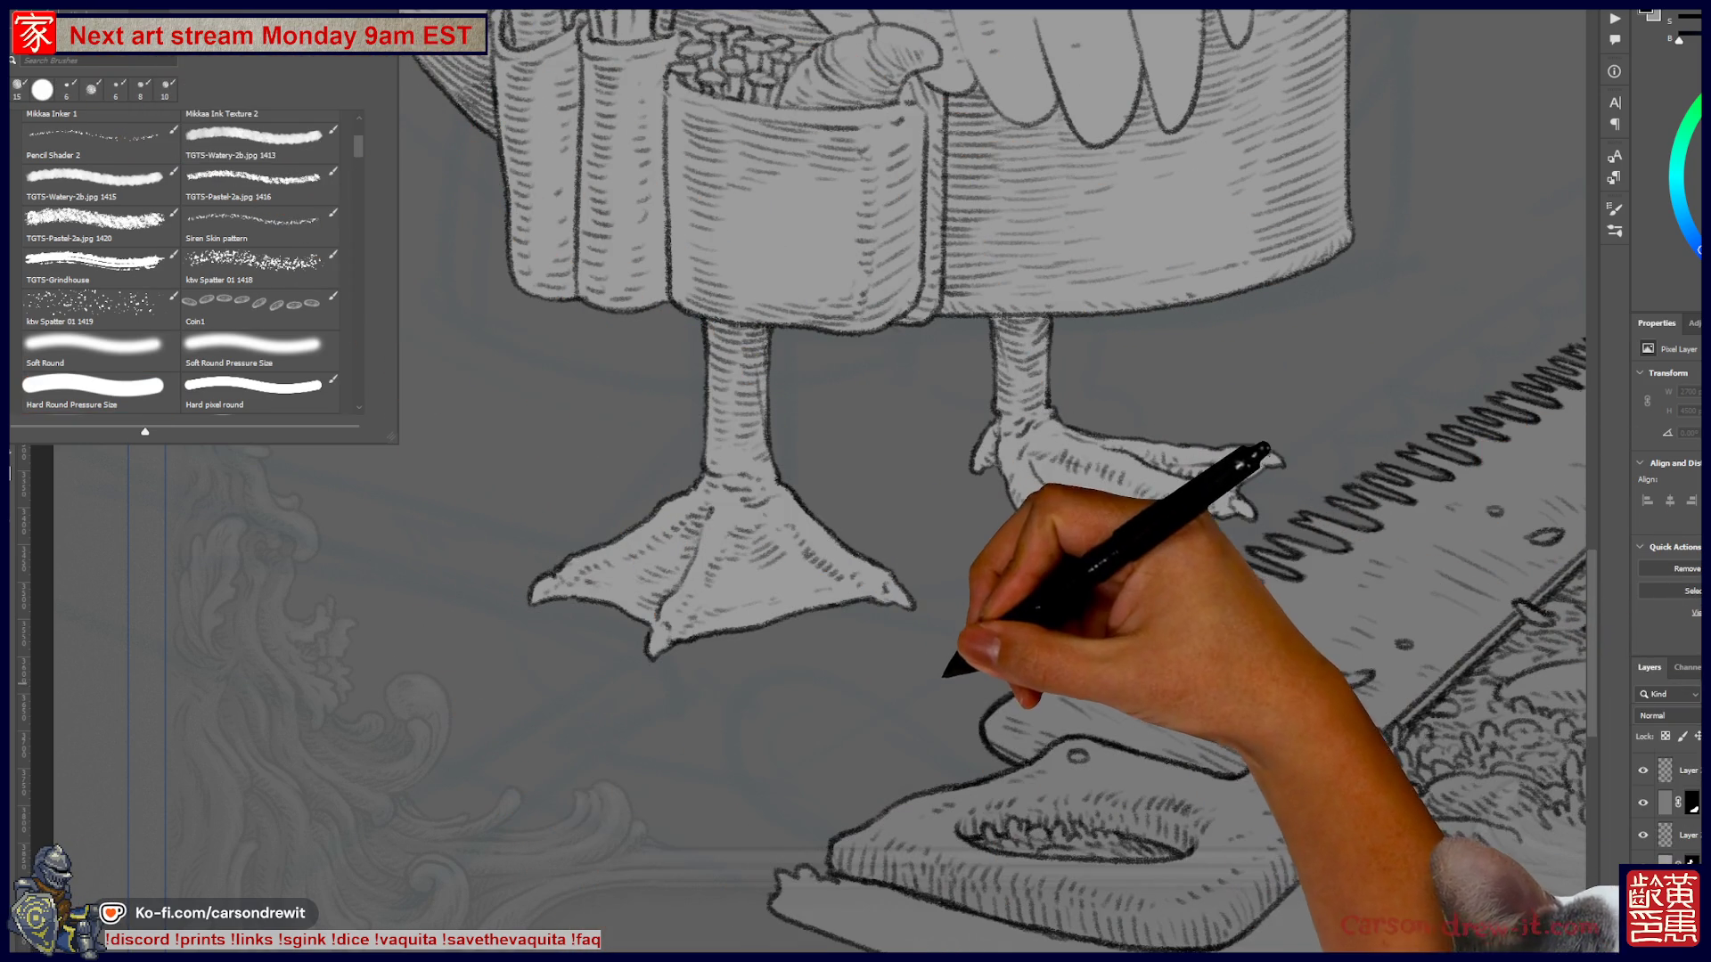
# - Hatch a few short and curved strokes just left of the saw blade's near end
pyautogui.moveTo(926, 661); pyautogui.dragTo(969, 664)
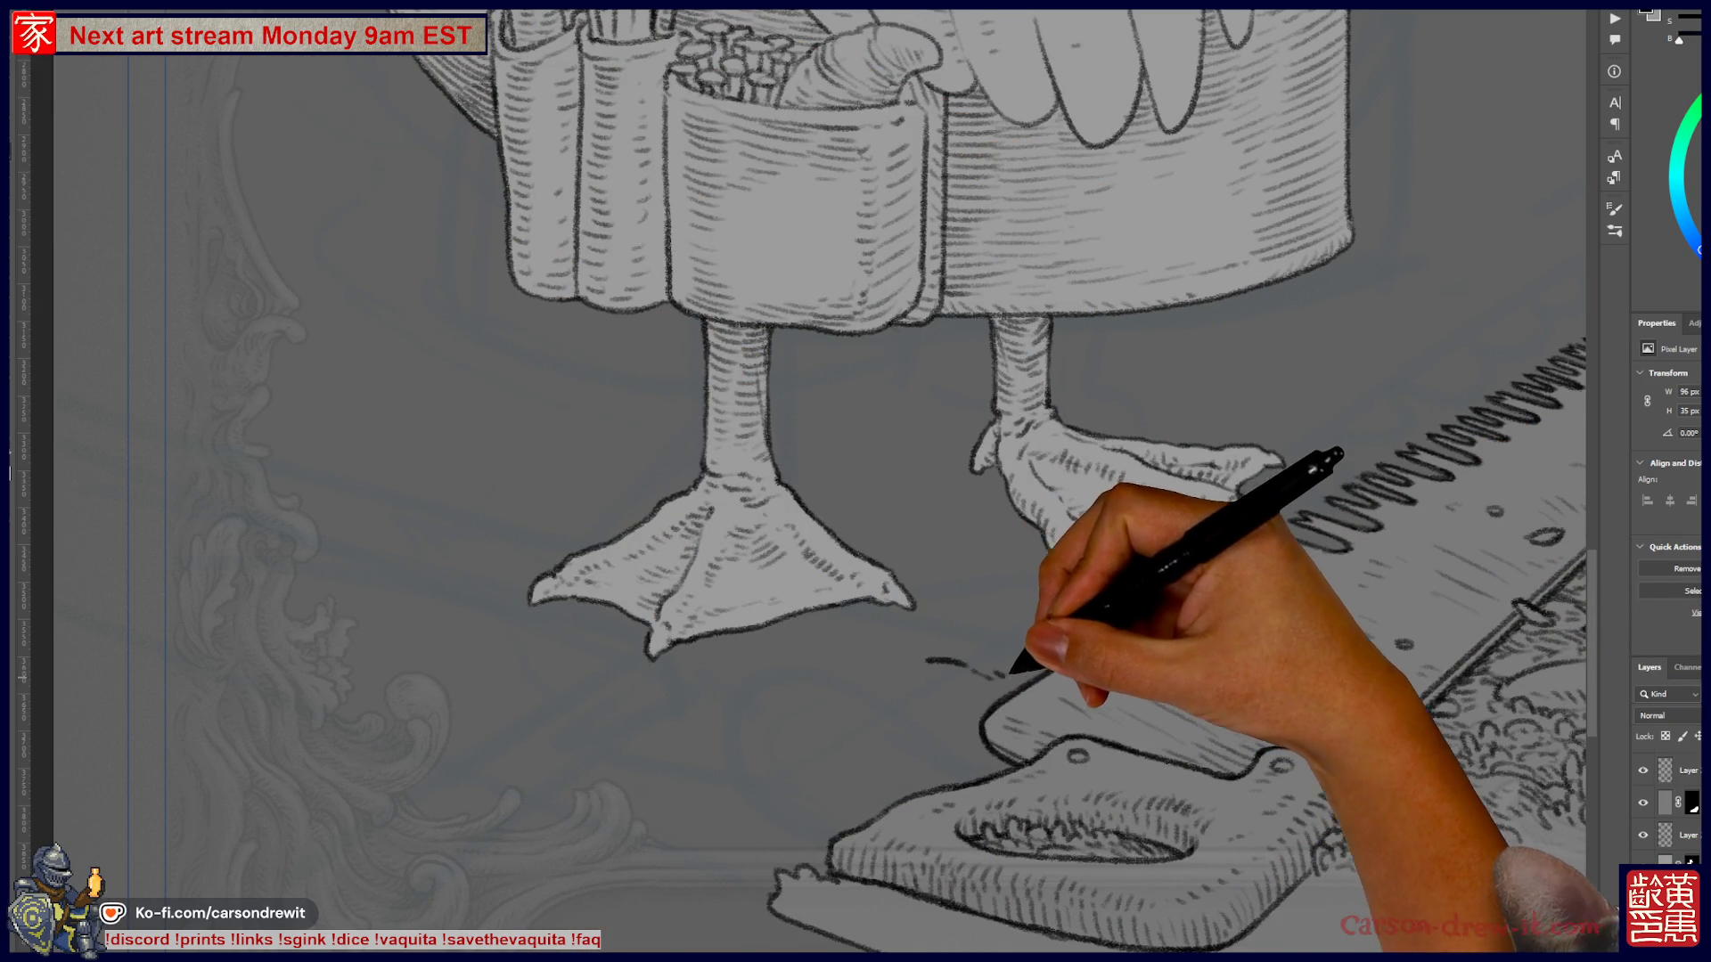
pyautogui.hotkey('ctrl', 'z')
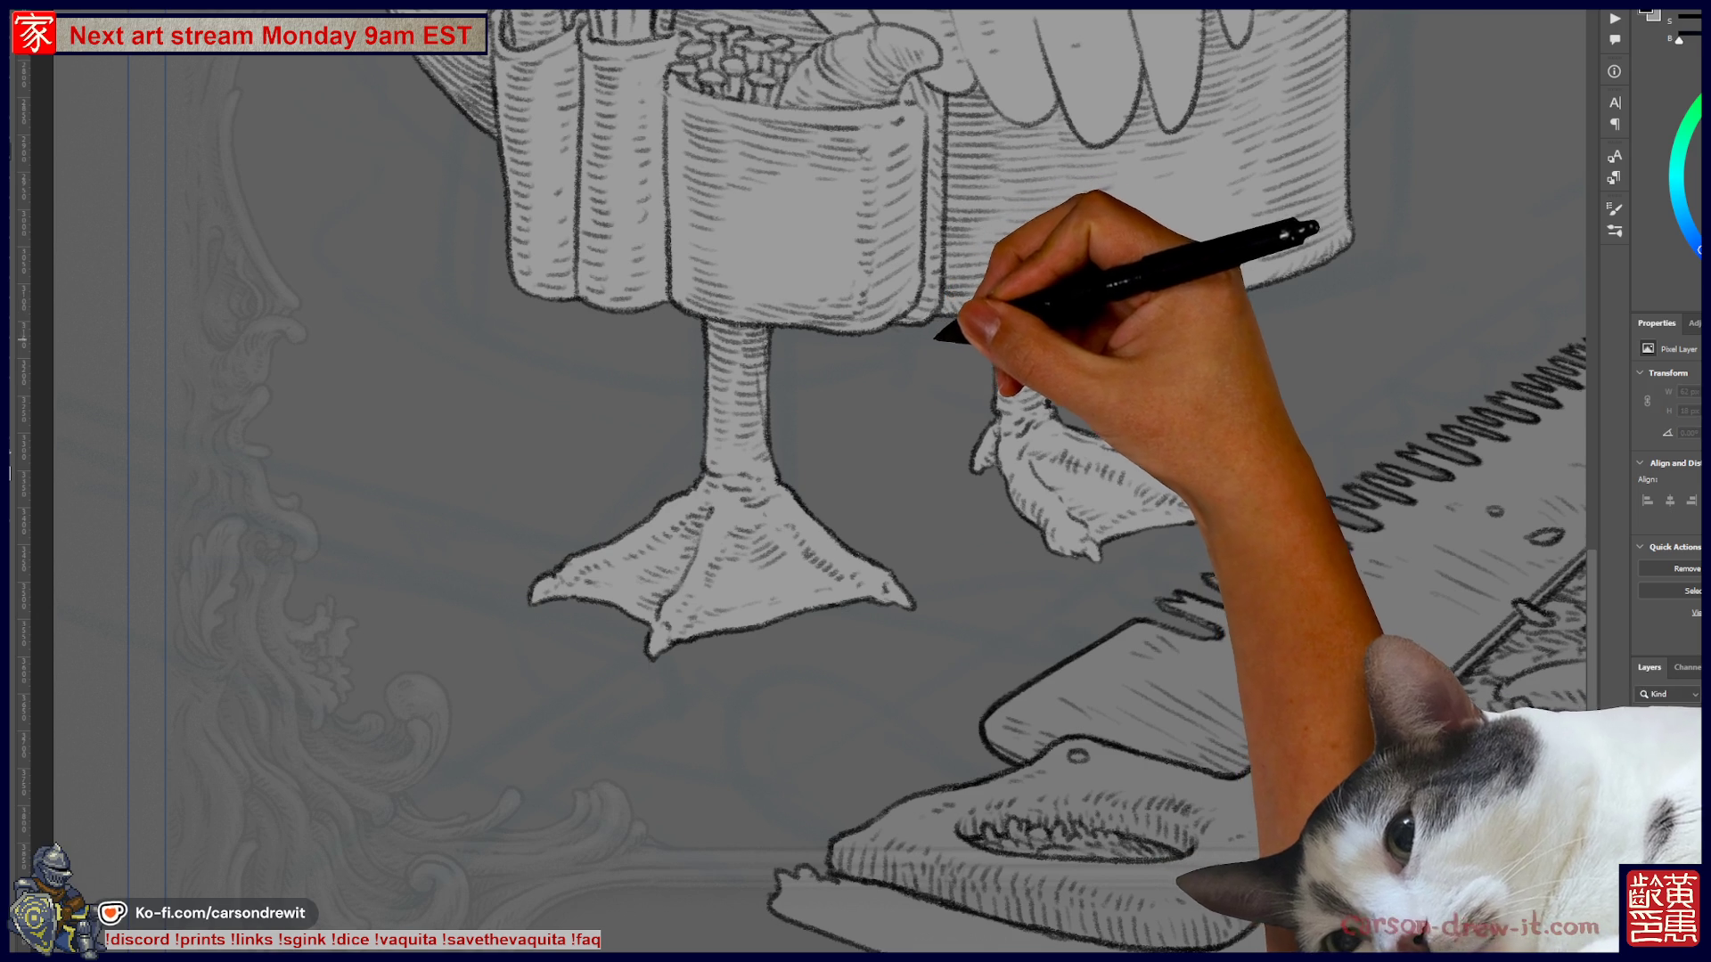
pyautogui.moveTo(856, 481)
pyautogui.mouseDown()
pyautogui.moveTo(748, 347)
pyautogui.moveTo(1069, 450)
pyautogui.mouseUp()
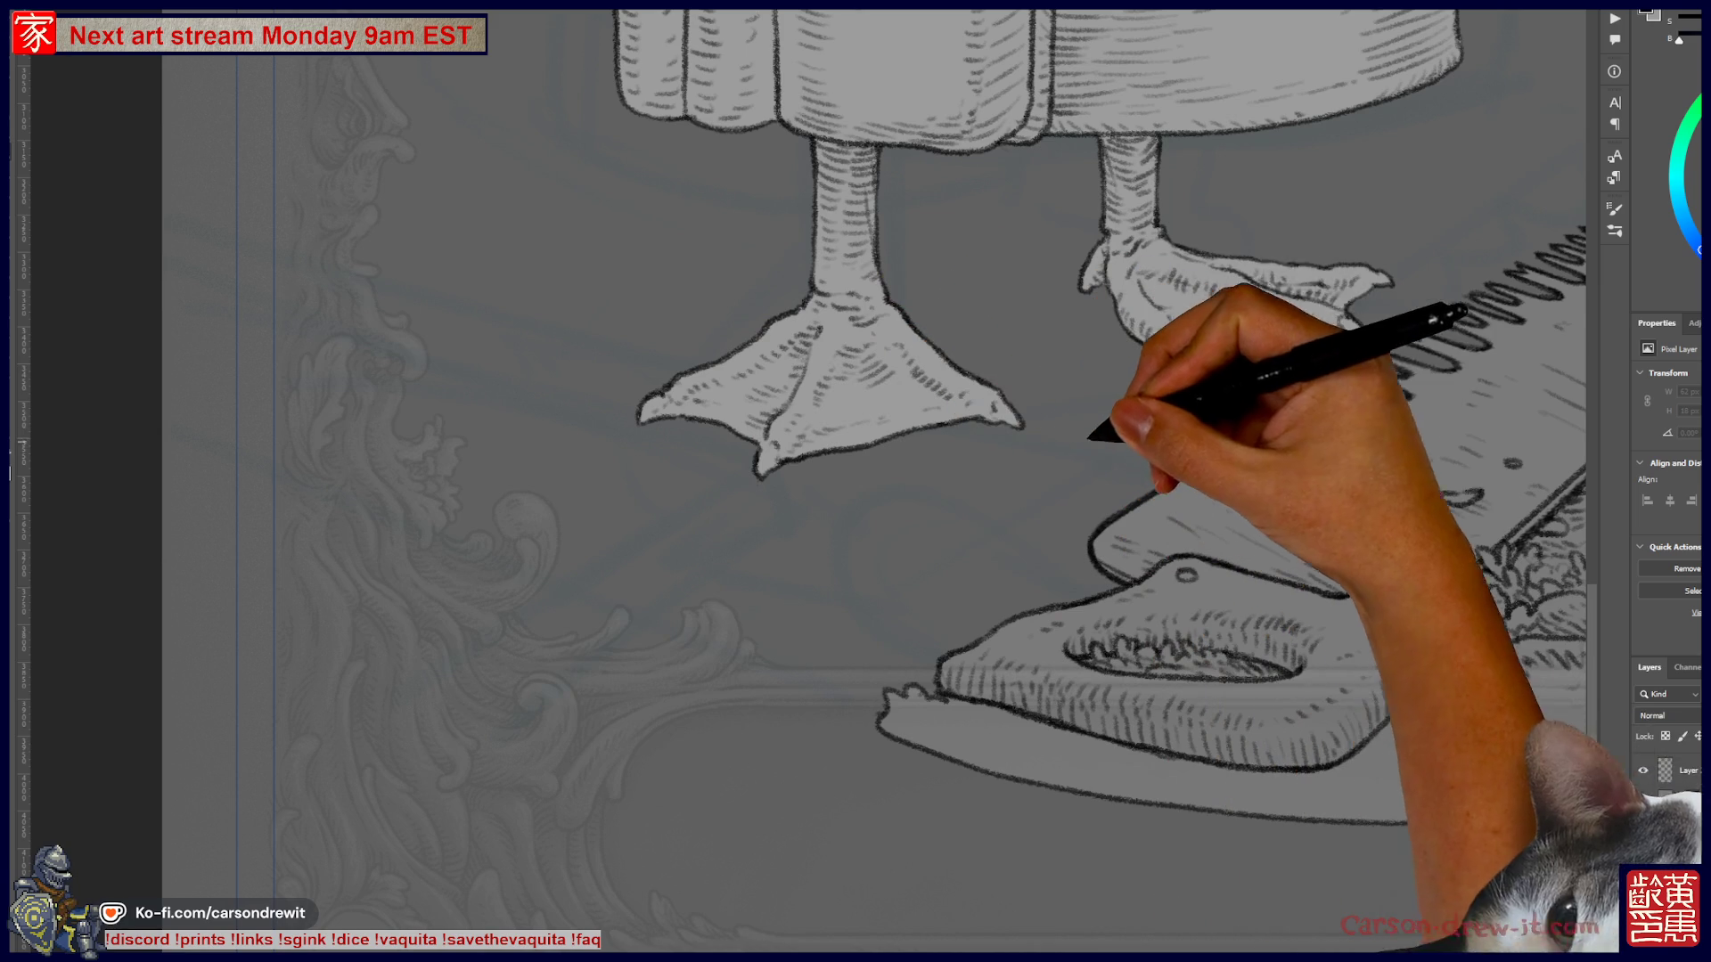
pyautogui.moveTo(1060, 462)
pyautogui.mouseDown()
pyautogui.moveTo(1114, 461)
pyautogui.moveTo(1124, 484)
pyautogui.mouseUp()
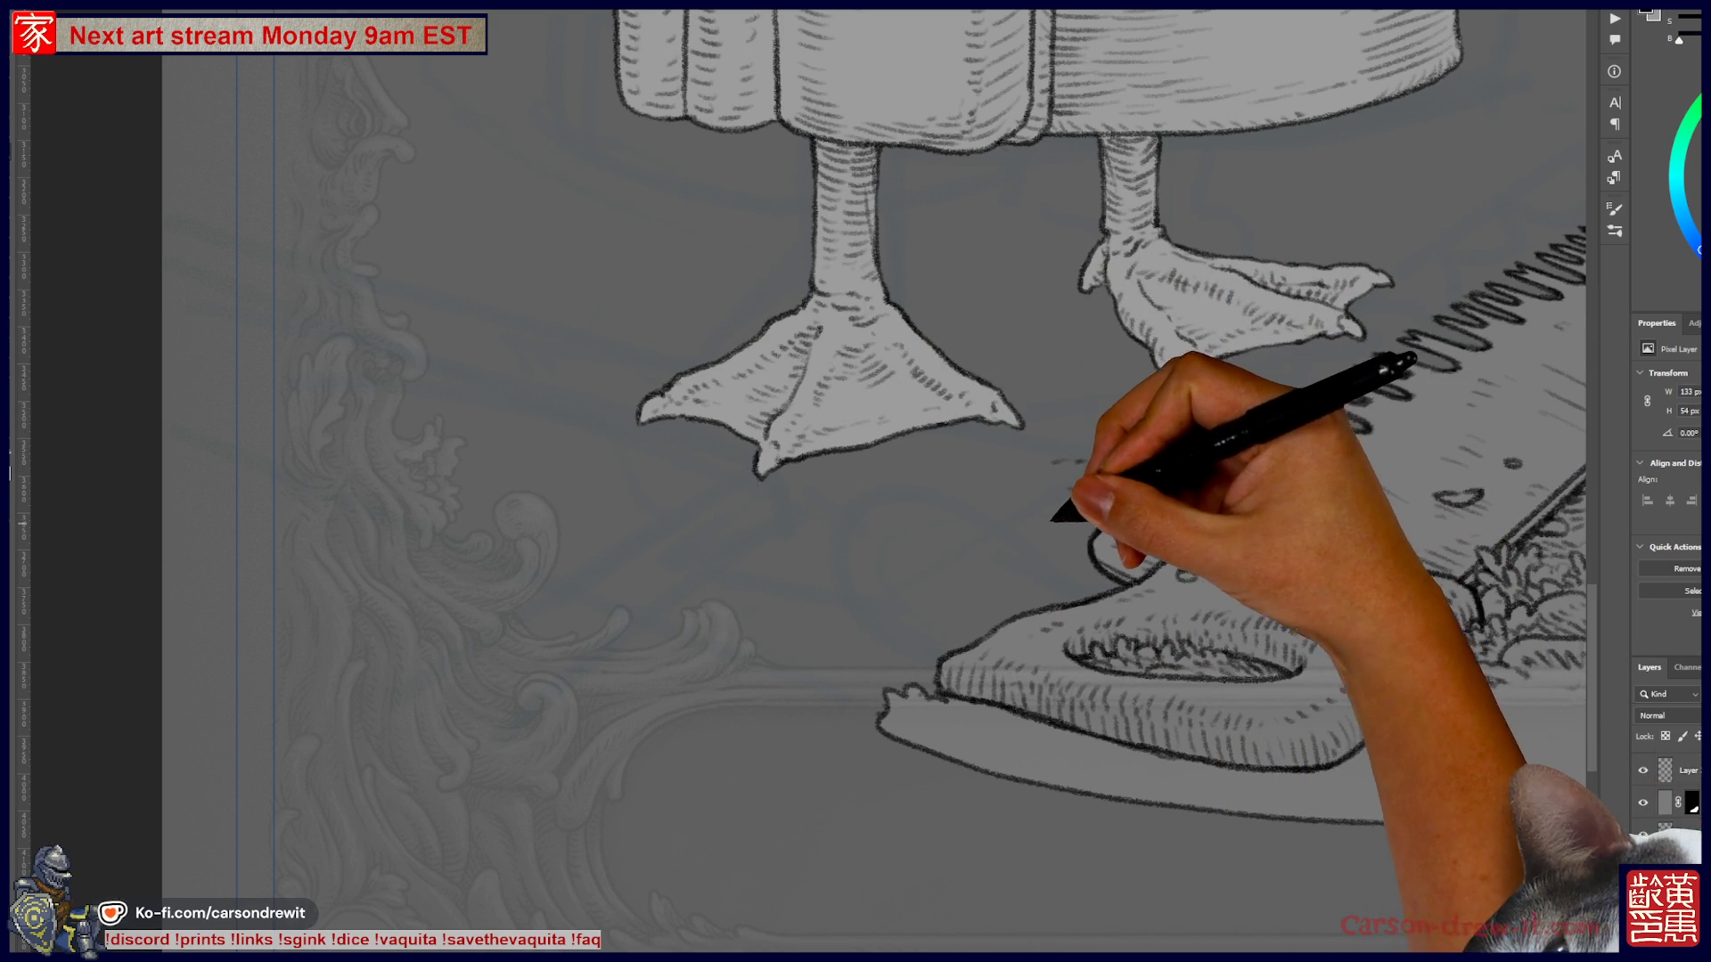
pyautogui.moveTo(1038, 524)
pyautogui.mouseDown()
pyautogui.moveTo(1118, 510)
pyautogui.moveTo(1176, 470)
pyautogui.mouseUp()
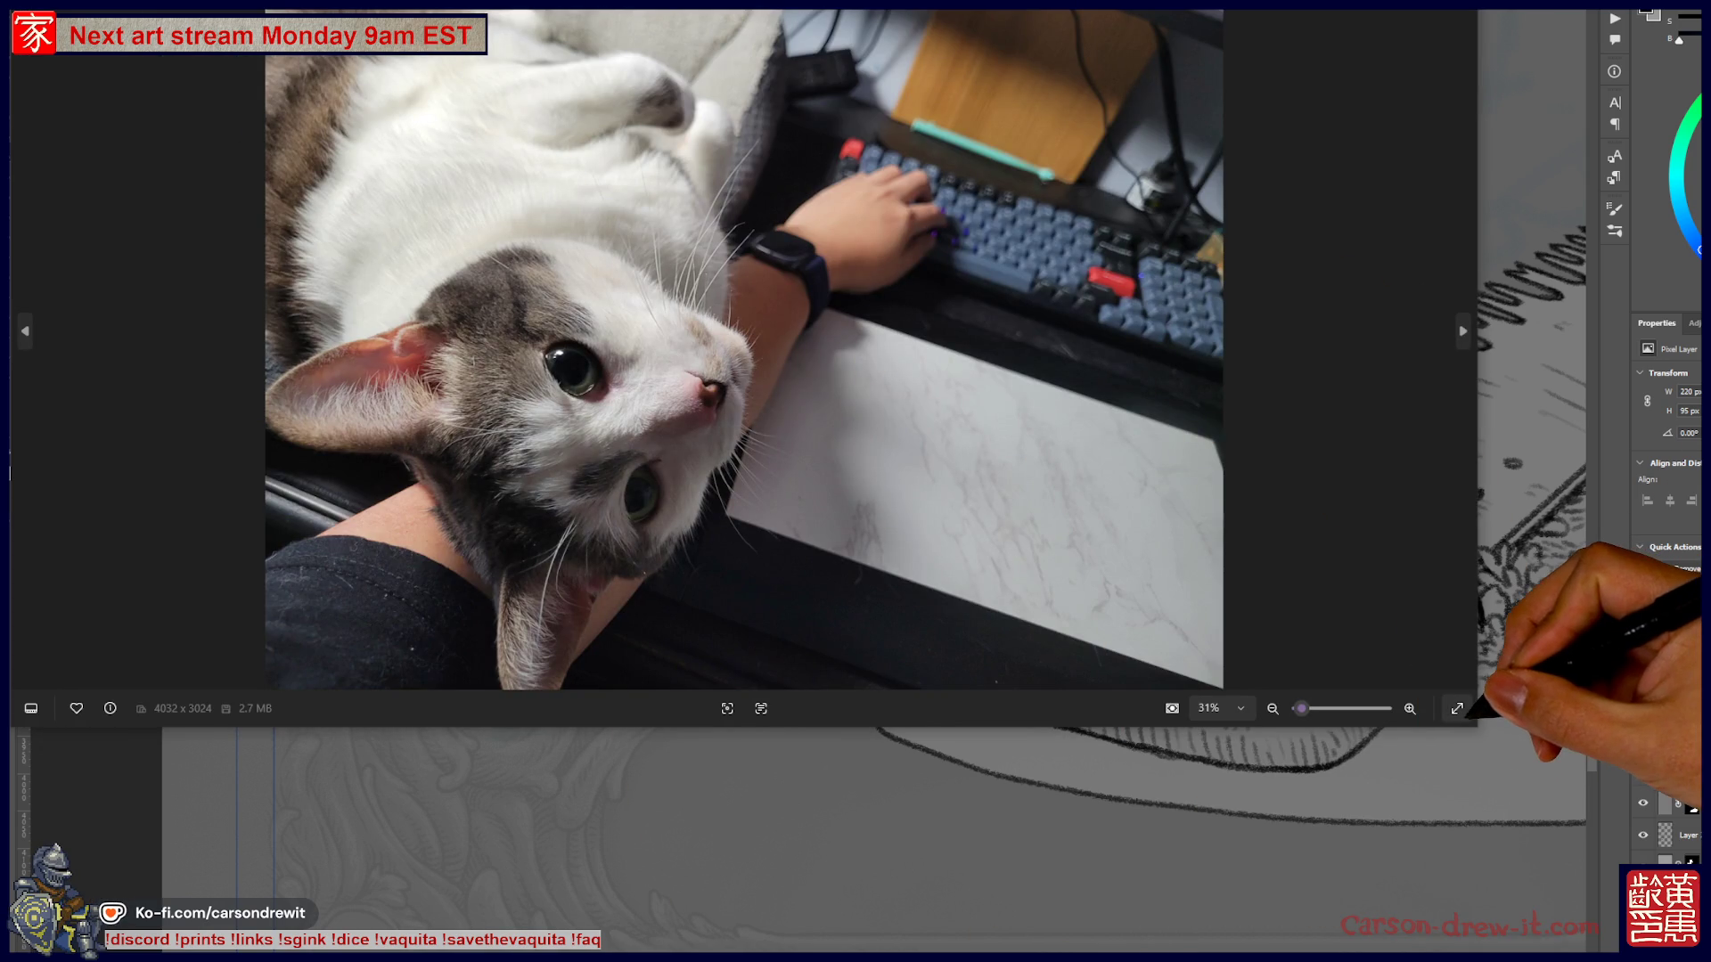
# - Switch the cat photo in Windows Photos to full-screen view
pyautogui.click(1456, 708)
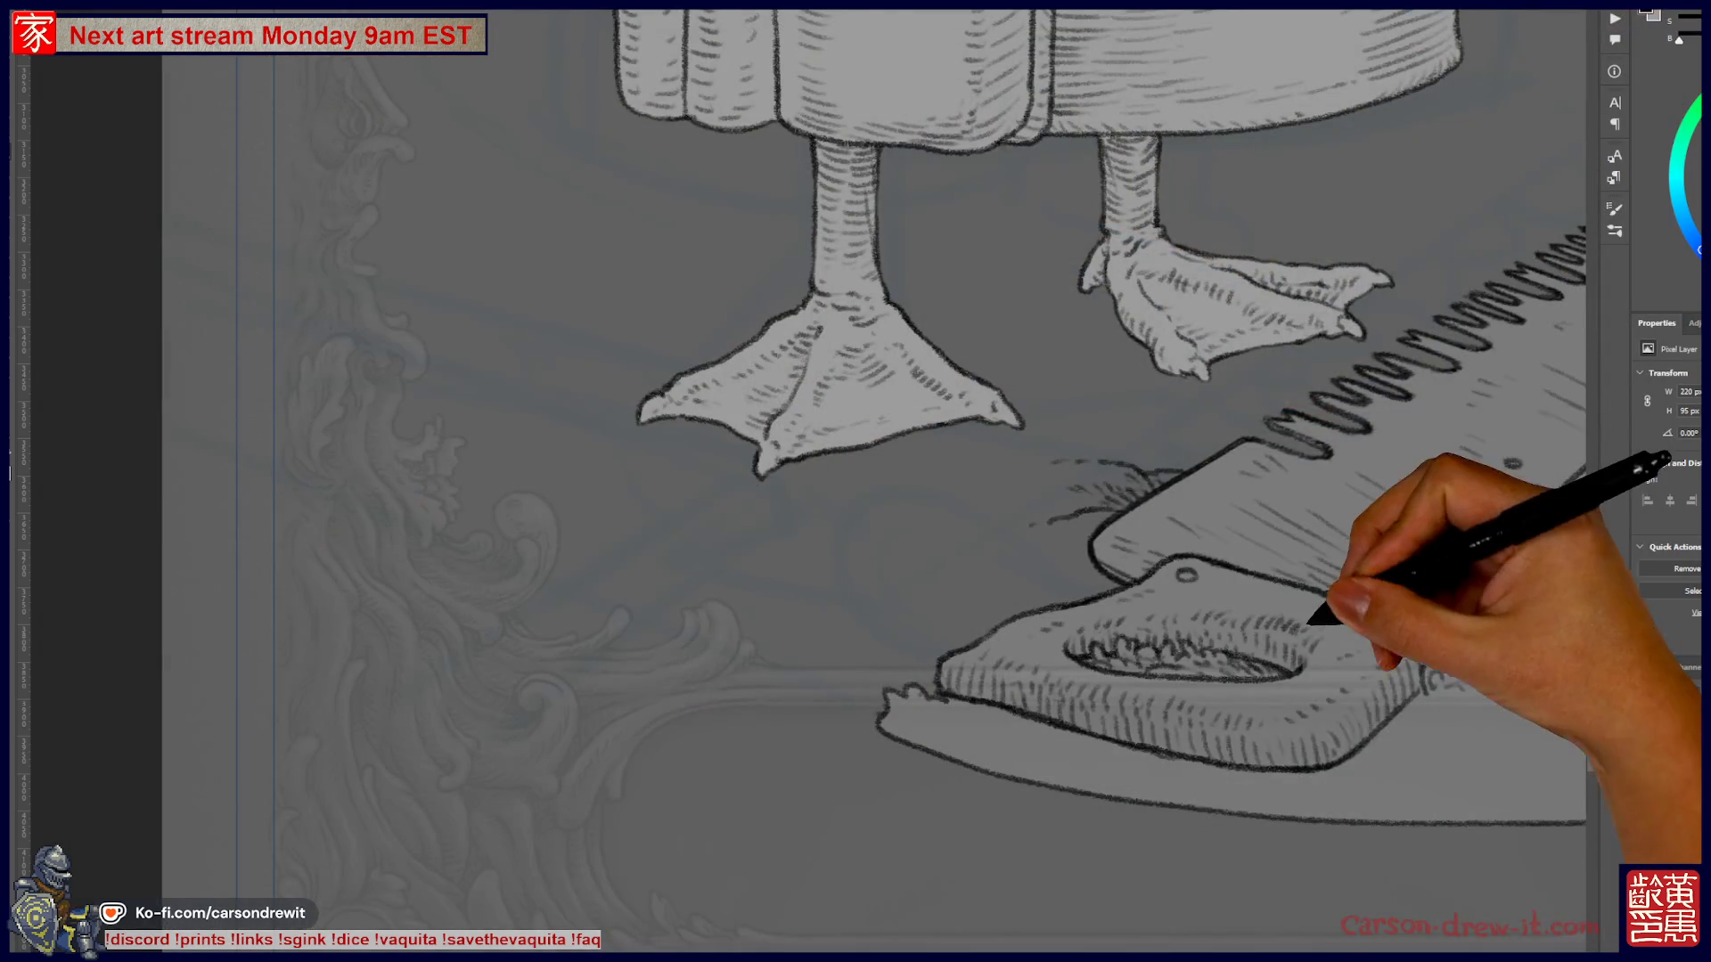
# - Ink grass tufts beside the saw's end and add tooth strokes running down toward the saw's handle
pyautogui.hscroll(5, 809, 481)
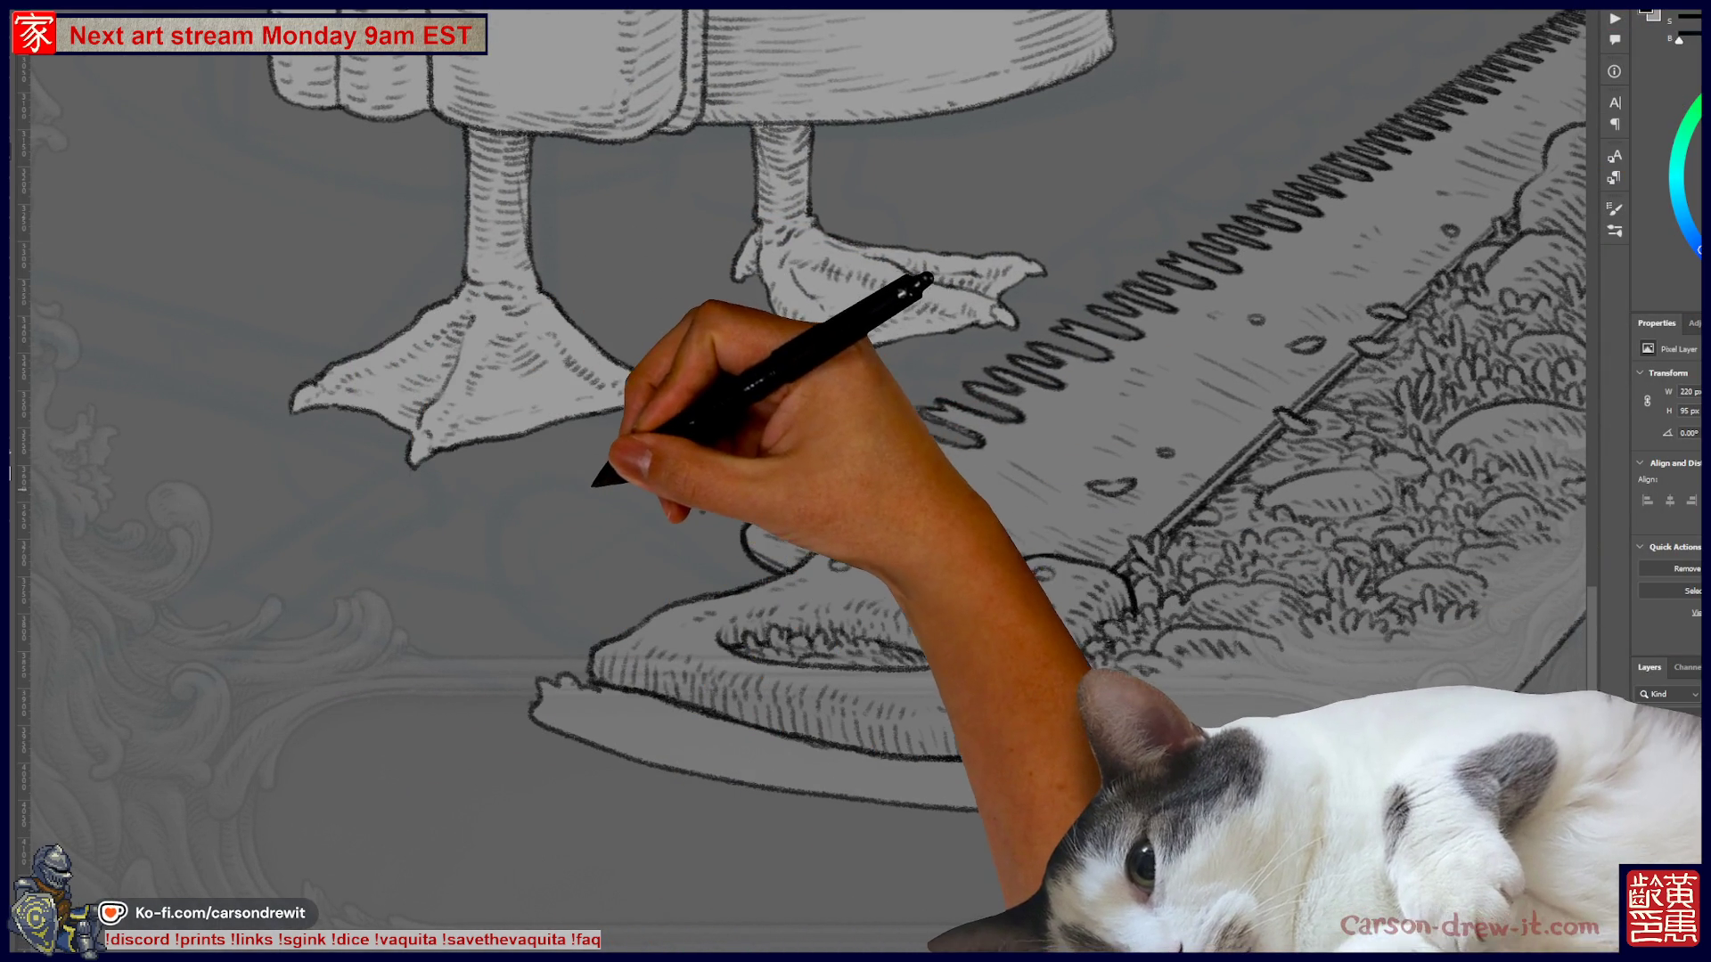
pyautogui.moveTo(600, 478)
pyautogui.mouseDown()
pyautogui.moveTo(641, 451)
pyautogui.moveTo(712, 455)
pyautogui.moveTo(630, 466)
pyautogui.moveTo(706, 466)
pyautogui.moveTo(699, 446)
pyautogui.moveTo(726, 412)
pyautogui.moveTo(763, 451)
pyautogui.mouseUp()
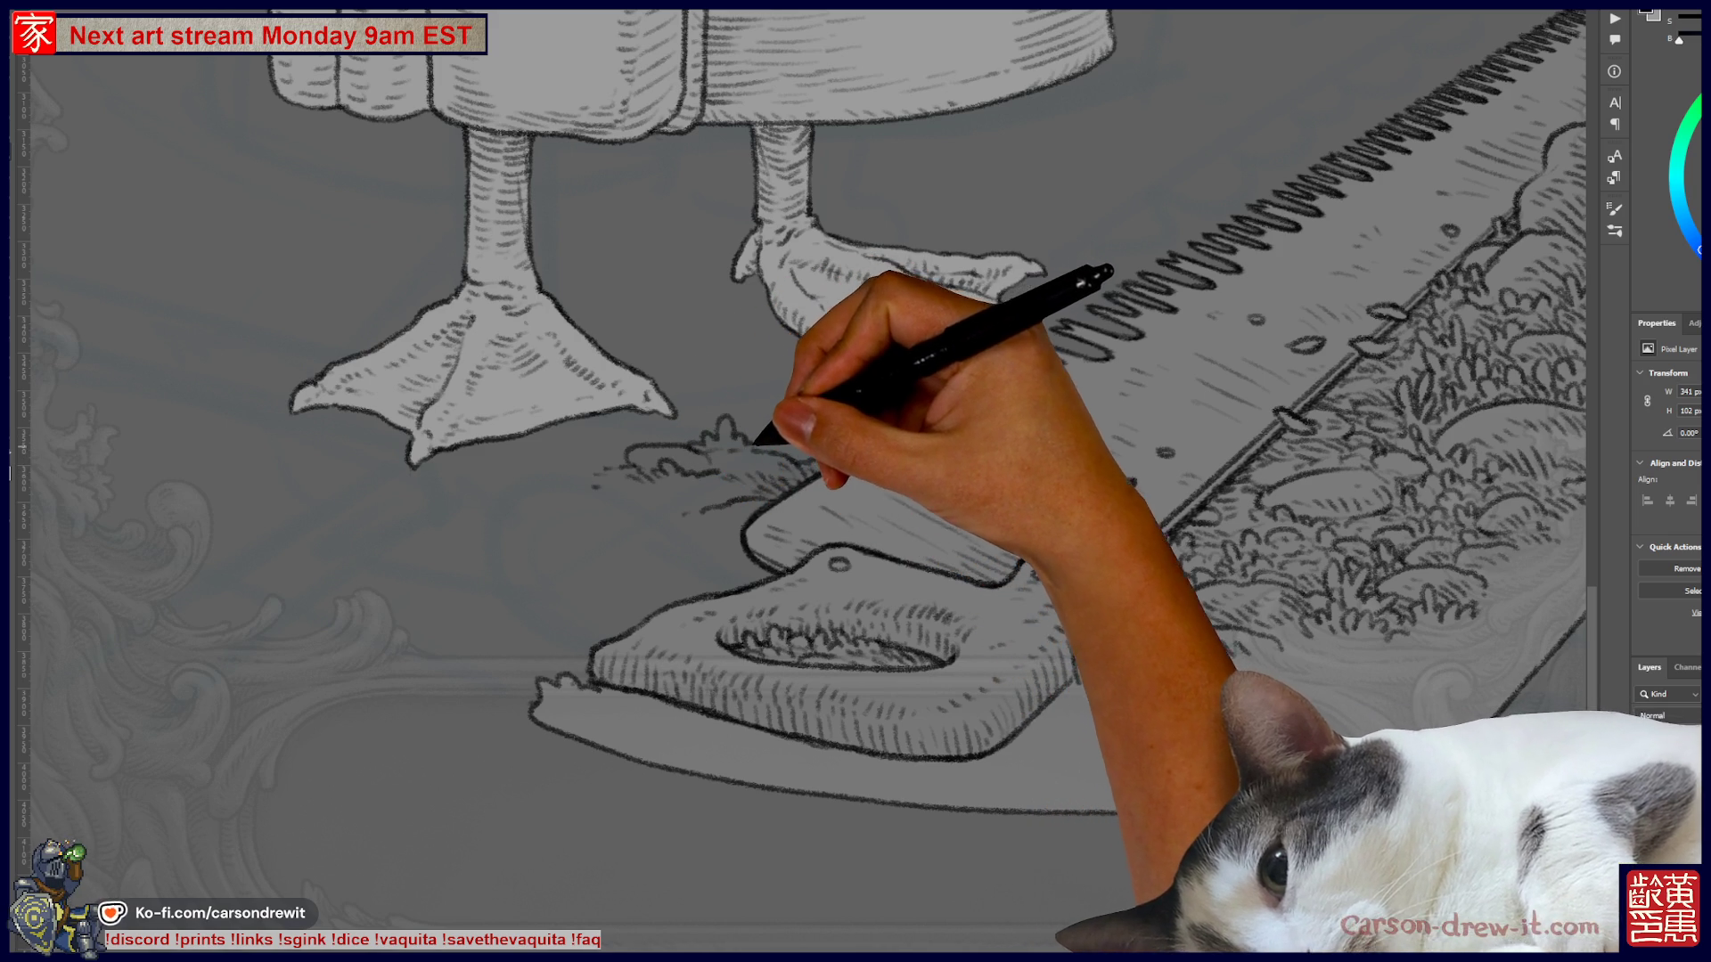
pyautogui.moveTo(1149, 553); pyautogui.dragTo(1100, 623)
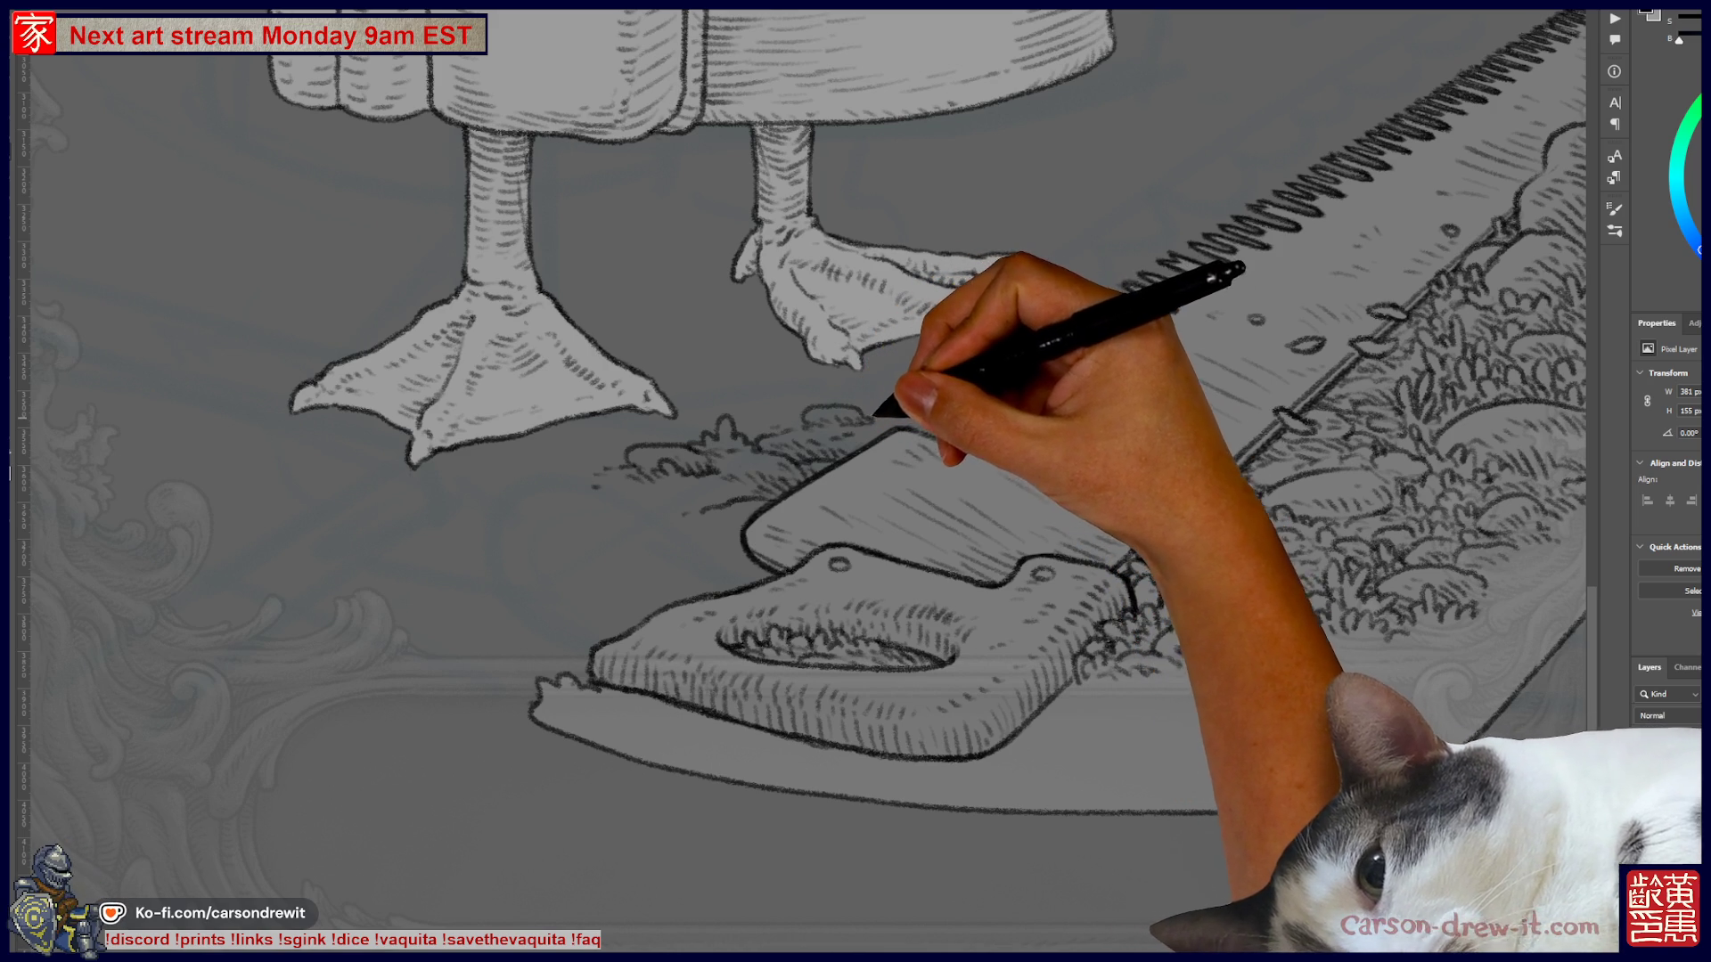
pyautogui.moveTo(1114, 294); pyautogui.dragTo(918, 427)
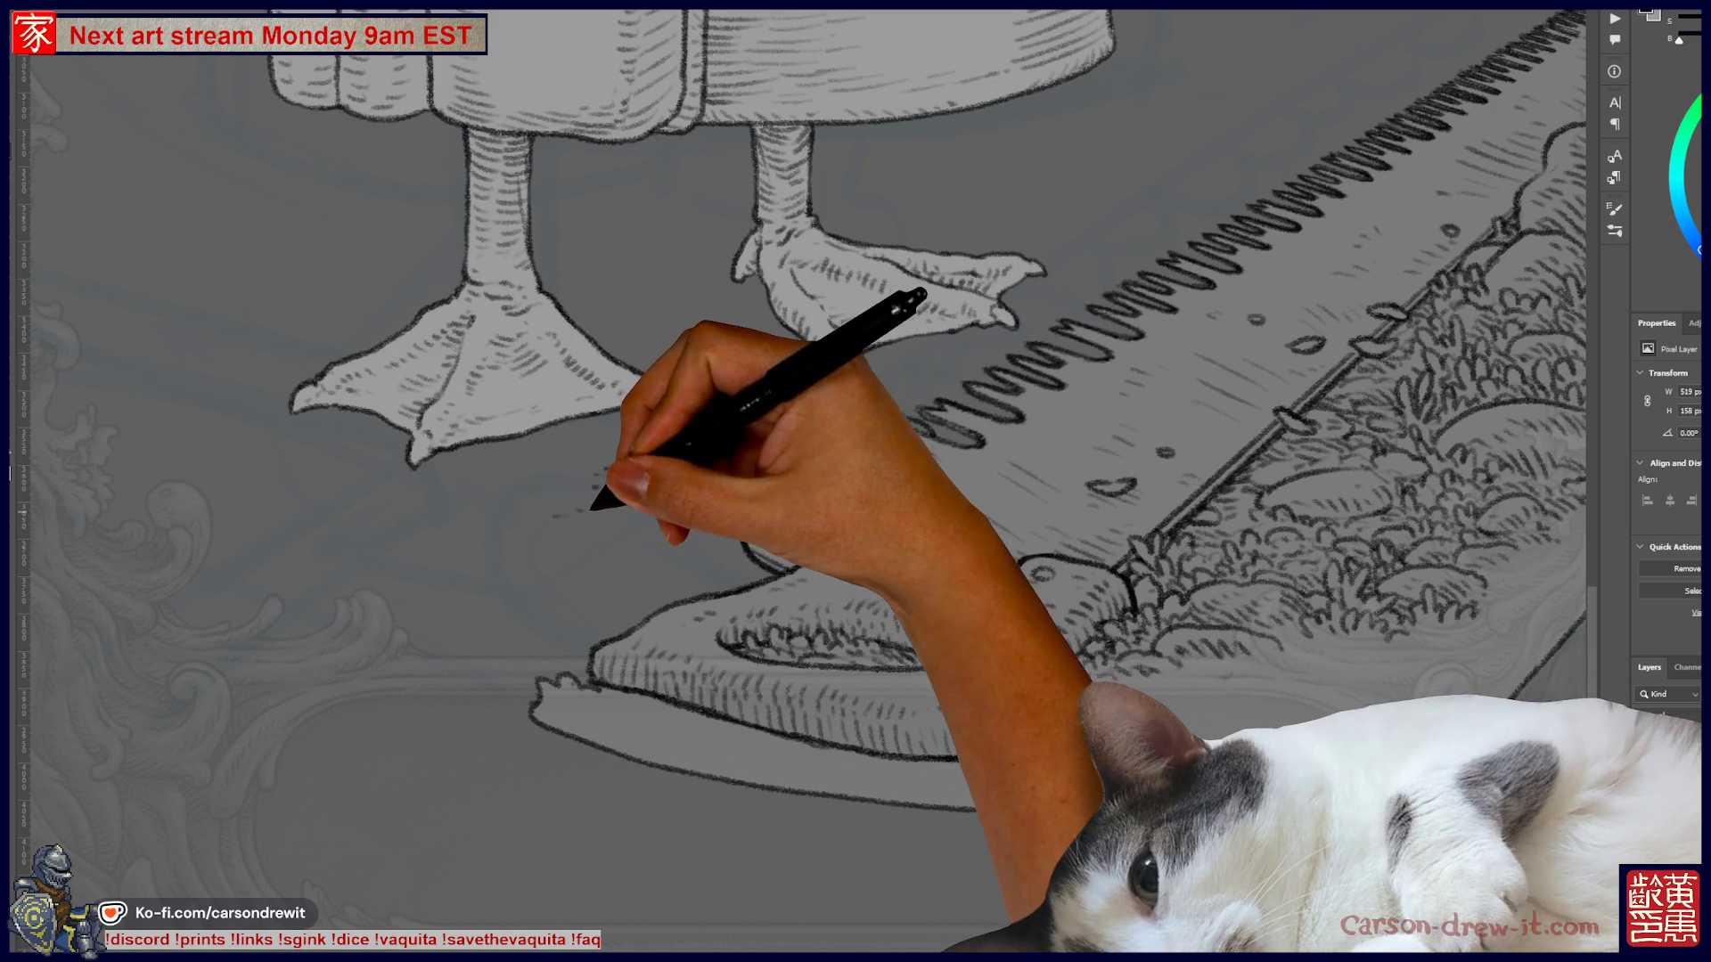
pyautogui.moveTo(655, 485)
pyautogui.mouseDown()
pyautogui.moveTo(669, 466)
pyautogui.moveTo(762, 490)
pyautogui.mouseUp()
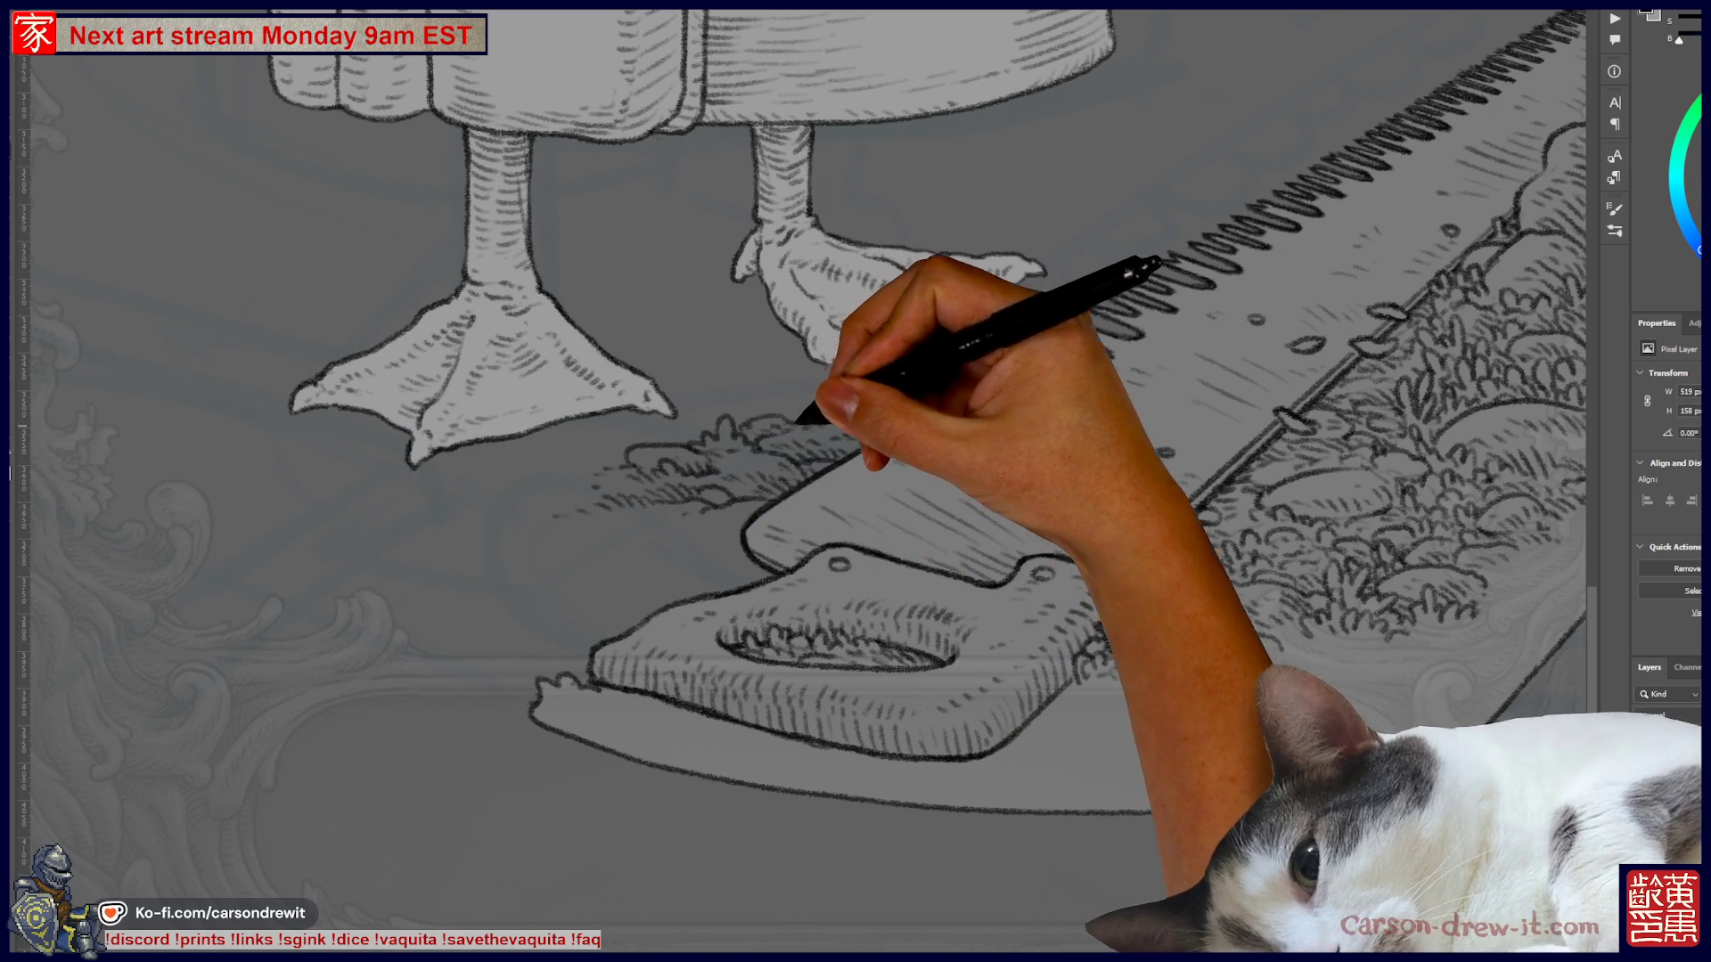
pyautogui.moveTo(819, 481); pyautogui.dragTo(1020, 601)
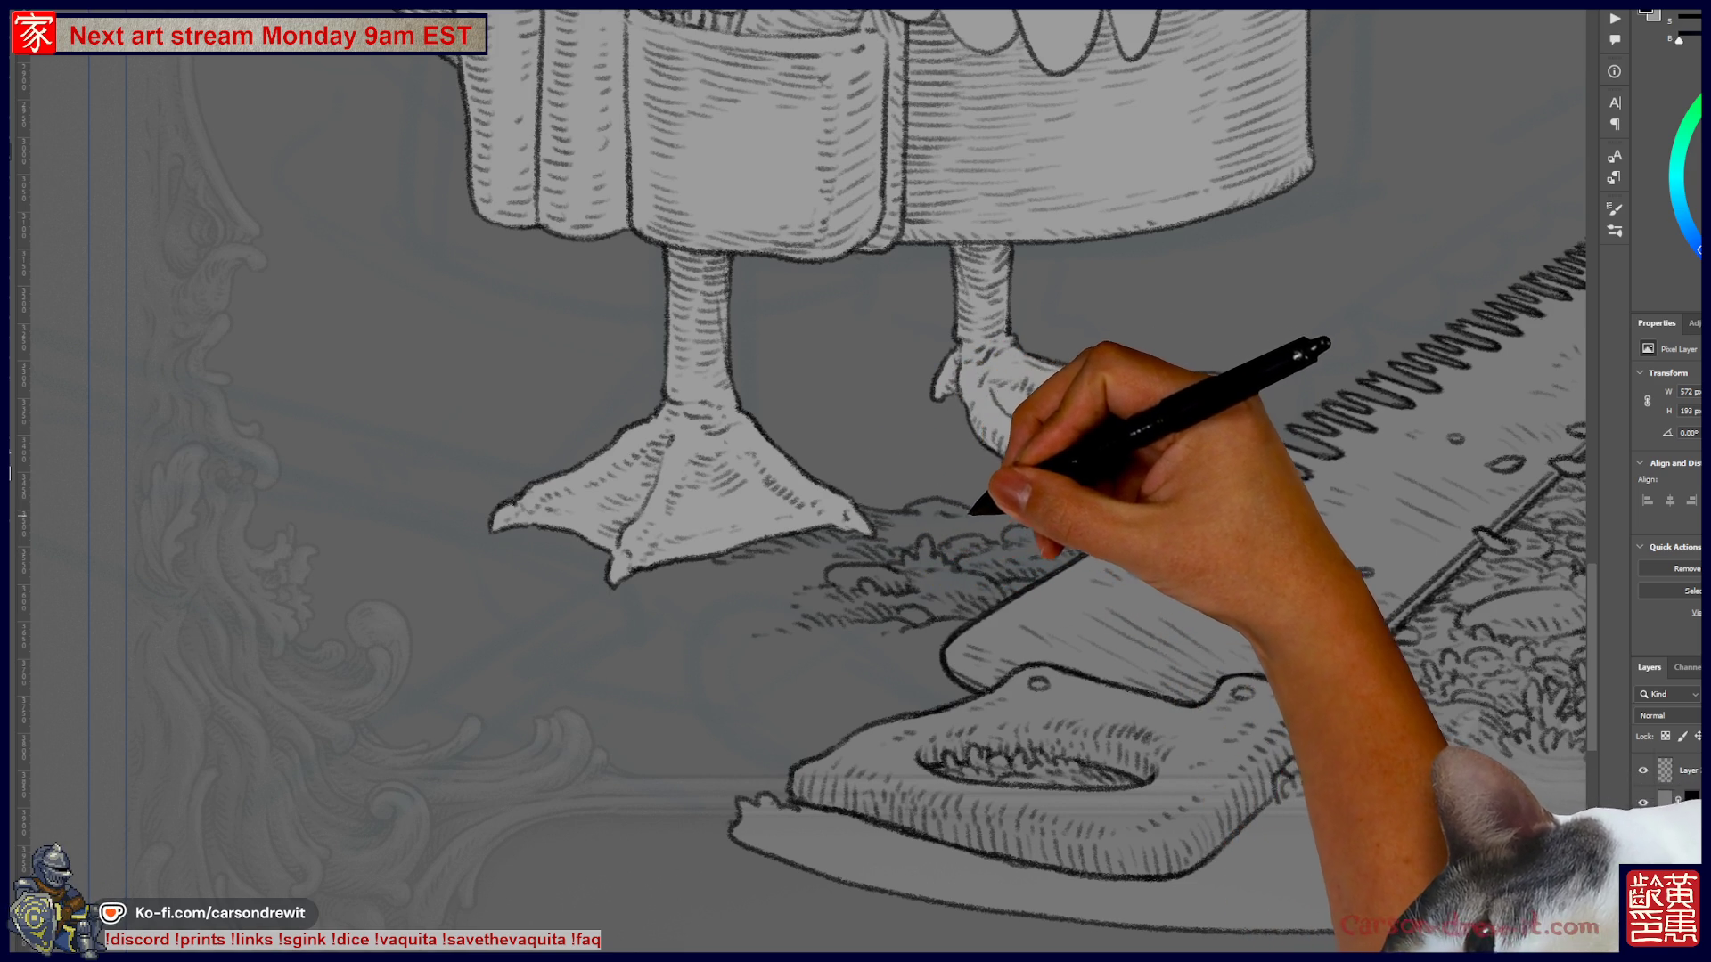
# - Hatch more grass strokes near the right foot's toes and below the left foot
pyautogui.moveTo(936, 497); pyautogui.dragTo(891, 527)
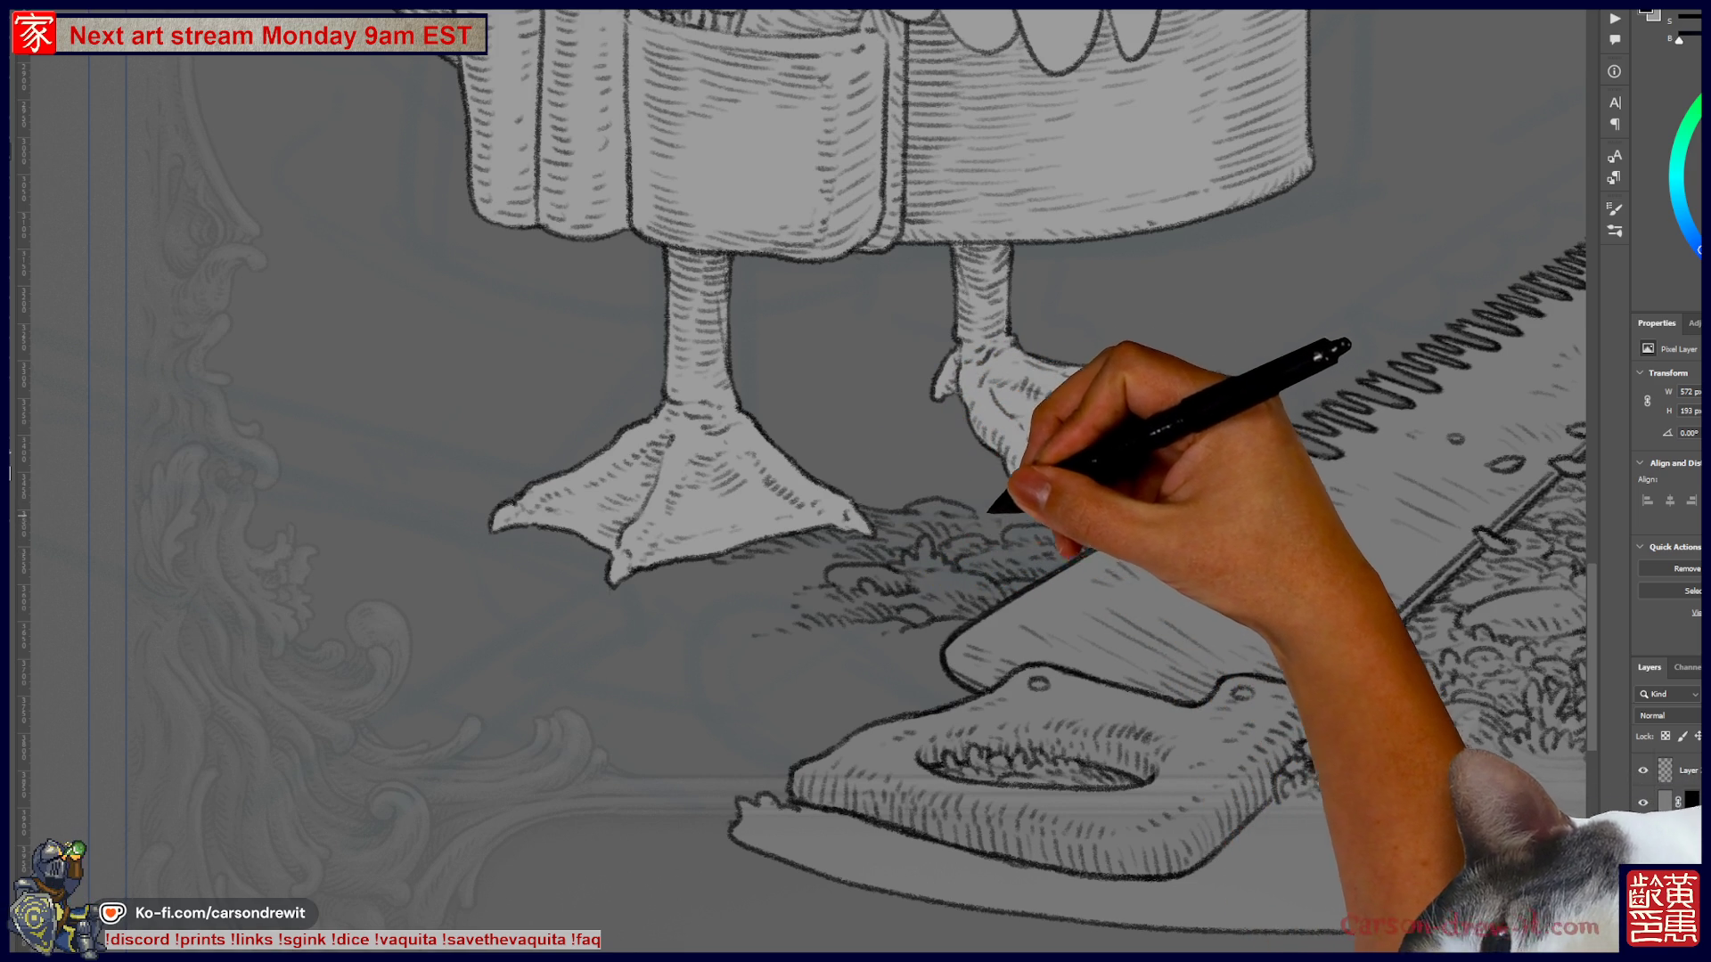
pyautogui.moveTo(1001, 371); pyautogui.dragTo(965, 398)
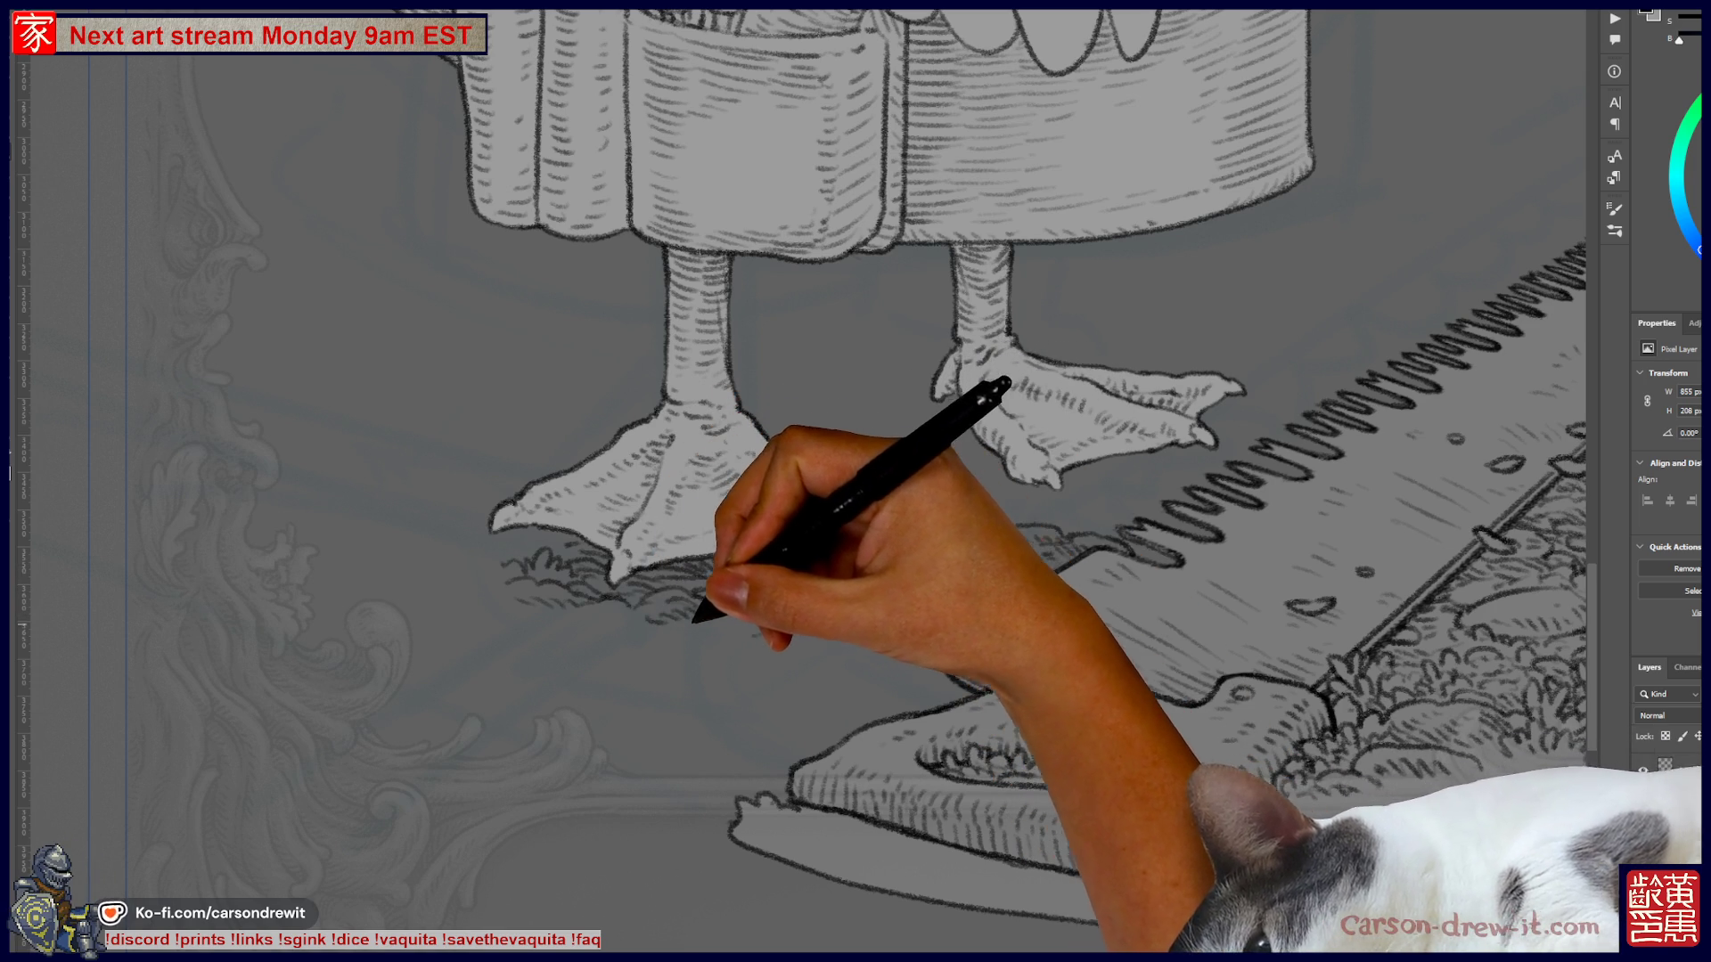
pyautogui.moveTo(713, 615); pyautogui.dragTo(765, 619)
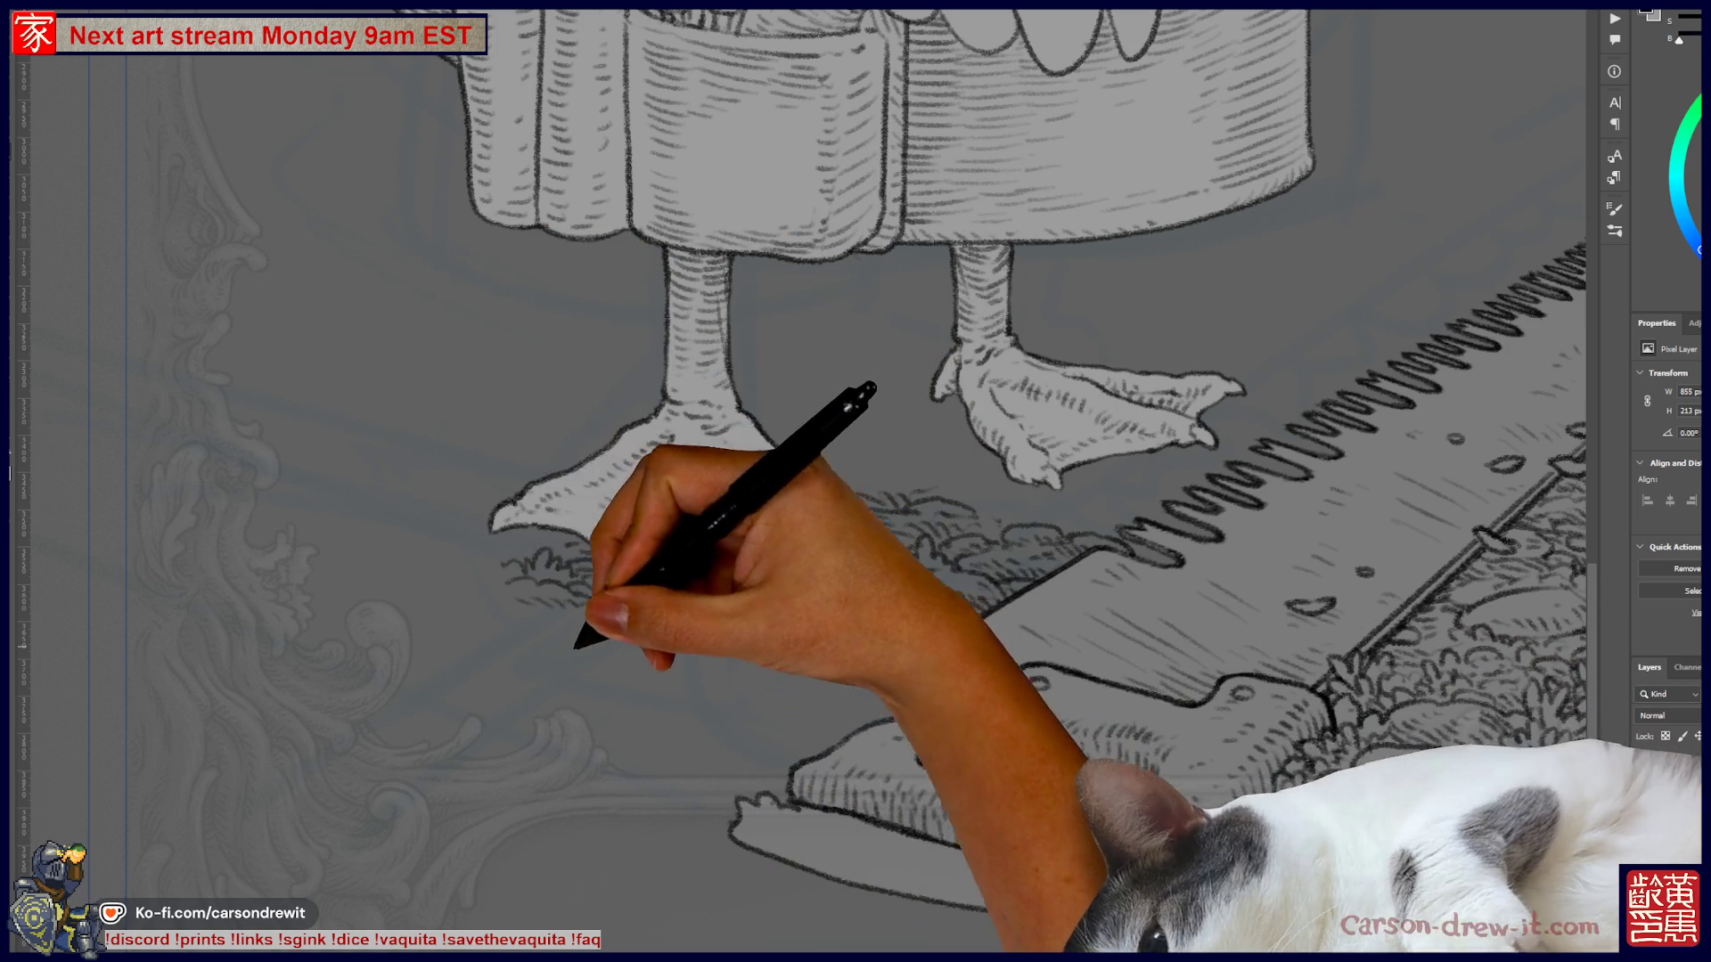
pyautogui.moveTo(504, 646); pyautogui.dragTo(628, 635)
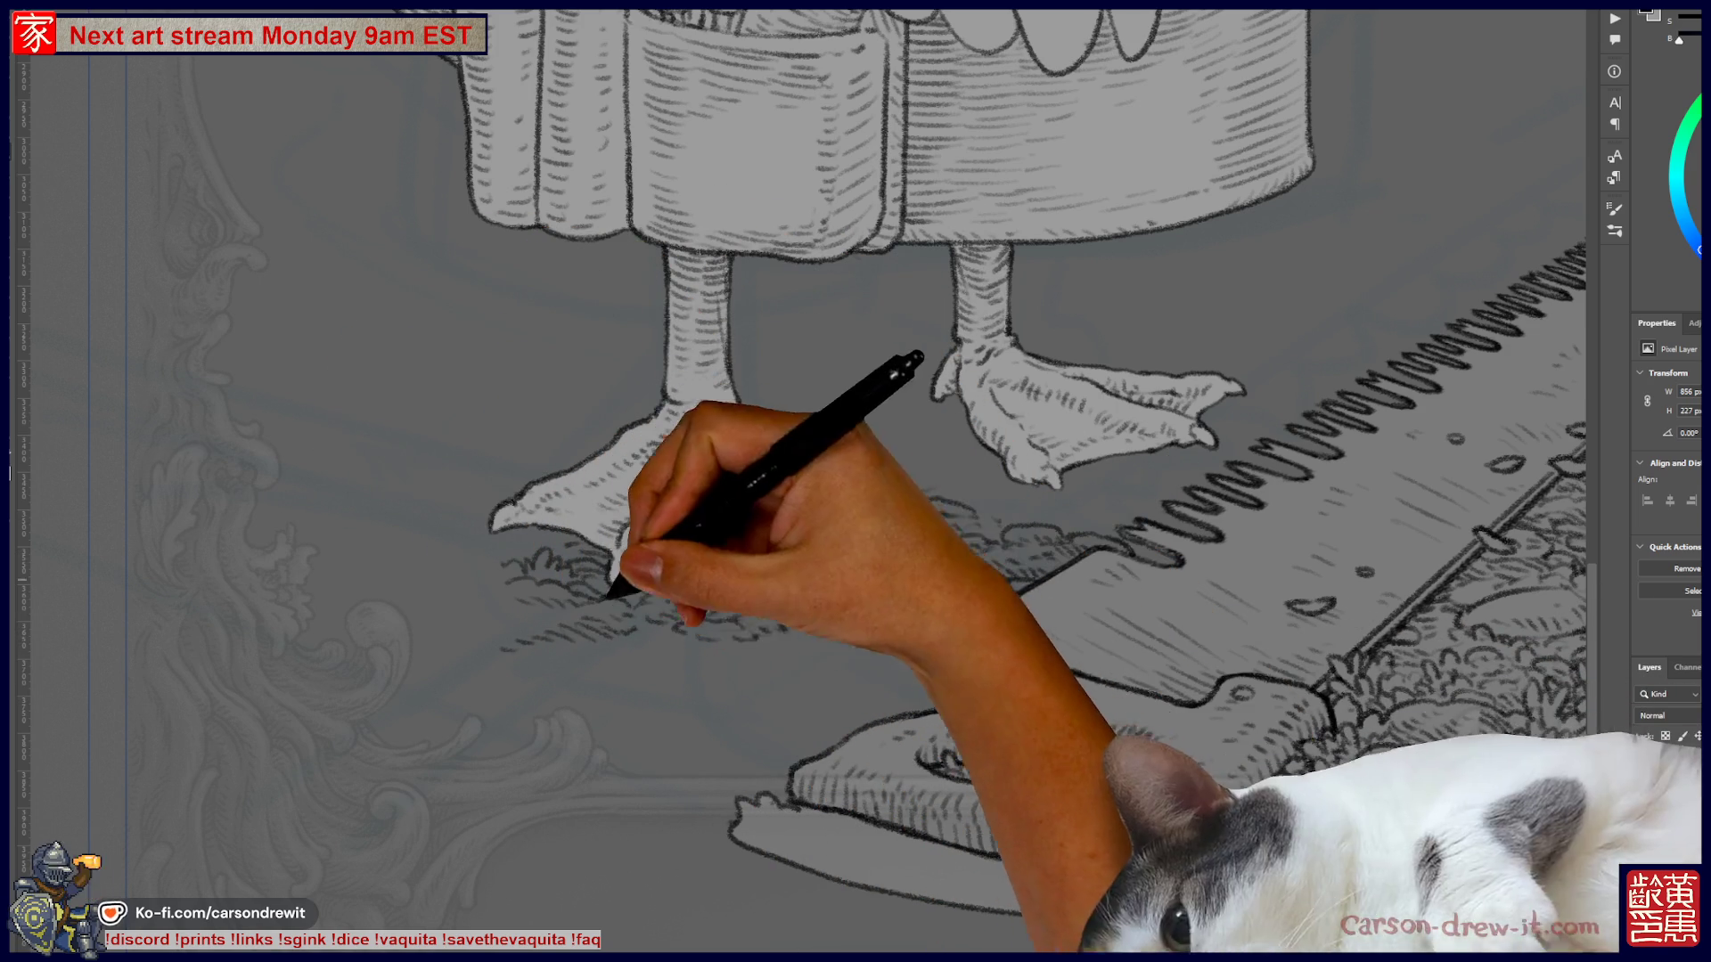
pyautogui.scroll(3, 855, 482)
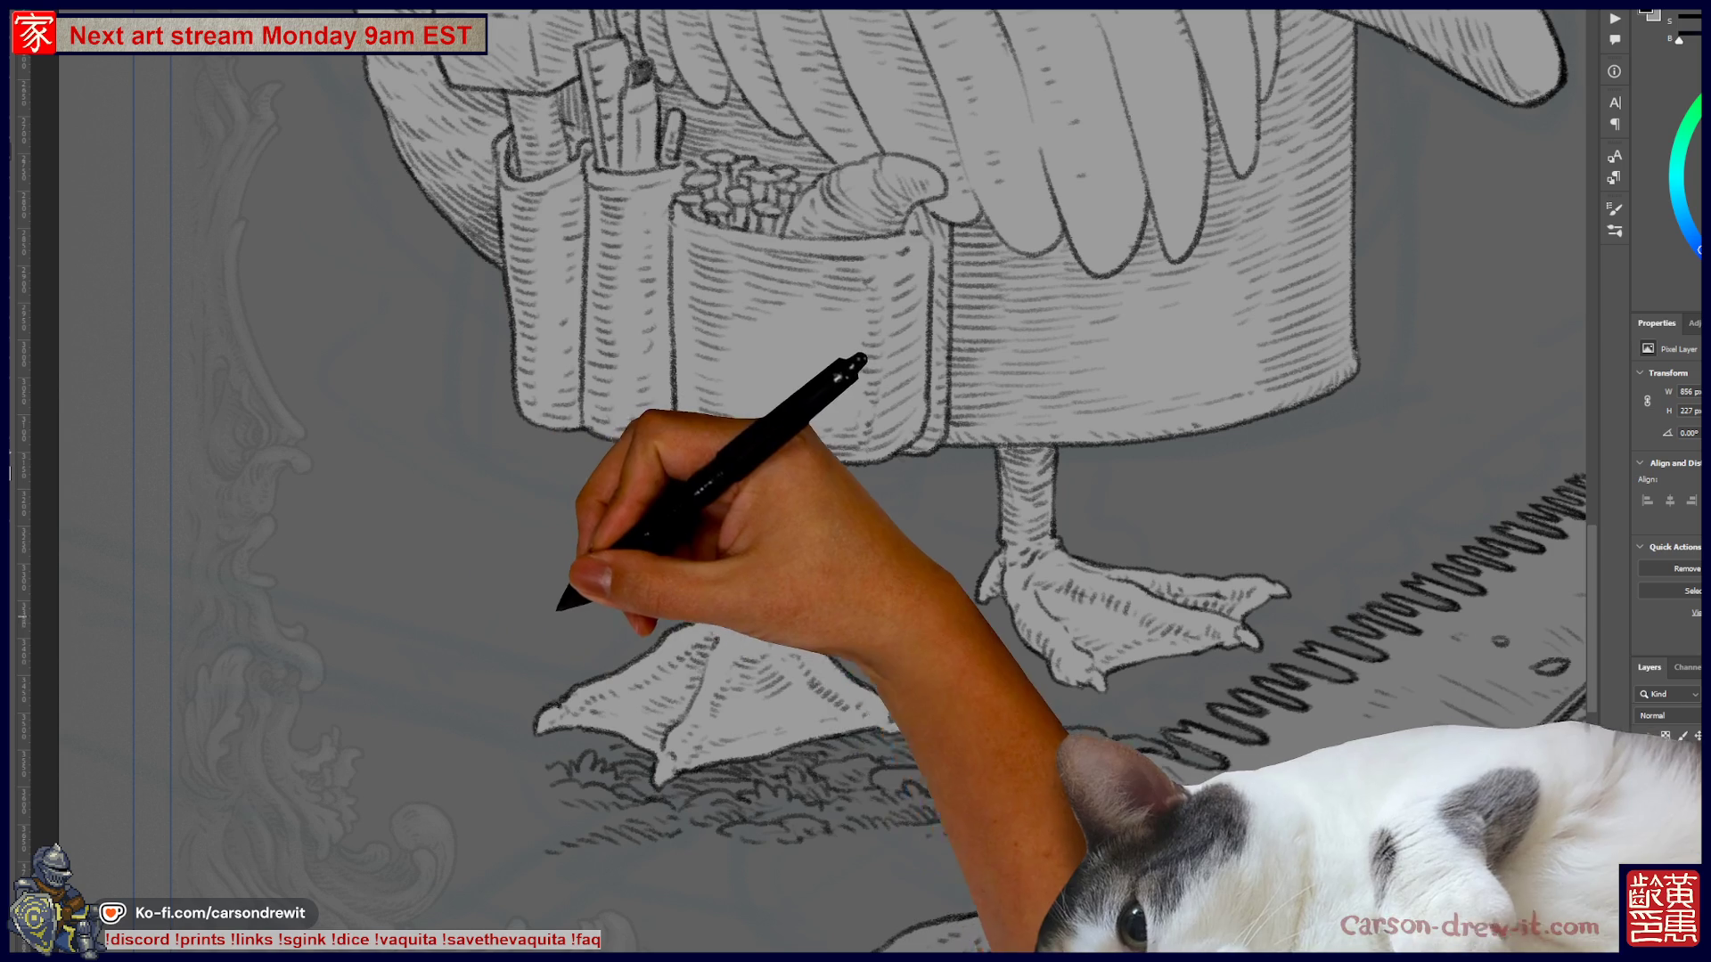
# - Draw the plank's two parallel long edges, its left end cap, and a refined top edge
pyautogui.moveTo(392, 688); pyautogui.dragTo(922, 517)
pyautogui.moveTo(379, 675)
pyautogui.mouseDown()
pyautogui.moveTo(922, 504)
pyautogui.moveTo(941, 512)
pyautogui.mouseUp()
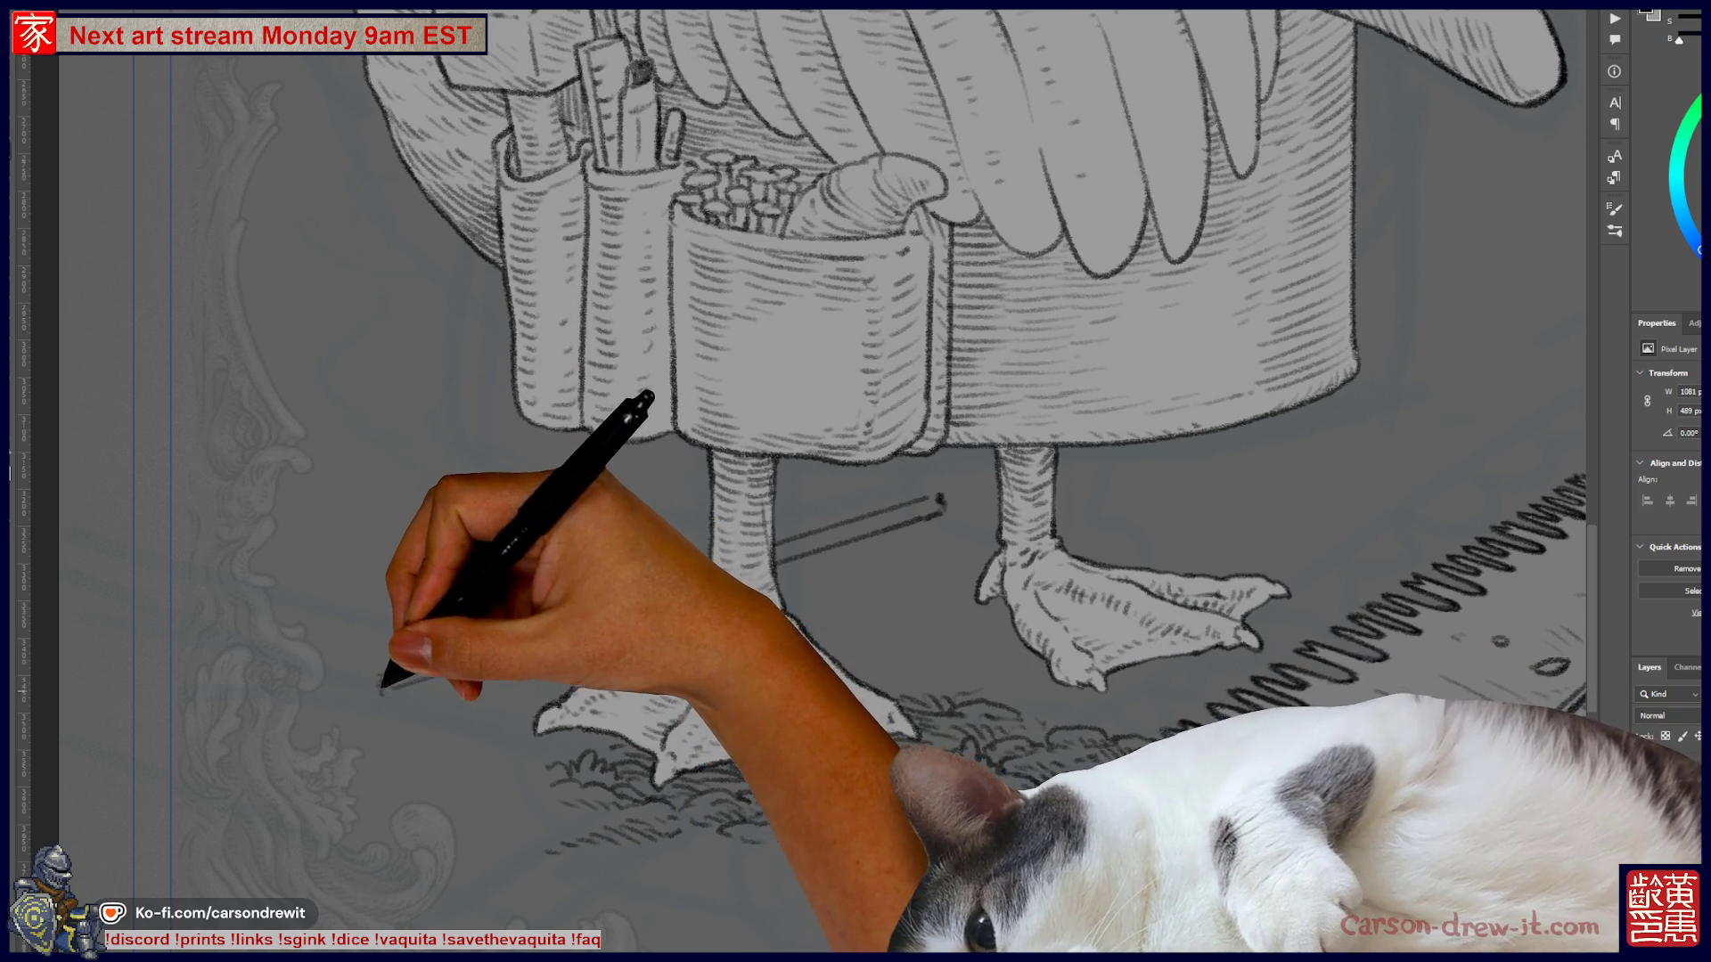
pyautogui.moveTo(486, 660)
pyautogui.mouseDown()
pyautogui.moveTo(378, 692)
pyautogui.moveTo(273, 674)
pyautogui.mouseUp()
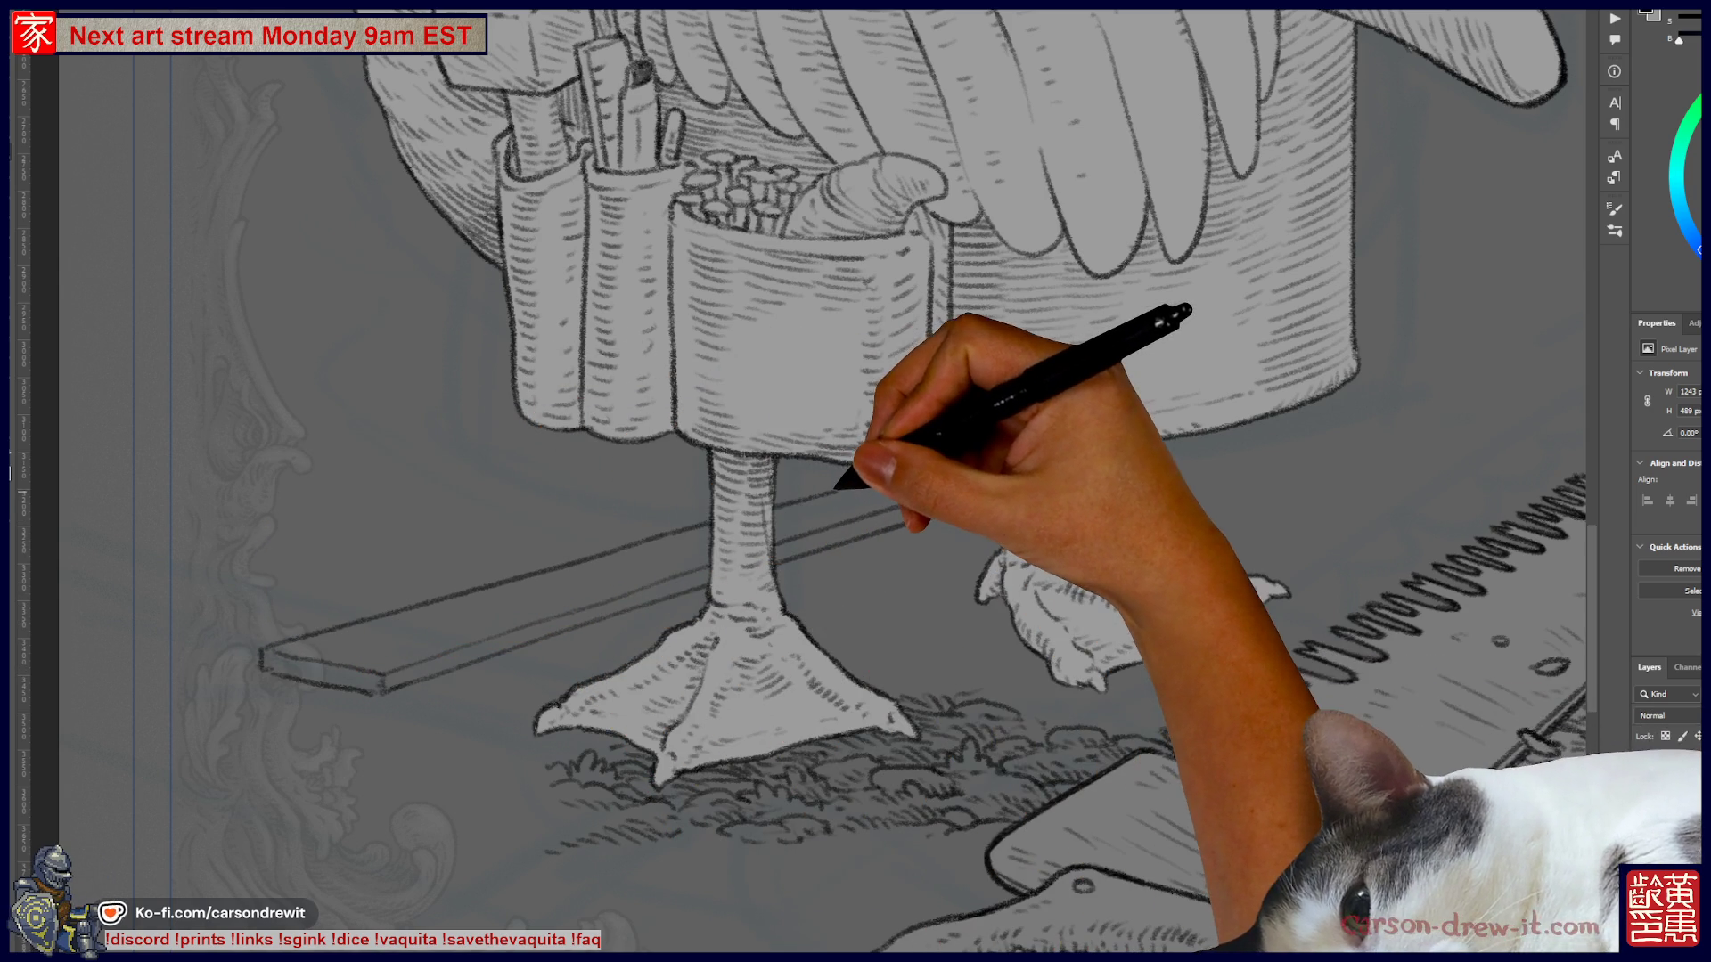
pyautogui.moveTo(848, 488); pyautogui.dragTo(1051, 484)
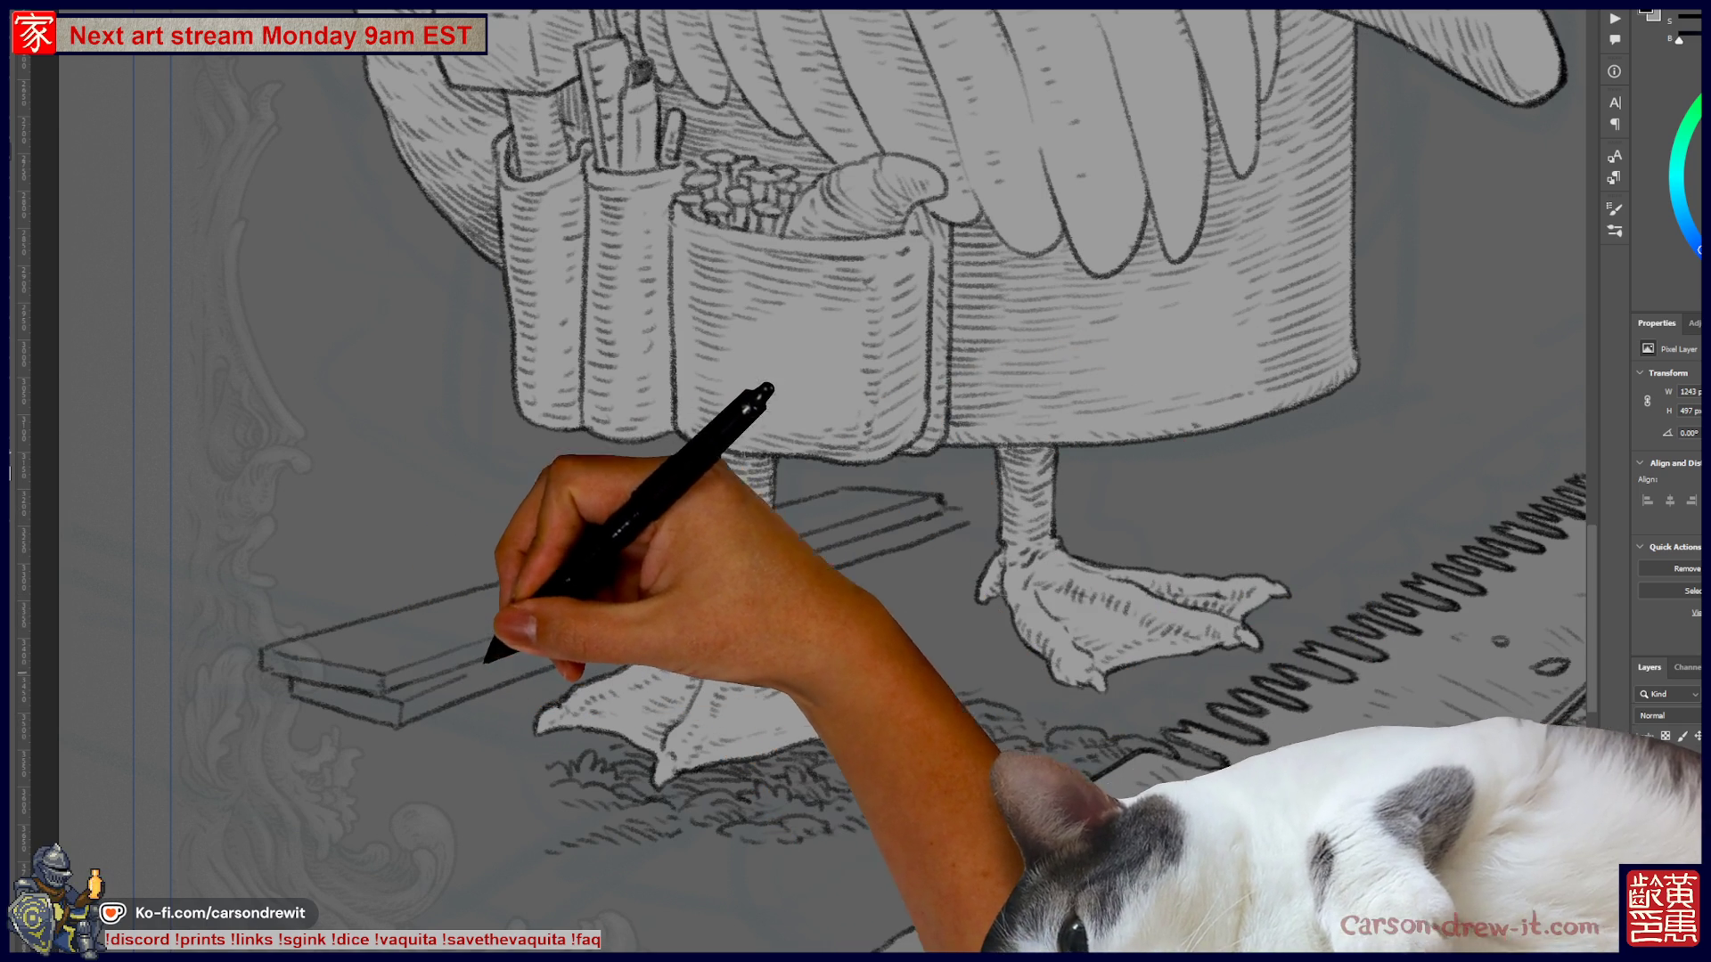
pyautogui.press('ctrl')
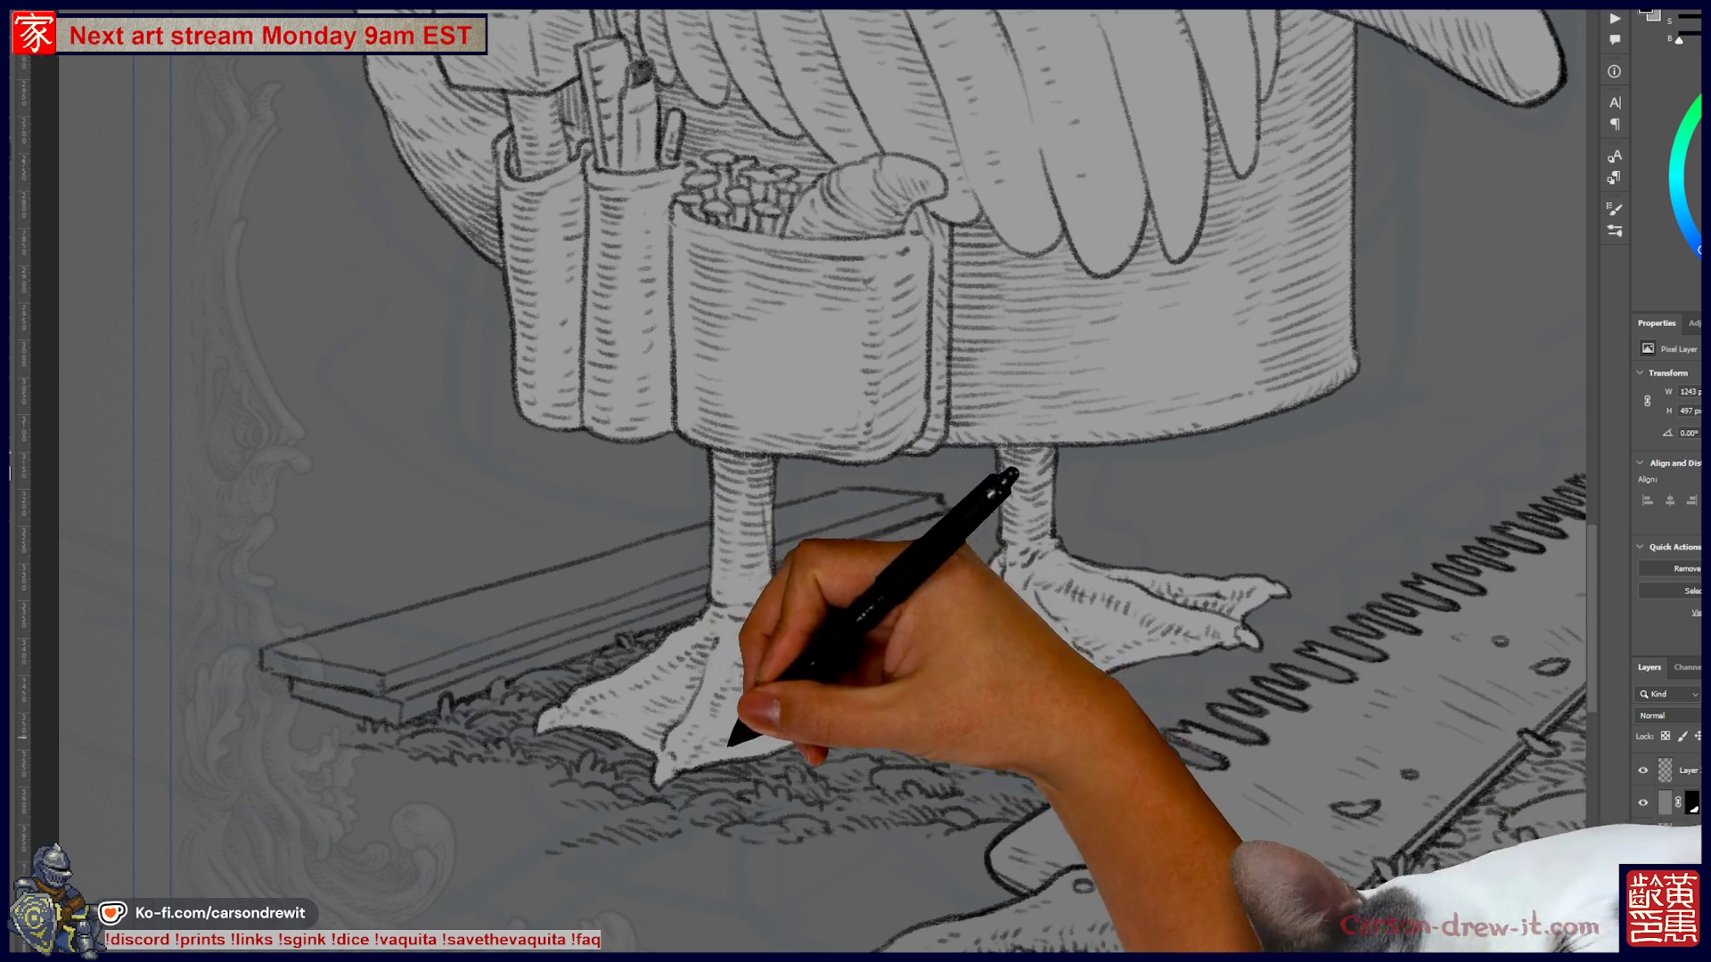
pyautogui.moveTo(784, 570); pyautogui.dragTo(922, 597)
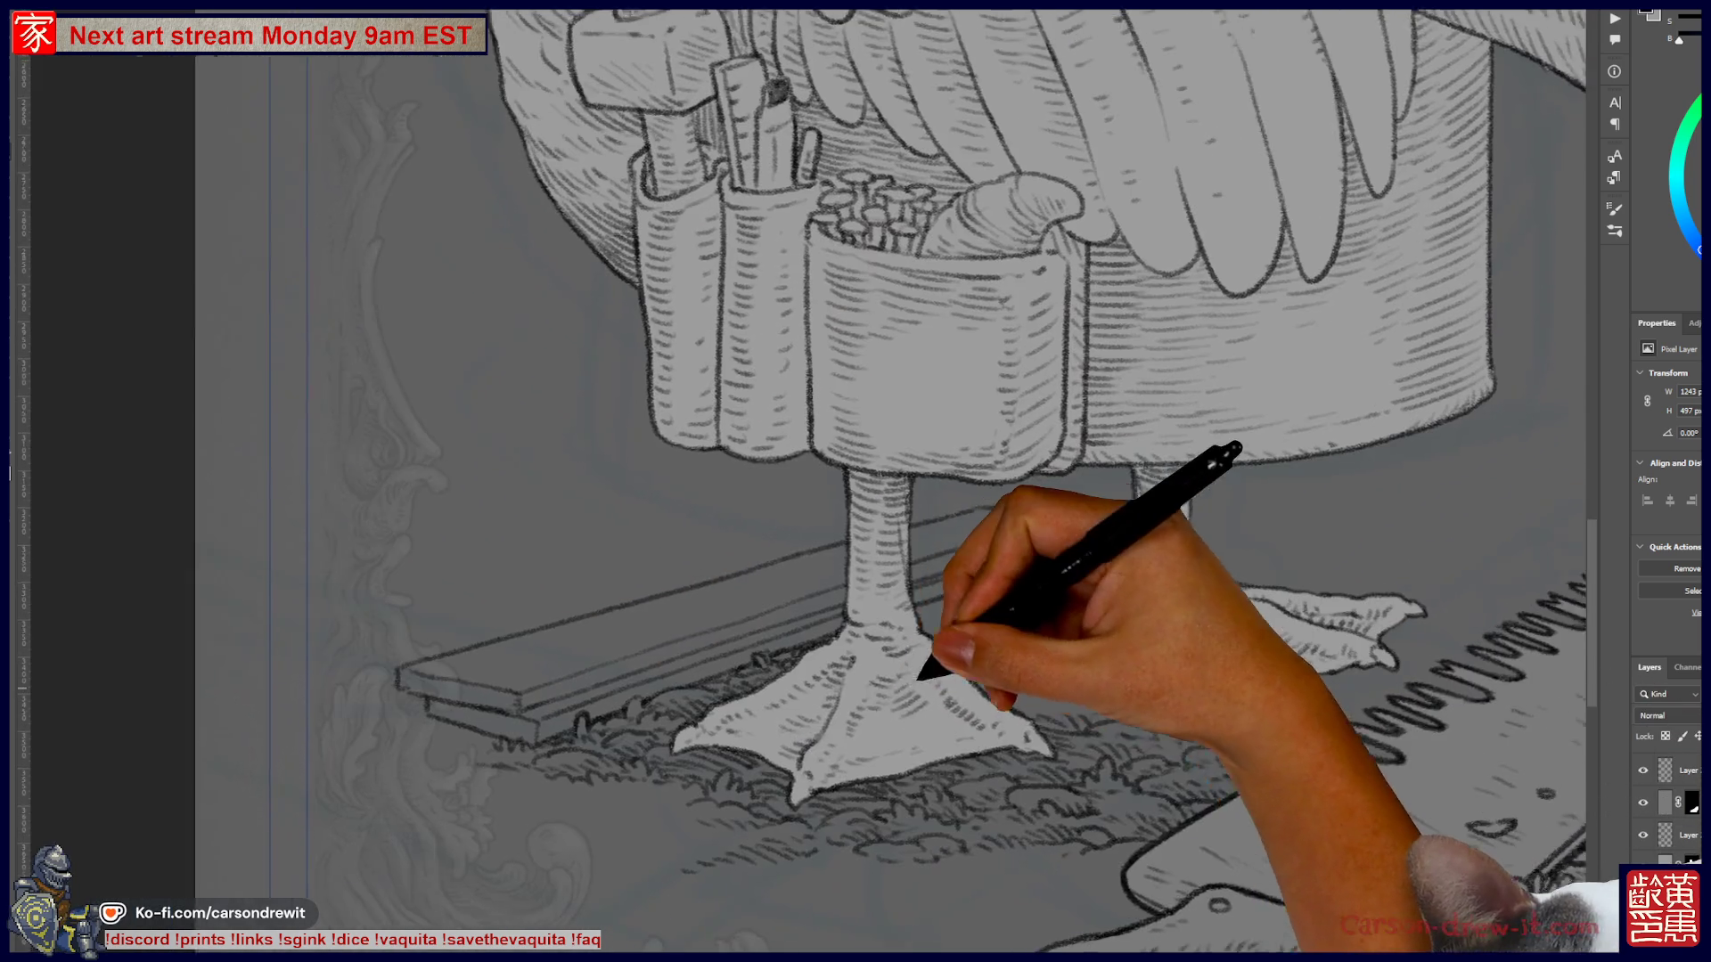
pyautogui.moveTo(918, 677)
pyautogui.mouseDown()
pyautogui.moveTo(821, 782)
pyautogui.moveTo(794, 629)
pyautogui.moveTo(419, 619)
pyautogui.mouseUp()
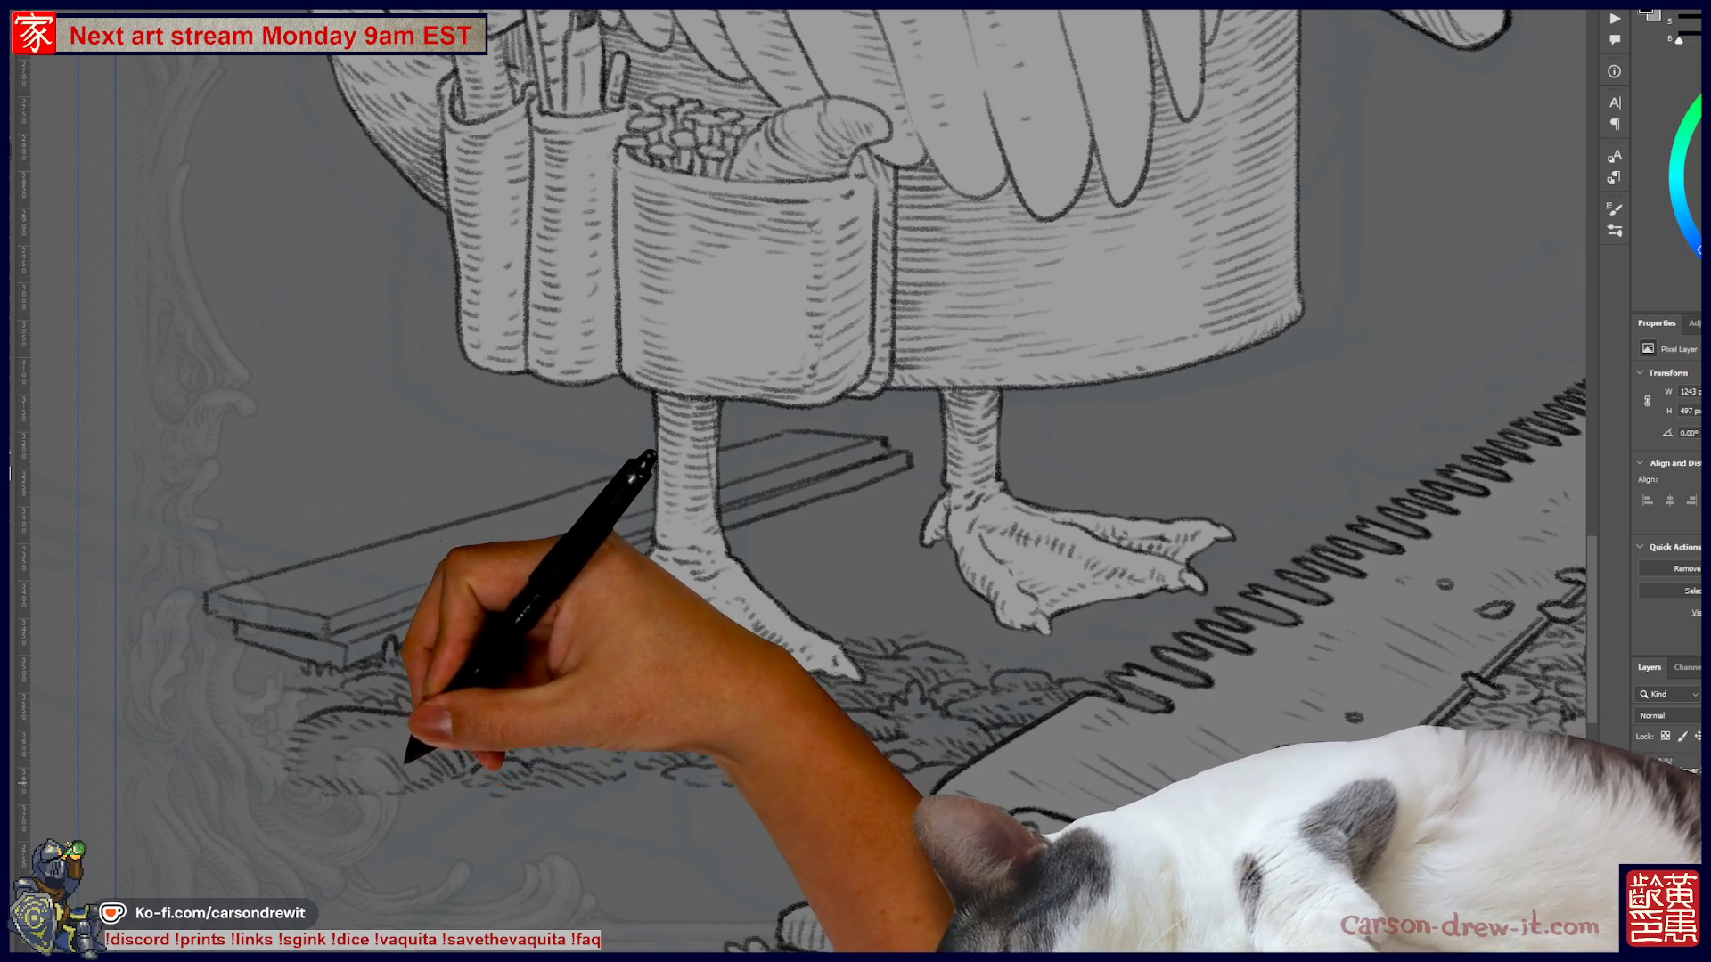
pyautogui.moveTo(430, 748)
pyautogui.mouseDown()
pyautogui.moveTo(337, 784)
pyautogui.moveTo(444, 788)
pyautogui.mouseUp()
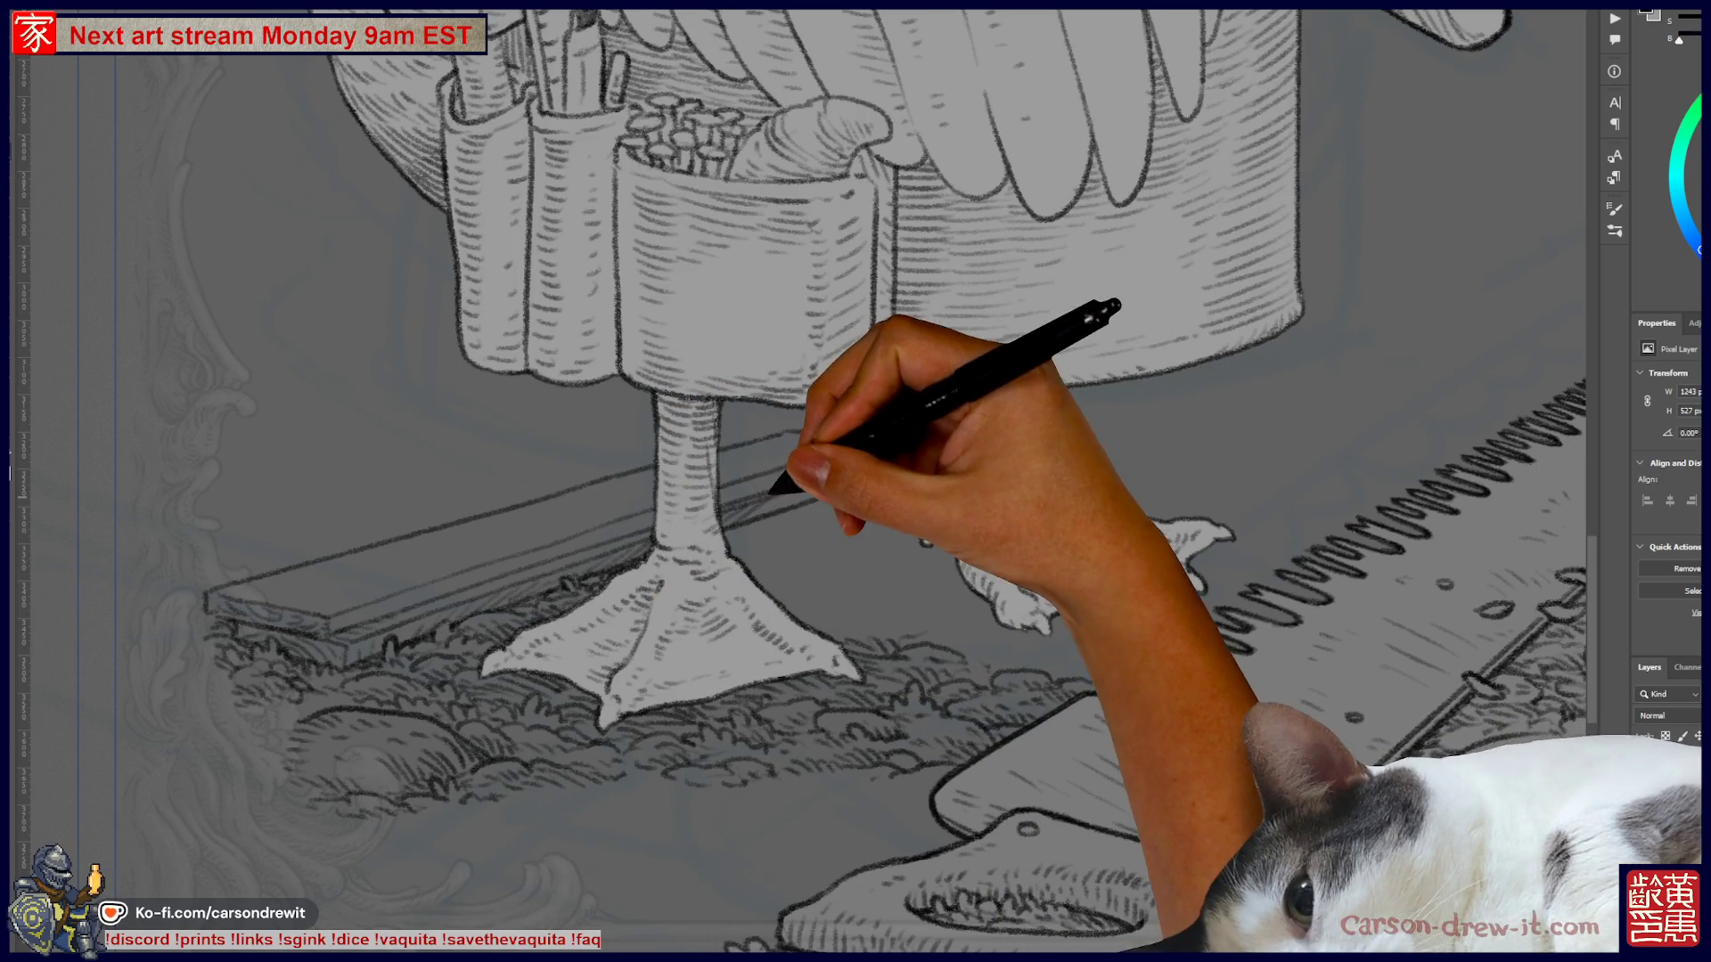
pyautogui.press('ctrl')
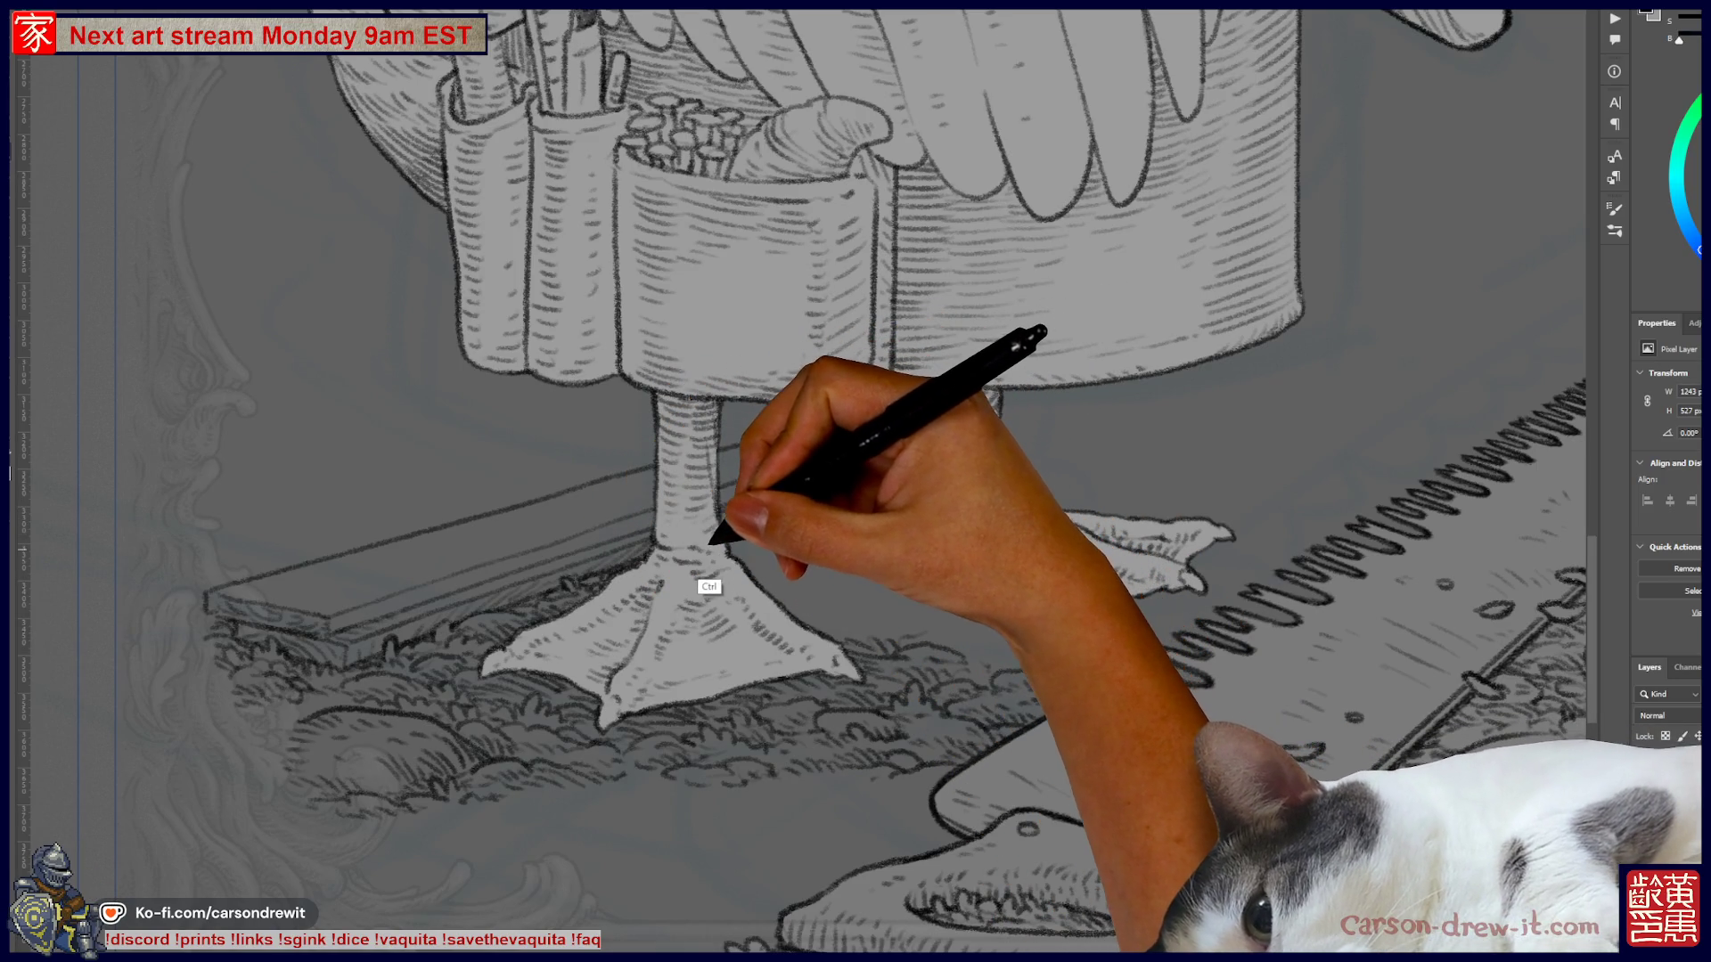
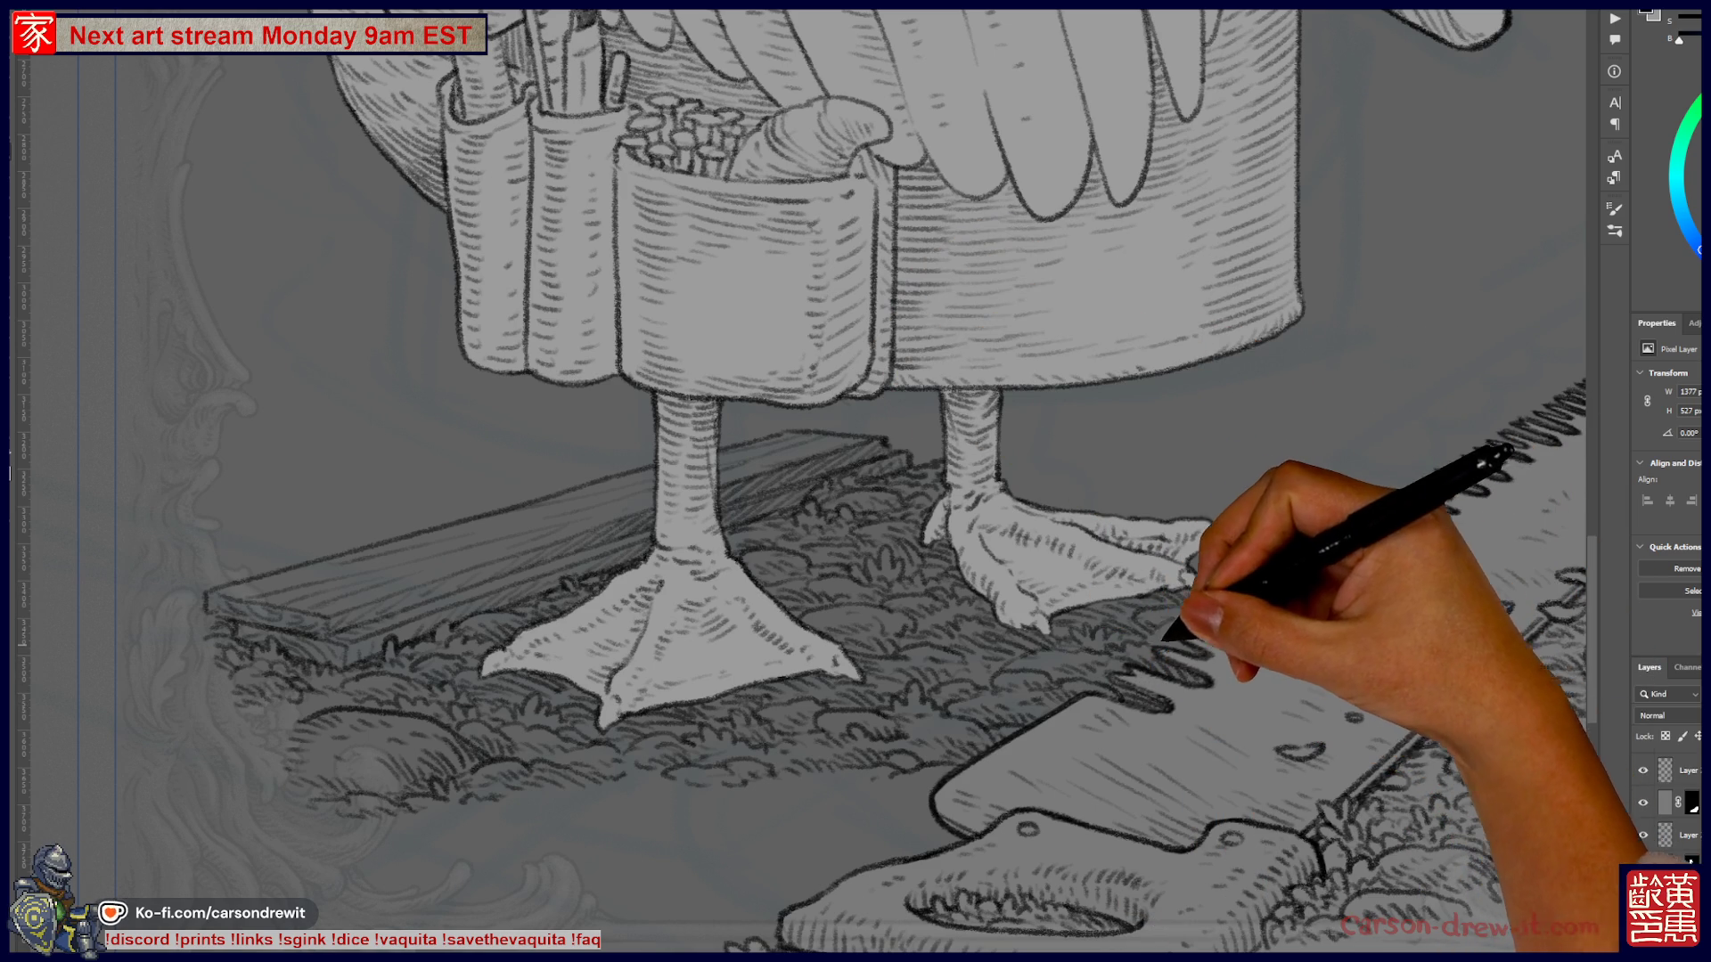
# - Draw additional zigzag teeth along the saw blade, carrying the serrated edge further right
pyautogui.moveTo(1240, 638)
pyautogui.mouseDown()
pyautogui.moveTo(1222, 584)
pyautogui.moveTo(1296, 615)
pyautogui.moveTo(1260, 599)
pyautogui.moveTo(1310, 556)
pyautogui.mouseUp()
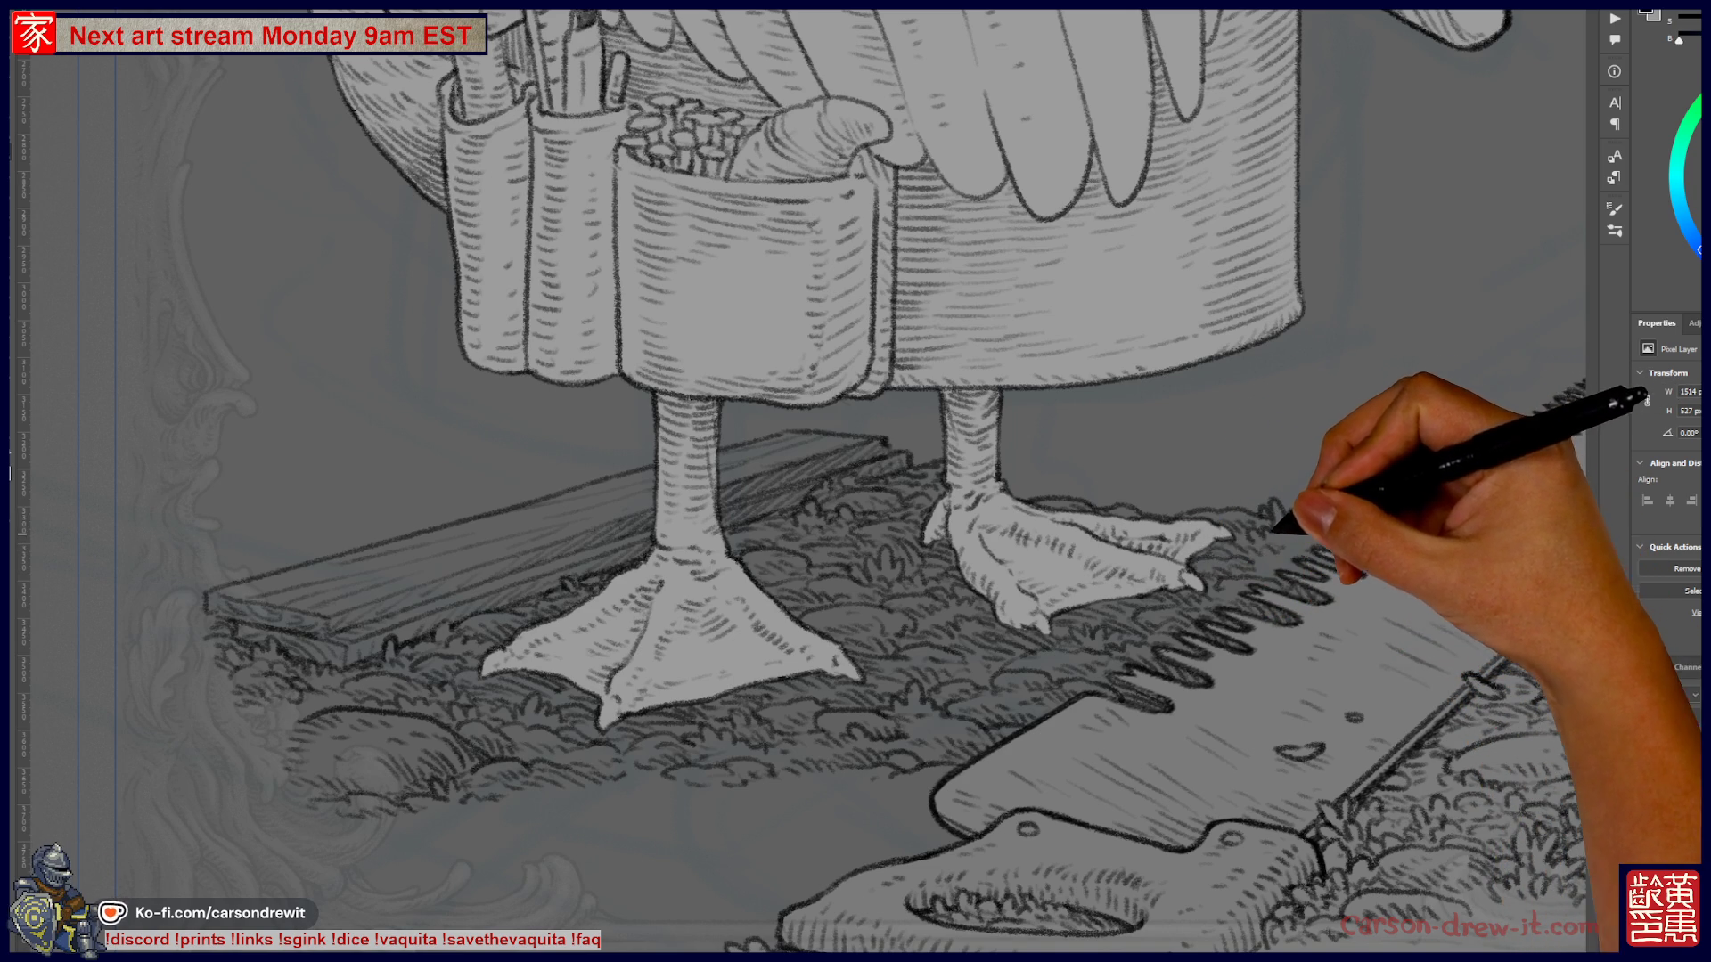
pyautogui.moveTo(1306, 531)
pyautogui.mouseDown()
pyautogui.moveTo(1345, 545)
pyautogui.moveTo(1381, 489)
pyautogui.moveTo(1413, 496)
pyautogui.moveTo(1336, 496)
pyautogui.moveTo(1367, 580)
pyautogui.moveTo(1393, 591)
pyautogui.moveTo(1401, 481)
pyautogui.mouseUp()
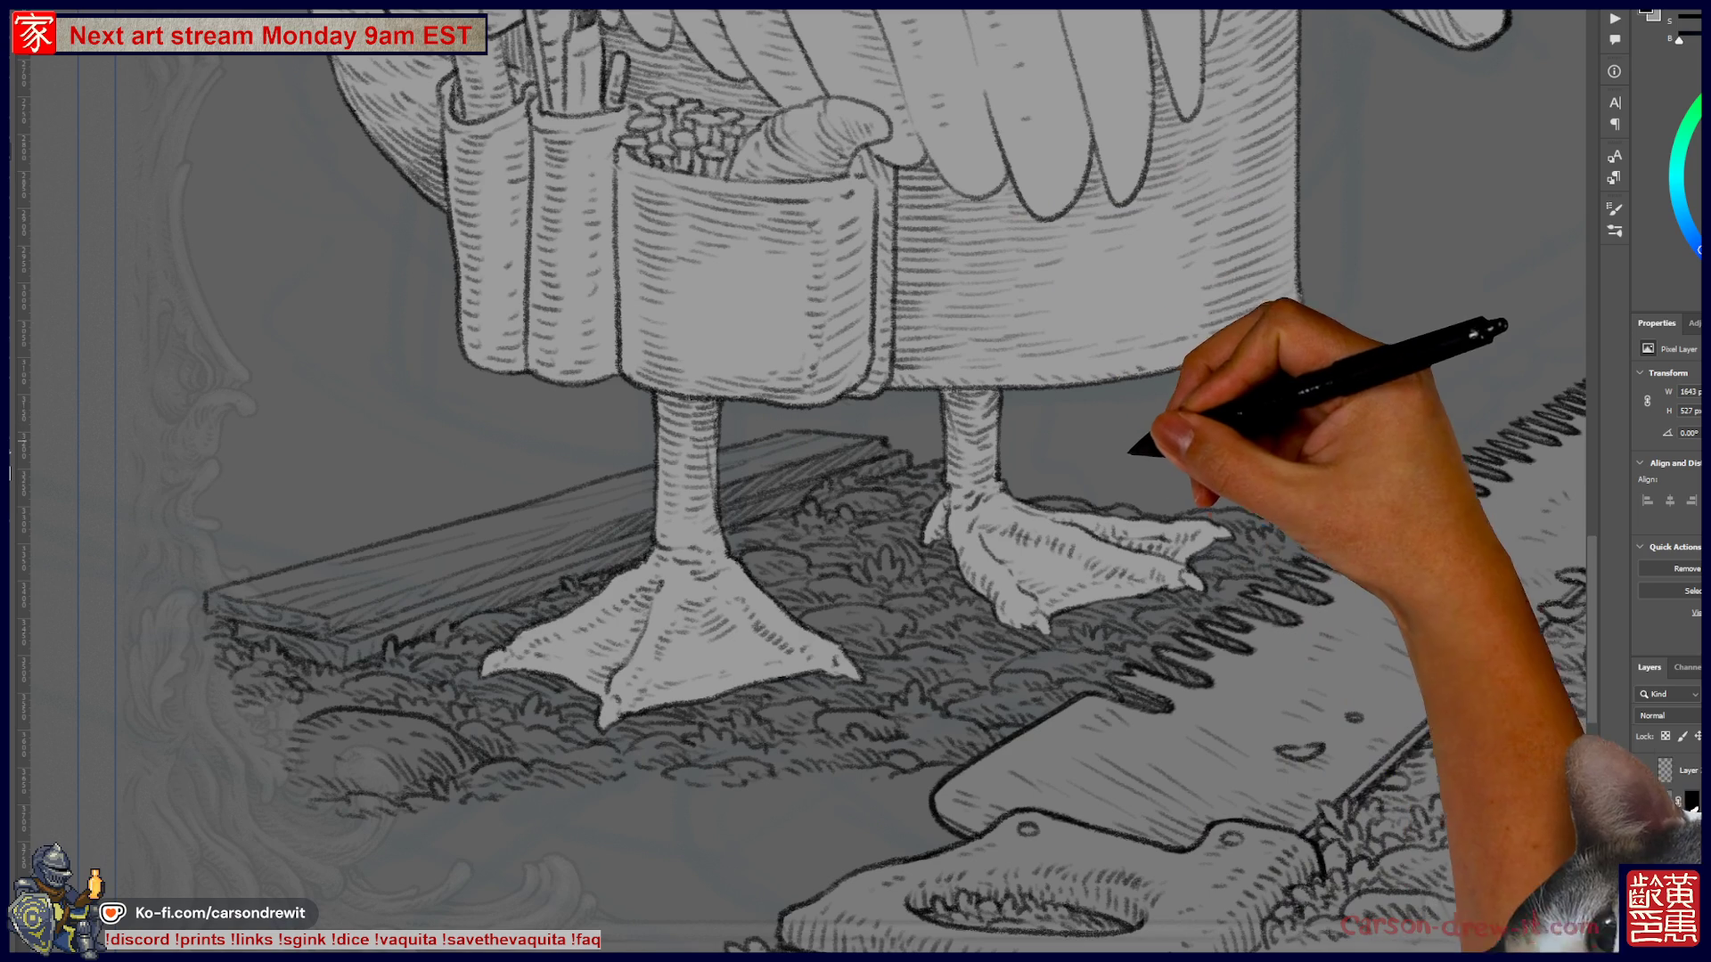
pyautogui.hotkey('ctrl', '-')
pyautogui.hotkey('ctrl', '-')
pyautogui.hotkey('ctrl', '-')
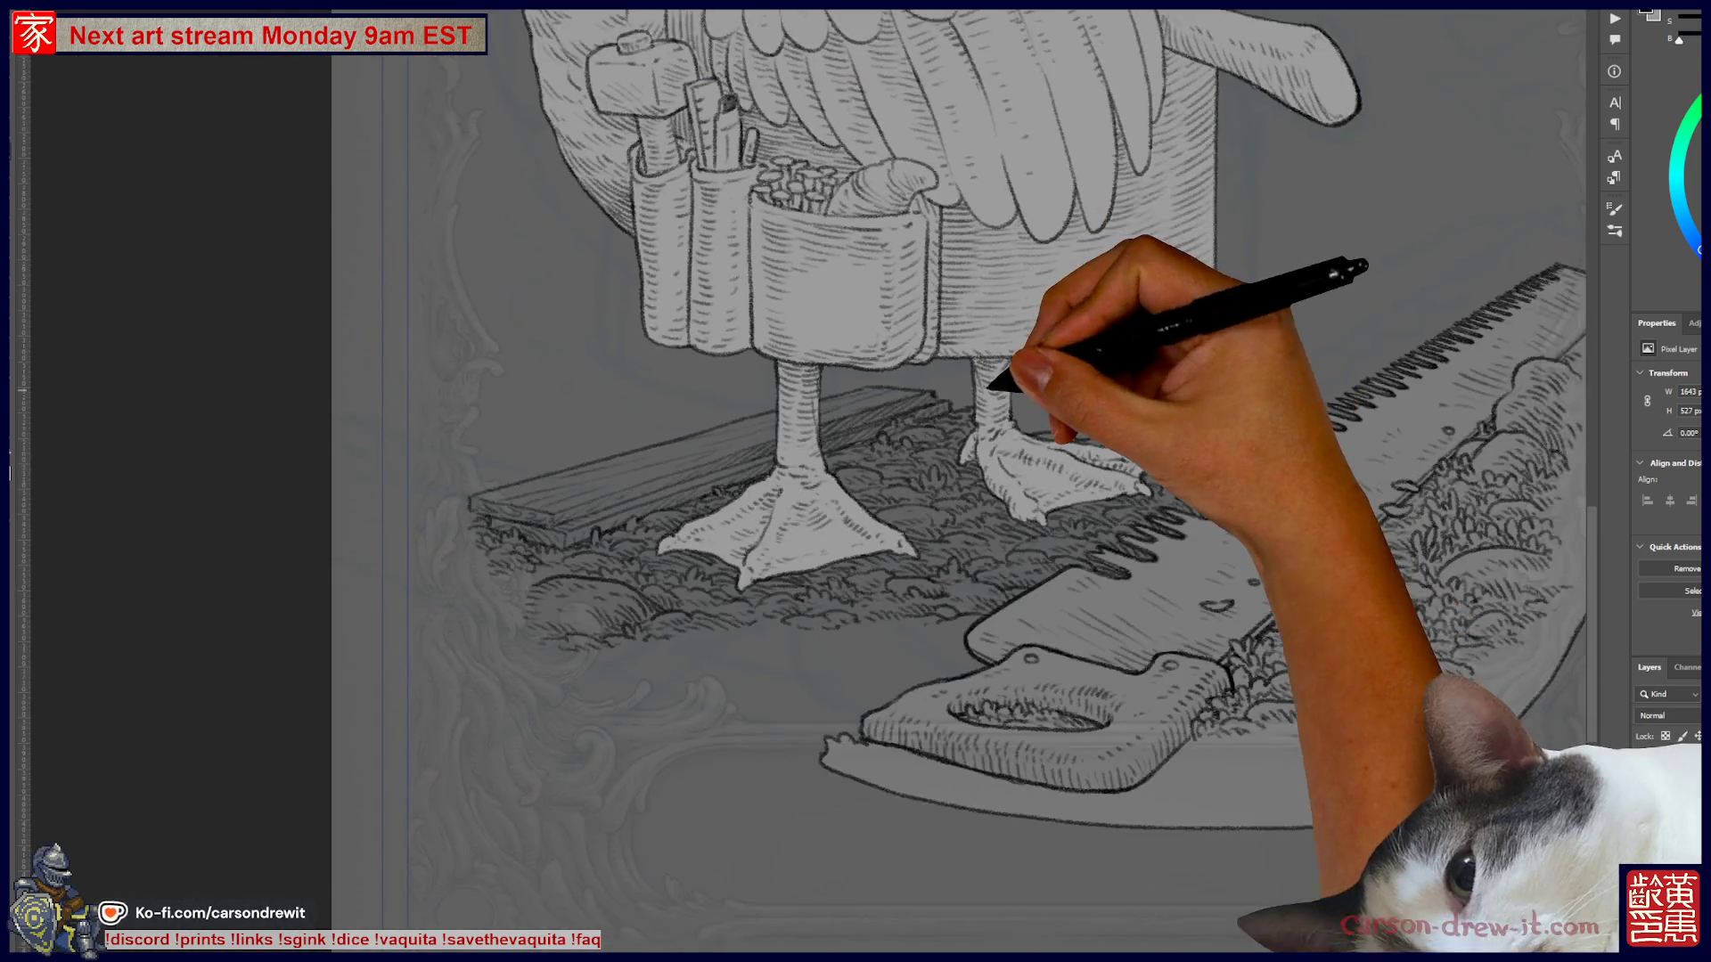
pyautogui.hotkey('ctrl', '-')
pyautogui.hotkey('ctrl', '+')
pyautogui.hotkey('ctrl', '+')
pyautogui.hotkey('ctrl', '+')
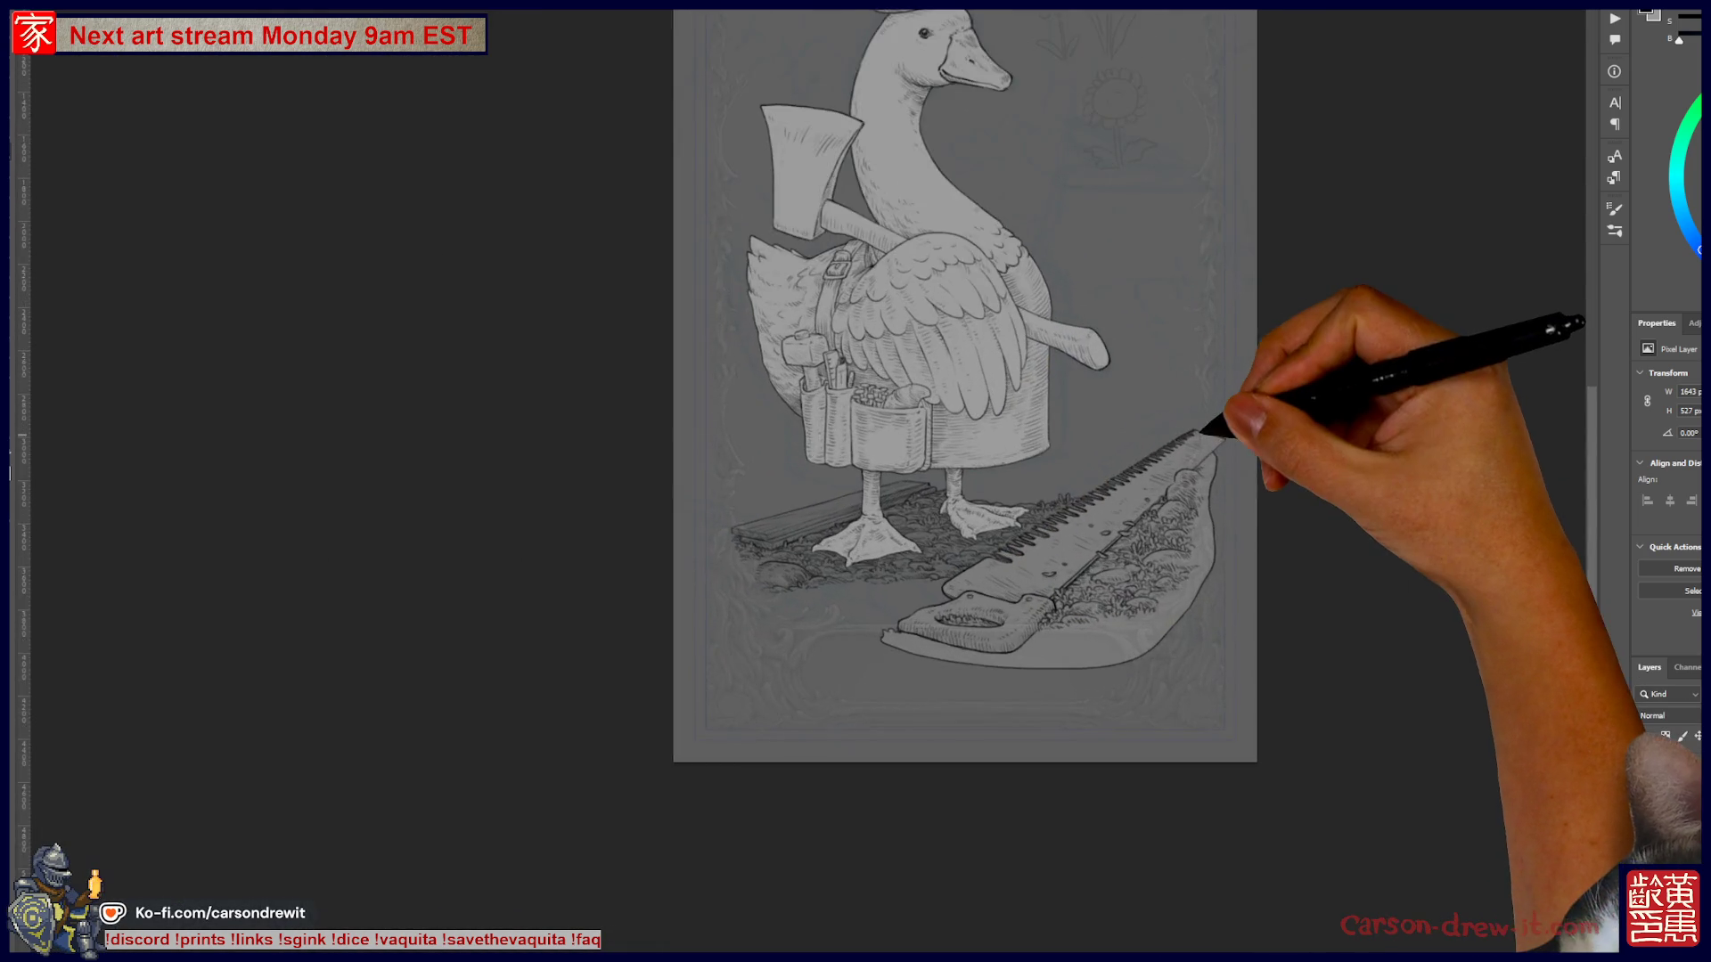
pyautogui.hotkey('ctrl', '+')
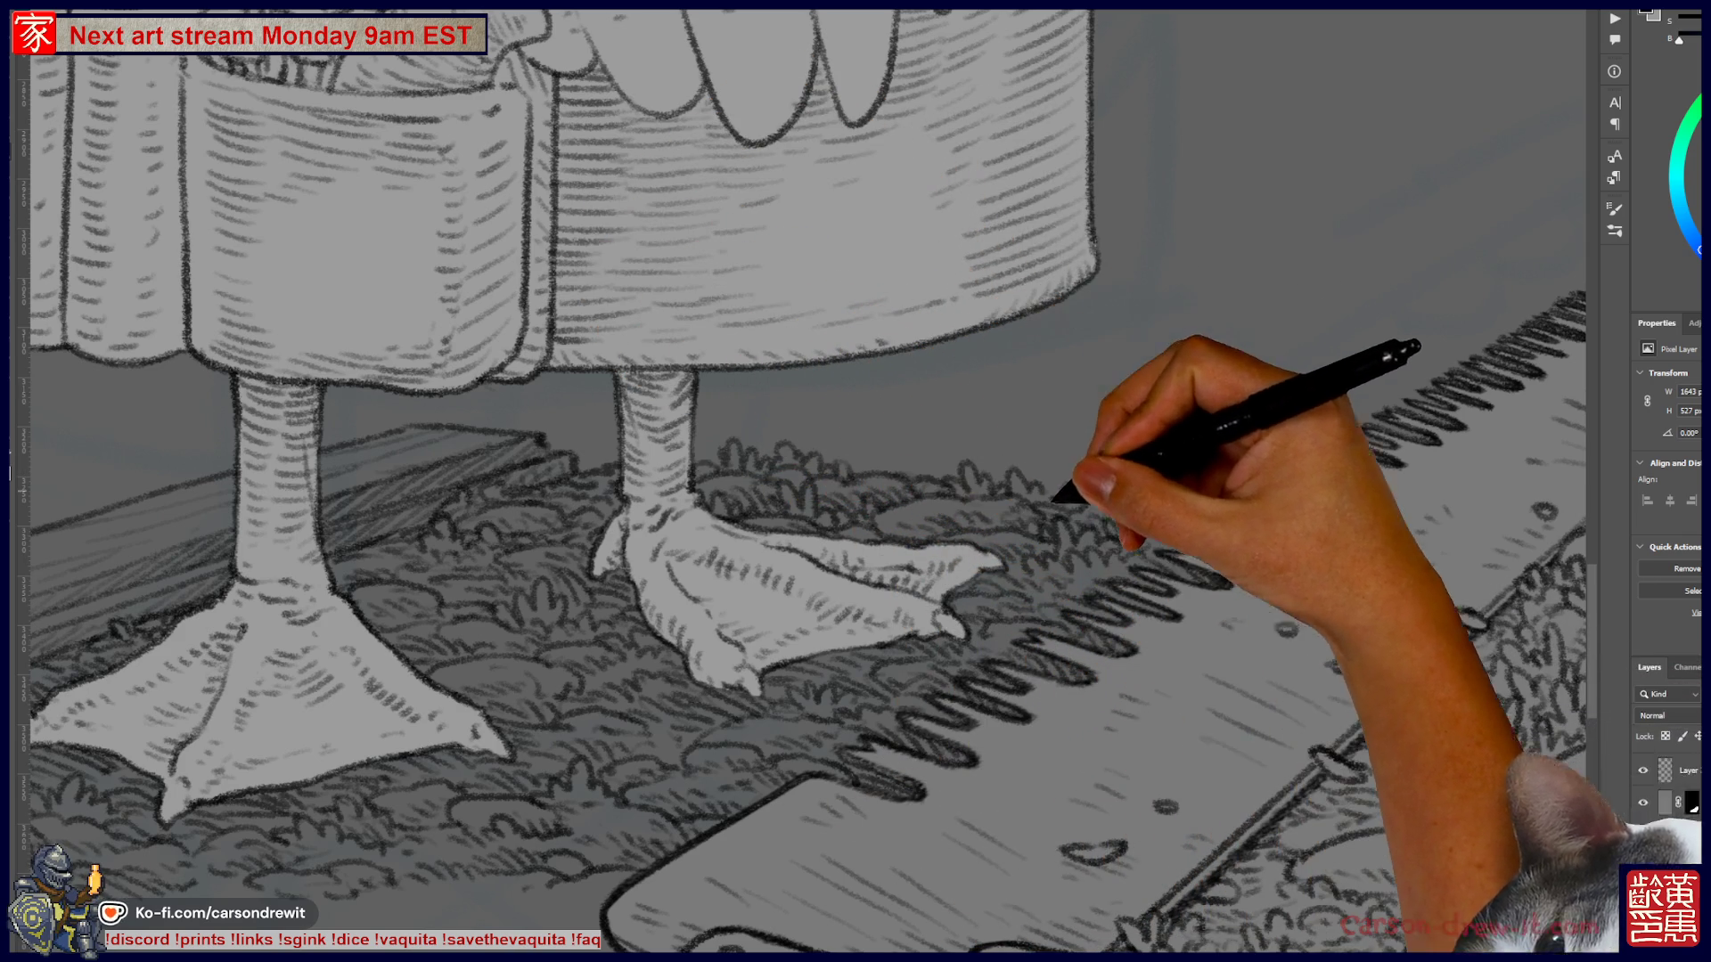
# - Add pencil grass strokes on the ground right beside the goose's feet
pyautogui.scroll(-10, 1274, 507)
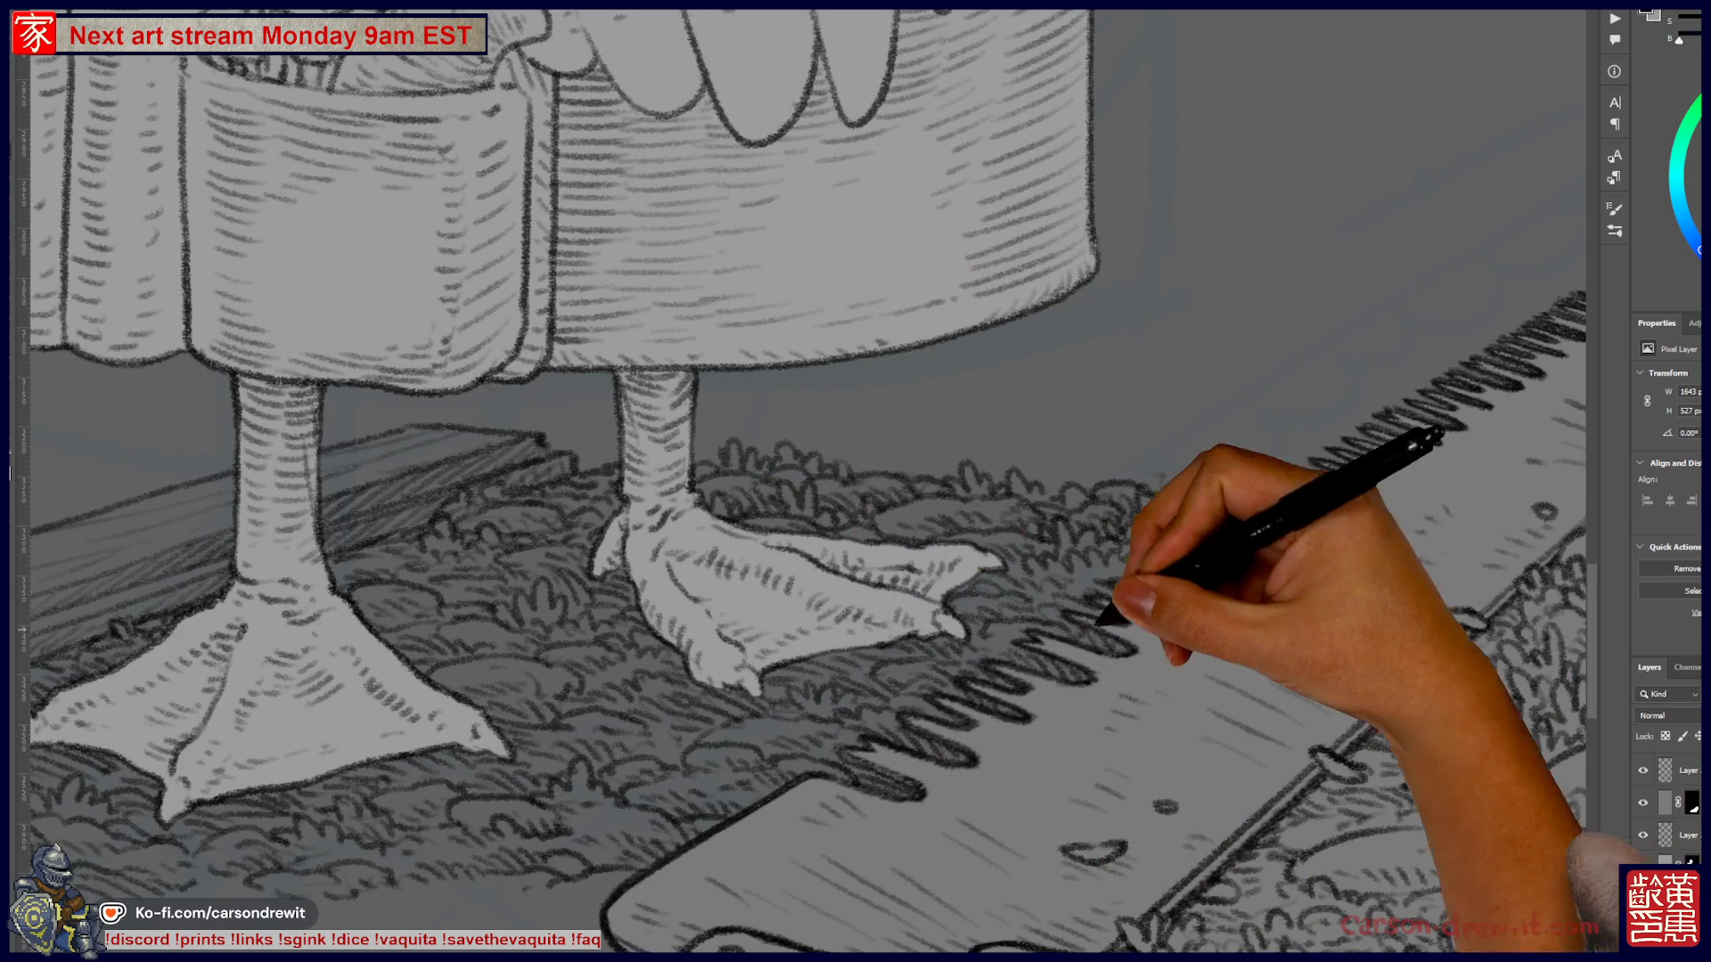
pyautogui.scroll(5, 929, 721)
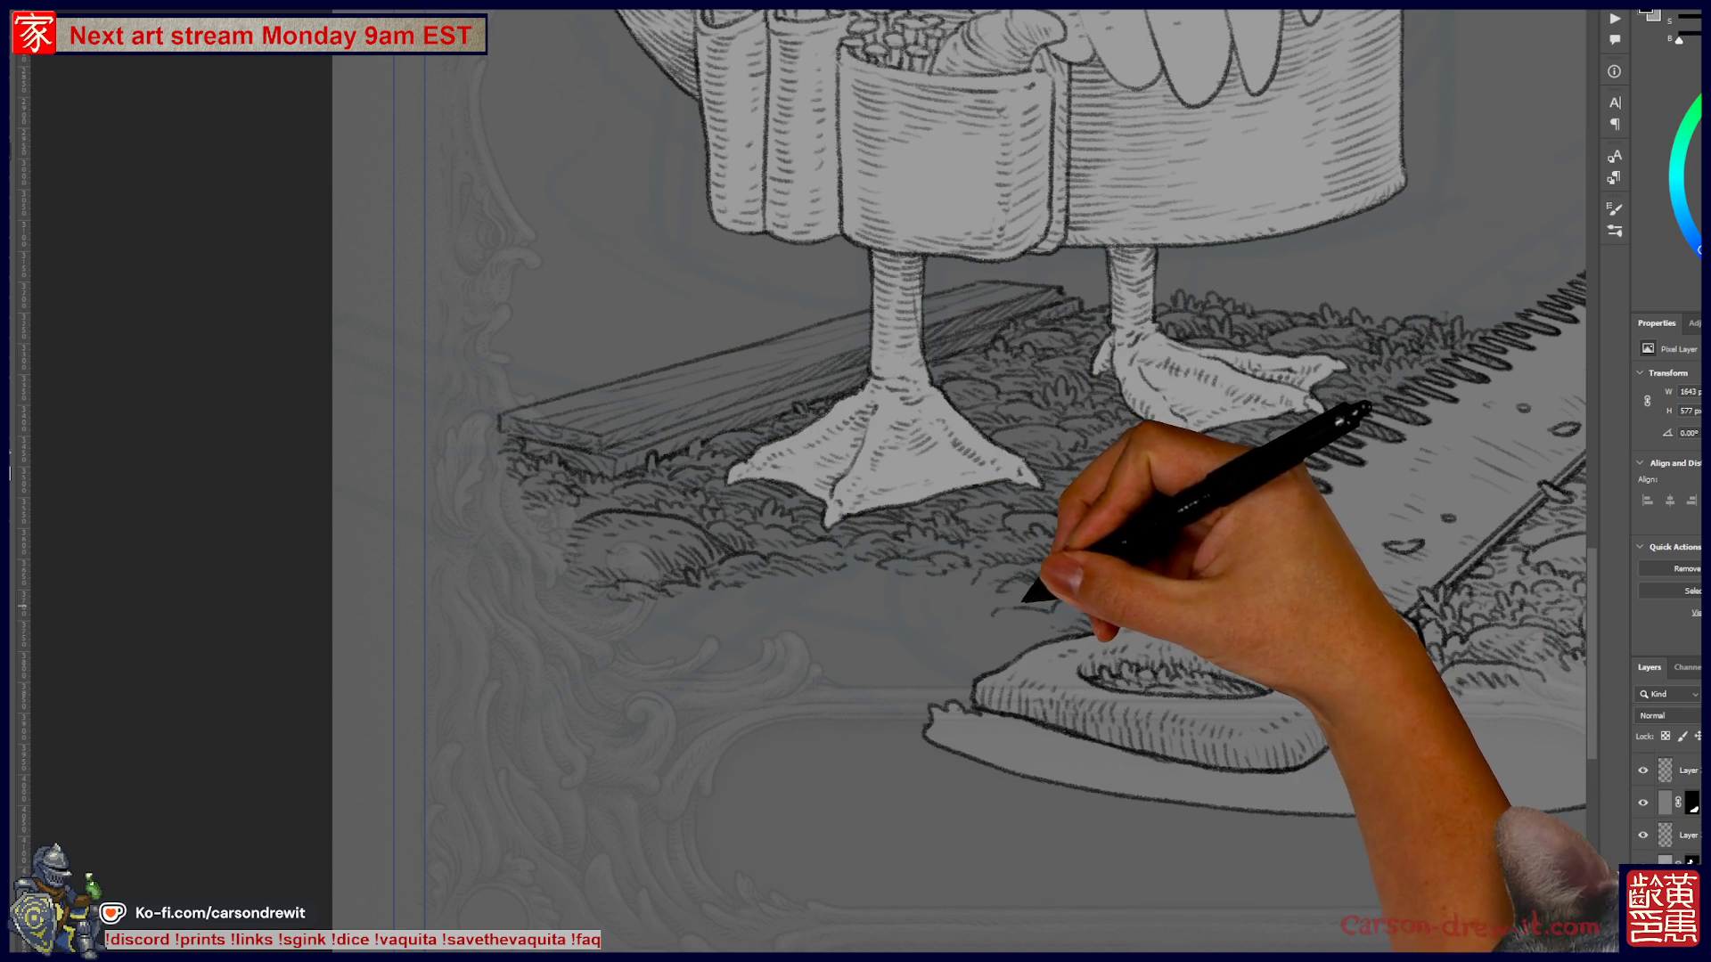
pyautogui.moveTo(1024, 629)
pyautogui.mouseDown()
pyautogui.moveTo(1040, 621)
pyautogui.moveTo(1026, 641)
pyautogui.mouseUp()
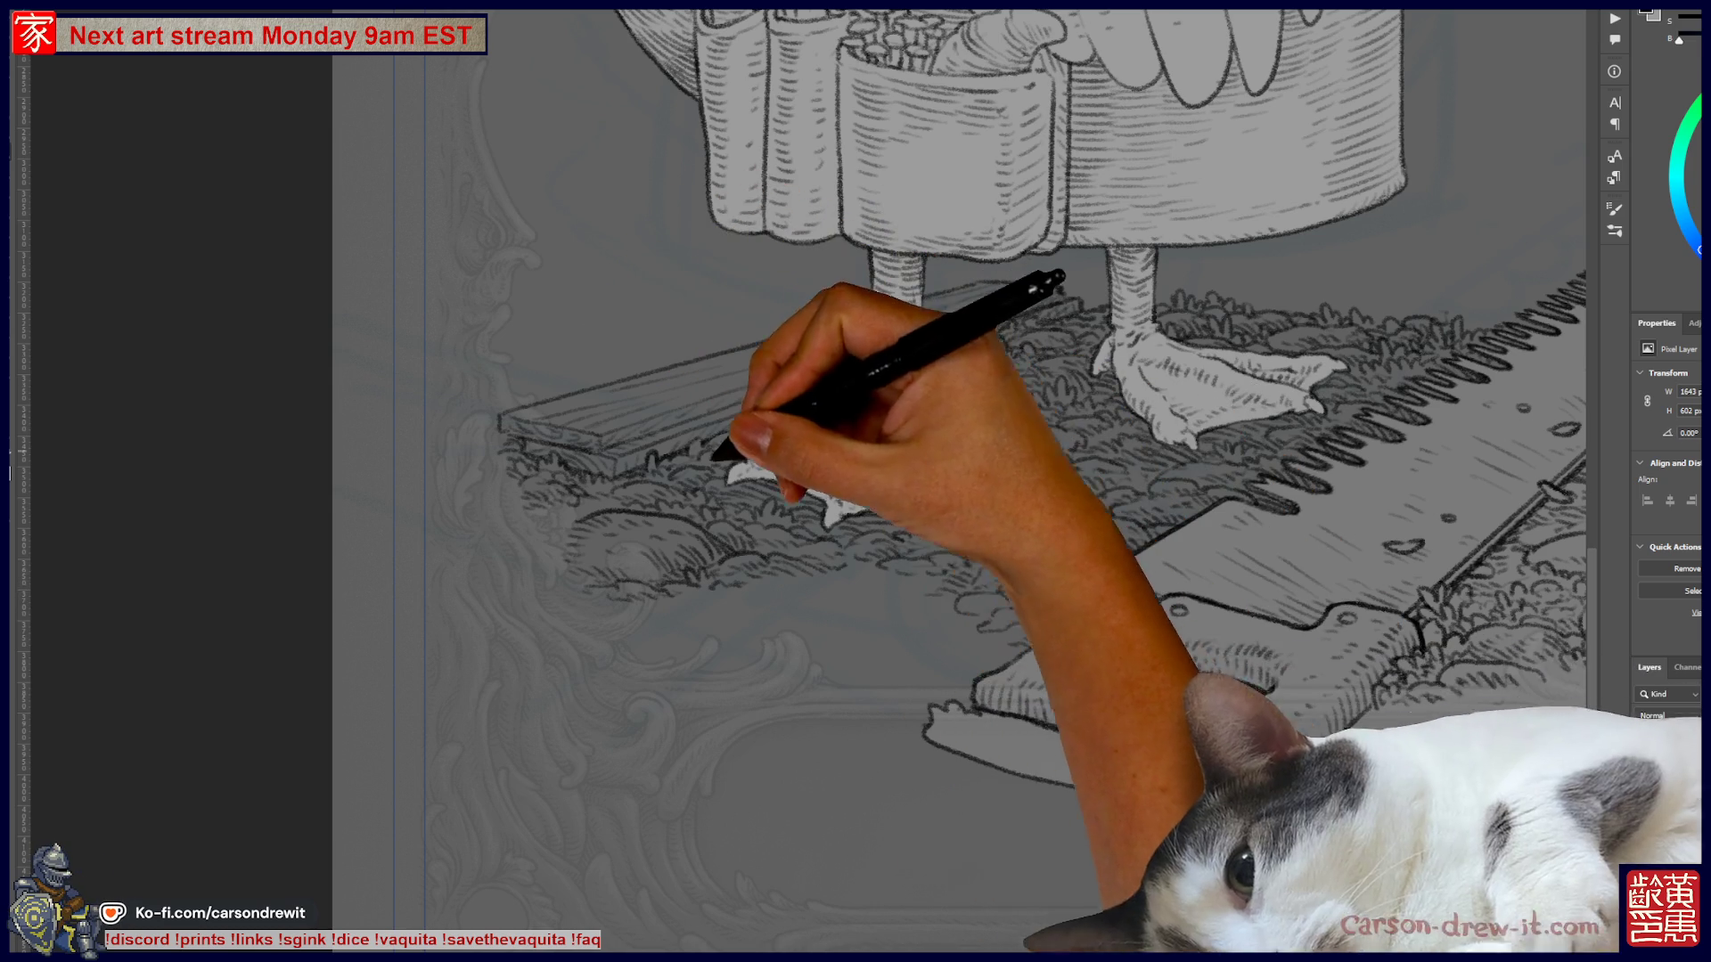
pyautogui.moveTo(813, 564)
pyautogui.mouseDown()
pyautogui.moveTo(659, 693)
pyautogui.moveTo(664, 724)
pyautogui.moveTo(775, 718)
pyautogui.moveTo(698, 695)
pyautogui.moveTo(698, 679)
pyautogui.moveTo(744, 684)
pyautogui.mouseUp()
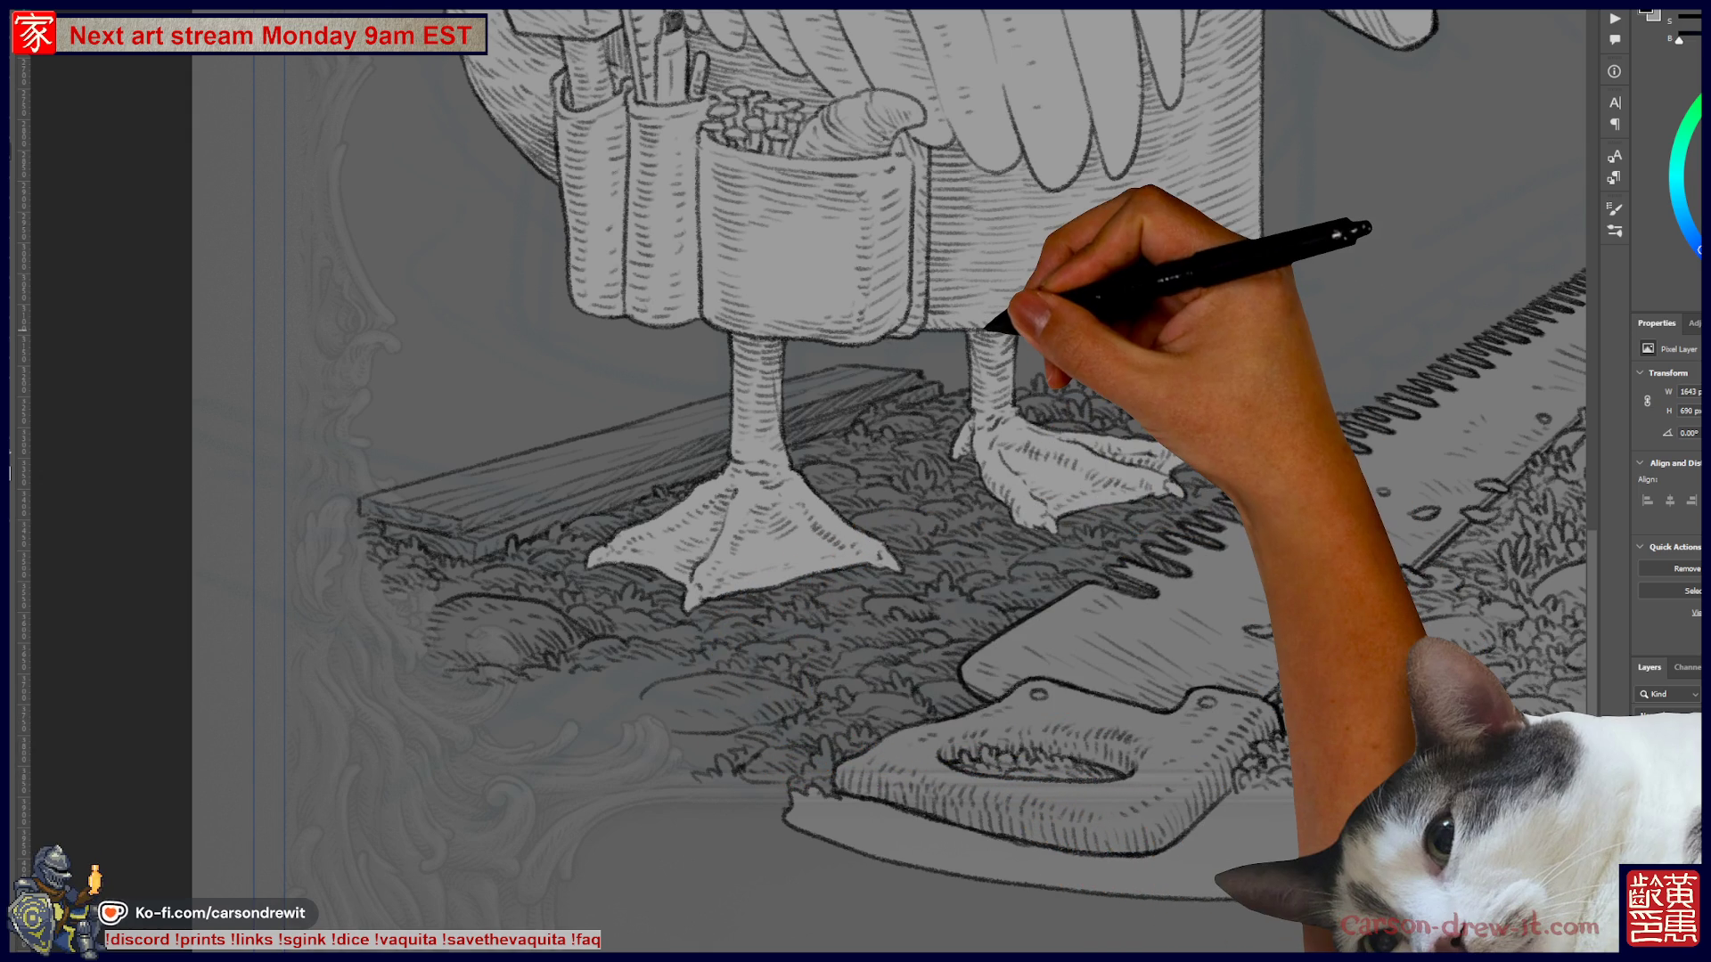
pyautogui.hotkey('ctrl', '0')
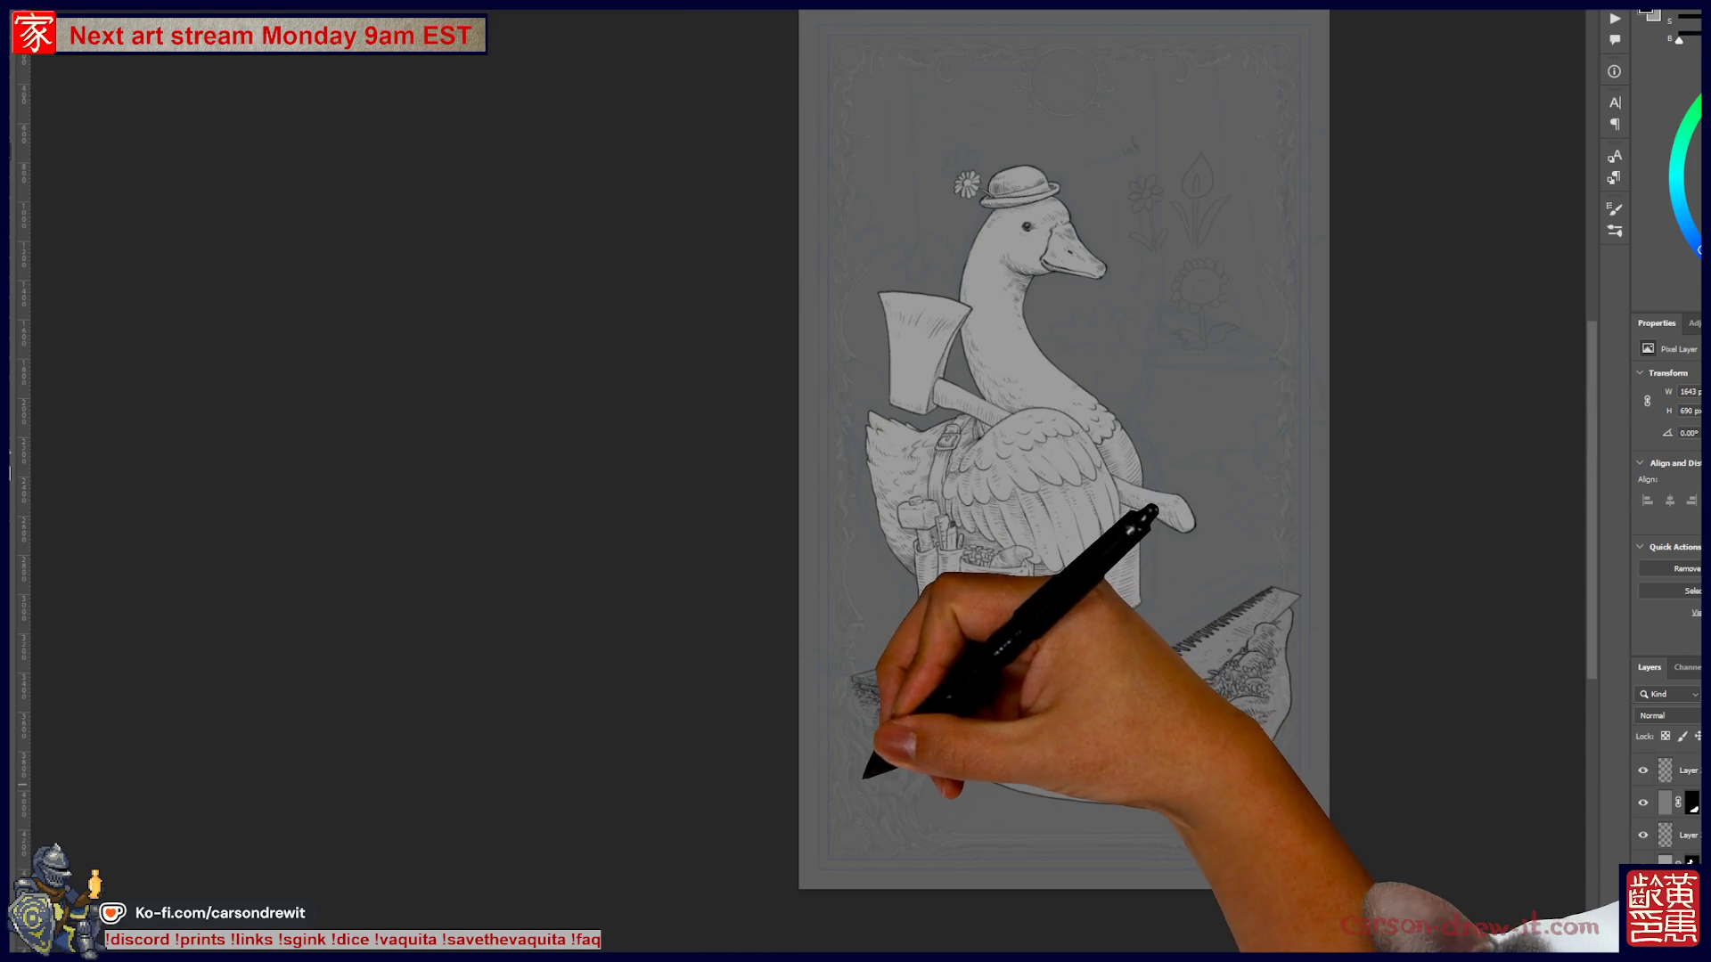
pyautogui.scroll(5, 947, 624)
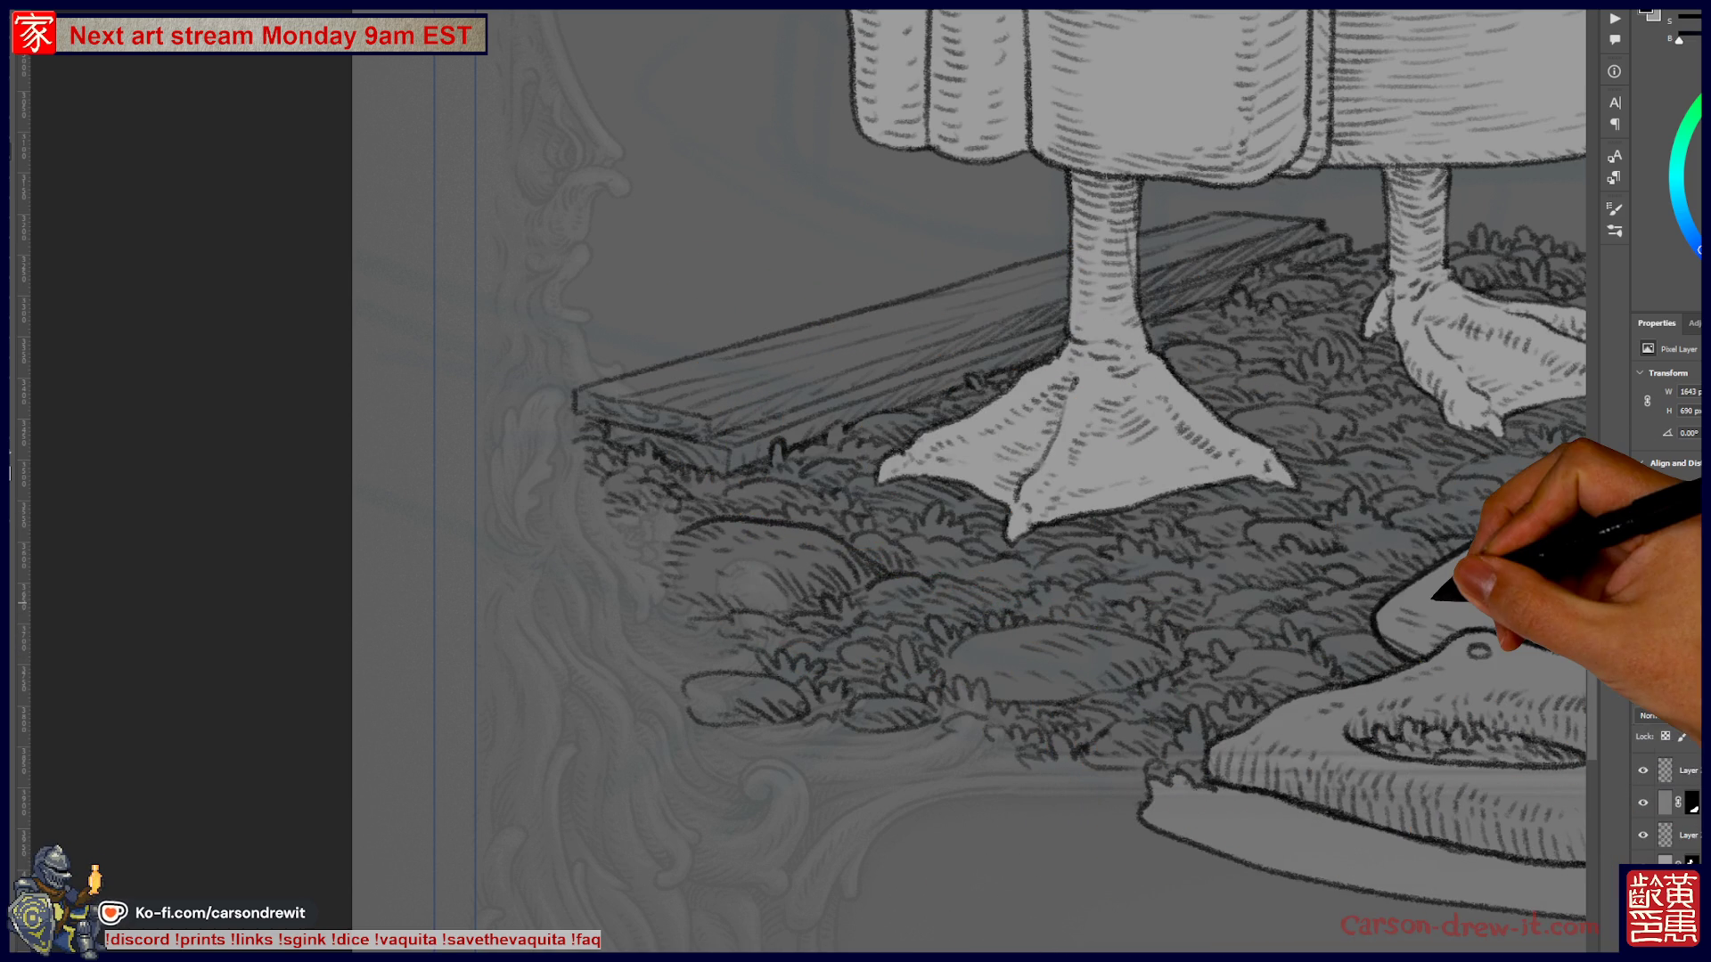
pyautogui.hotkey('ctrl', '-')
pyautogui.hotkey('ctrl', '-')
pyautogui.hotkey('ctrl', '-')
pyautogui.hotkey('ctrl', '-')
pyautogui.hotkey('ctrl', '+')
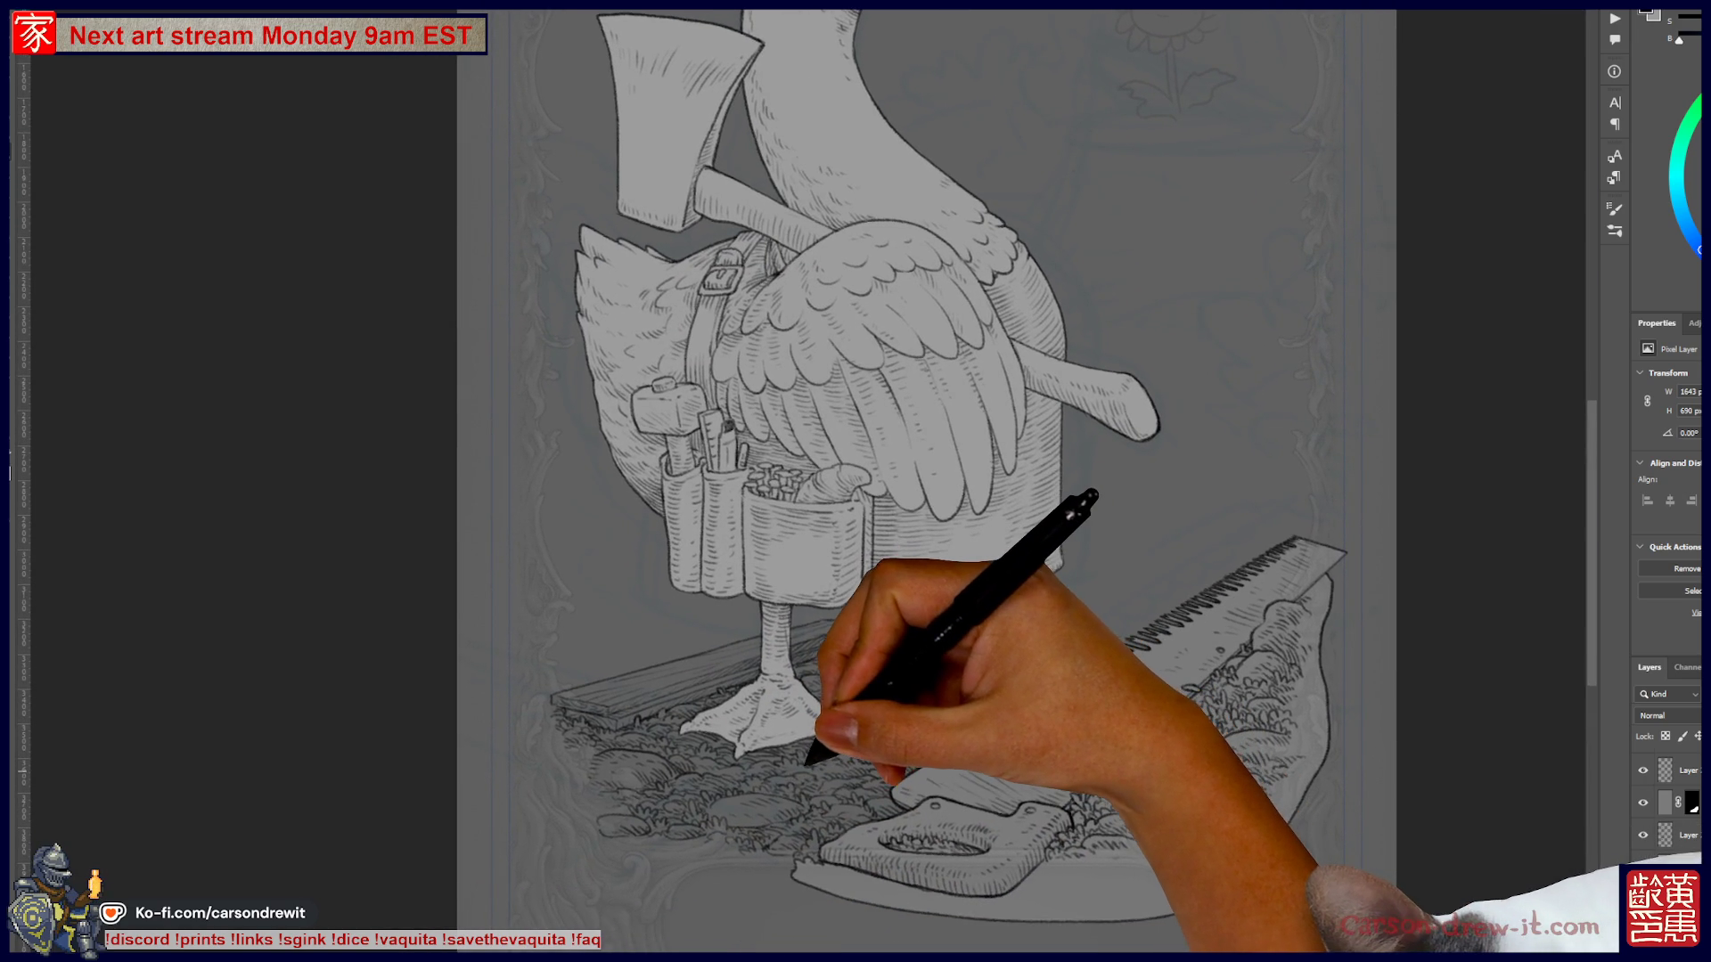
pyautogui.hotkey('ctrl', '-')
pyautogui.hotkey('ctrl', '-')
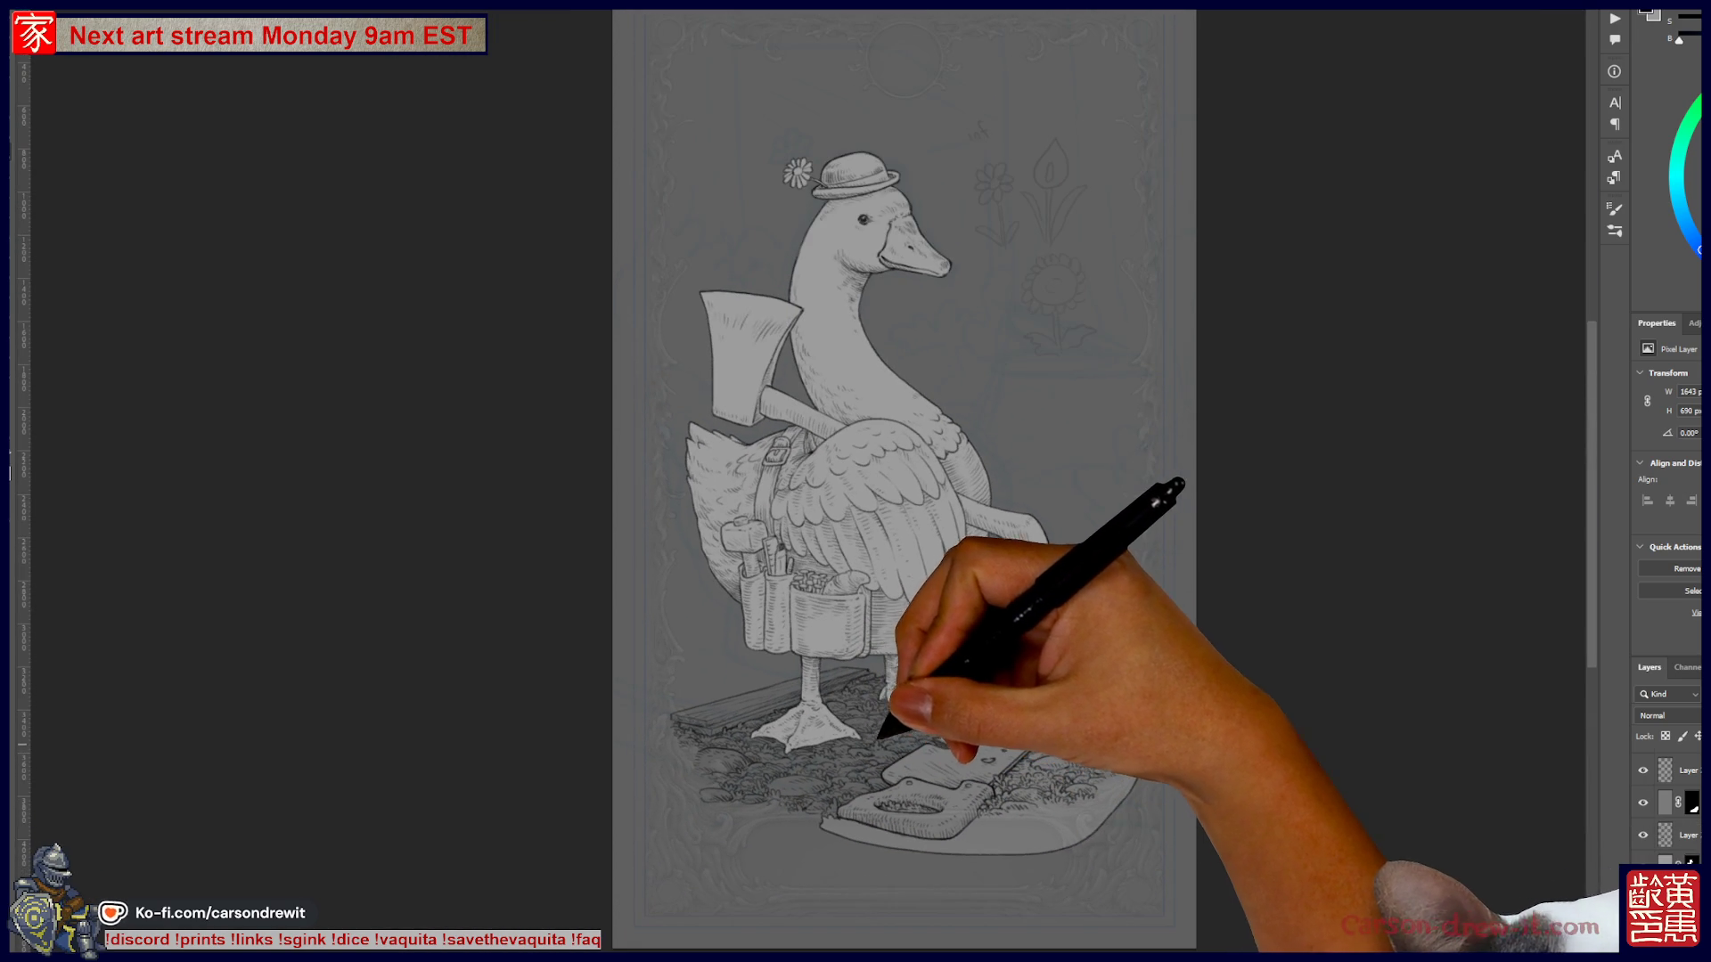
pyautogui.moveTo(882, 736); pyautogui.dragTo(923, 732)
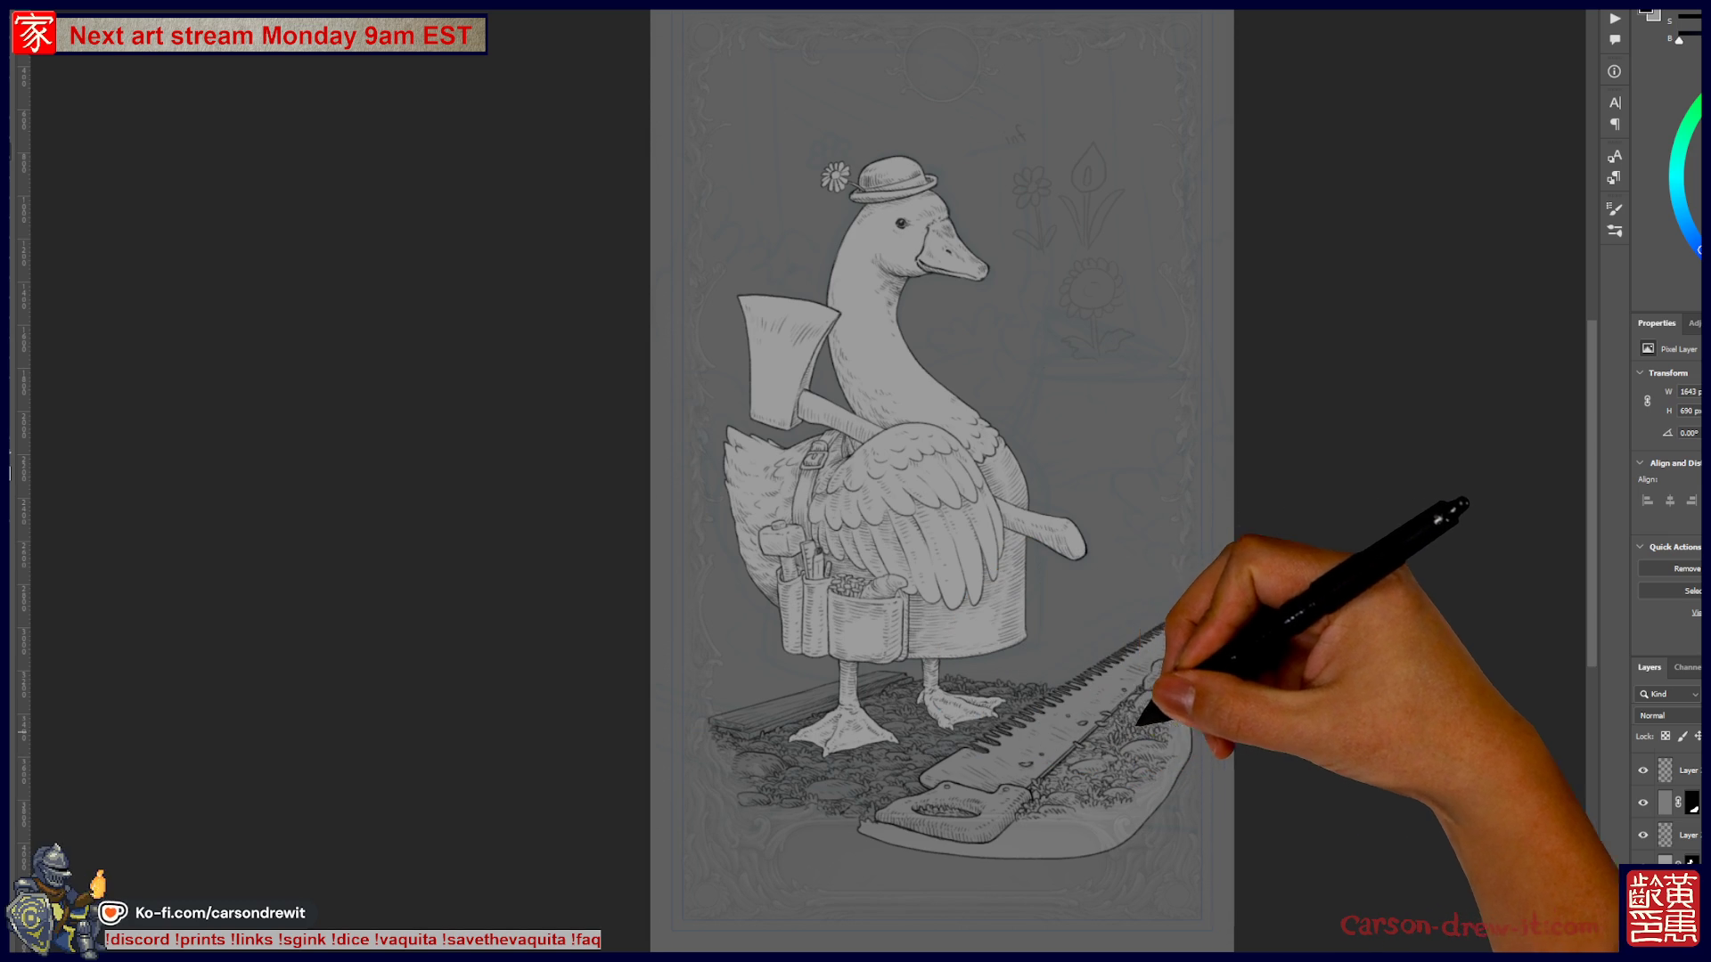
pyautogui.hotkey('ctrl', '+')
pyautogui.hotkey('ctrl', '+')
pyautogui.hotkey('ctrl', '+')
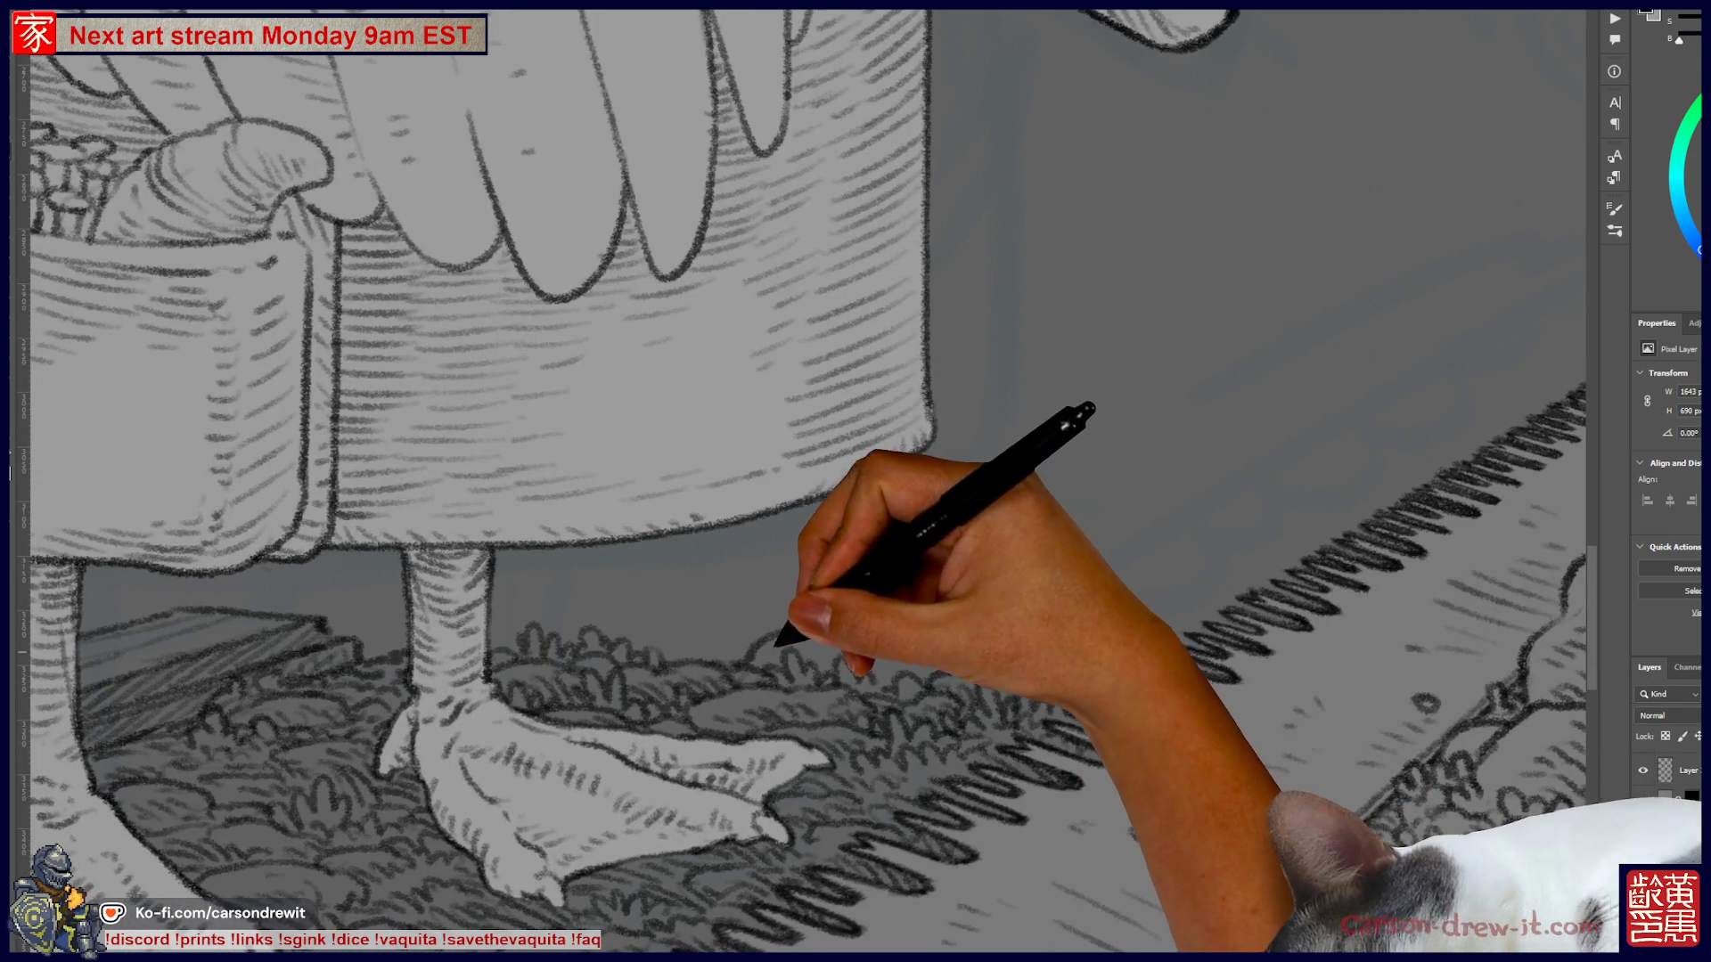
# - Draw grass tufts by the saw and a smooth curved mound outline behind the grass, redoing its end
pyautogui.moveTo(891, 597)
pyautogui.mouseDown()
pyautogui.moveTo(955, 611)
pyautogui.moveTo(937, 631)
pyautogui.moveTo(974, 649)
pyautogui.moveTo(1081, 618)
pyautogui.moveTo(1023, 611)
pyautogui.moveTo(1126, 649)
pyautogui.moveTo(1039, 649)
pyautogui.moveTo(1061, 668)
pyautogui.moveTo(1081, 656)
pyautogui.moveTo(1042, 611)
pyautogui.moveTo(1096, 604)
pyautogui.moveTo(1058, 611)
pyautogui.moveTo(1107, 623)
pyautogui.mouseUp()
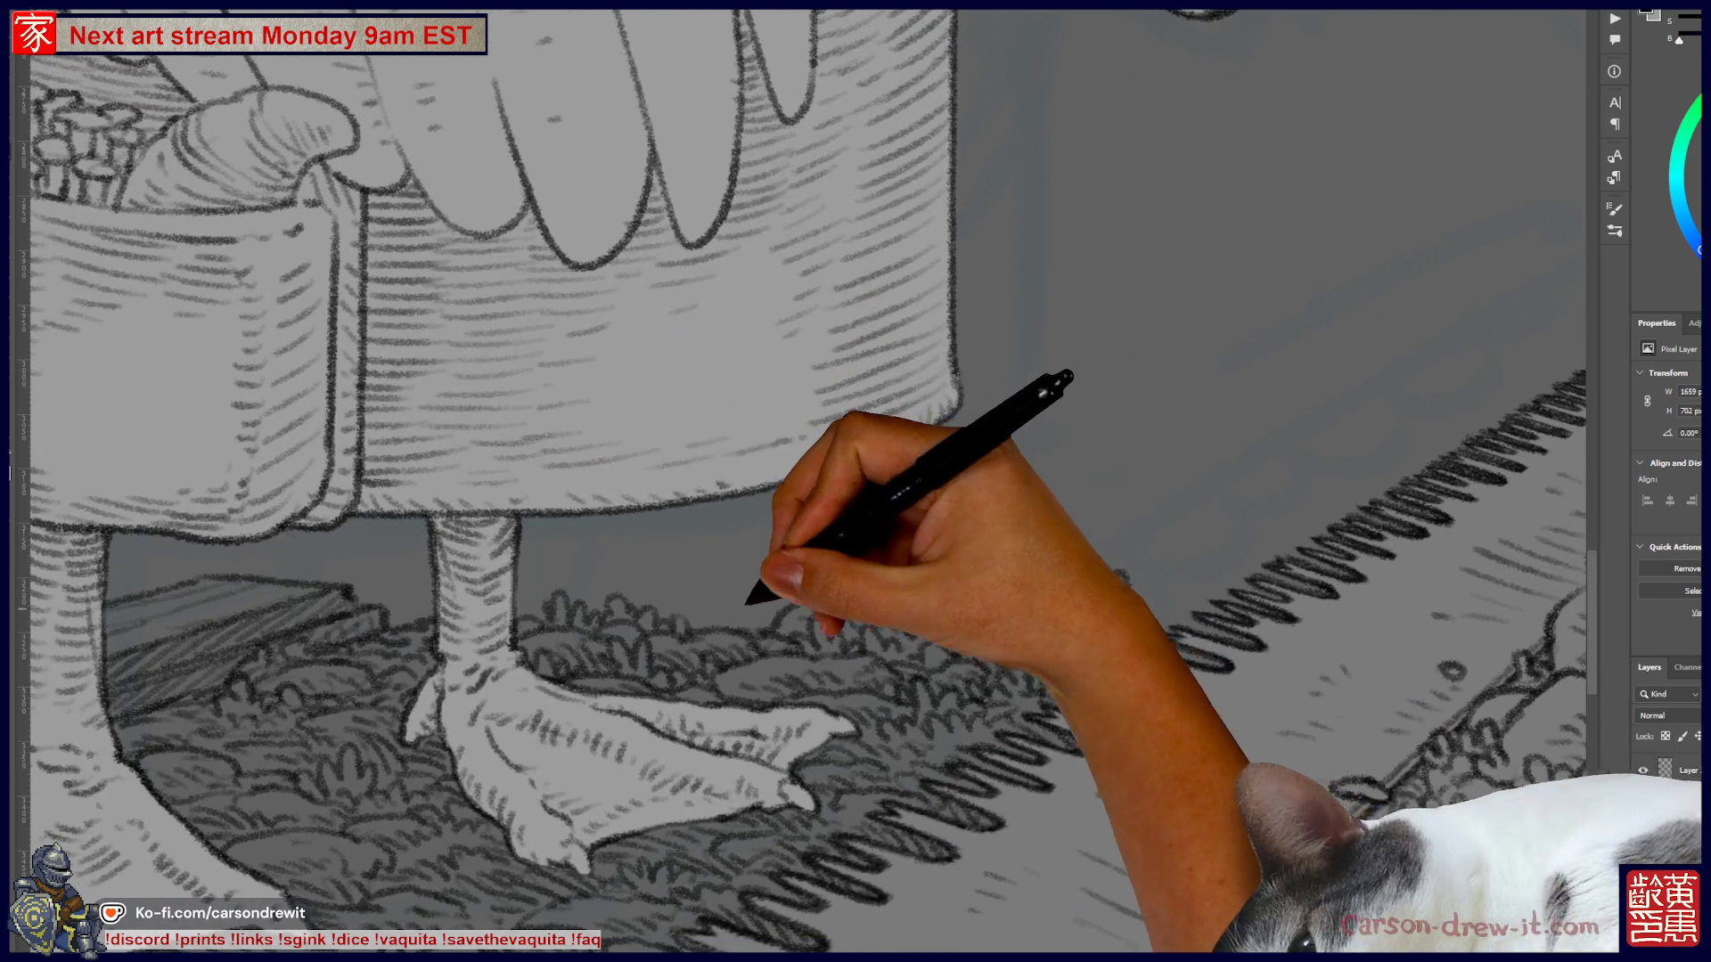
pyautogui.moveTo(719, 527); pyautogui.dragTo(666, 607)
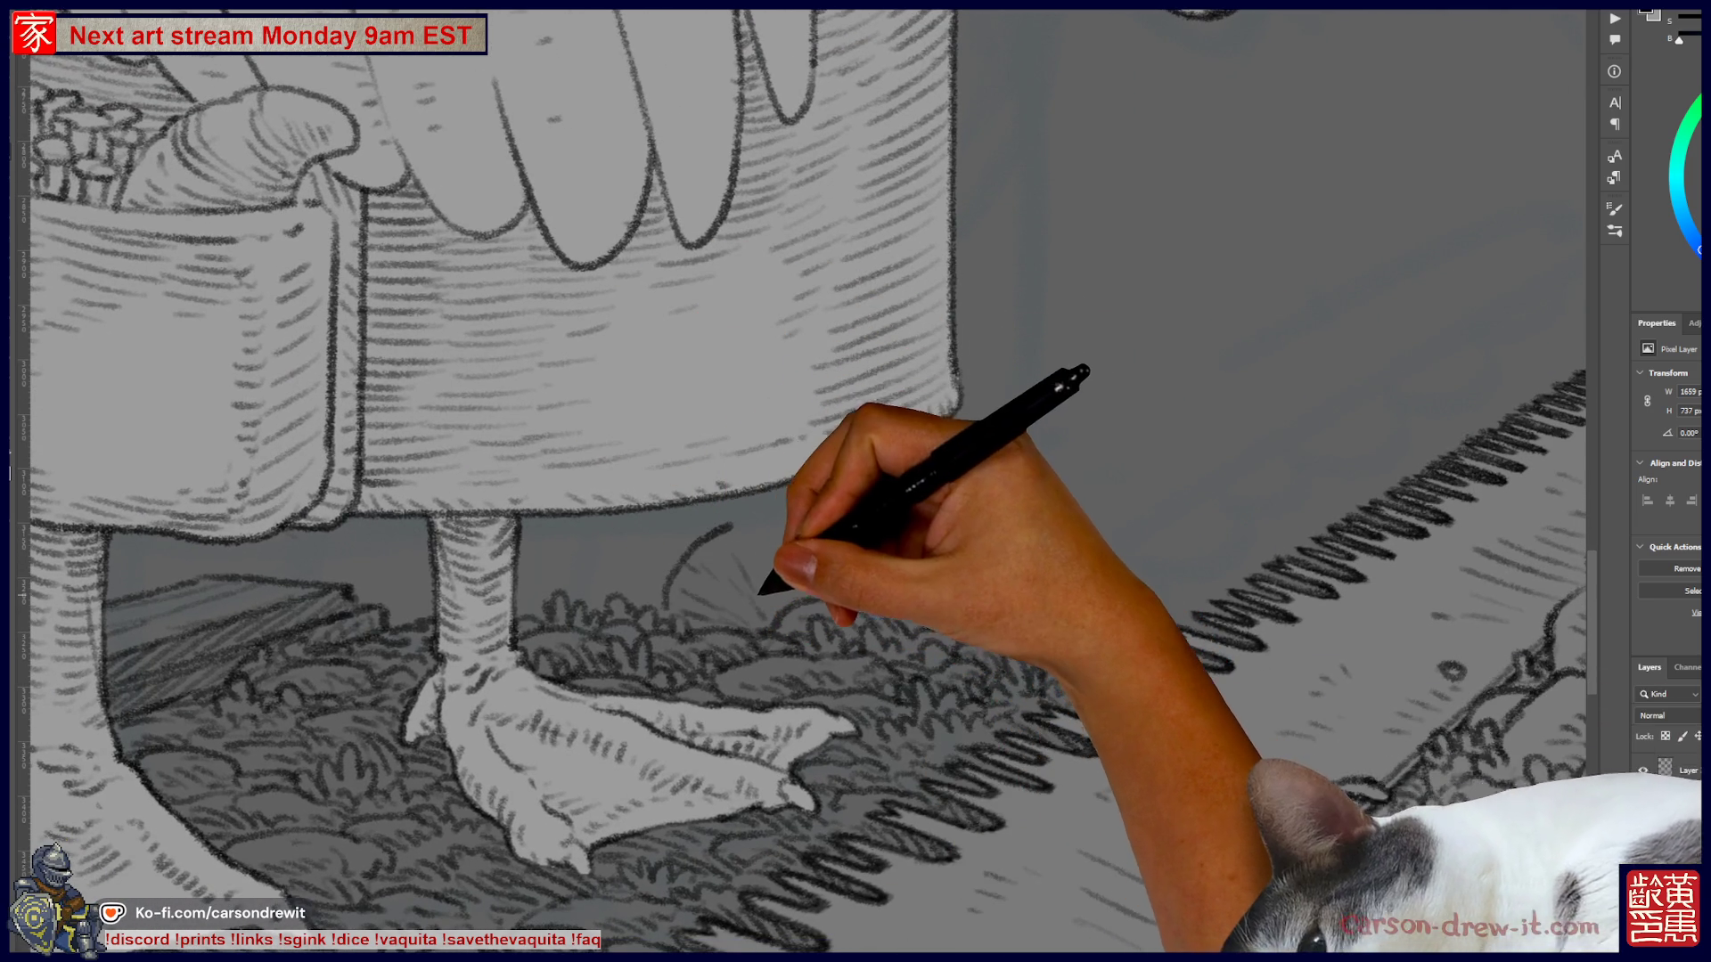
pyautogui.moveTo(782, 515)
pyautogui.mouseDown()
pyautogui.moveTo(762, 604)
pyautogui.moveTo(1039, 458)
pyautogui.moveTo(1098, 458)
pyautogui.moveTo(1114, 508)
pyautogui.mouseUp()
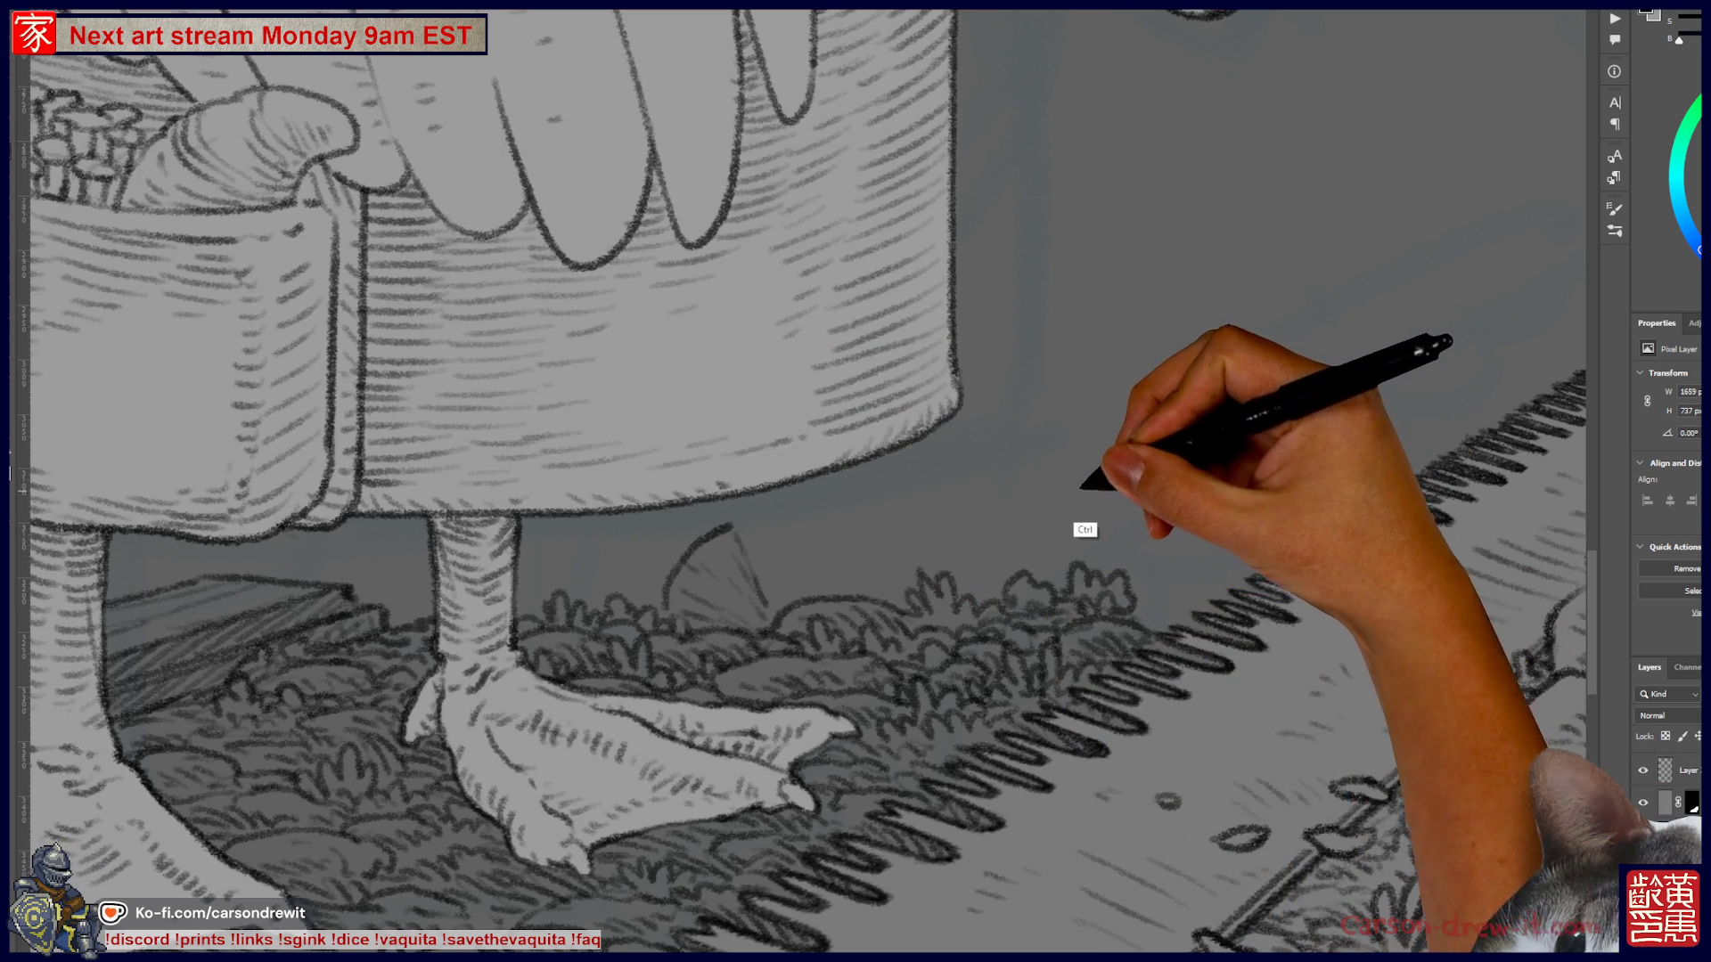
pyautogui.hotkey('ctrl', 'z')
pyautogui.moveTo(764, 516)
pyautogui.mouseDown()
pyautogui.moveTo(1110, 470)
pyautogui.moveTo(1119, 516)
pyautogui.mouseUp()
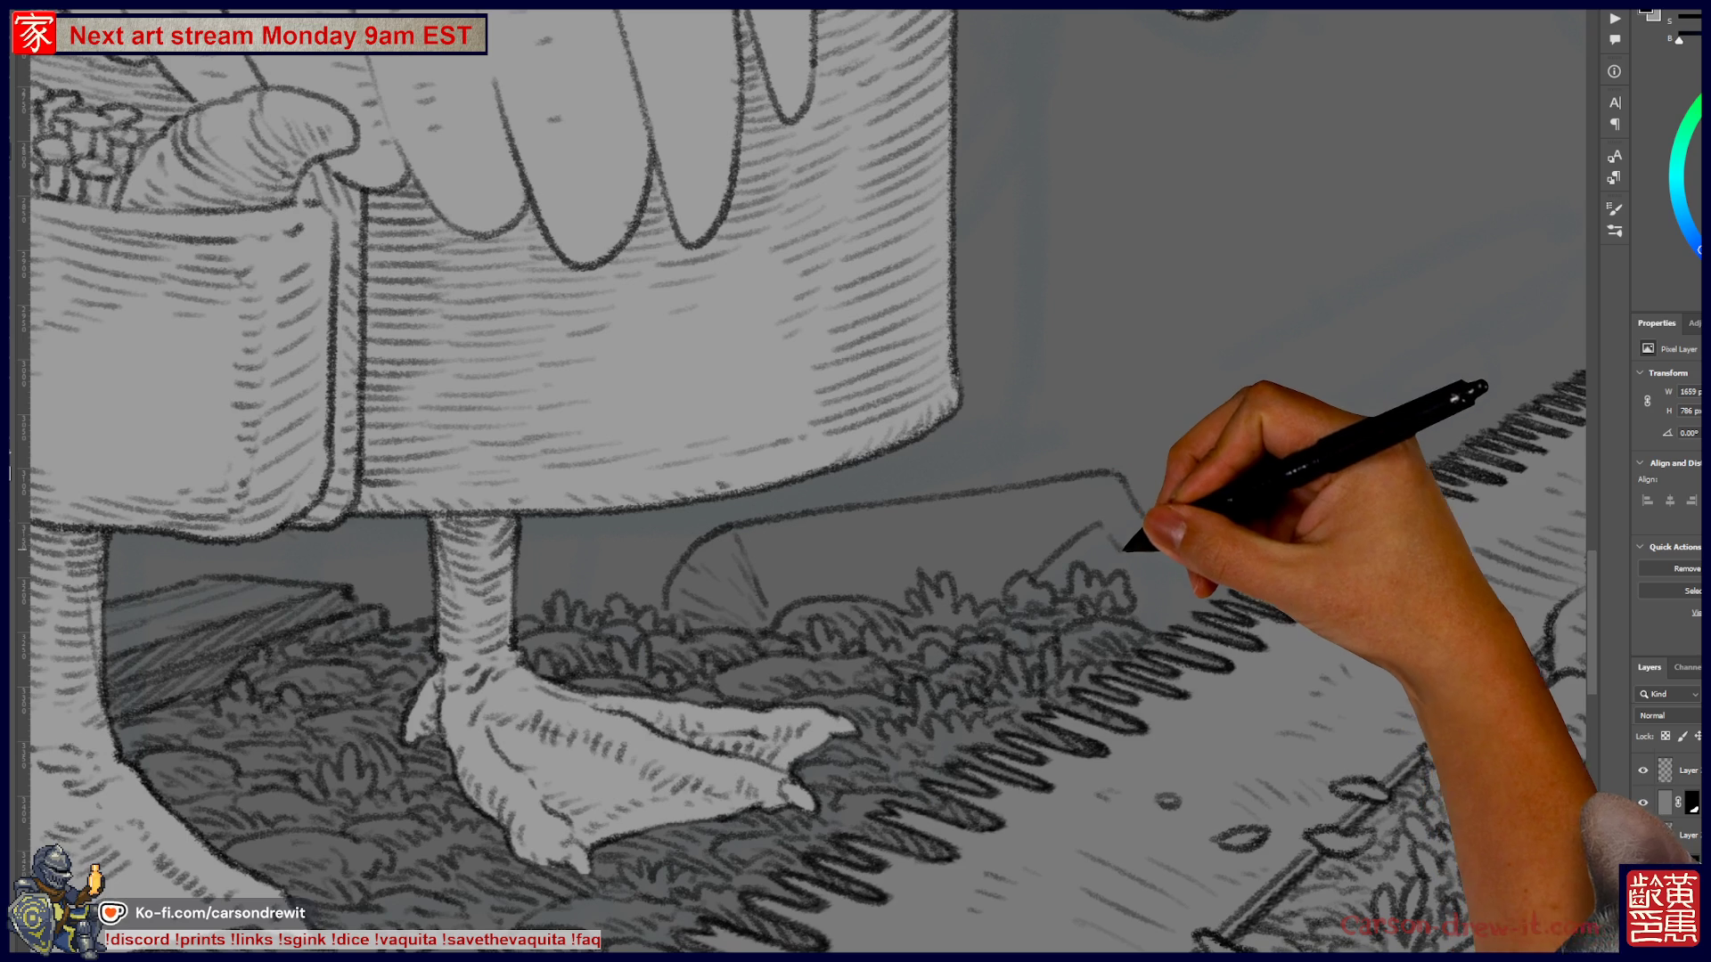
pyautogui.press('ctrl')
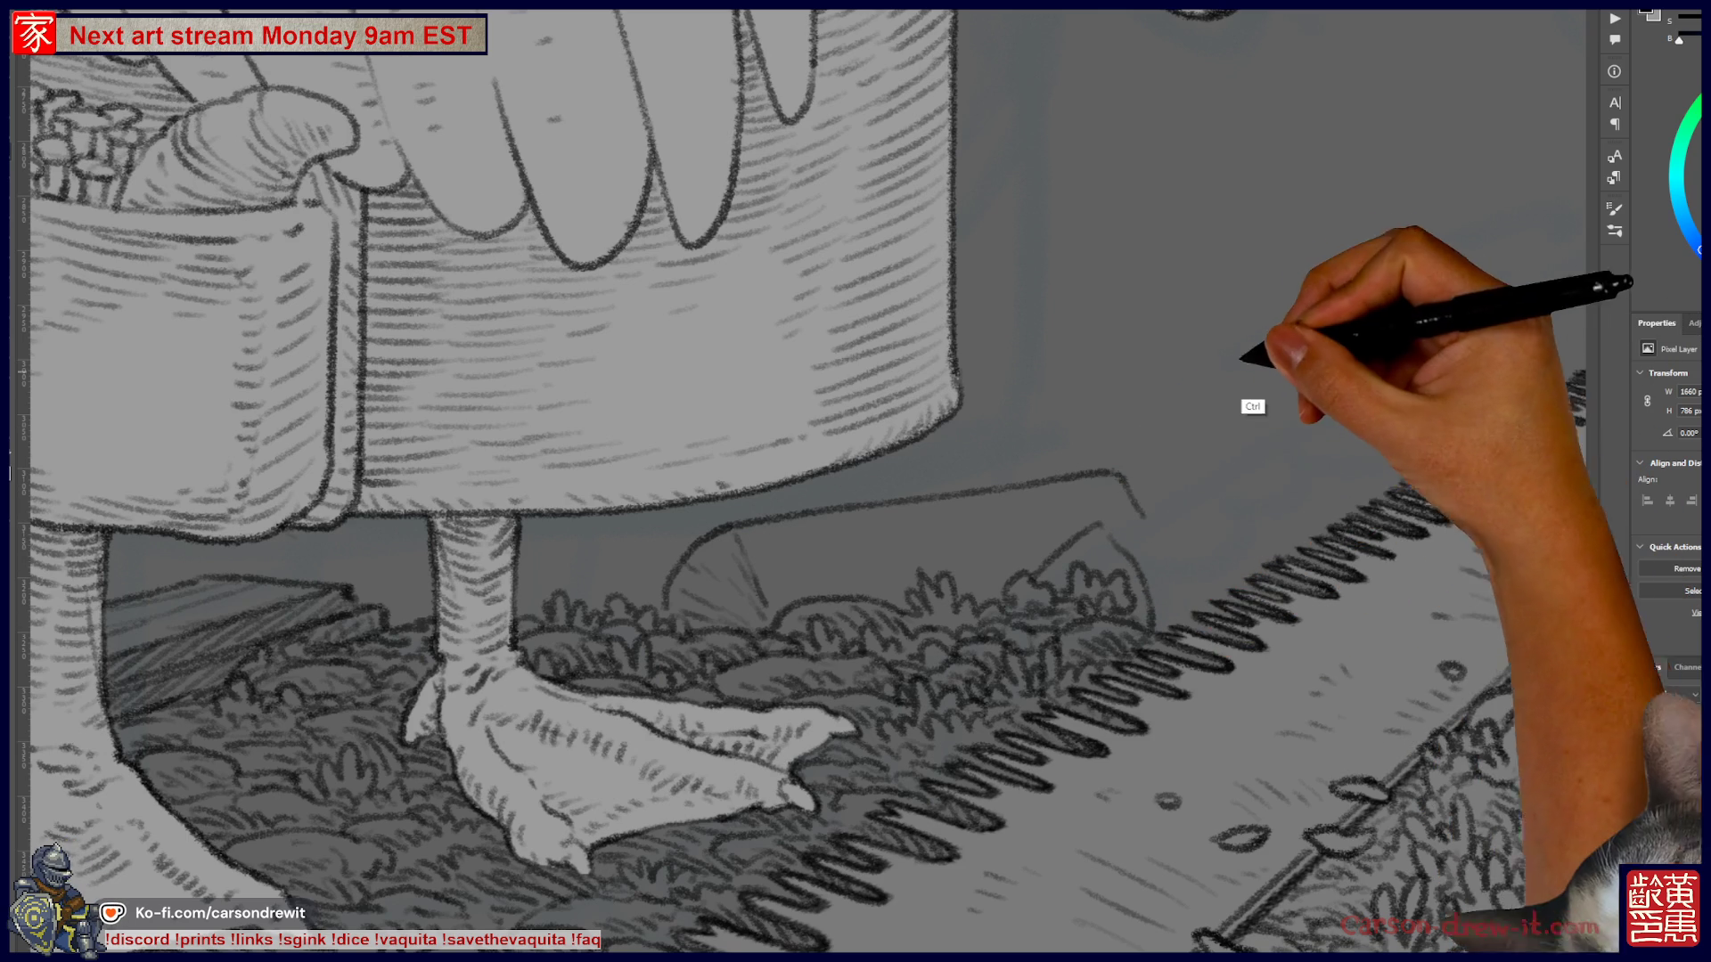
pyautogui.hotkey('ctrl', '0')
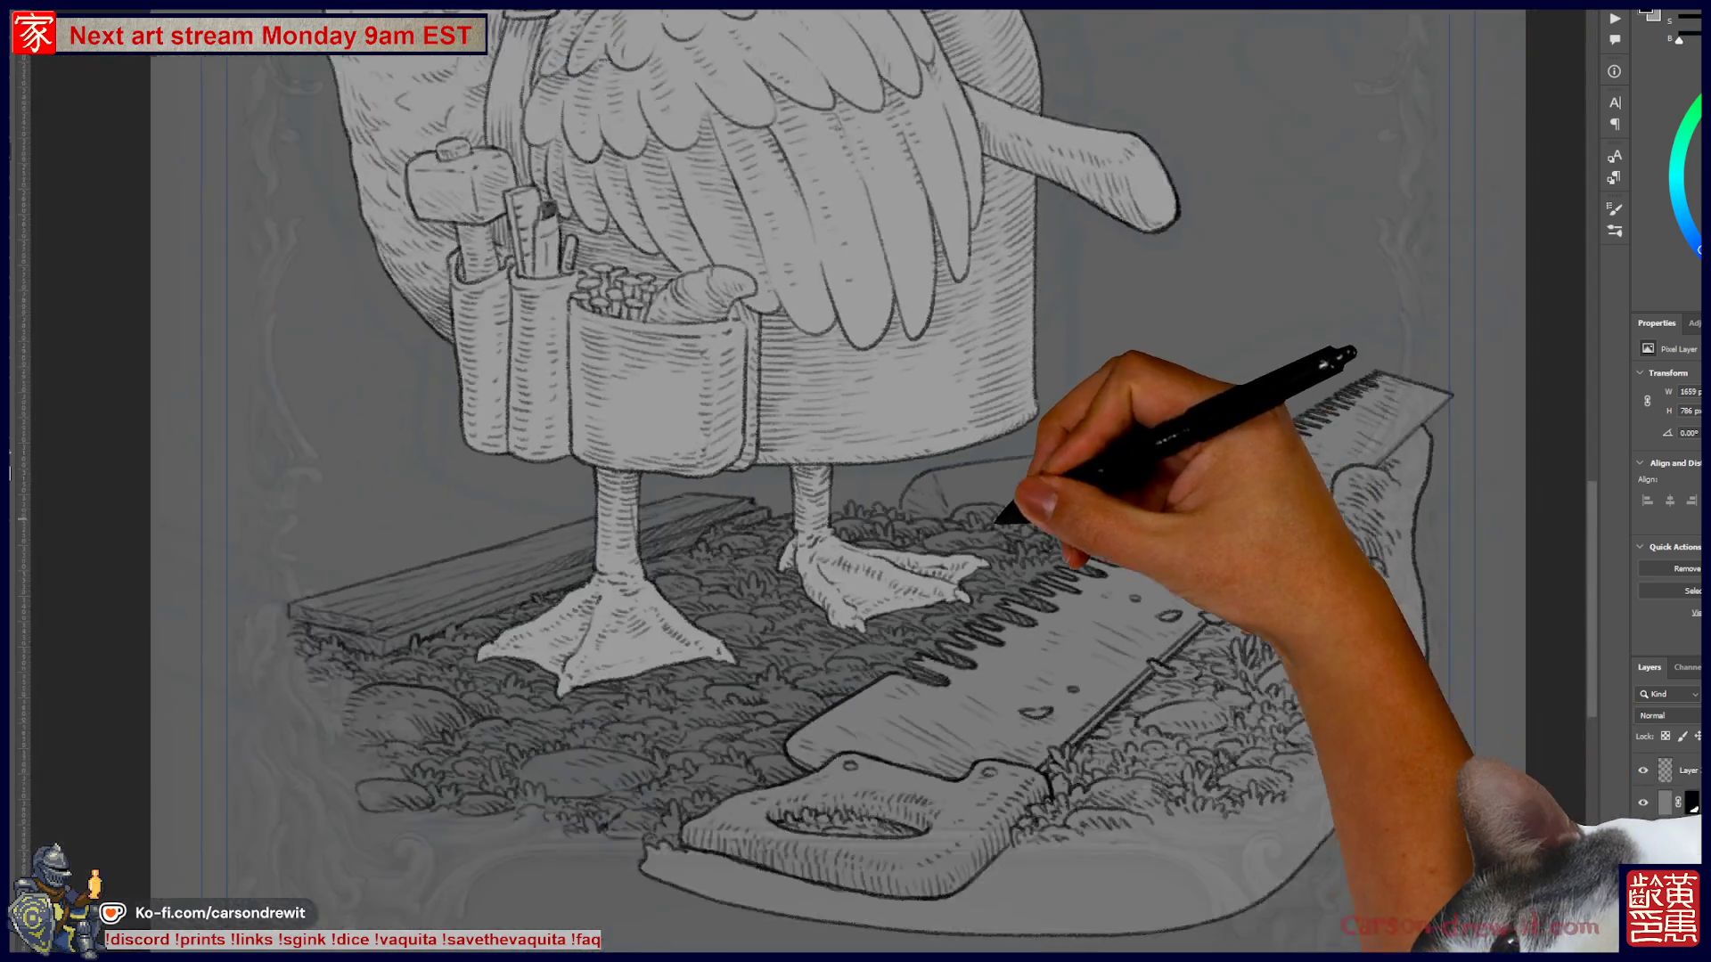
# - Sketch rounded log outlines behind the saw blade, plus a short stroke at the saw's edge
pyautogui.press('ctrl')
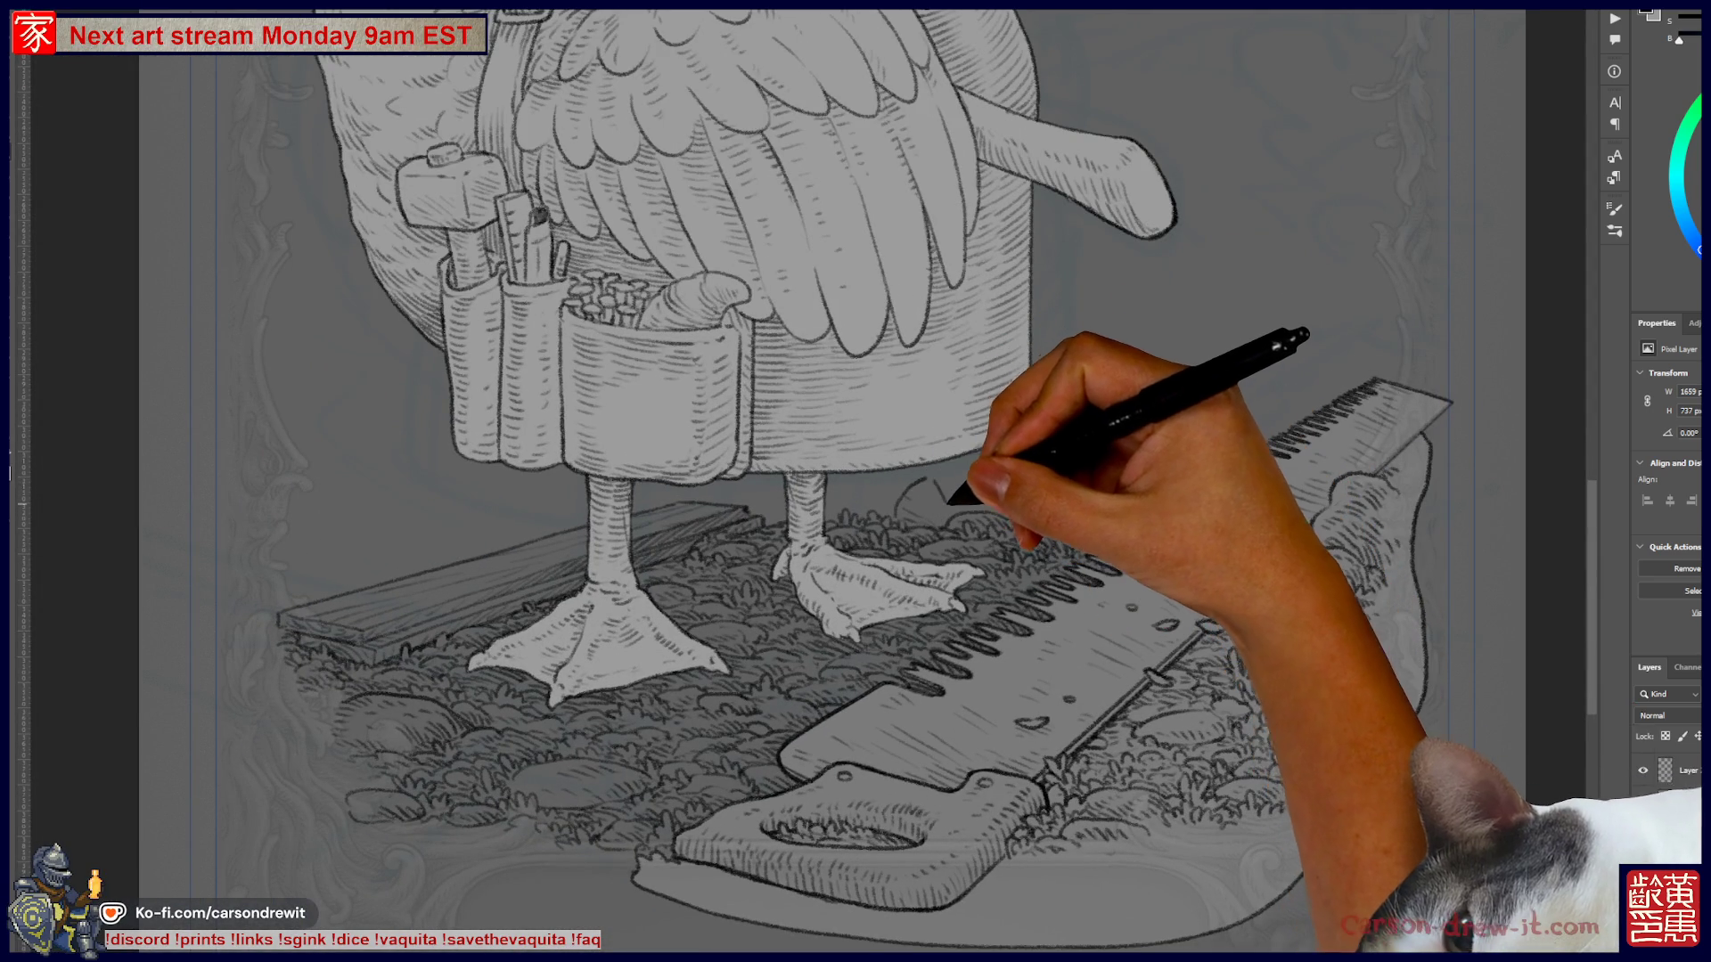
pyautogui.moveTo(986, 431)
pyautogui.mouseDown()
pyautogui.moveTo(1107, 393)
pyautogui.moveTo(1083, 388)
pyautogui.moveTo(1108, 404)
pyautogui.moveTo(1069, 431)
pyautogui.moveTo(1114, 409)
pyautogui.moveTo(1098, 427)
pyautogui.moveTo(1184, 371)
pyautogui.moveTo(1024, 508)
pyautogui.moveTo(1013, 556)
pyautogui.mouseUp()
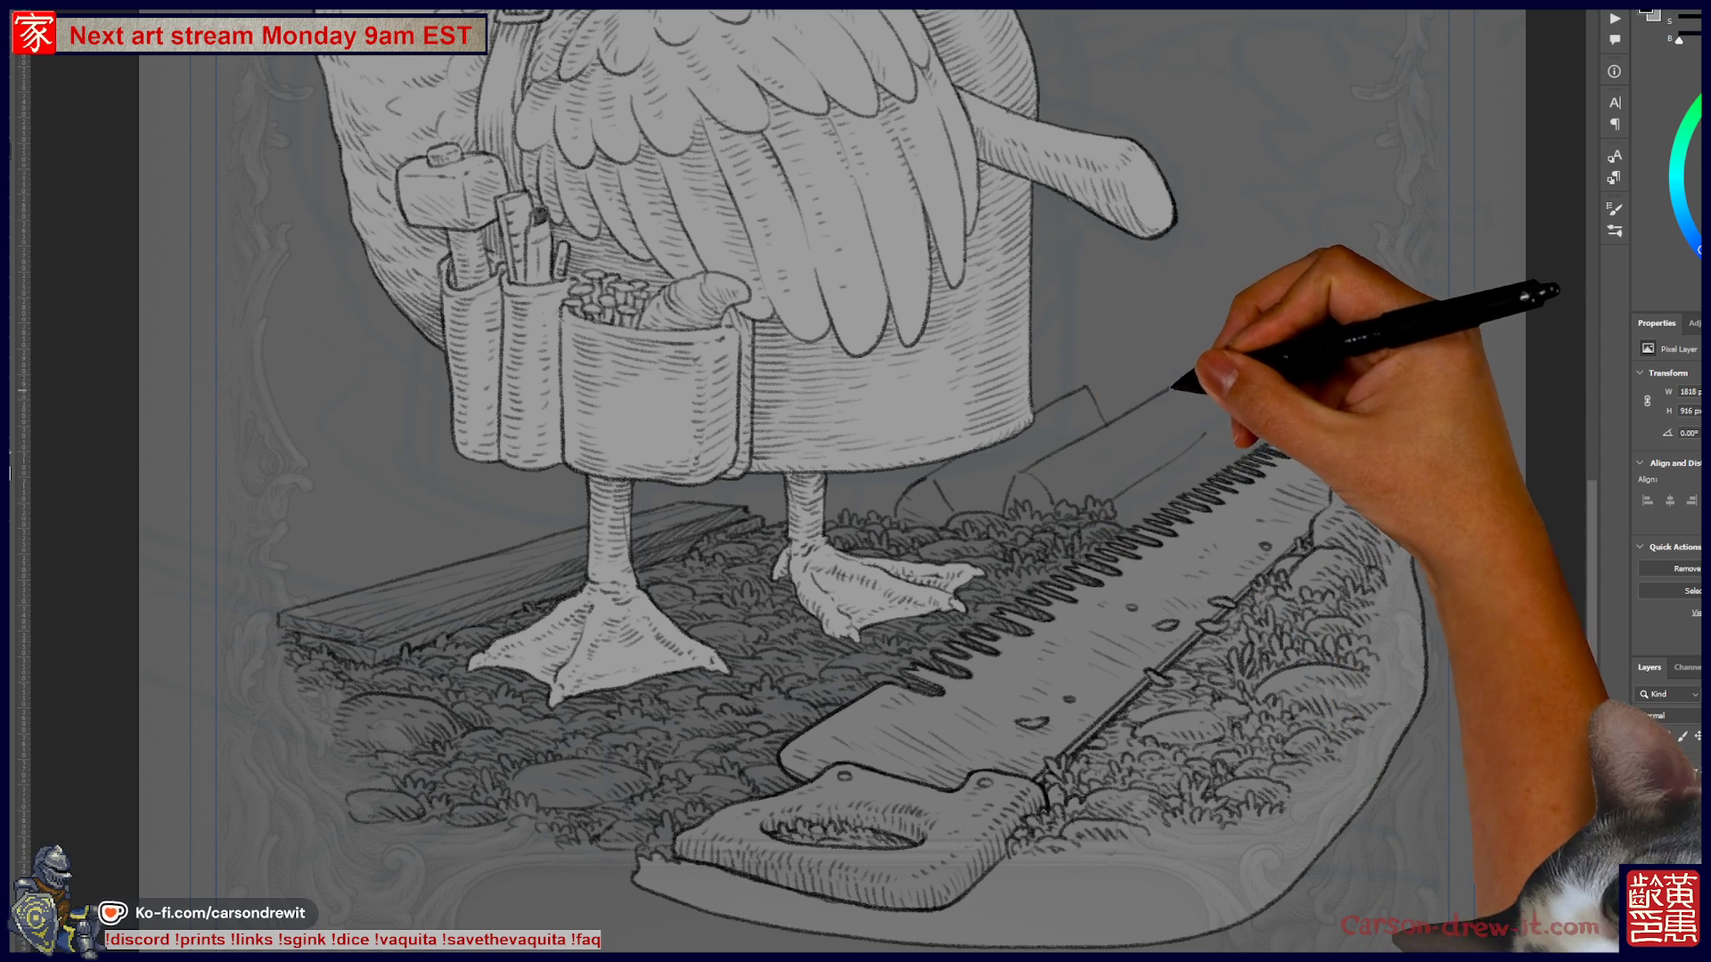
pyautogui.moveTo(1109, 494); pyautogui.dragTo(1144, 592)
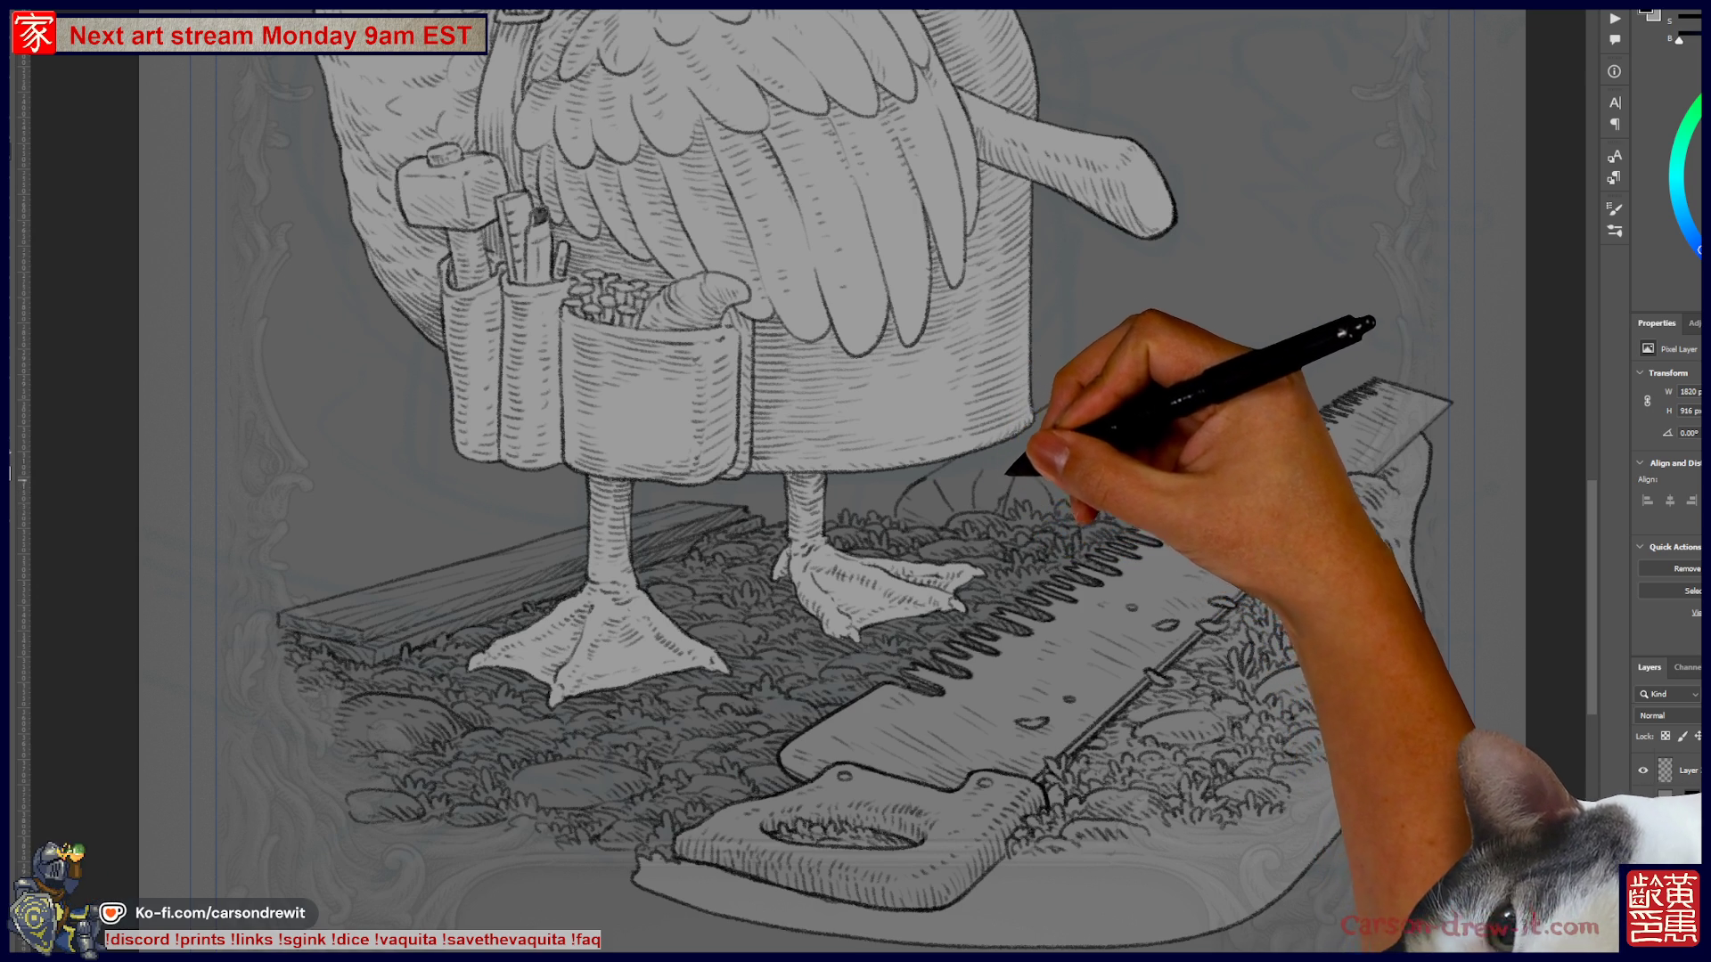
pyautogui.moveTo(1425, 399); pyautogui.dragTo(1452, 406)
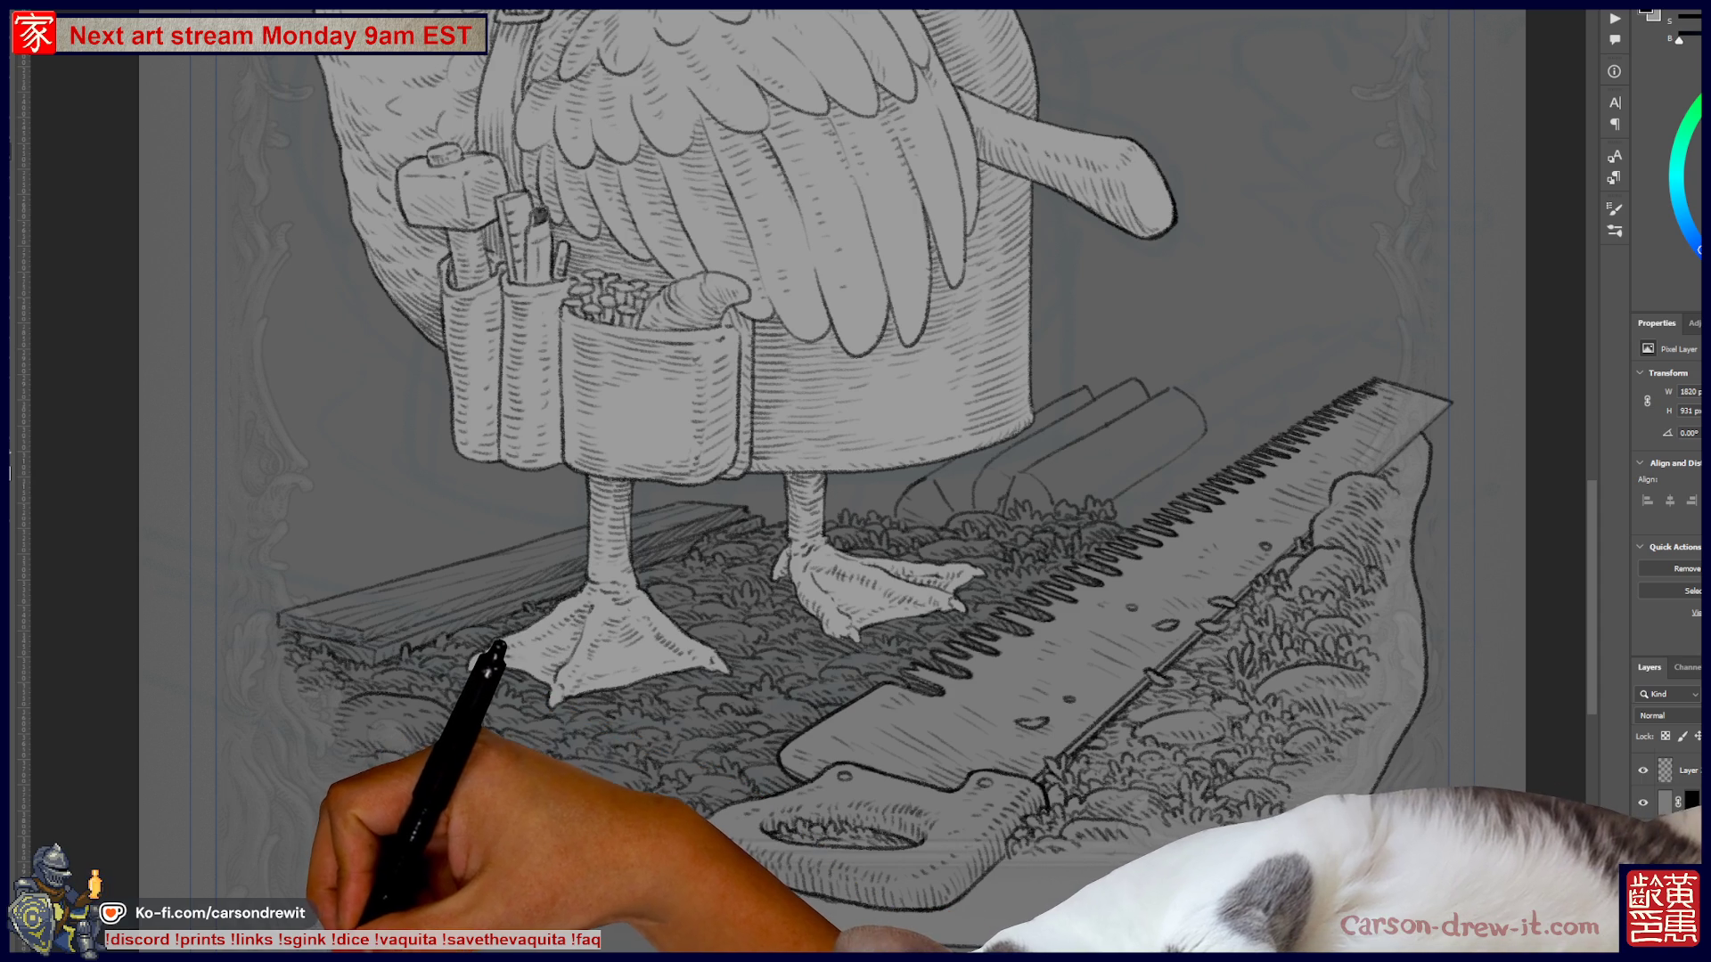
pyautogui.hotkey('alt', 'Tab')
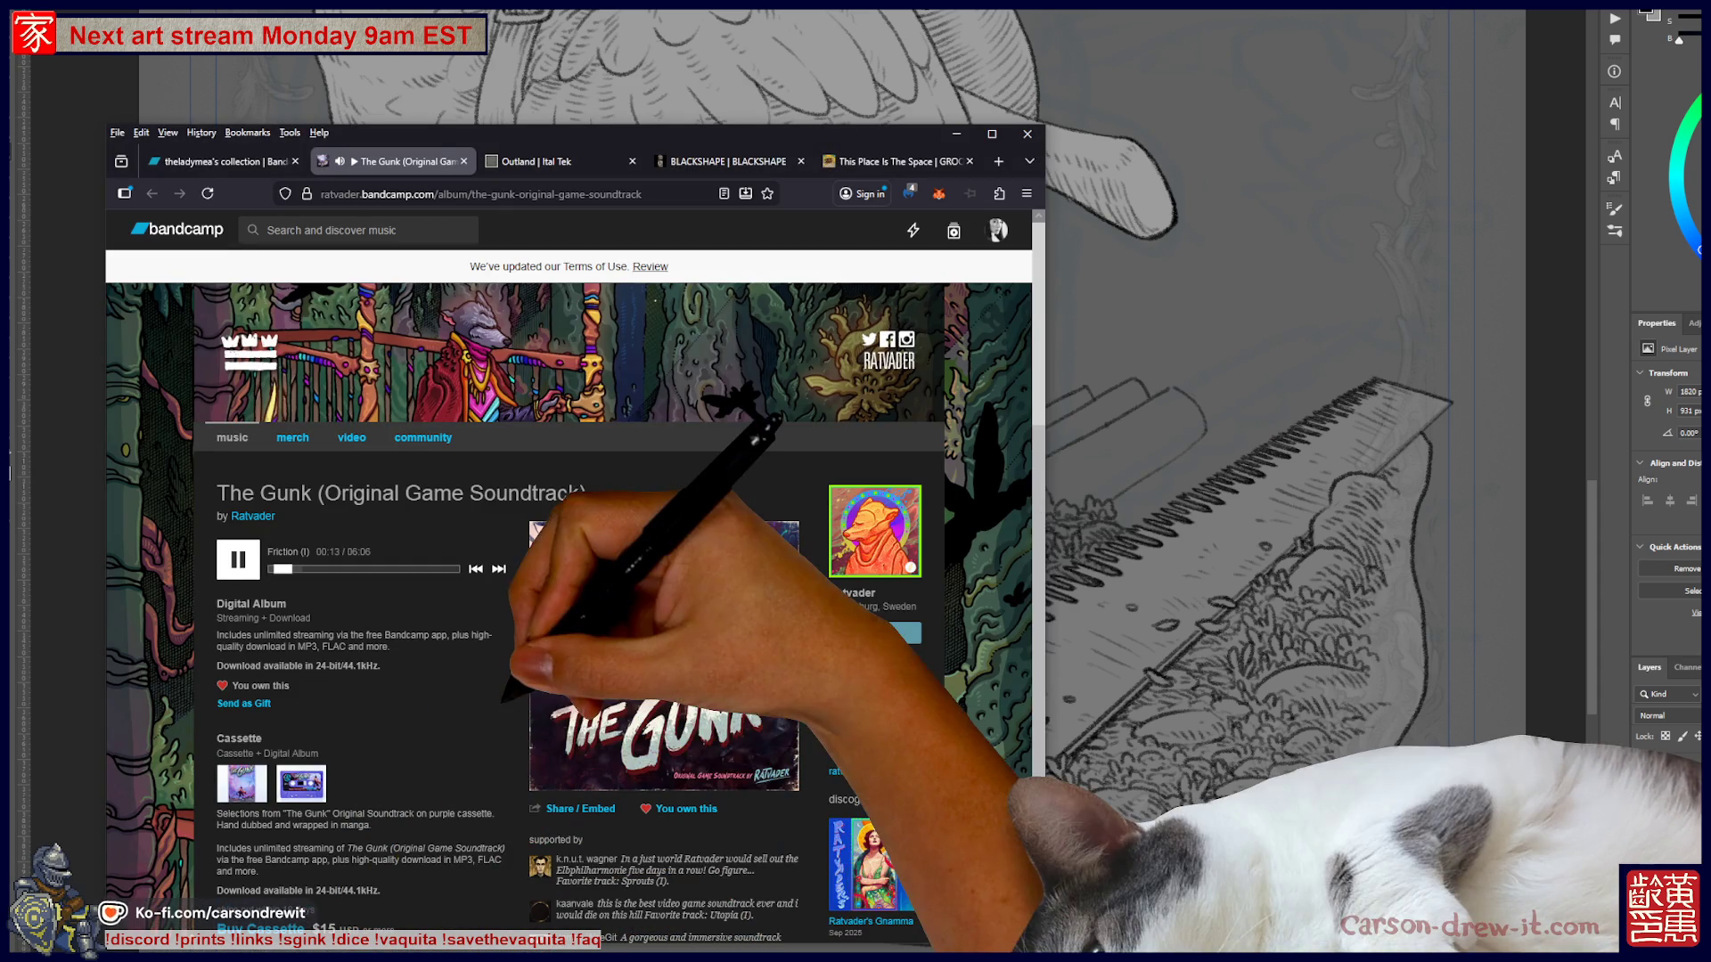
pyautogui.scroll(-10, 570, 571)
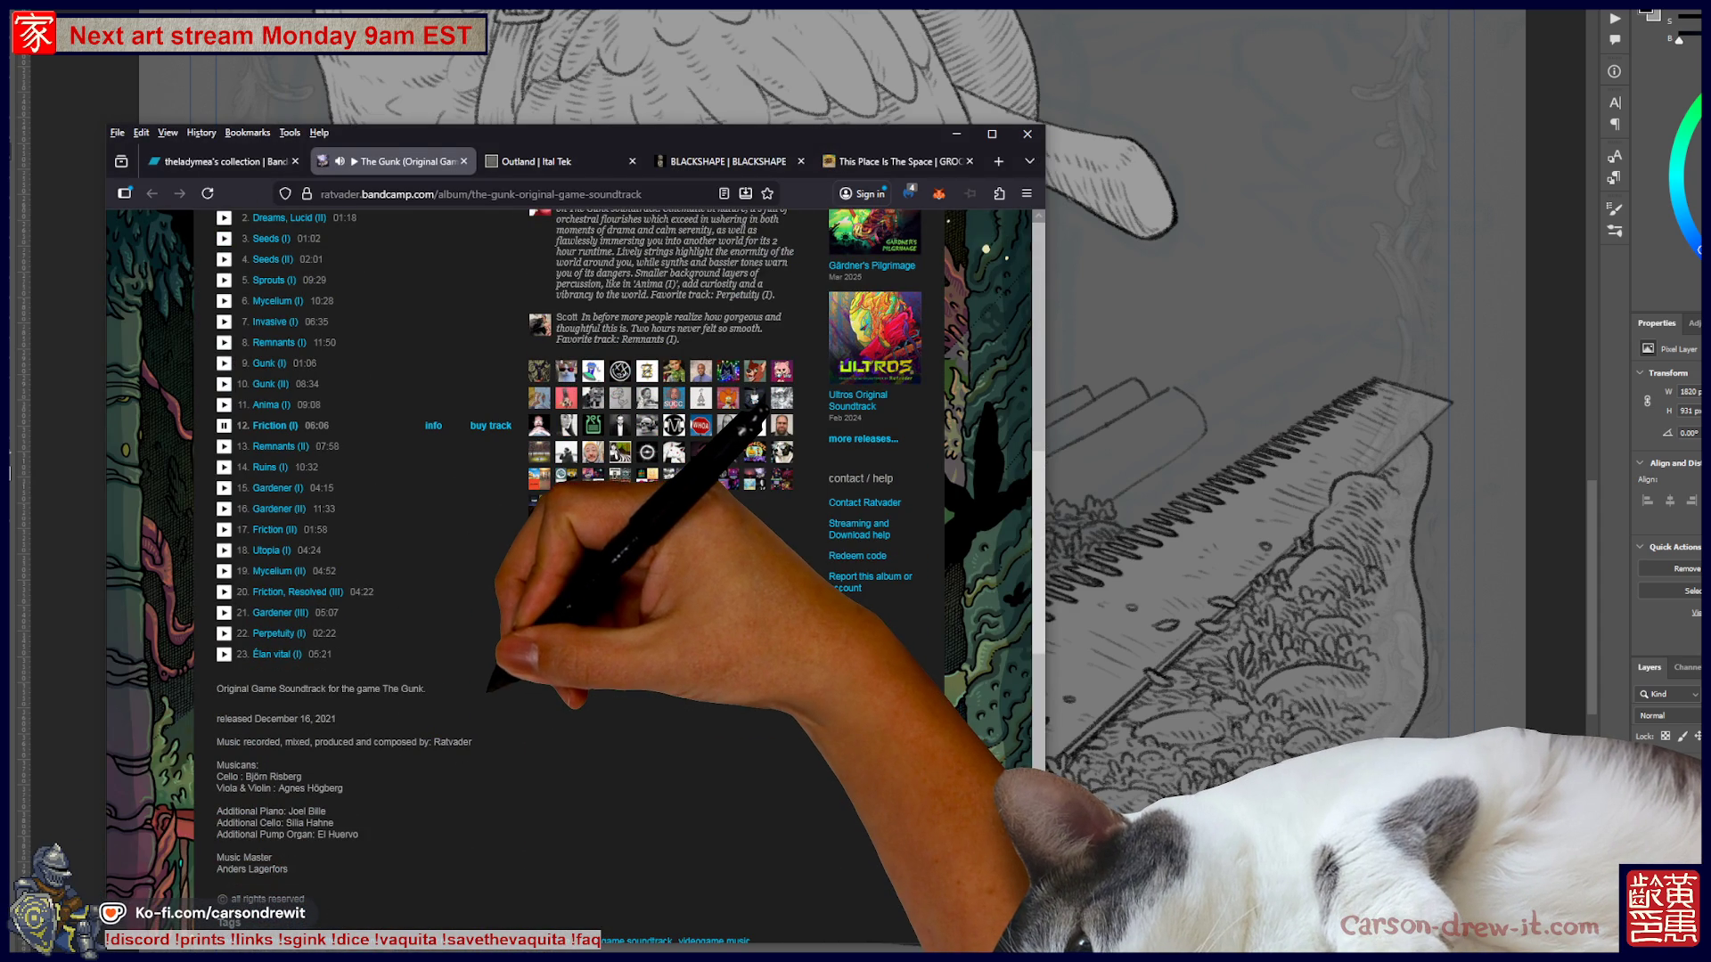
pyautogui.scroll(5, 570, 570)
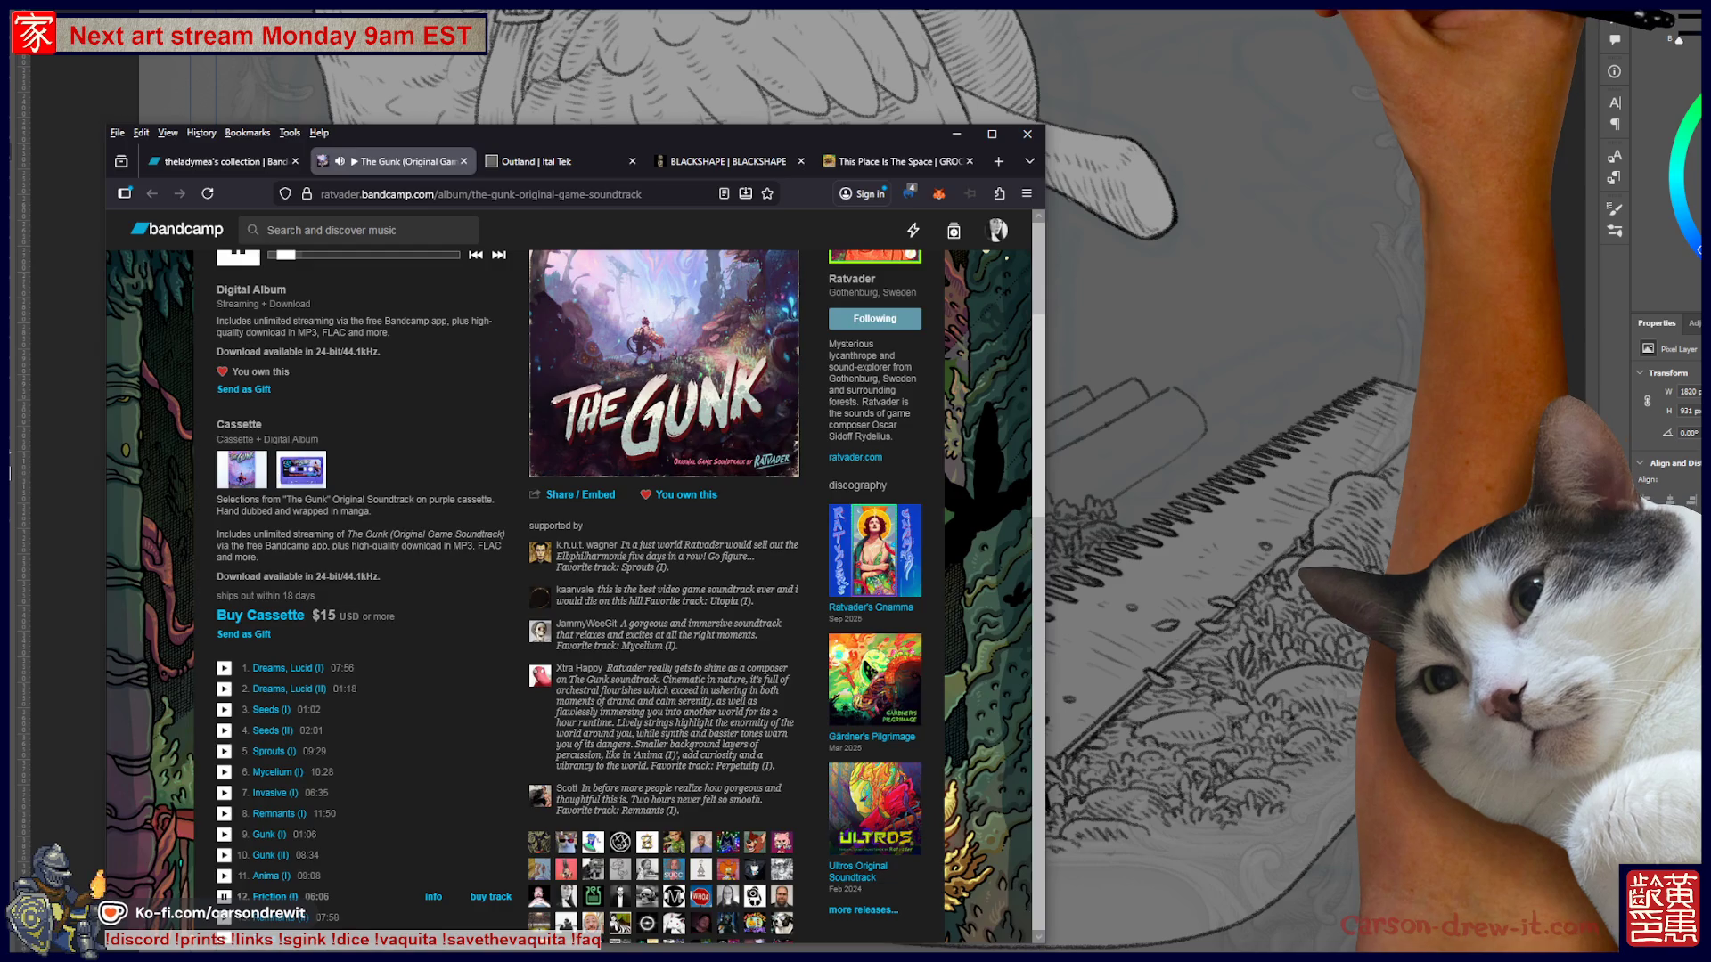
pyautogui.hotkey('alt', 'Tab')
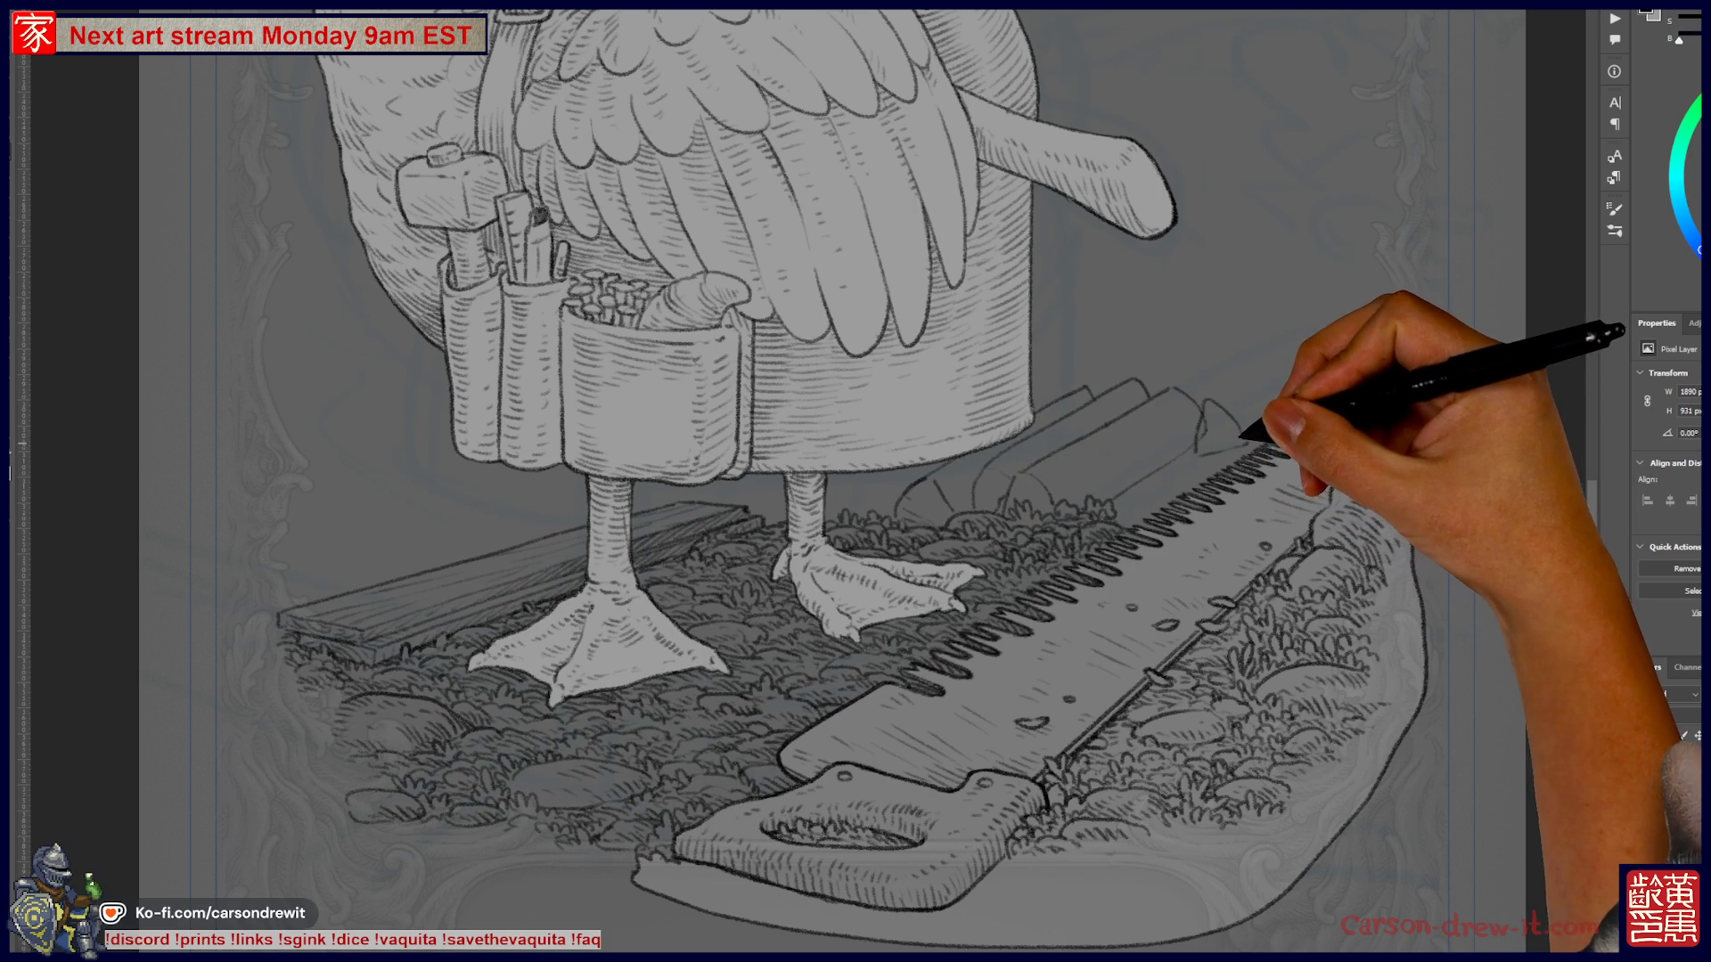
# - Add a first axe stroke over the logs behind the saw
pyautogui.moveTo(1230, 442)
pyautogui.mouseDown()
pyautogui.moveTo(1208, 389)
pyautogui.moveTo(1184, 382)
pyautogui.moveTo(1318, 382)
pyautogui.moveTo(496, 401)
pyautogui.moveTo(281, 89)
pyautogui.mouseUp()
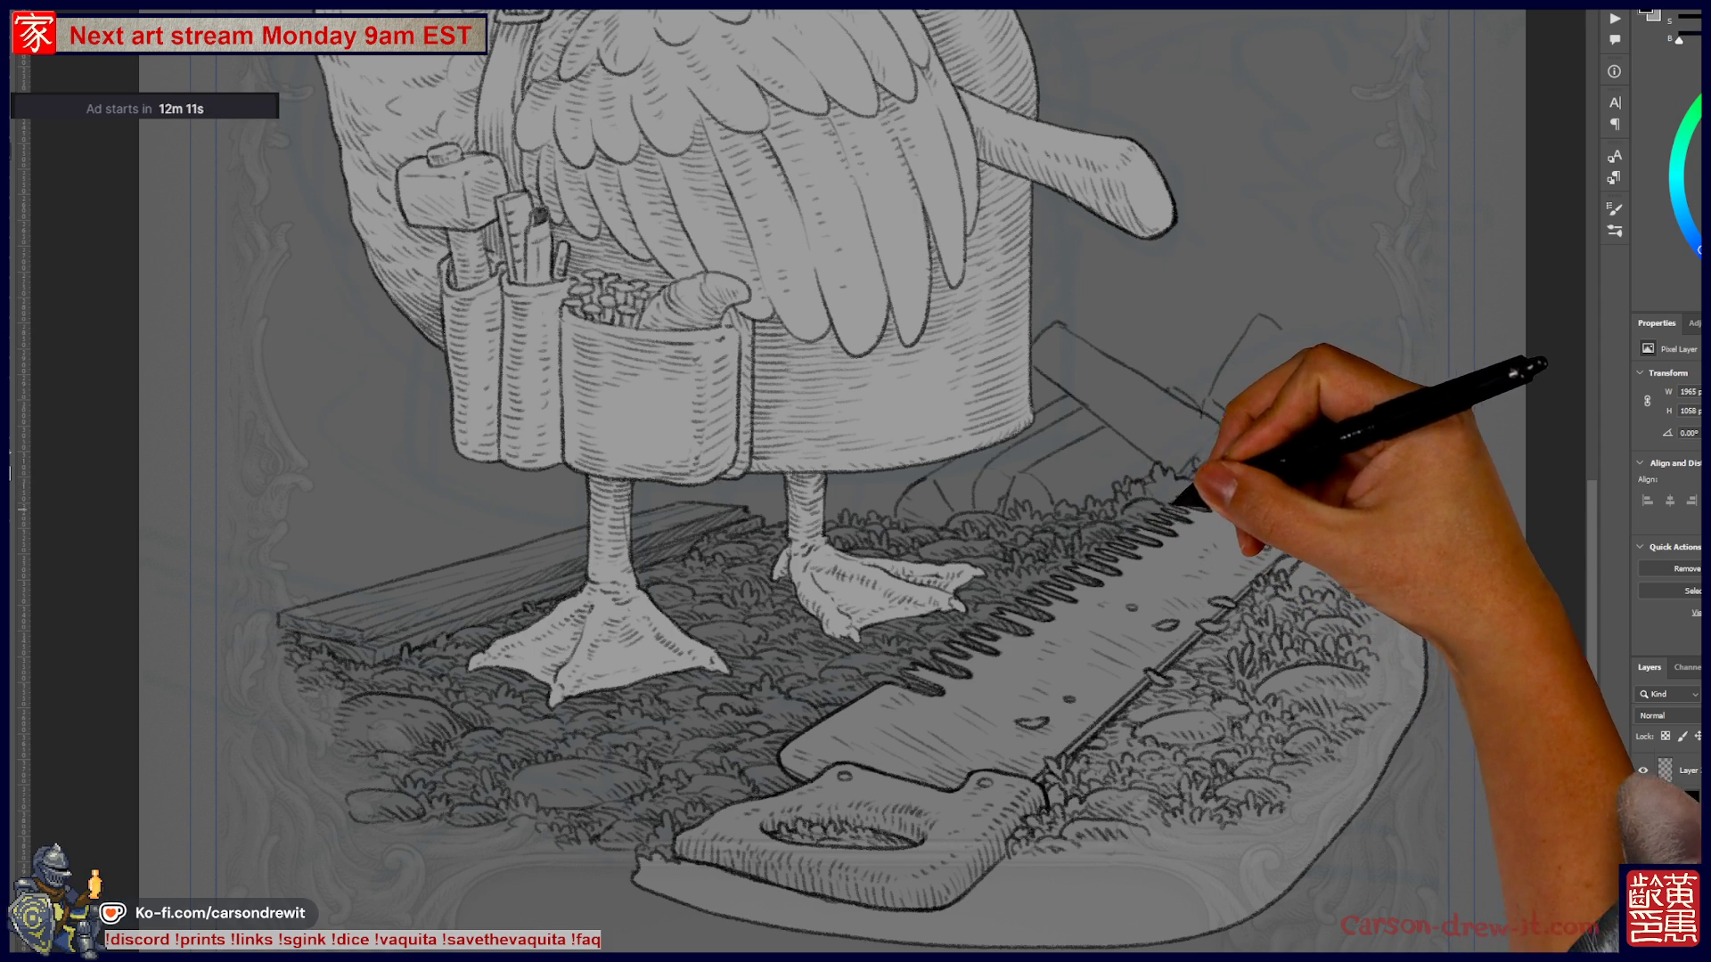
pyautogui.moveTo(1176, 485)
pyautogui.mouseDown()
pyautogui.moveTo(1134, 591)
pyautogui.moveTo(1042, 619)
pyautogui.mouseUp()
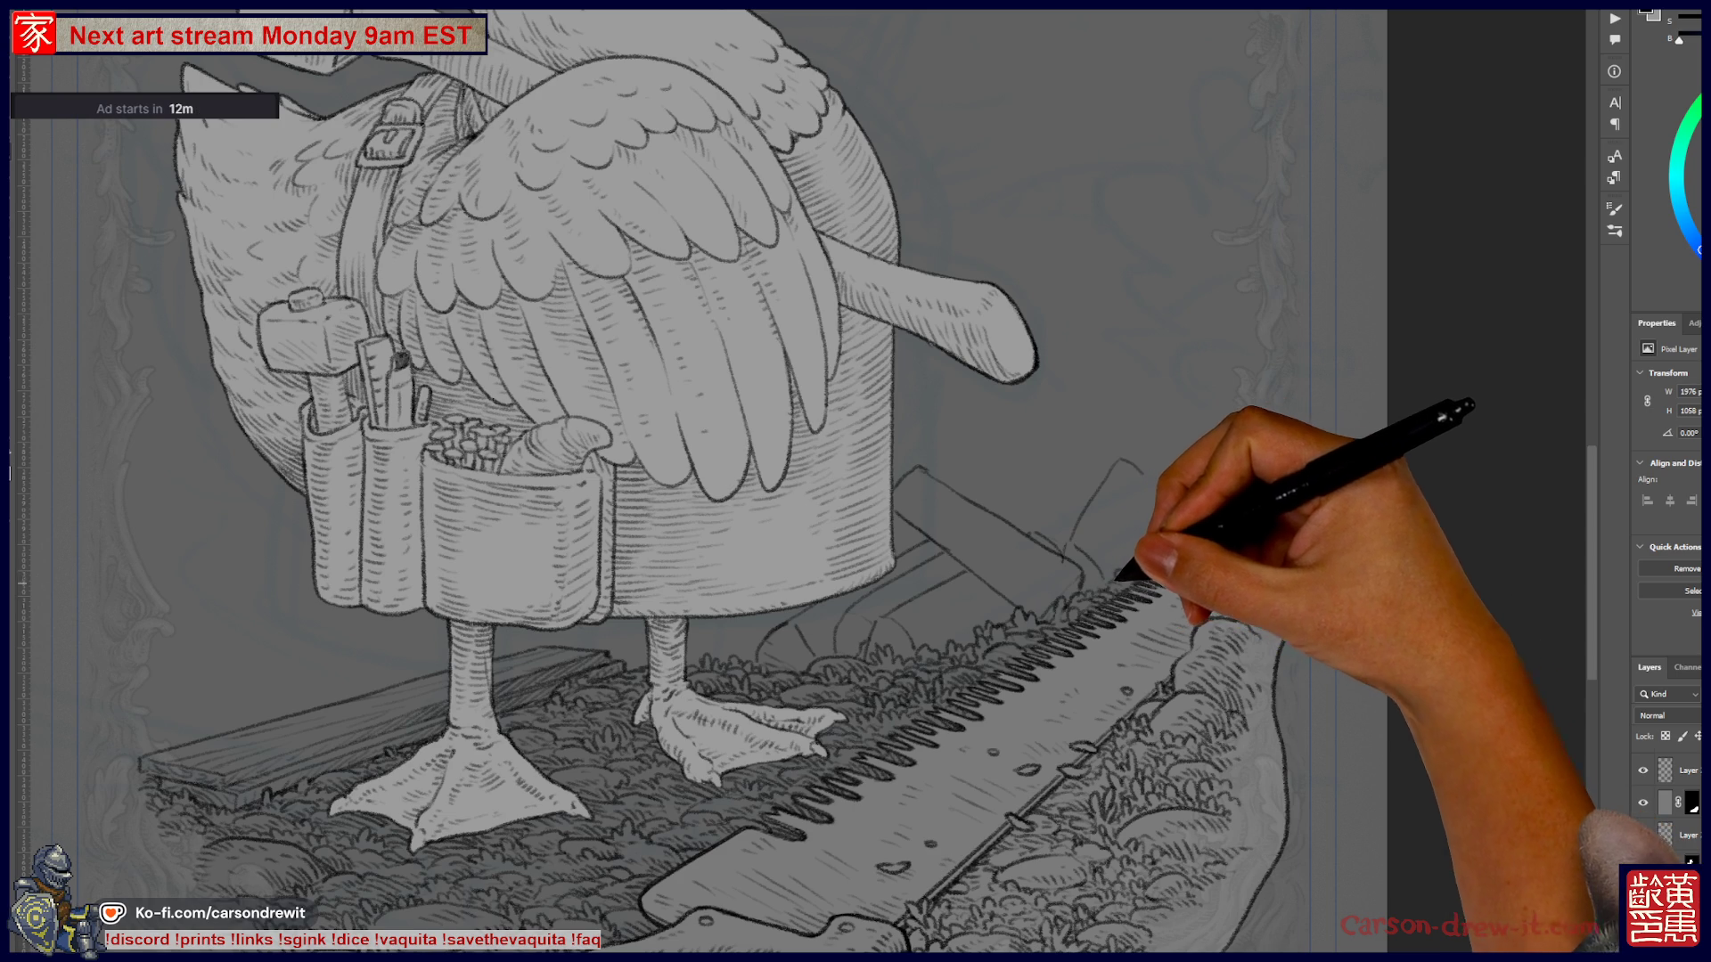
# - Add another stroke to the axe sketch, then switch to the Bandcamp album page in Firefox
pyautogui.moveTo(1141, 570); pyautogui.dragTo(1202, 494)
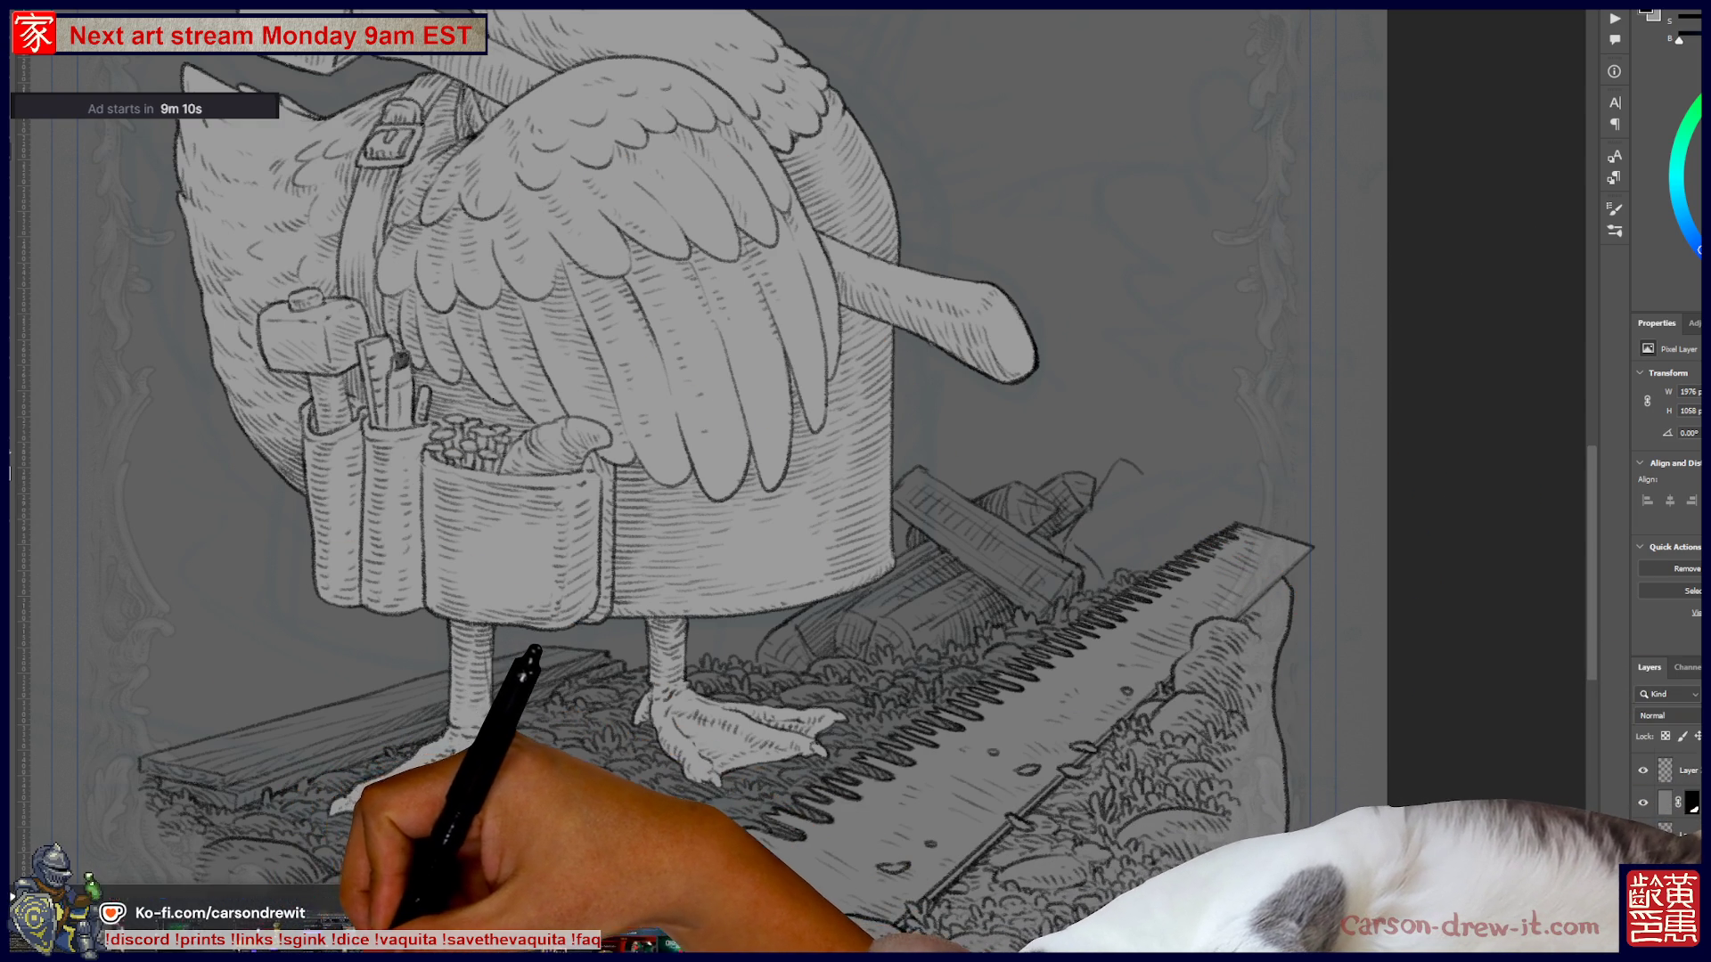
pyautogui.hotkey('alt', 'Tab')
pyautogui.scroll(4, 571, 579)
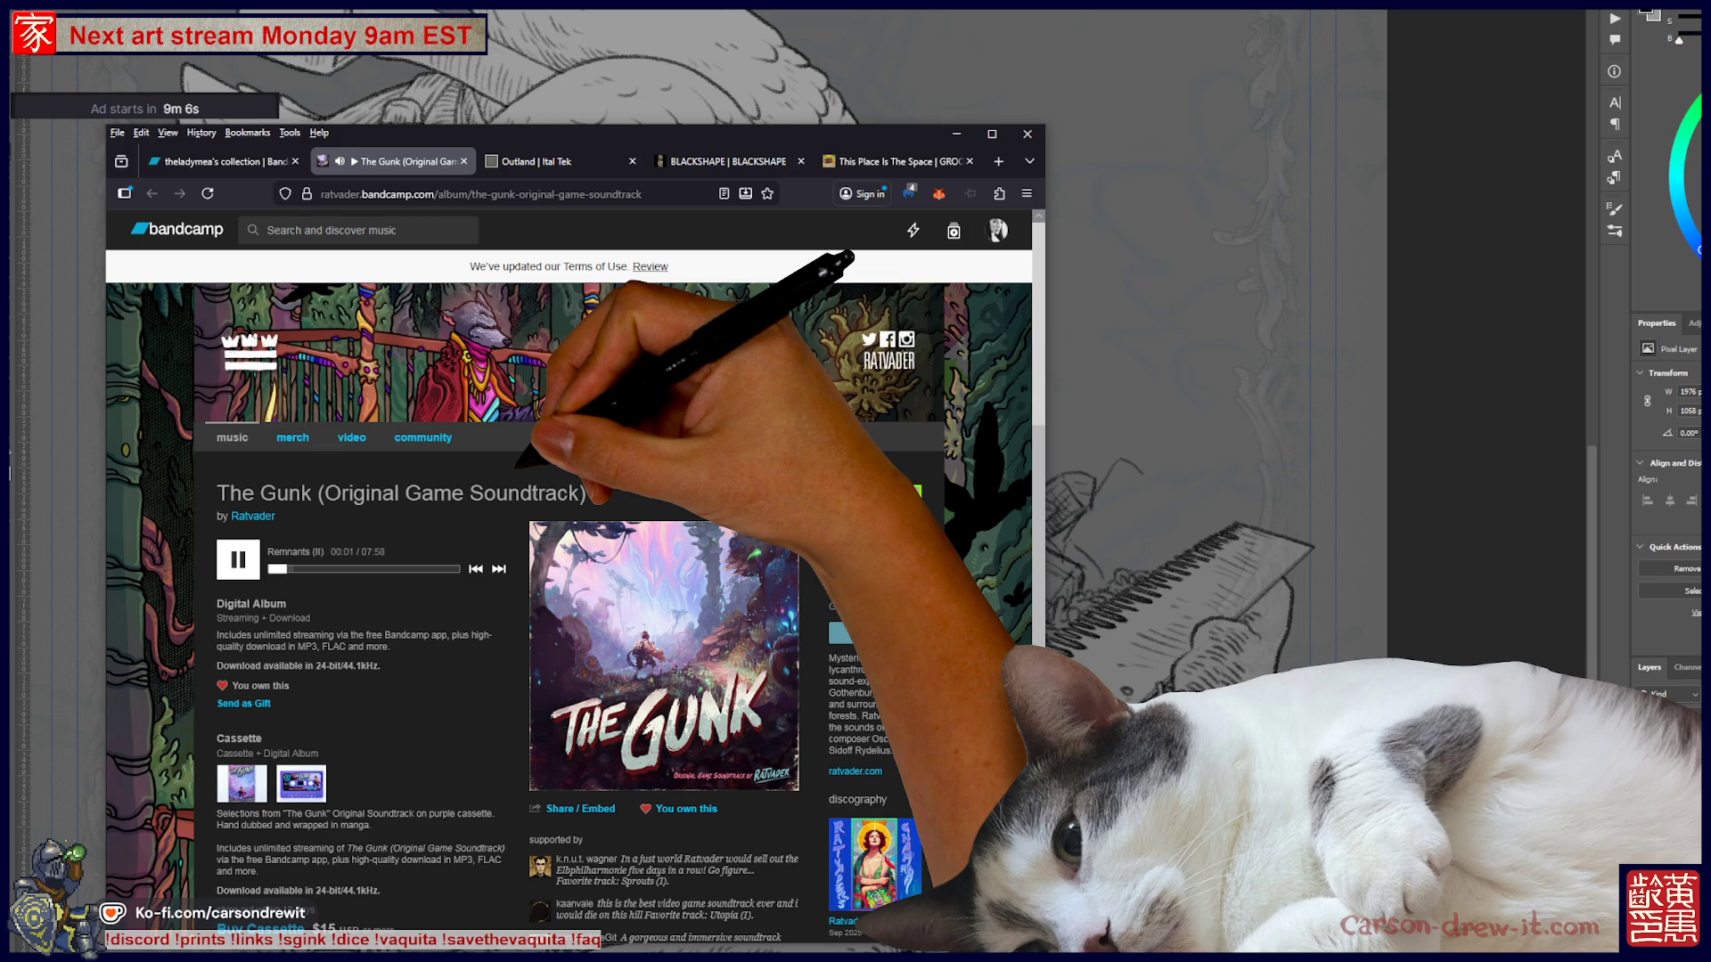
# - Browse Bandcamp: peek at the Ratvader's Gnamma album, then the collection's A Short Hike soundtrack page
pyautogui.scroll(-3, 570, 579)
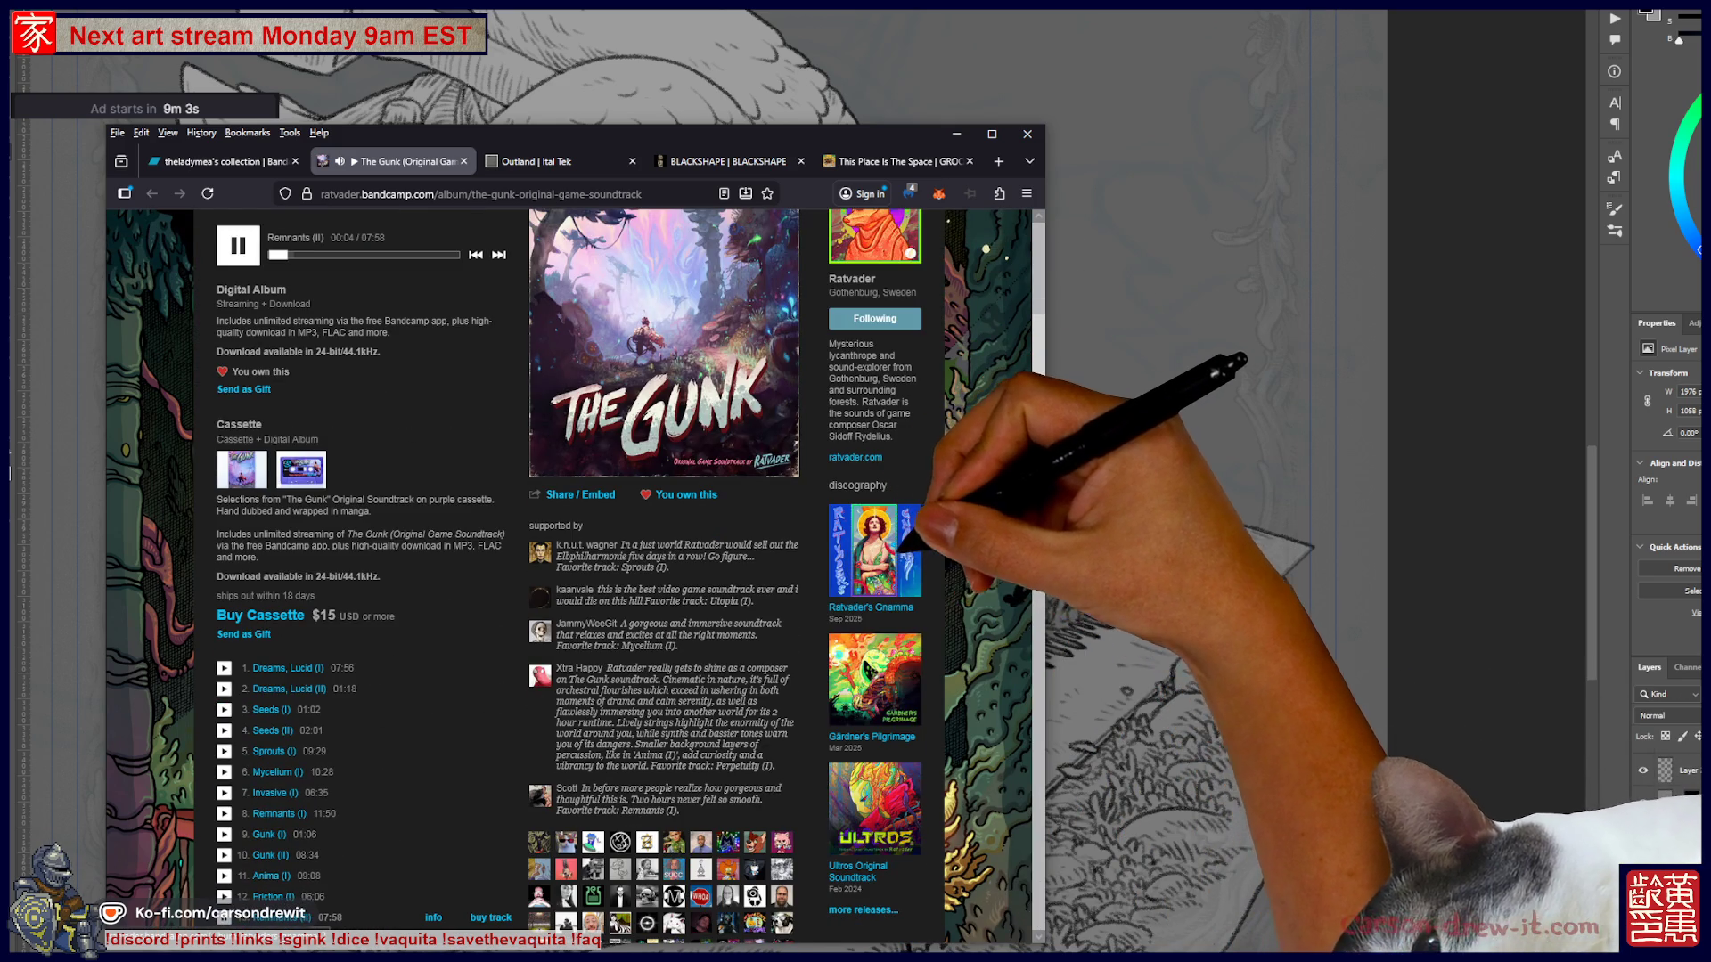
pyautogui.click(874, 550)
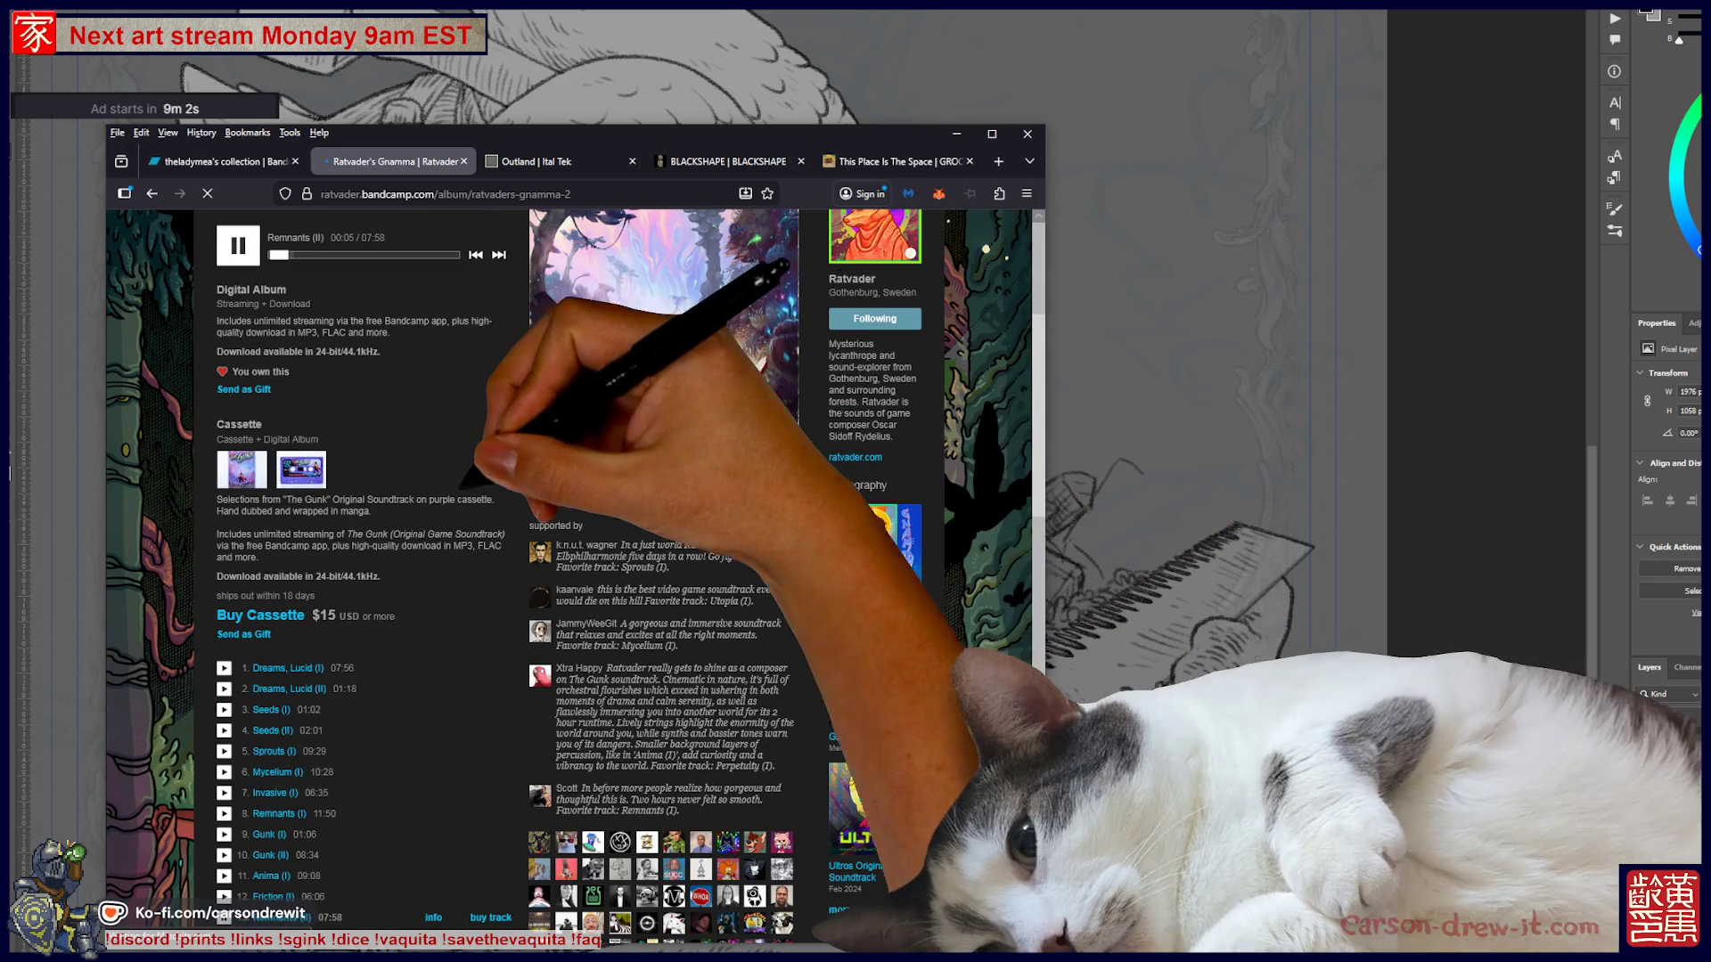
pyautogui.hotkey('alt', 'Left')
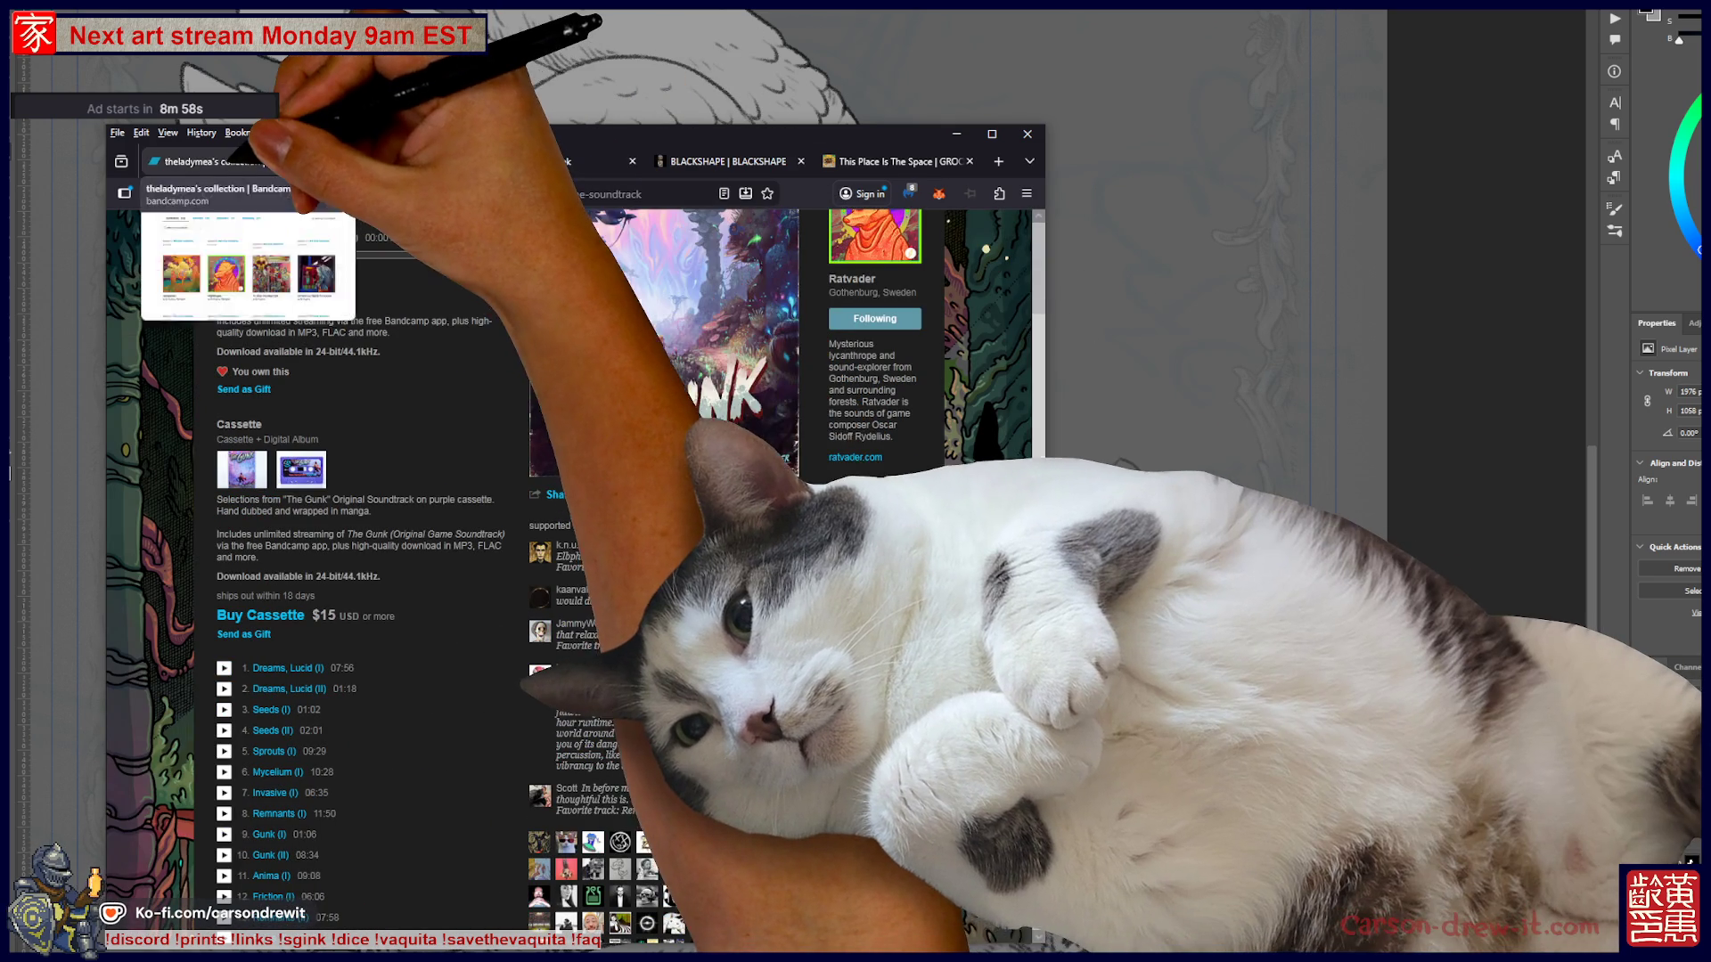
pyautogui.click(218, 161)
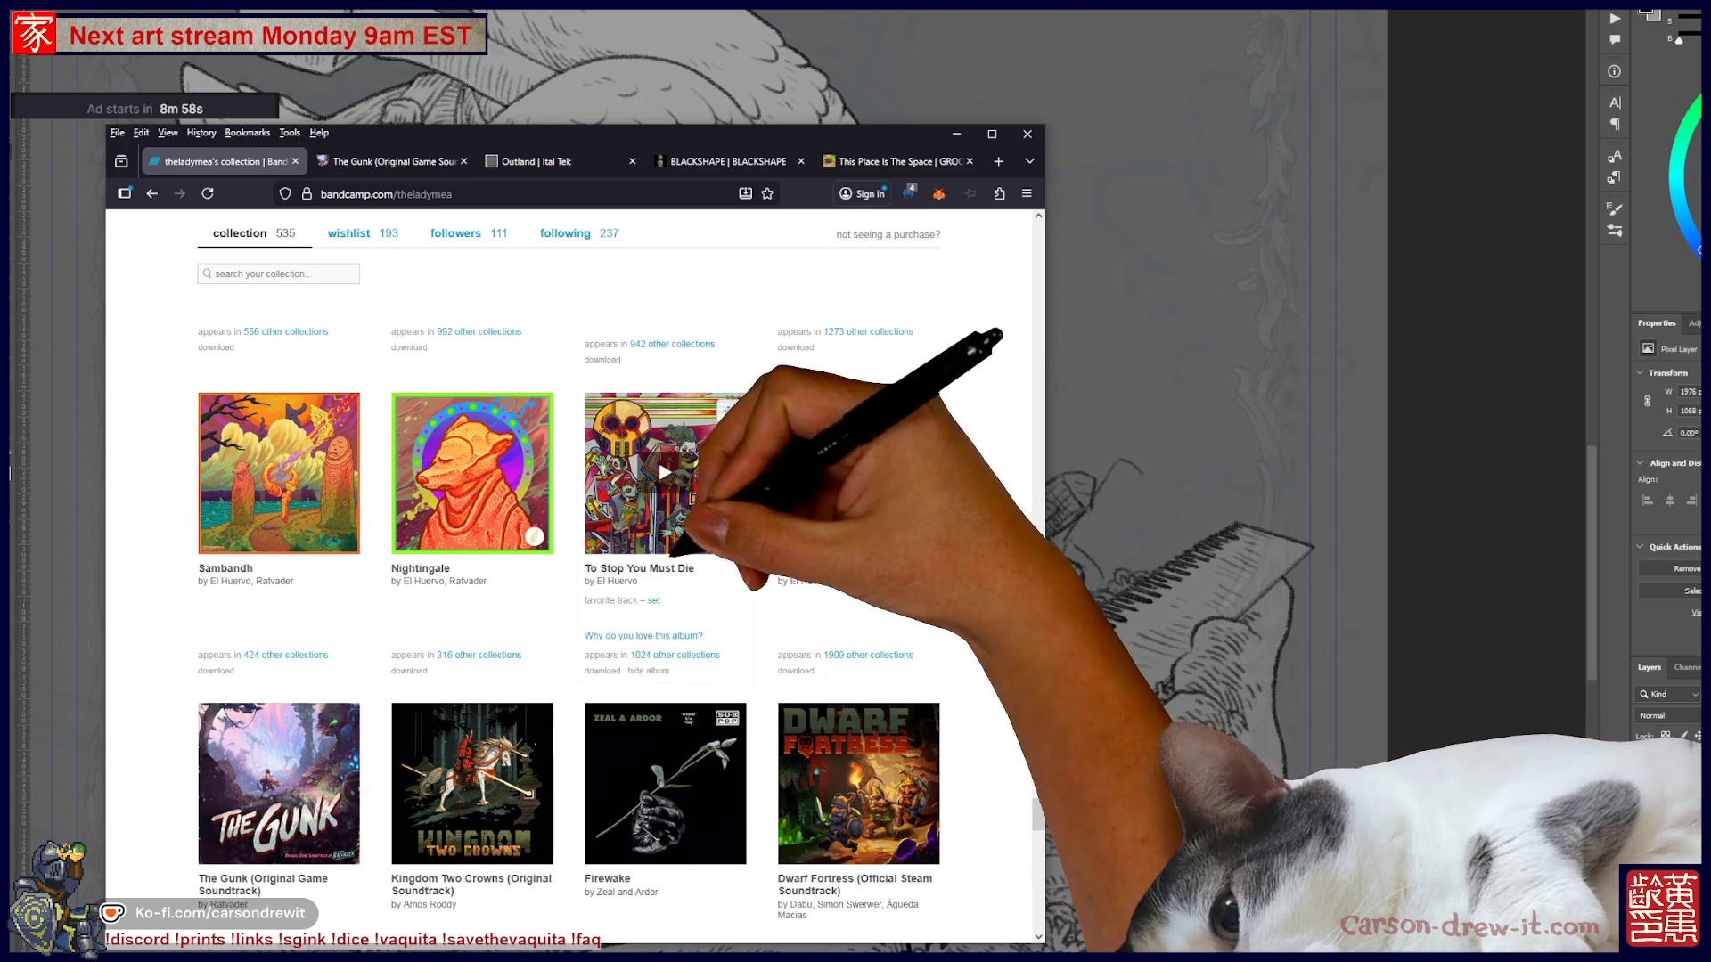
pyautogui.scroll(-4, 766, 562)
pyautogui.scroll(-3, 900, 534)
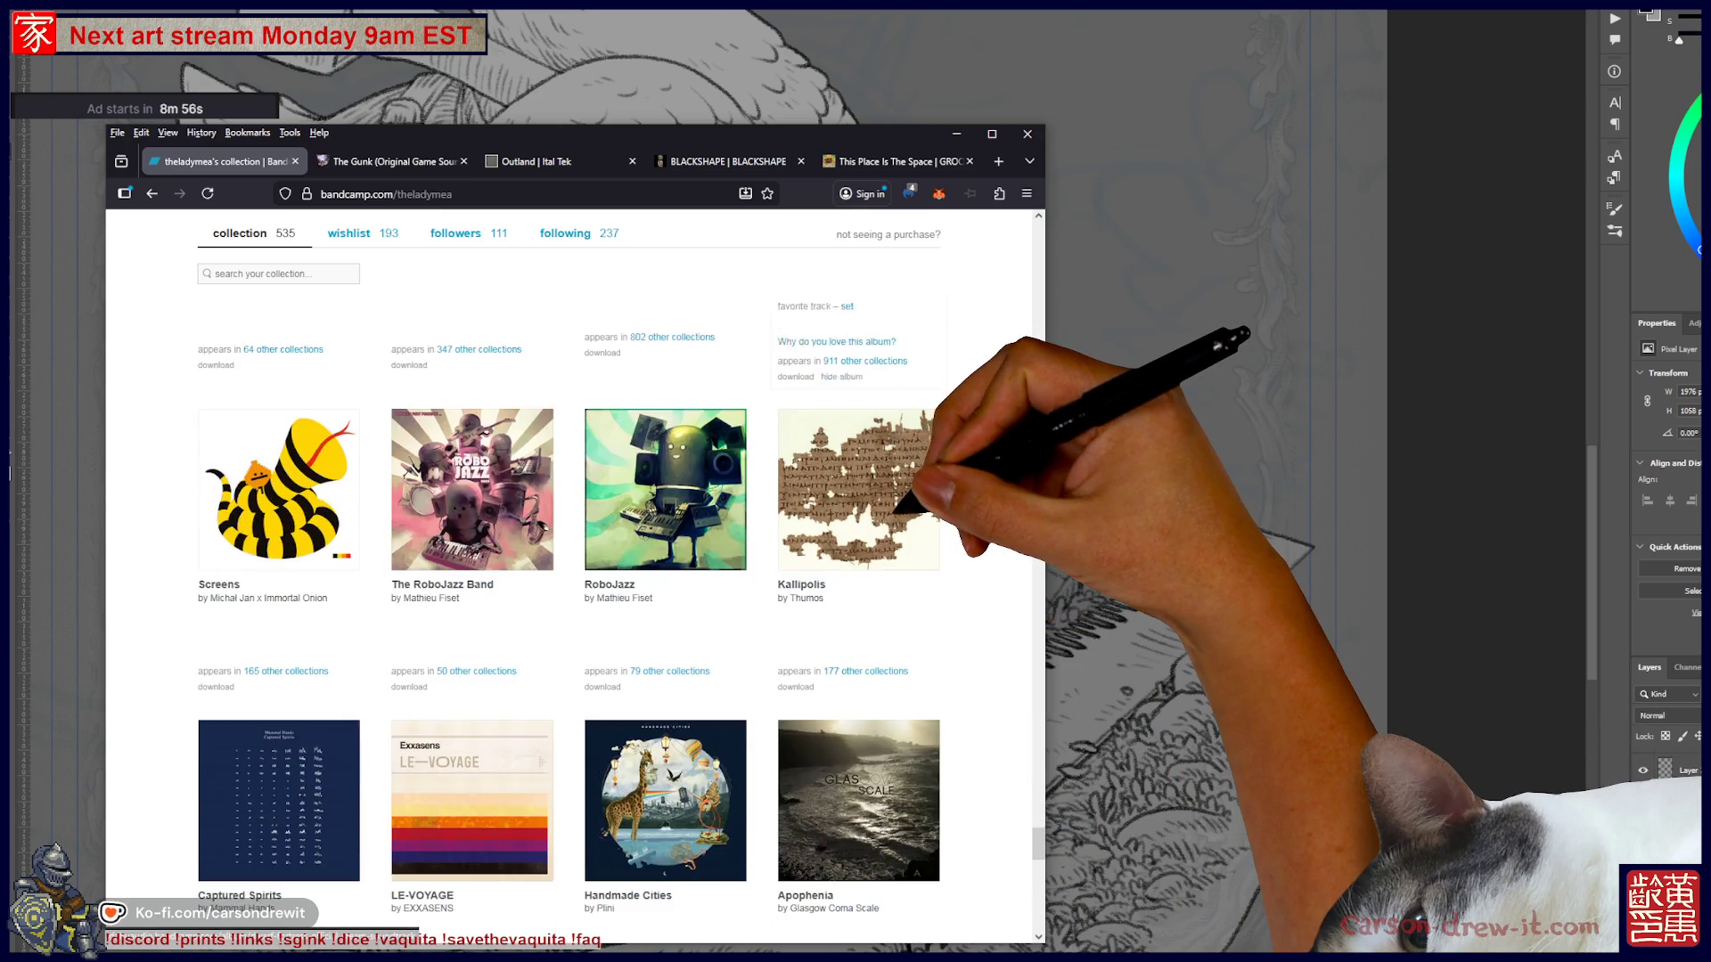
pyautogui.scroll(-7, 902, 498)
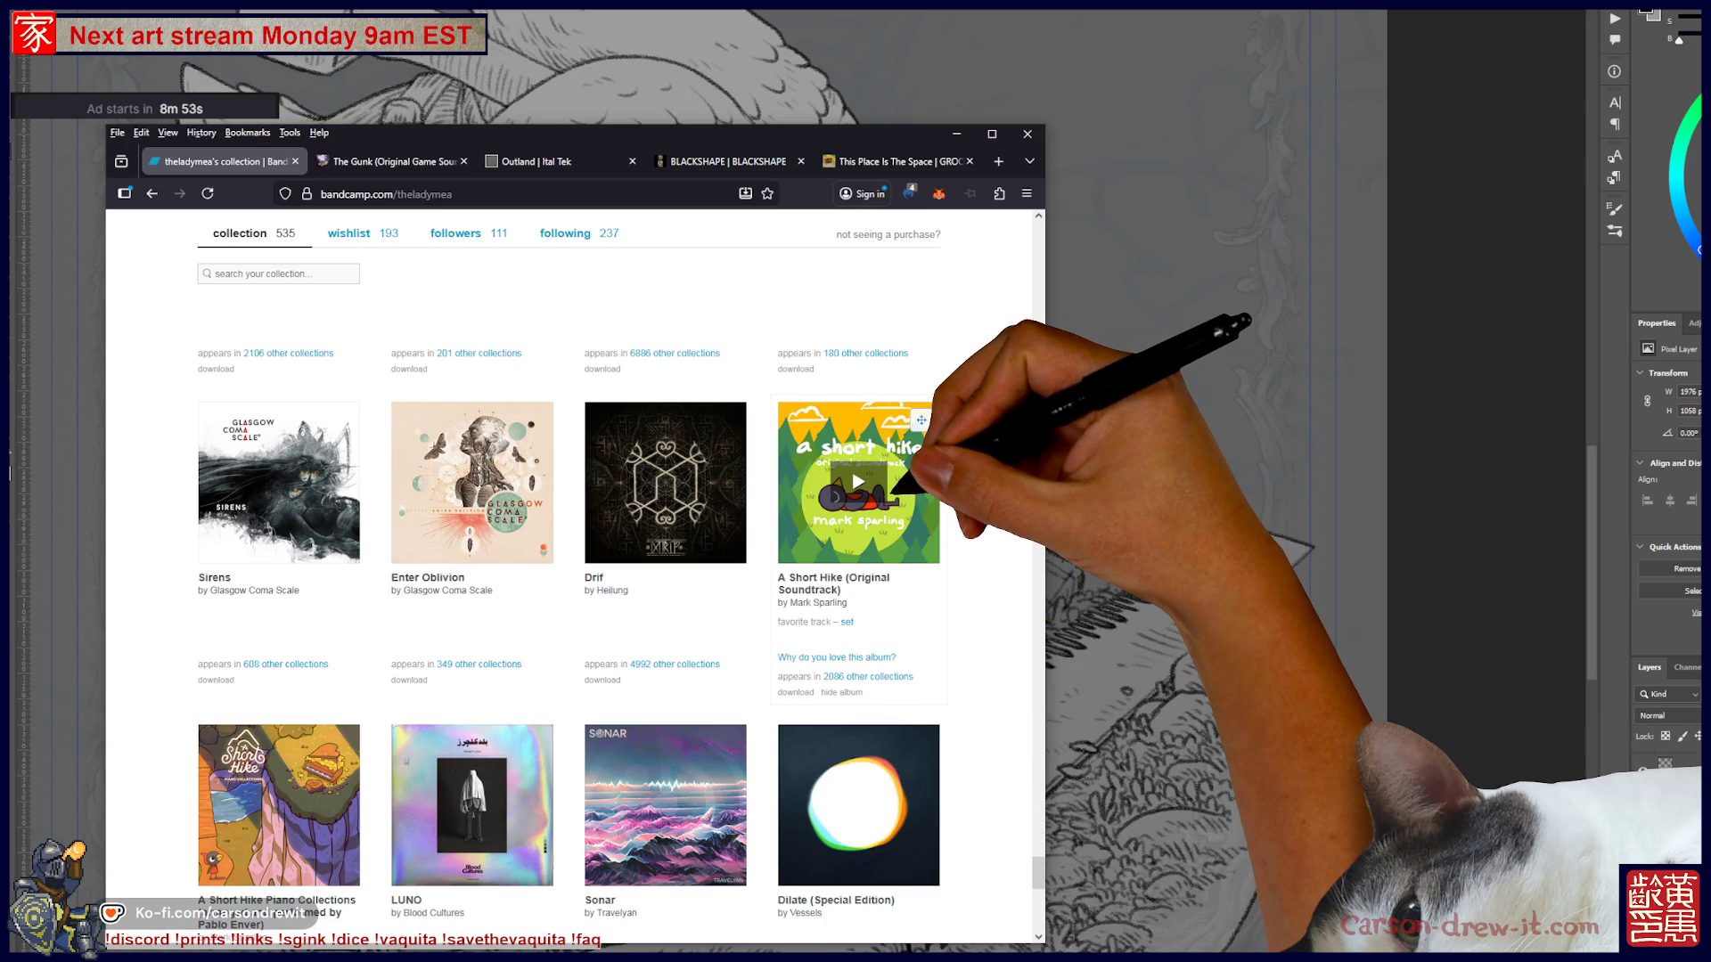
pyautogui.click(833, 579)
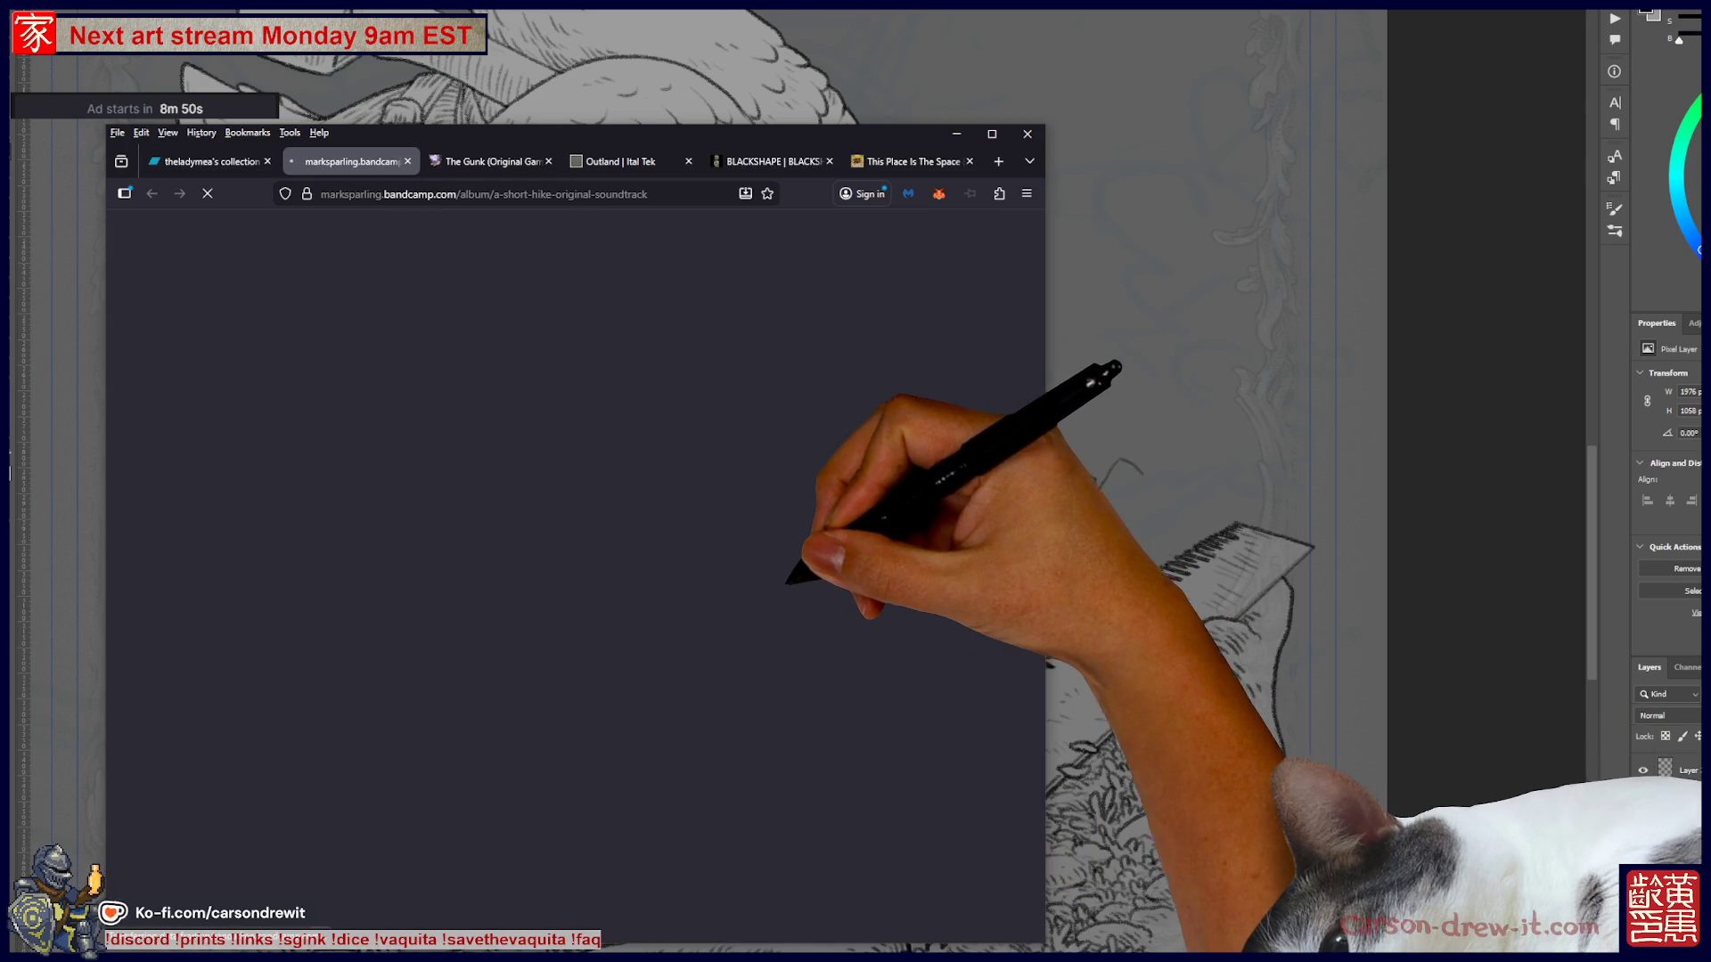
pyautogui.scroll(-2, 570, 570)
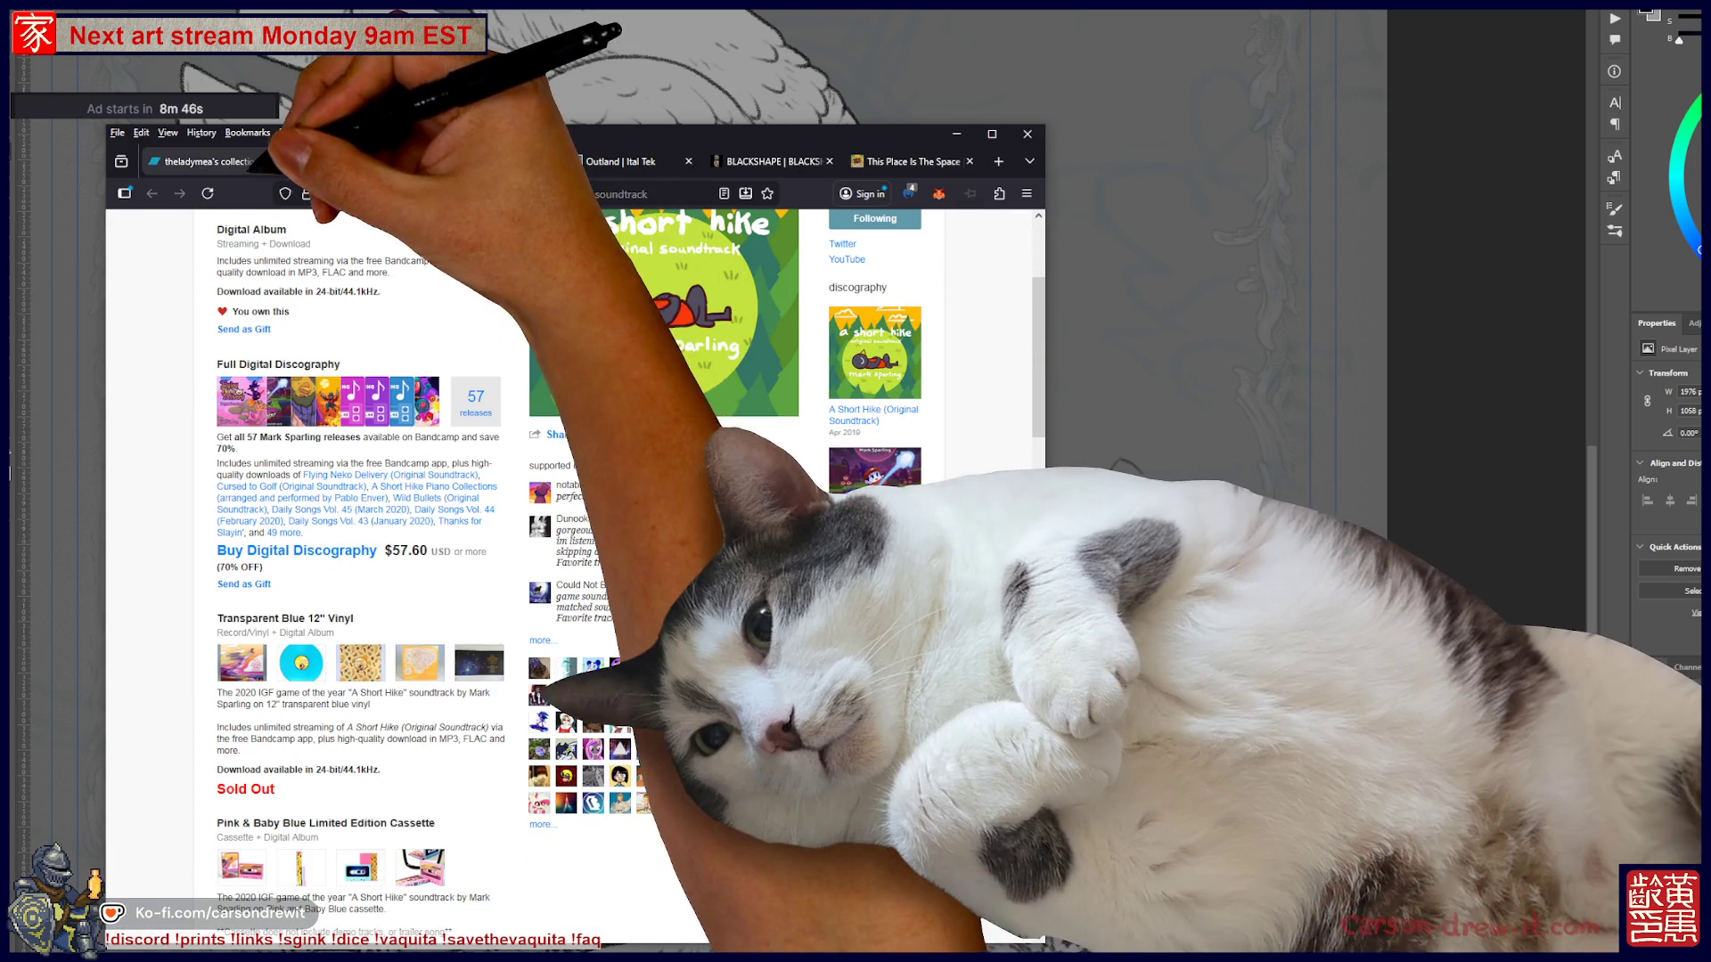
# - Open A Short Hike Piano Collections in a new tab and play its first track, Beach Buds
pyautogui.hotkey('ctrl', 'pageup')
pyautogui.scroll(-4, 570, 570)
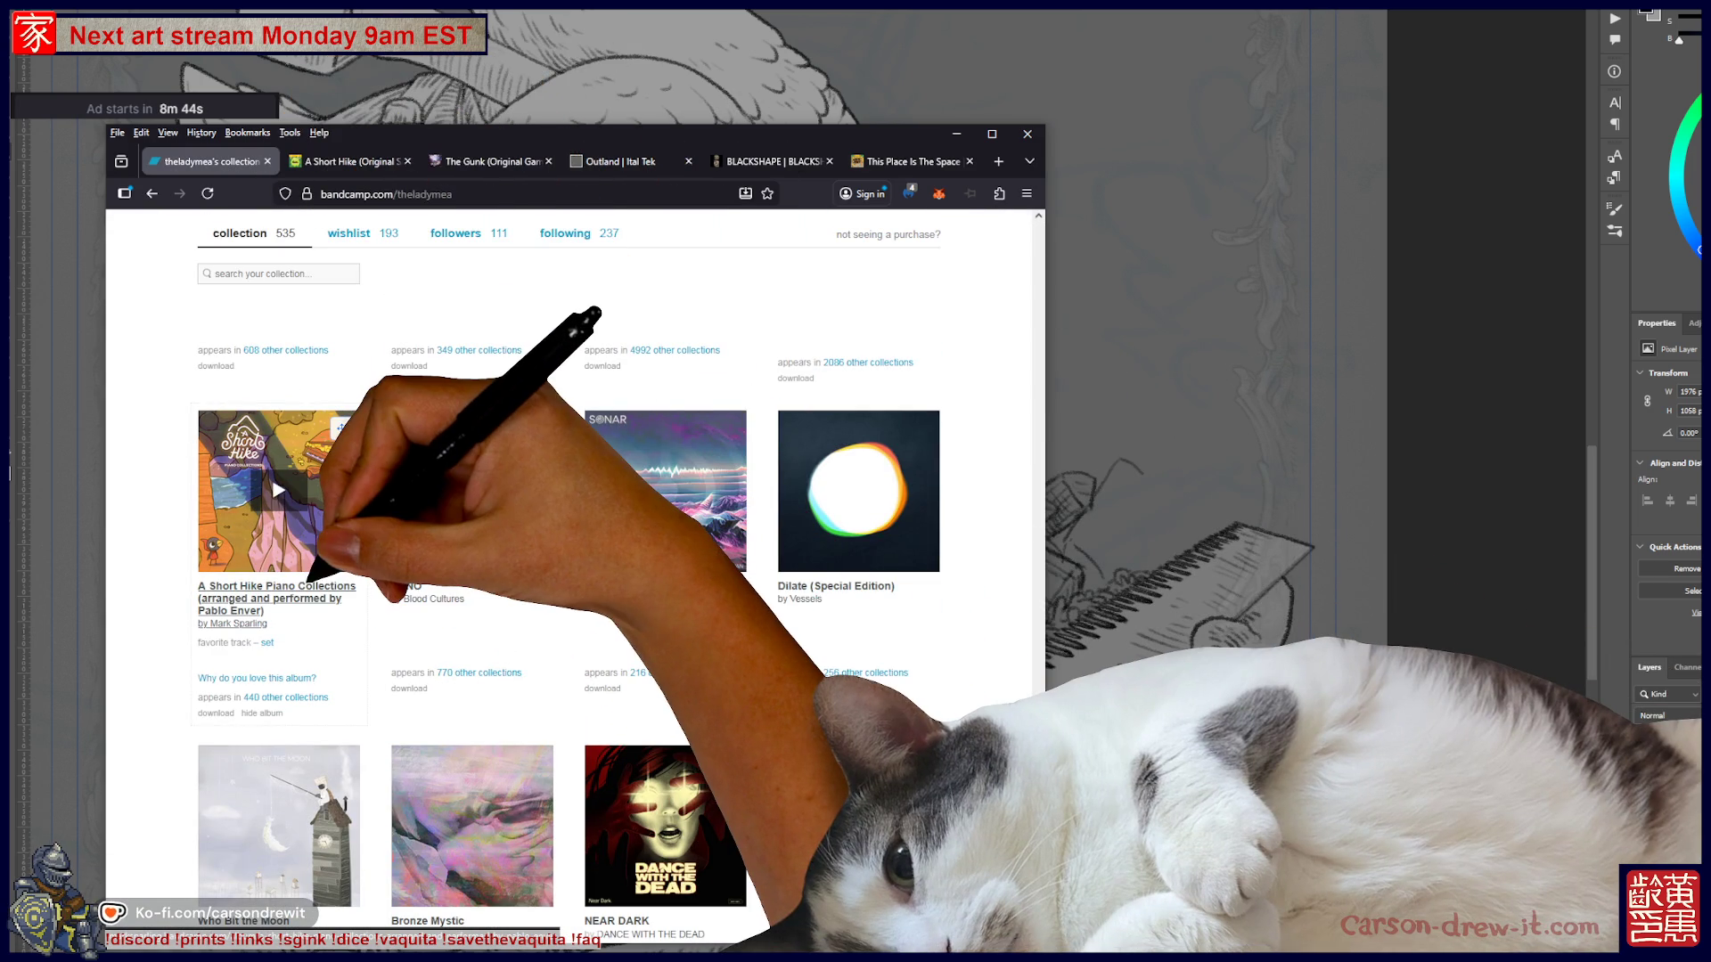
pyautogui.middleClick(279, 490)
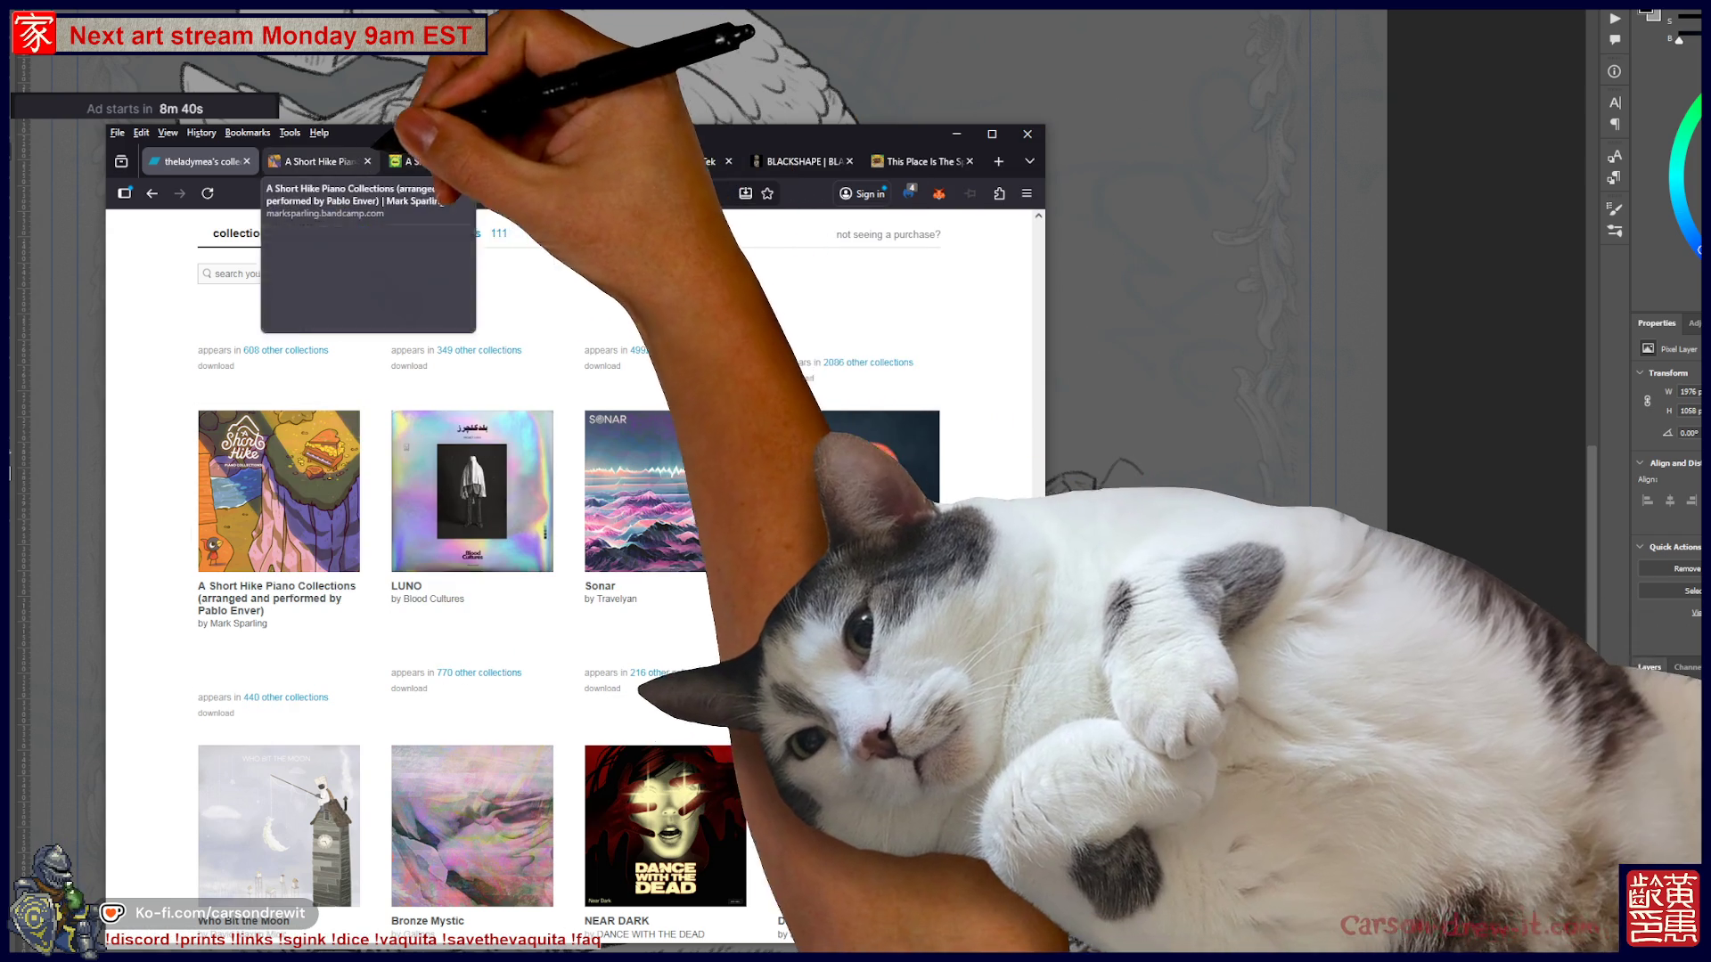
pyautogui.click(321, 161)
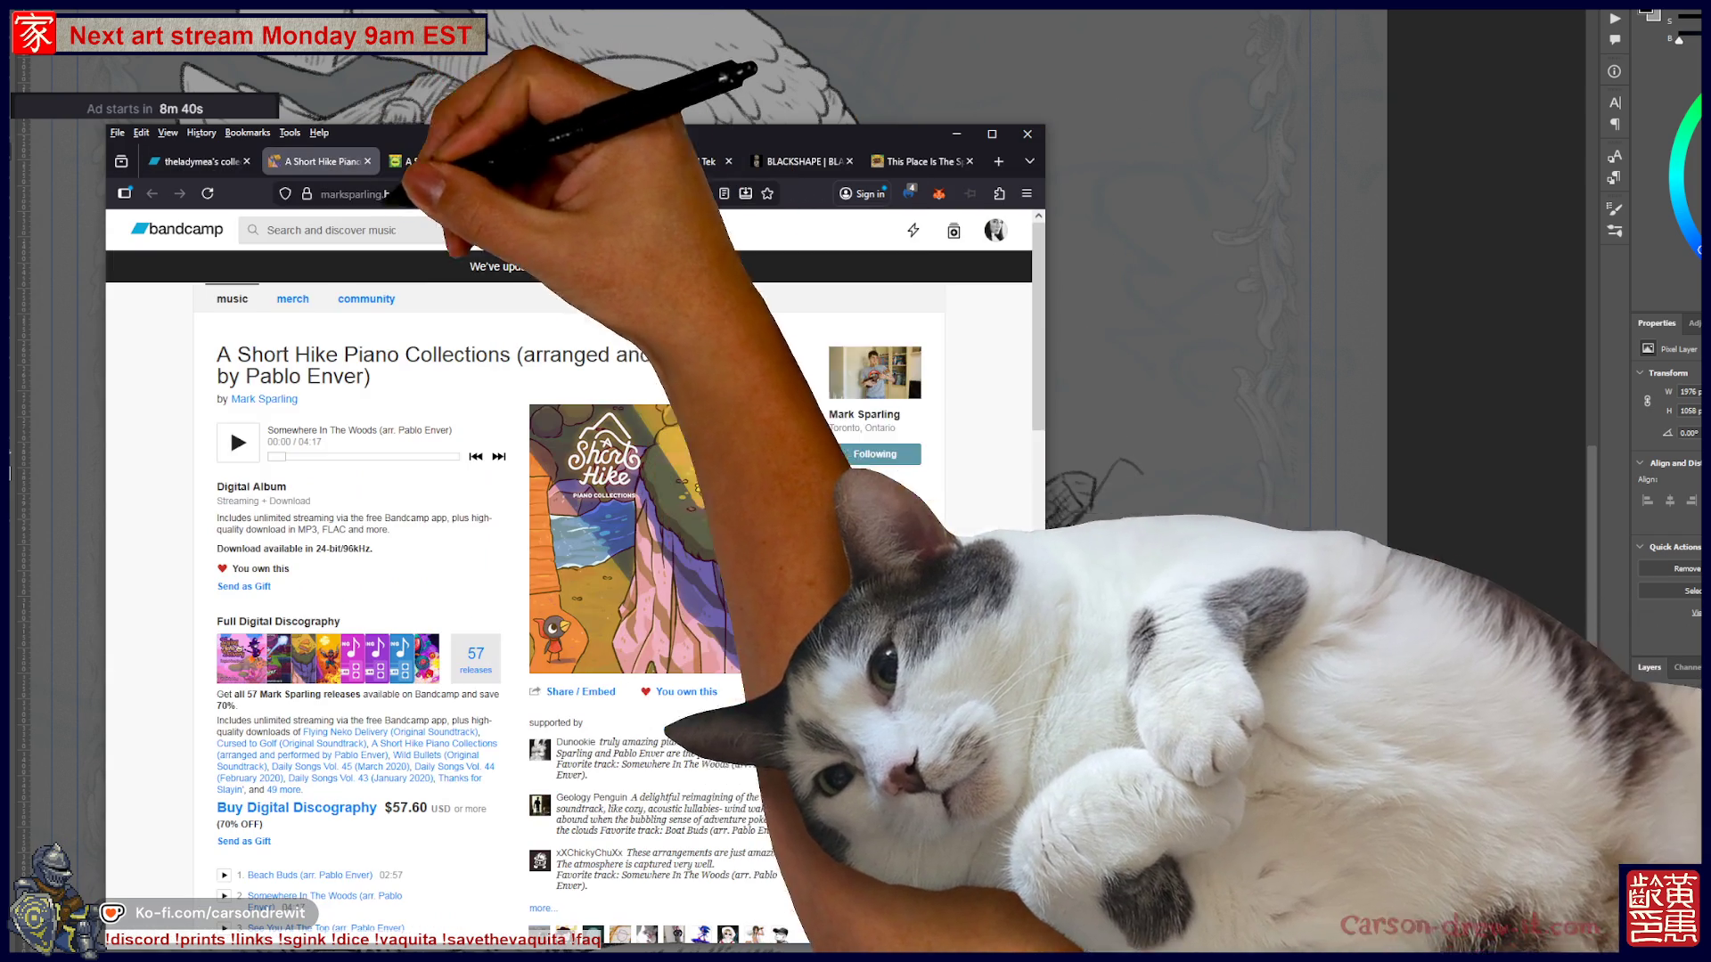
pyautogui.scroll(-10, 570, 570)
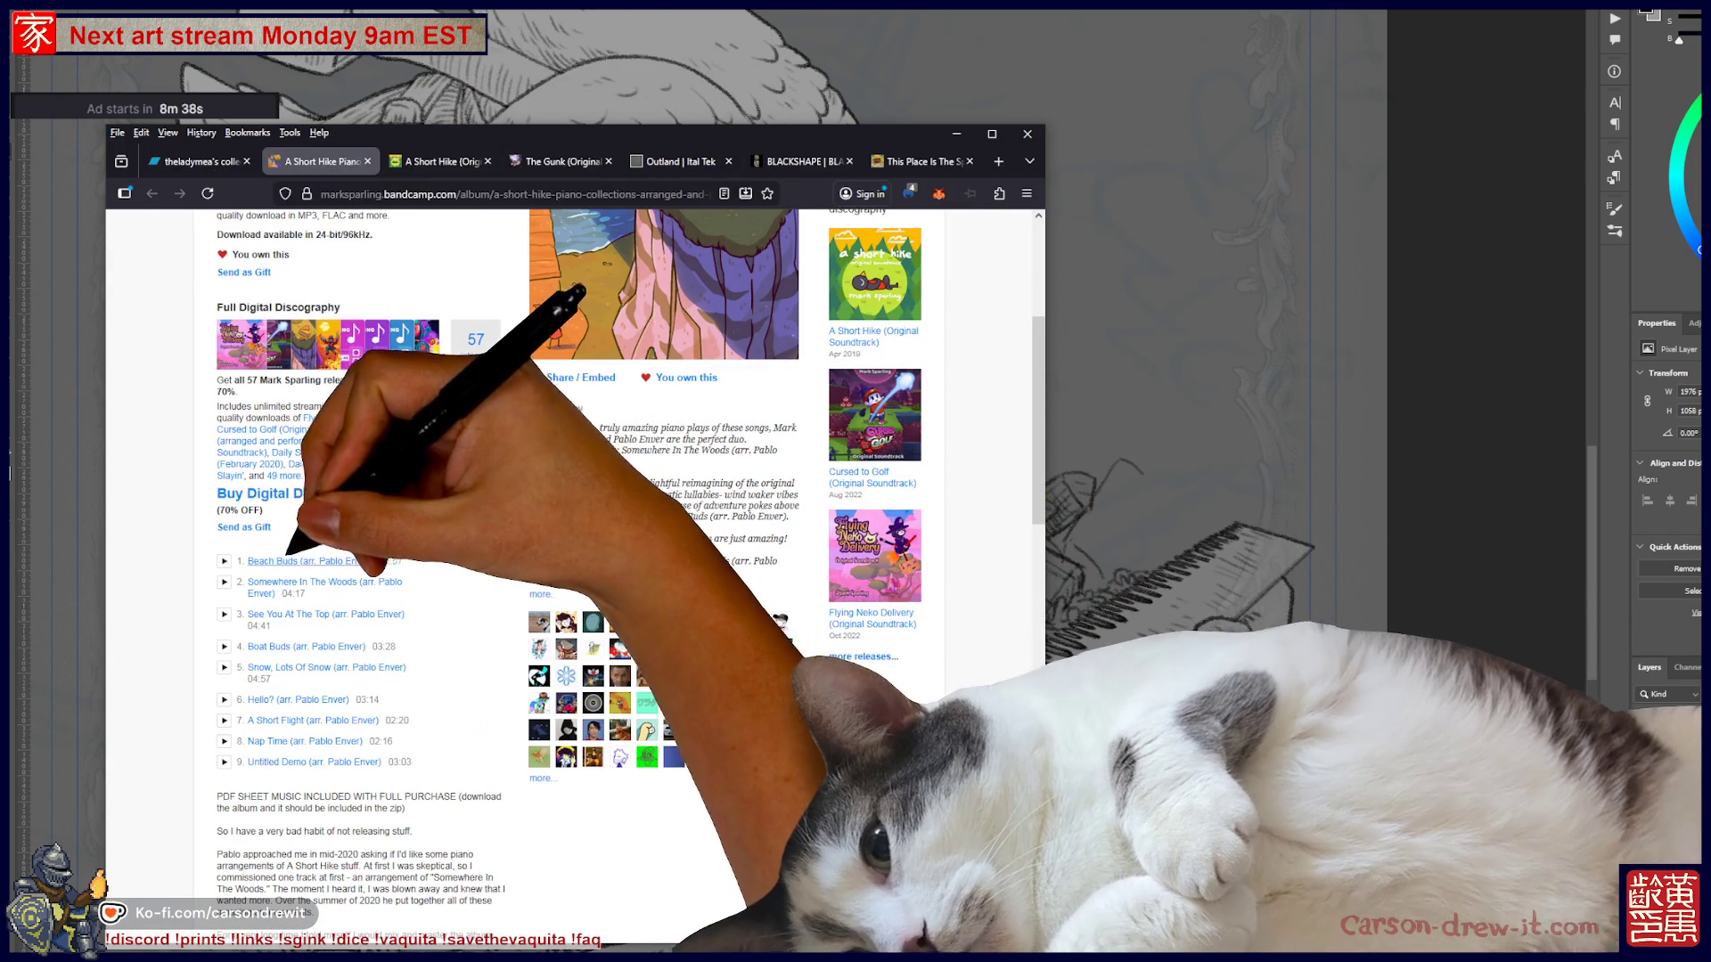
pyautogui.scroll(10, 571, 570)
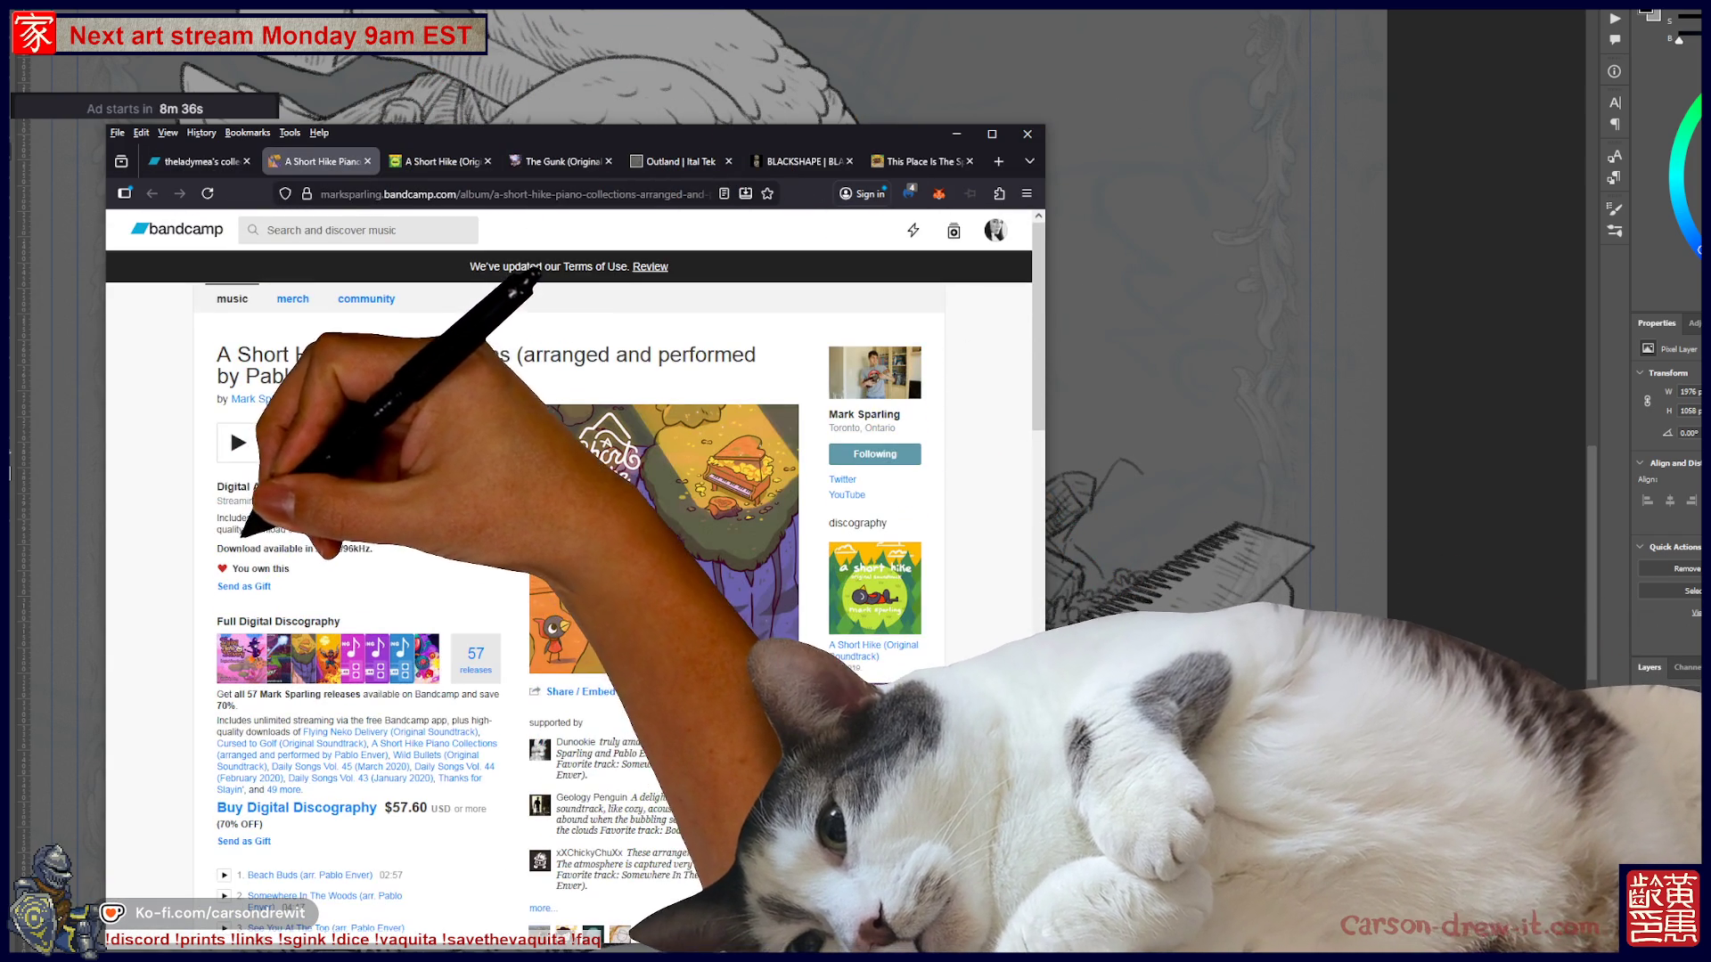
pyautogui.scroll(-5, 570, 570)
pyautogui.click(225, 718)
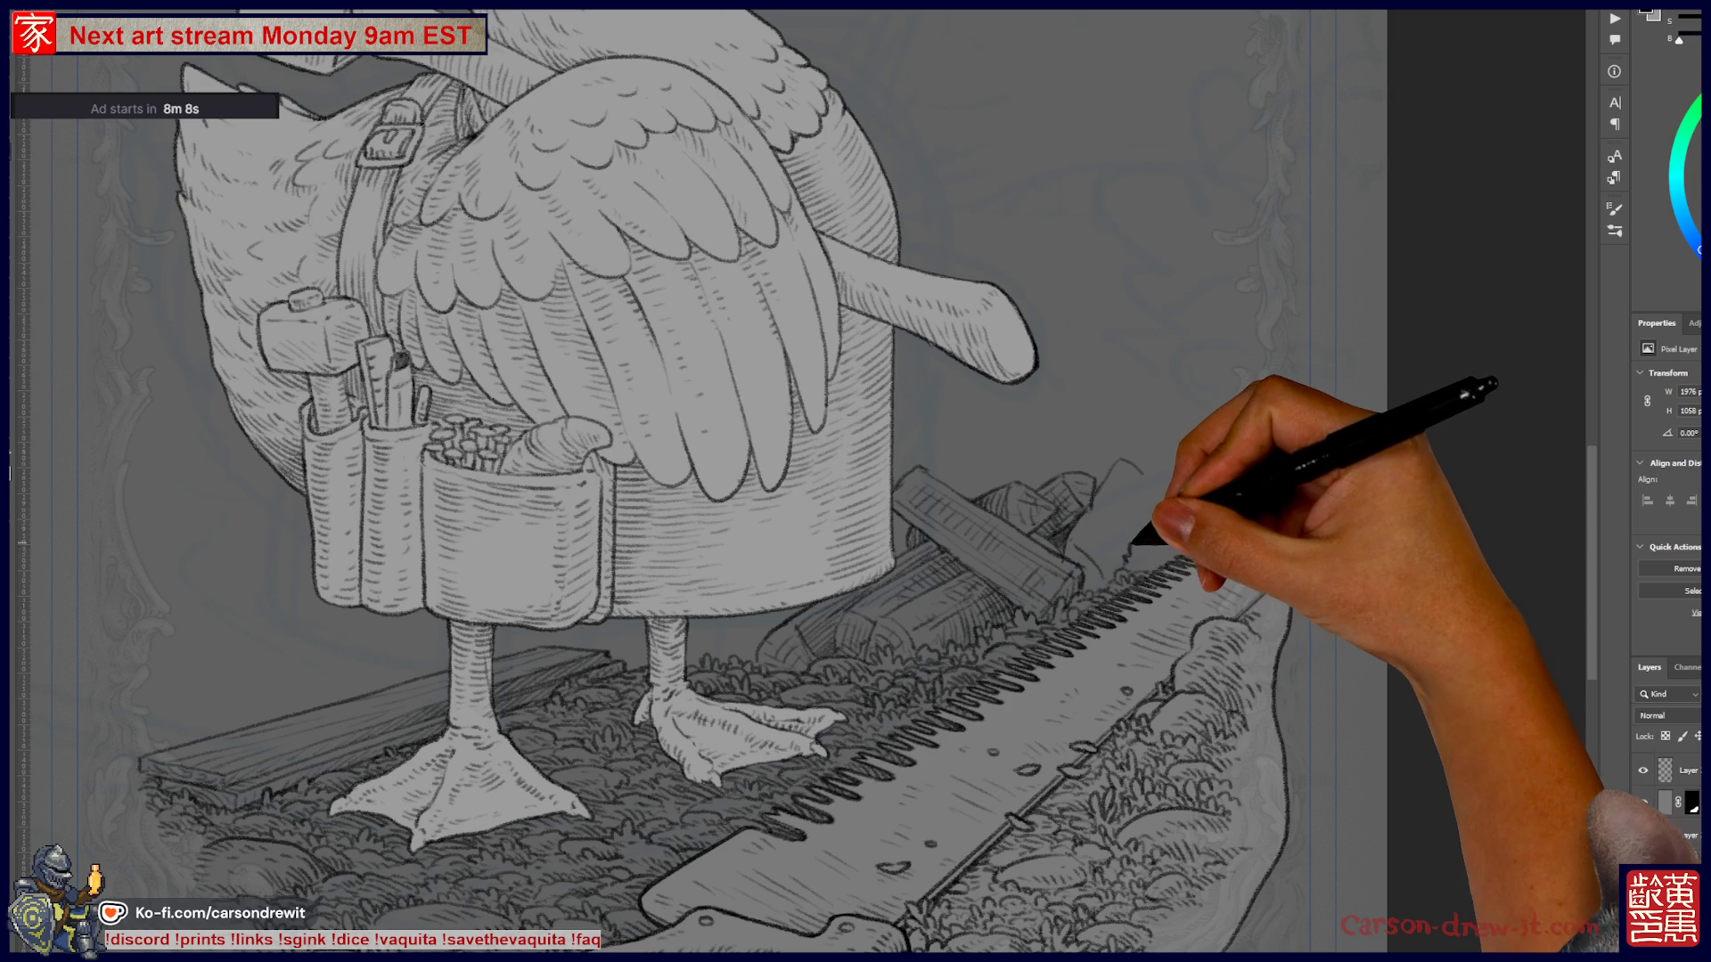
# - Ink a short outline stroke at the saw blade's far end near the logs
pyautogui.moveTo(1138, 537); pyautogui.dragTo(1154, 549)
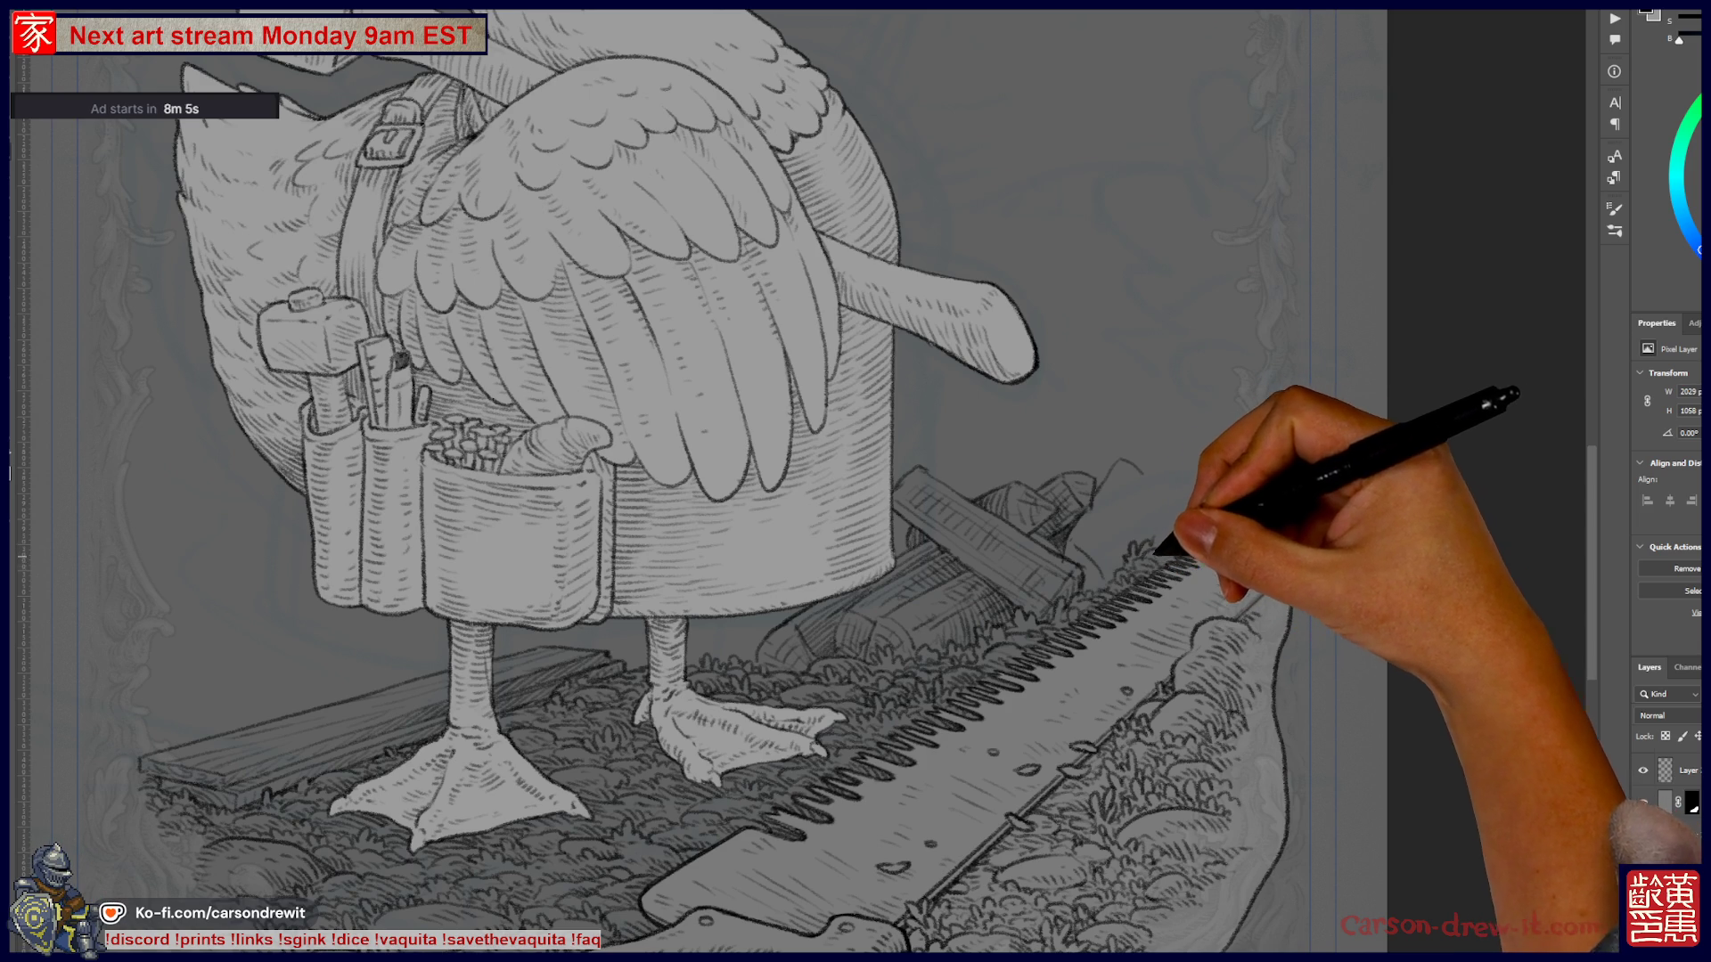